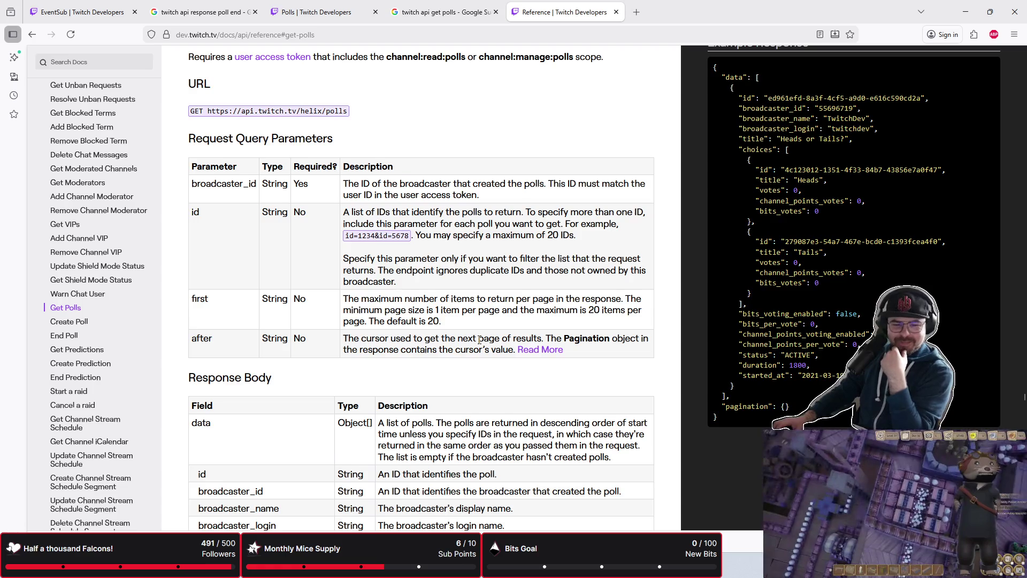
- Scroll through the Get Polls query parameters and example response in the Twitch docs
{"action": "scroll", "coordinate": [480, 339], "scroll_direction": "down", "scroll_amount": 1}
{"action": "scroll", "coordinate": [481, 339], "scroll_direction": "up", "scroll_amount": 1}
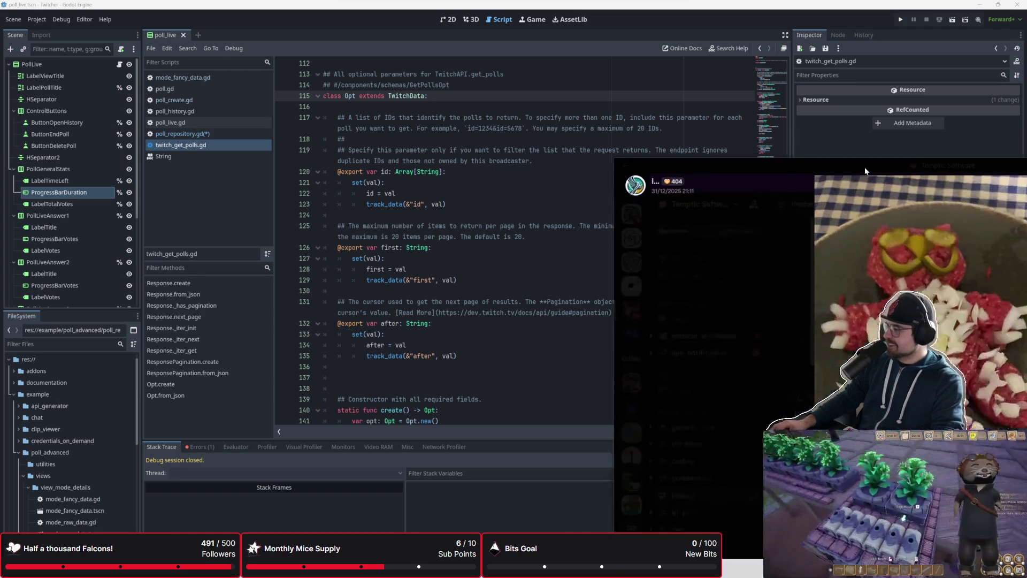
{"action": "left_click", "coordinate": [888, 172]}
{"action": "left_click_drag", "start_coordinate": [521, 83], "coordinate": [390, 48]}
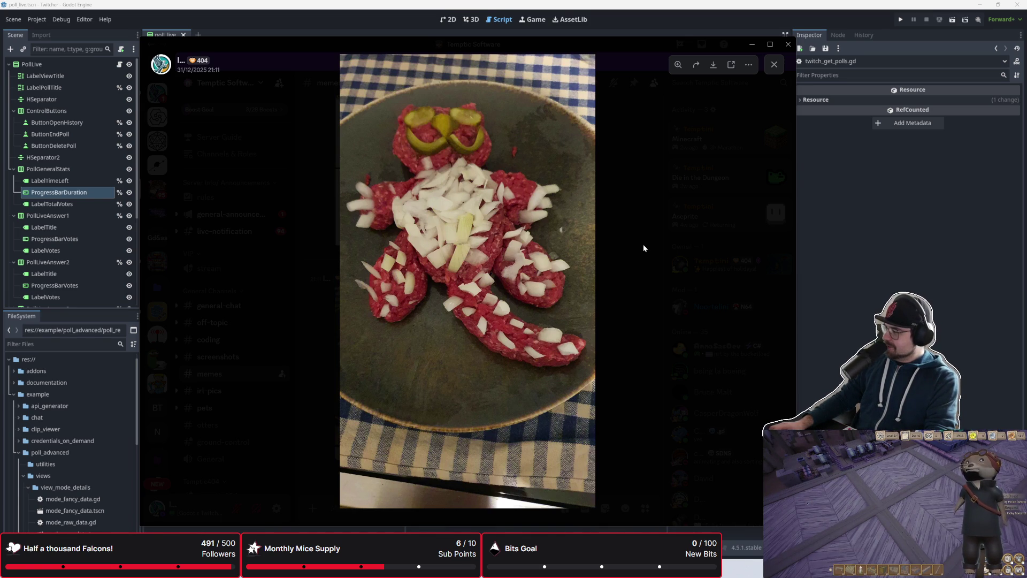
{"action": "left_click_drag", "start_coordinate": [615, 46], "coordinate": [1026, 189]}
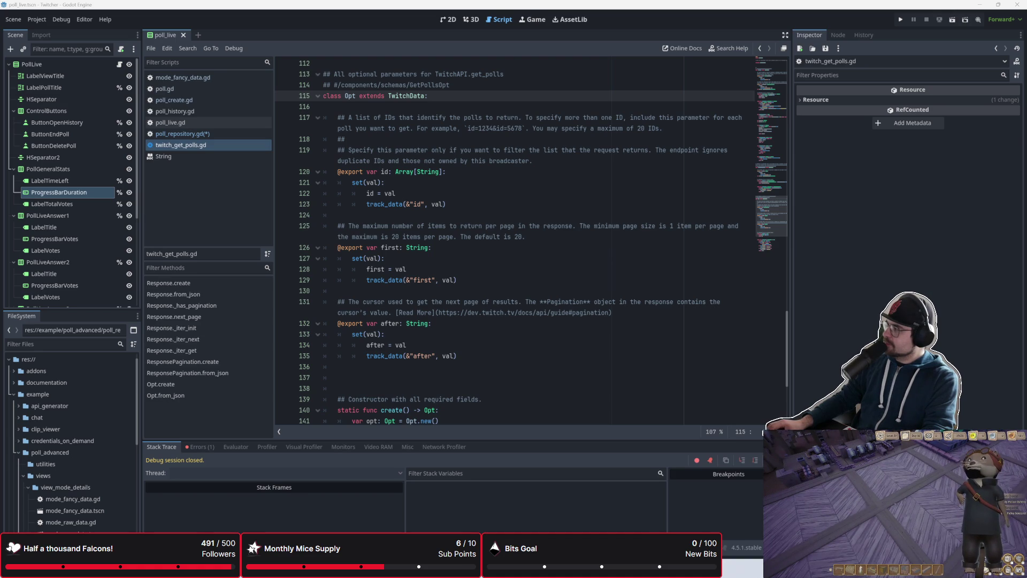
{"action": "left_click", "coordinate": [503, 334]}
{"action": "scroll", "coordinate": [503, 322], "scroll_direction": "down", "scroll_amount": 5}
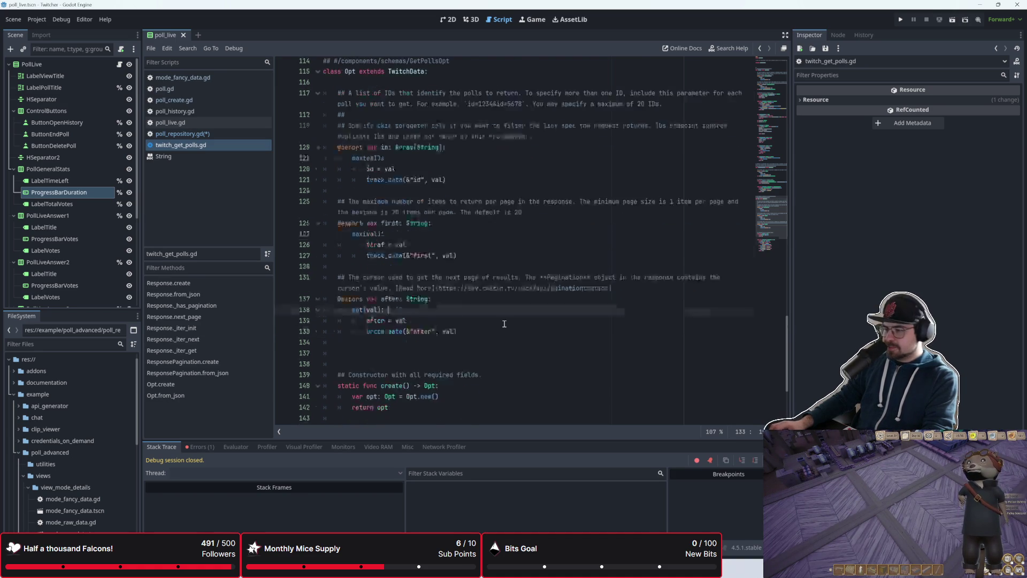
{"action": "left_click", "coordinate": [481, 345]}
{"action": "scroll", "coordinate": [481, 331], "scroll_direction": "up", "scroll_amount": 2}
{"action": "scroll", "coordinate": [478, 321], "scroll_direction": "down", "scroll_amount": 2}
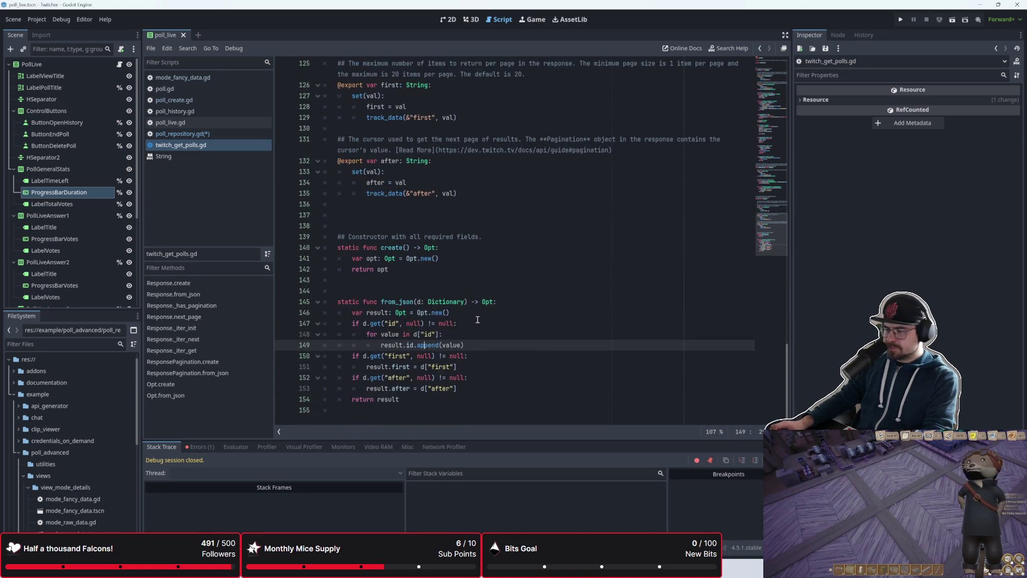
{"action": "scroll", "coordinate": [478, 320], "scroll_direction": "up", "scroll_amount": 1}
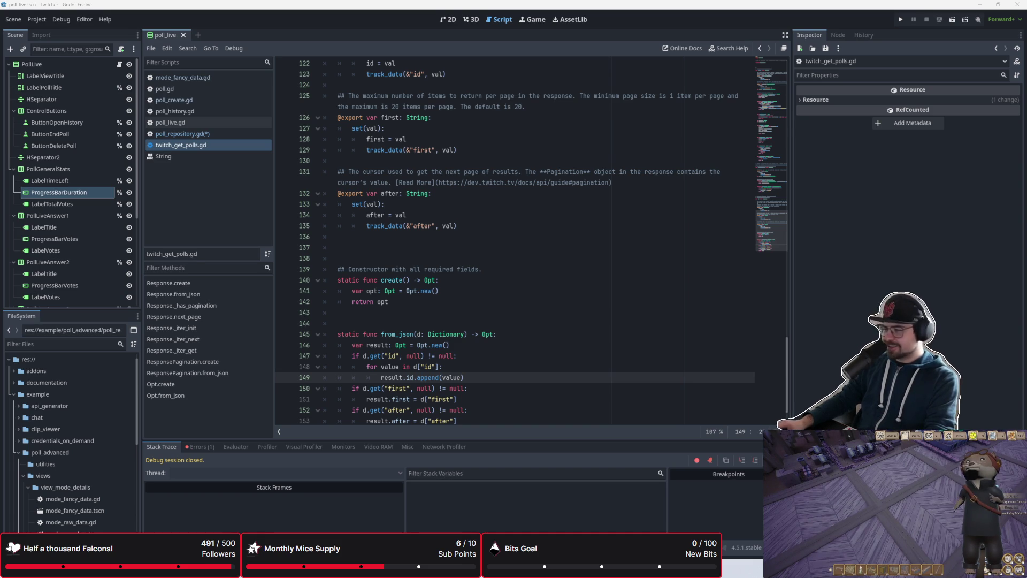
{"action": "key", "text": "alt+Tab"}
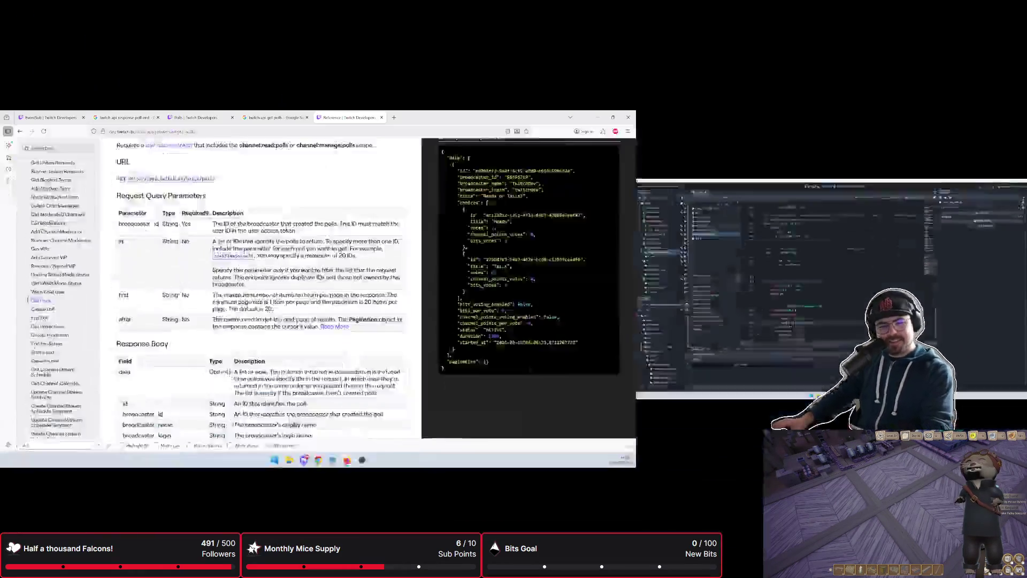
{"action": "scroll", "coordinate": [478, 250], "scroll_direction": "up", "scroll_amount": 2}
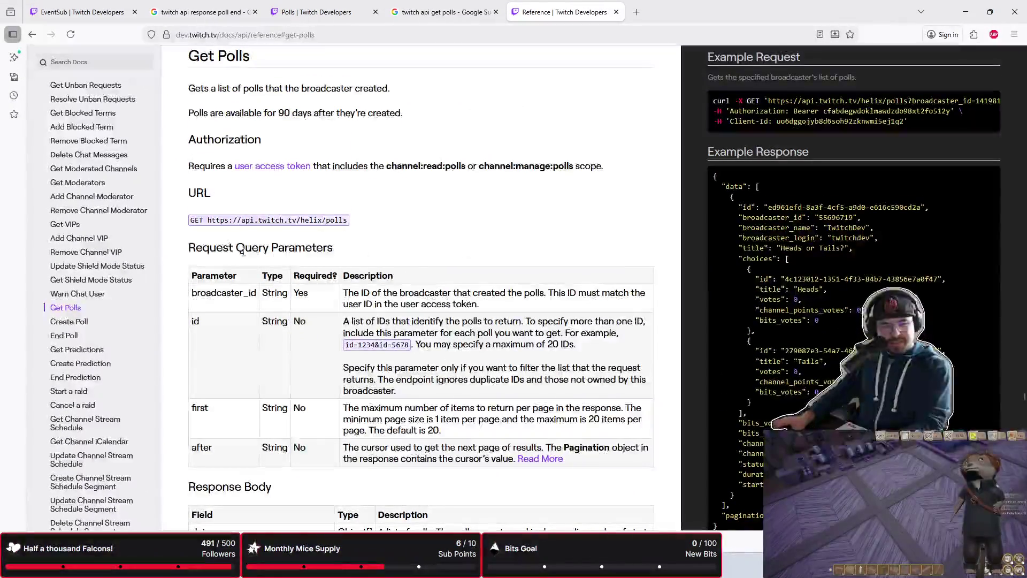
{"action": "scroll", "coordinate": [410, 262], "scroll_direction": "up", "scroll_amount": 3}
{"action": "scroll", "coordinate": [411, 262], "scroll_direction": "down", "scroll_amount": 3}
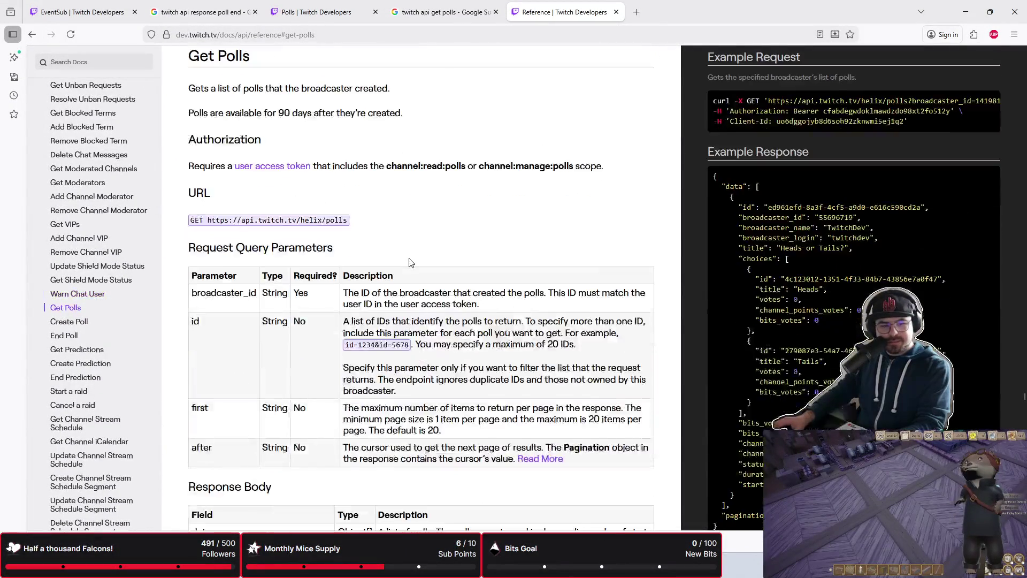
{"action": "scroll", "coordinate": [410, 262], "scroll_direction": "down", "scroll_amount": 3}
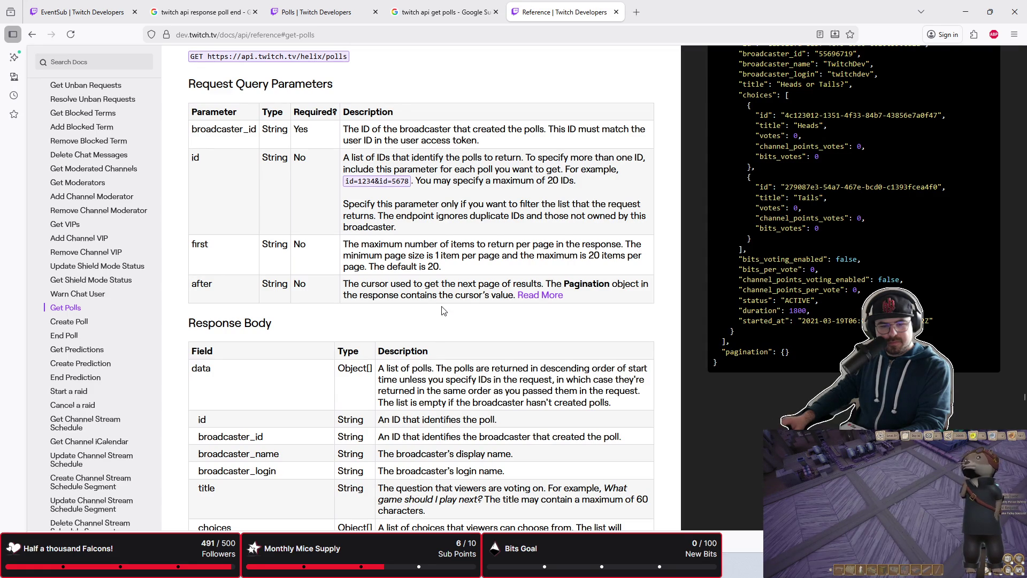
{"action": "key", "text": "alt+Tab"}
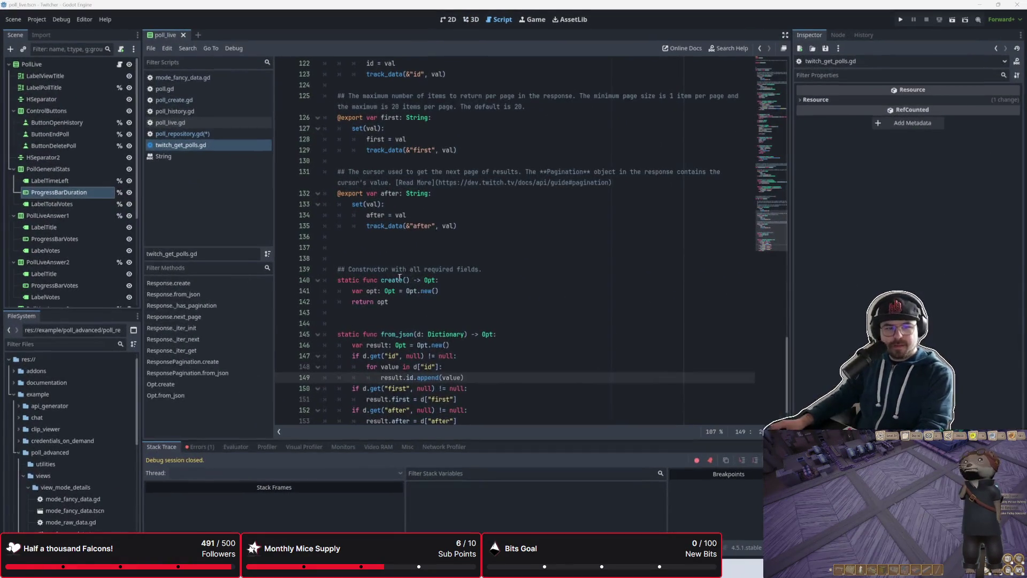
- Recheck the Get Polls docs, then open poll_repository.gd from Godot's script list
{"action": "key", "text": "alt+Tab"}
{"action": "key", "text": "alt+Tab"}
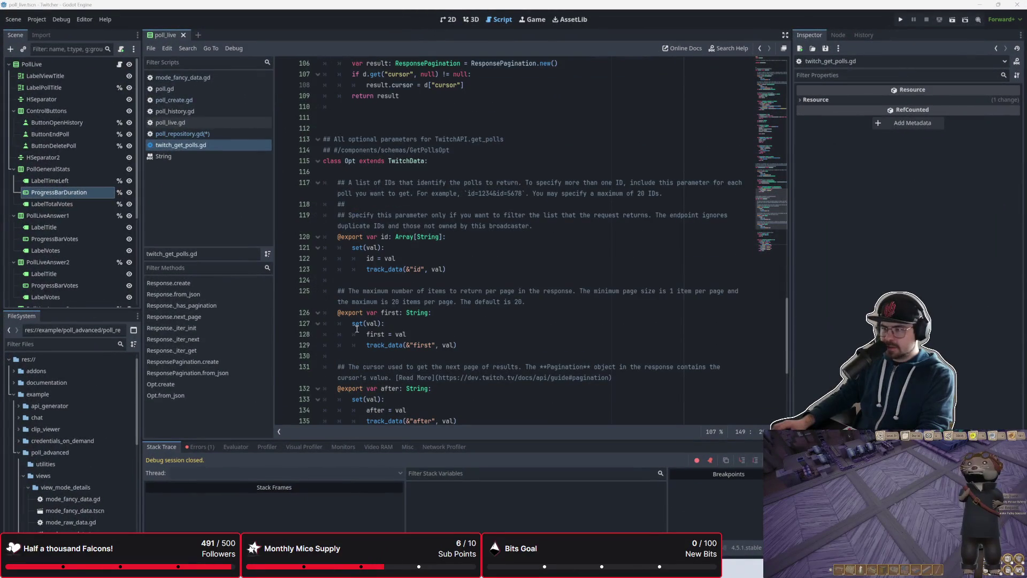
{"action": "scroll", "coordinate": [361, 327], "scroll_direction": "down", "scroll_amount": 4}
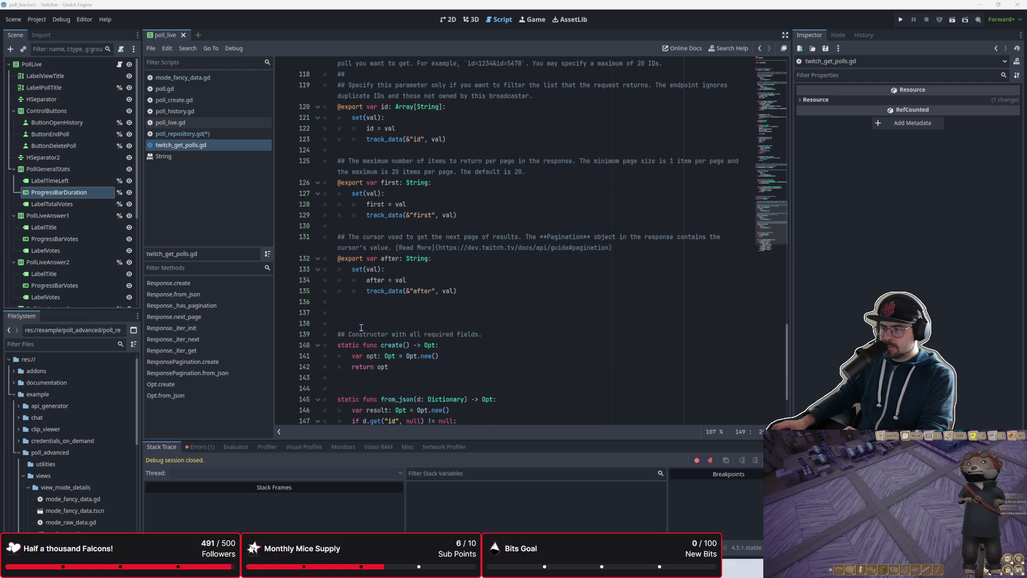
{"action": "scroll", "coordinate": [361, 327], "scroll_direction": "up", "scroll_amount": 1}
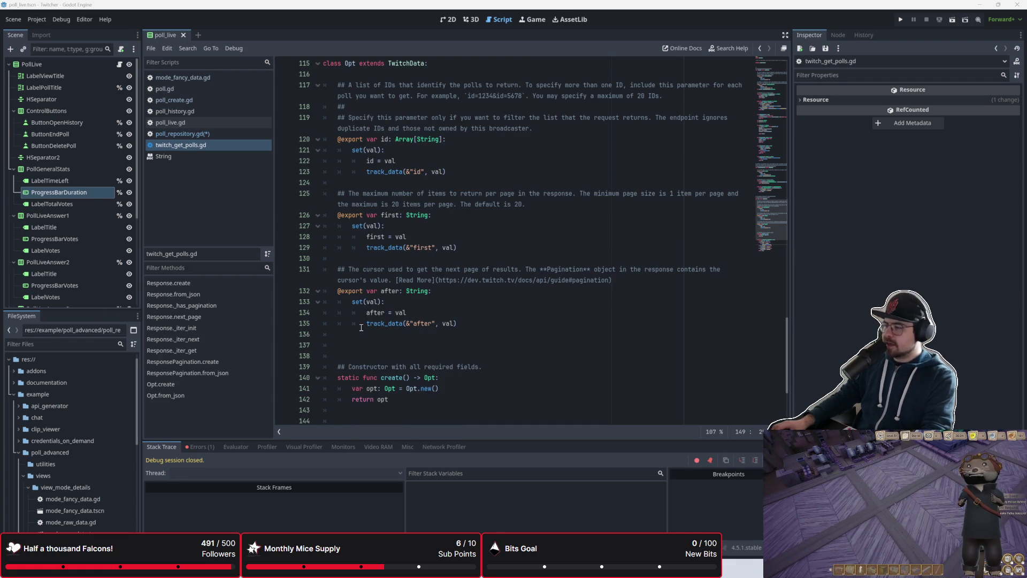
{"action": "scroll", "coordinate": [361, 327], "scroll_direction": "up", "scroll_amount": 1}
{"action": "left_click", "coordinate": [230, 134]}
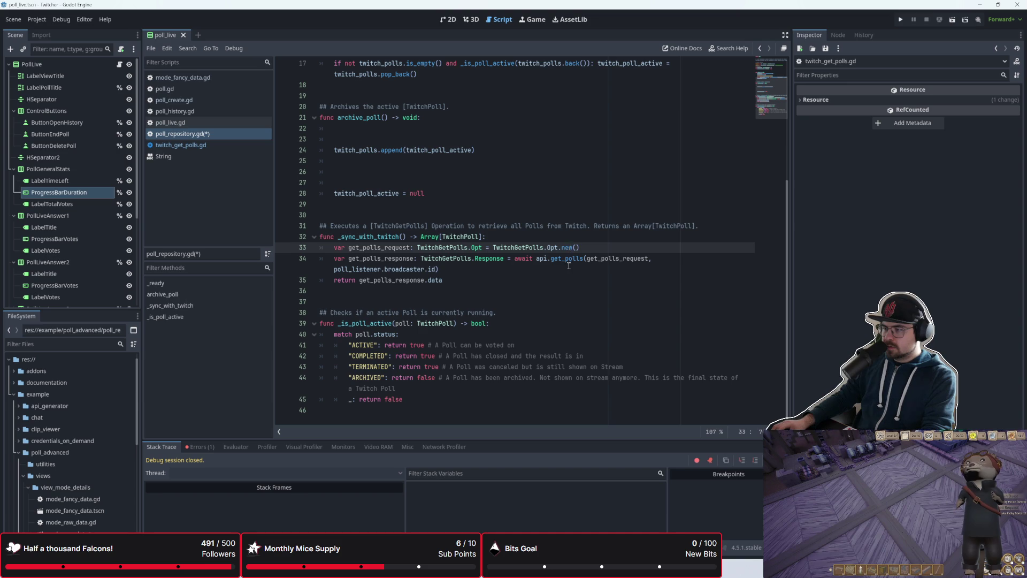
- Copy the TwitchGetPolls.Opt request line from _sync_with_twitch into archive_poll
{"action": "left_click", "coordinate": [588, 245]}
{"action": "scroll", "coordinate": [587, 244], "scroll_direction": "up", "scroll_amount": 4}
{"action": "left_click_drag", "start_coordinate": [580, 378], "coordinate": [346, 380]}
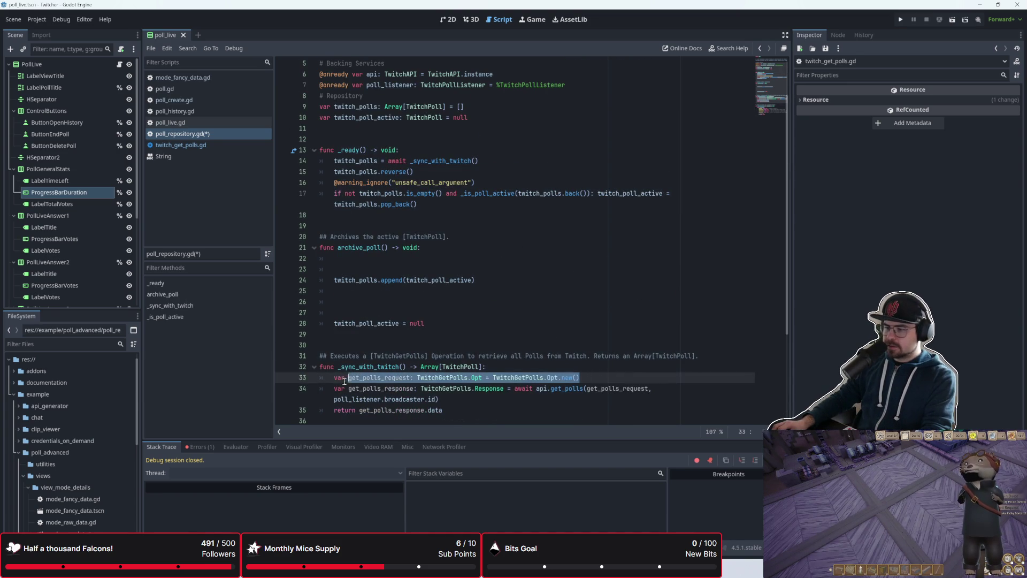
{"action": "left_click", "coordinate": [428, 187]}
{"action": "left_click", "coordinate": [435, 215]}
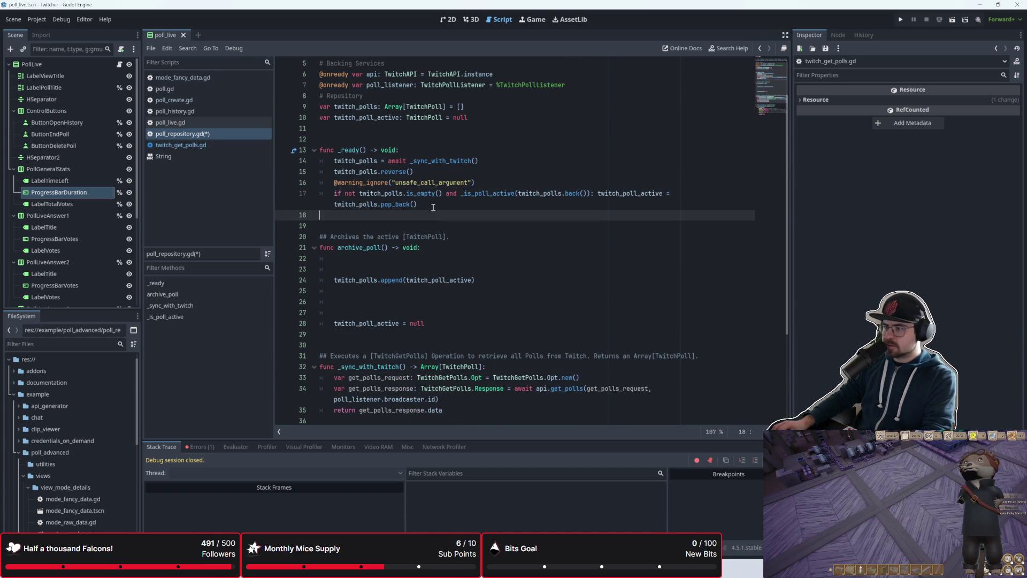
{"action": "scroll", "coordinate": [421, 250], "scroll_direction": "up", "scroll_amount": 2}
{"action": "left_click", "coordinate": [403, 315]}
{"action": "type", "text": "var get_polls_request: TwitchGetPolls.Opt = TwitchGetPolls.Opt.new()"}
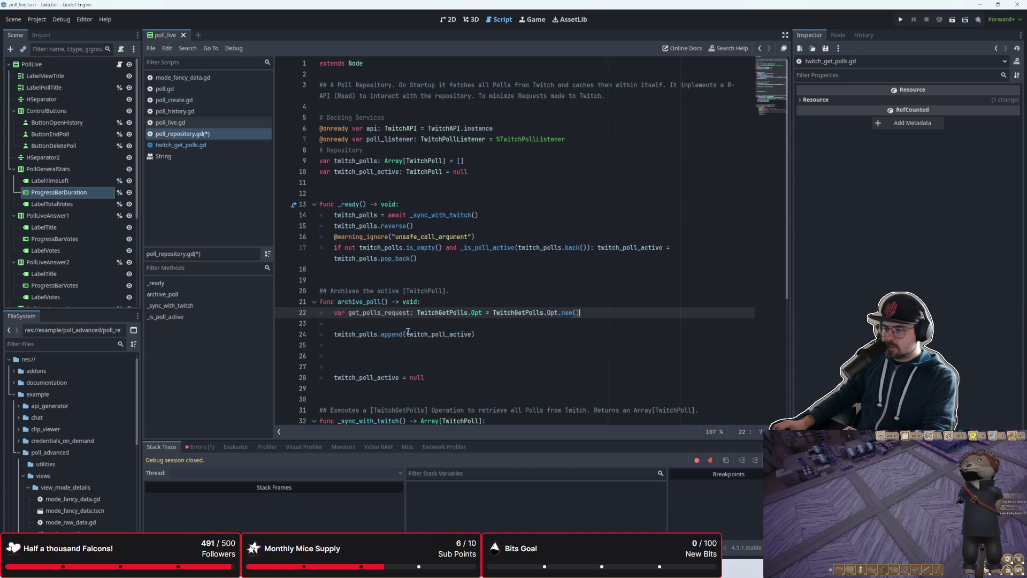
- On a new line below it, start typing get_polls_request.first
{"action": "key", "text": "Return"}
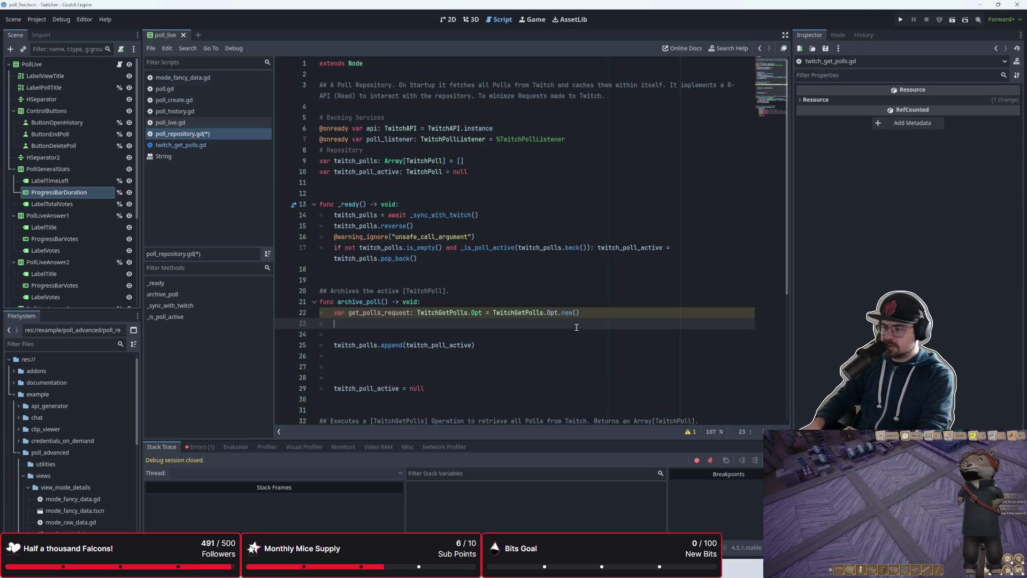
{"action": "type", "text": "twitch"}
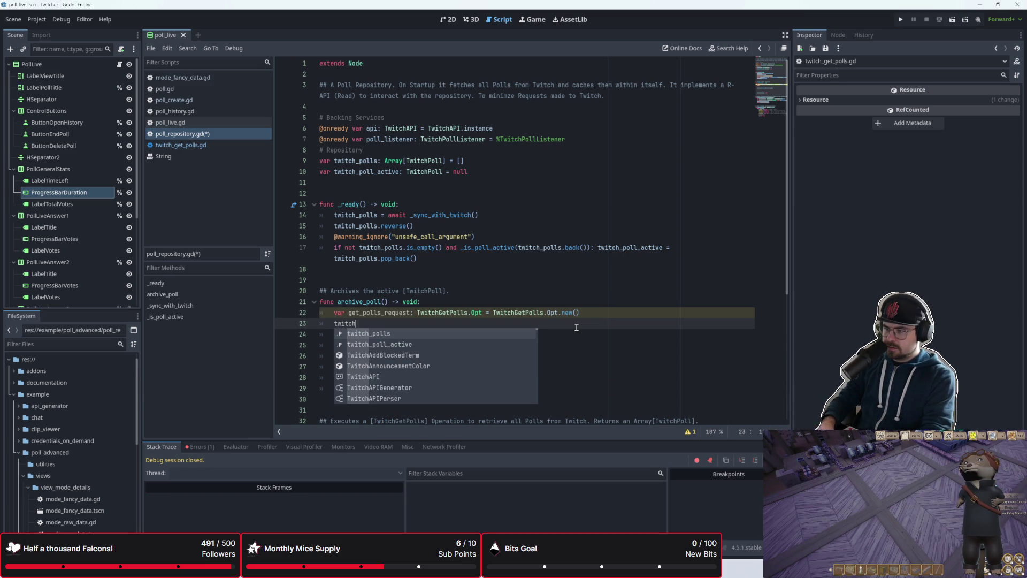
{"action": "key", "text": "BackSpace"}
{"action": "key", "text": "BackSpace"}
{"action": "key", "text": "BackSpace"}
{"action": "type", "text": "get"}
{"action": "key", "text": "Return"}
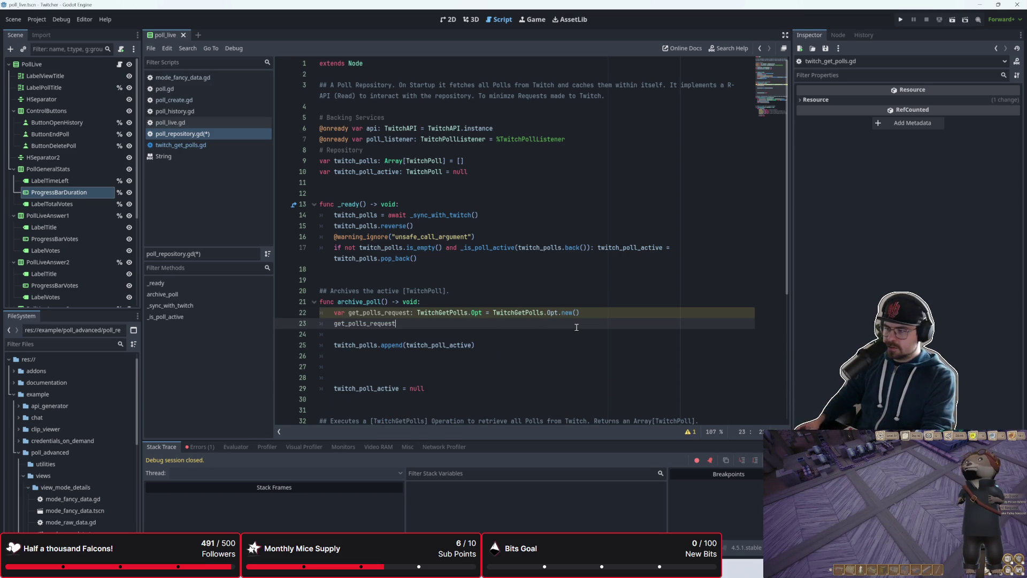
{"action": "left_click", "coordinate": [410, 326]}
{"action": "type", "text": "."}
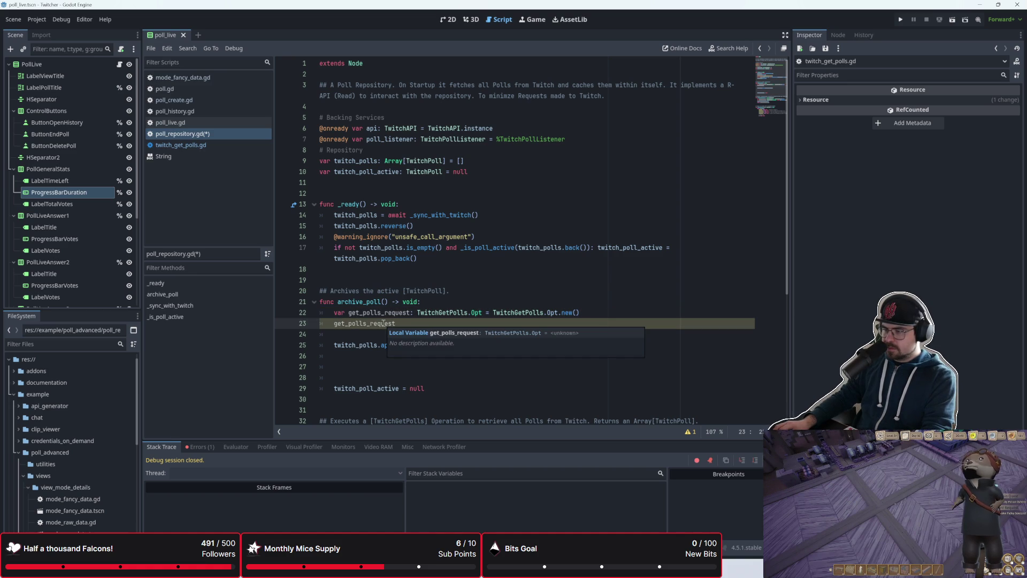
{"action": "key", "text": "Escape"}
{"action": "key", "text": "ctrl+space"}
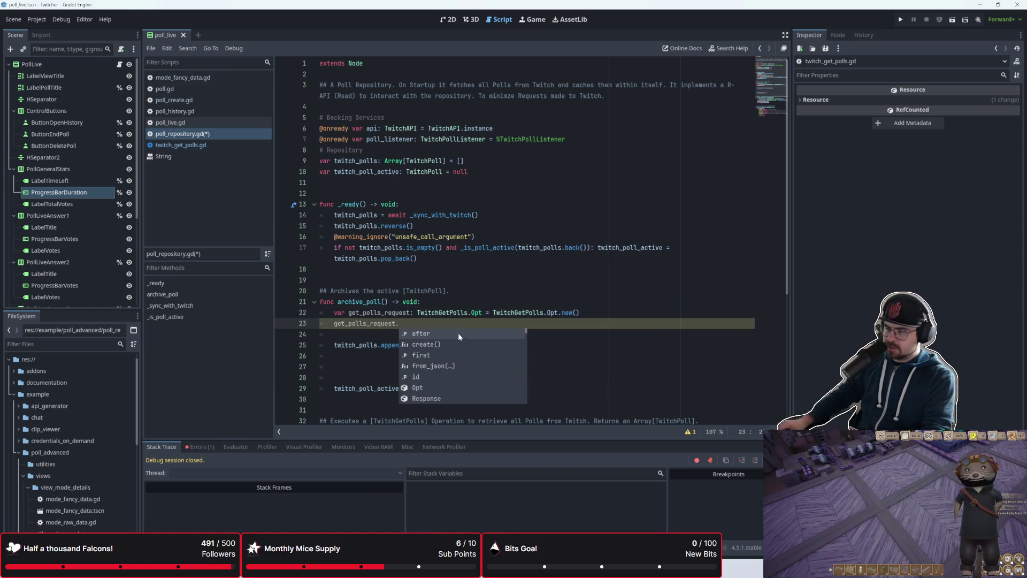
{"action": "scroll", "coordinate": [520, 329], "scroll_direction": "down", "scroll_amount": 5}
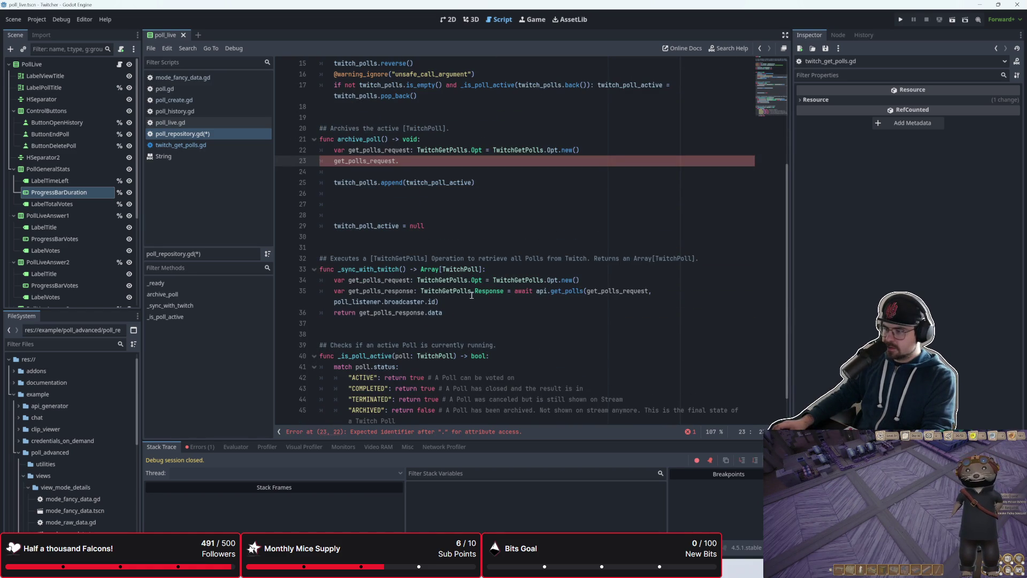
{"action": "mouse_move", "coordinate": [502, 295]}
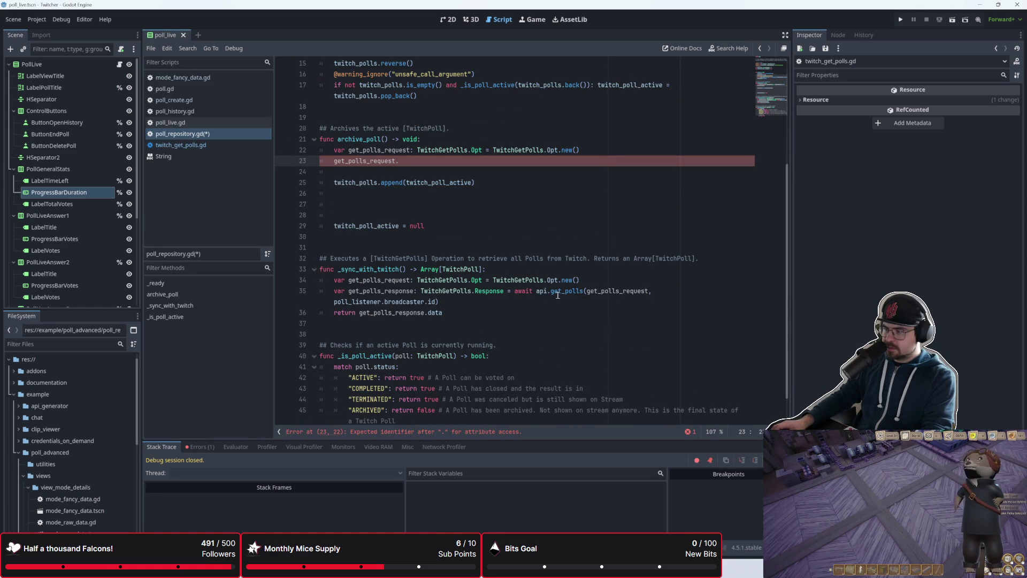
{"action": "scroll", "coordinate": [515, 298], "scroll_direction": "up", "scroll_amount": 2}
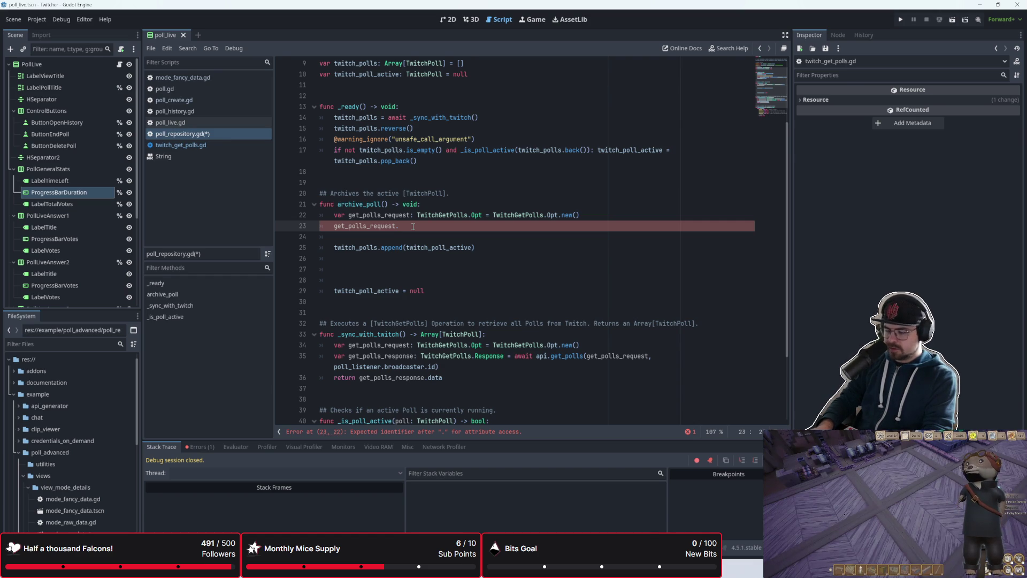
{"action": "type", "text": "first"}
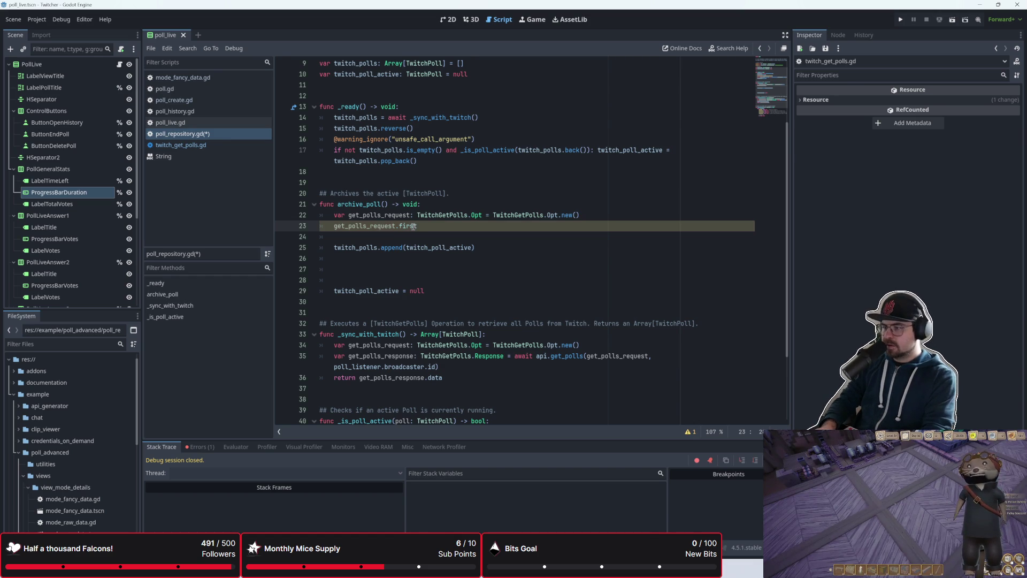
- Assign get_polls_request.first = 1 in archive_poll
{"action": "key", "text": "BackSpace"}
{"action": "key", "text": "BackSpace"}
{"action": "key", "text": "BackSpace"}
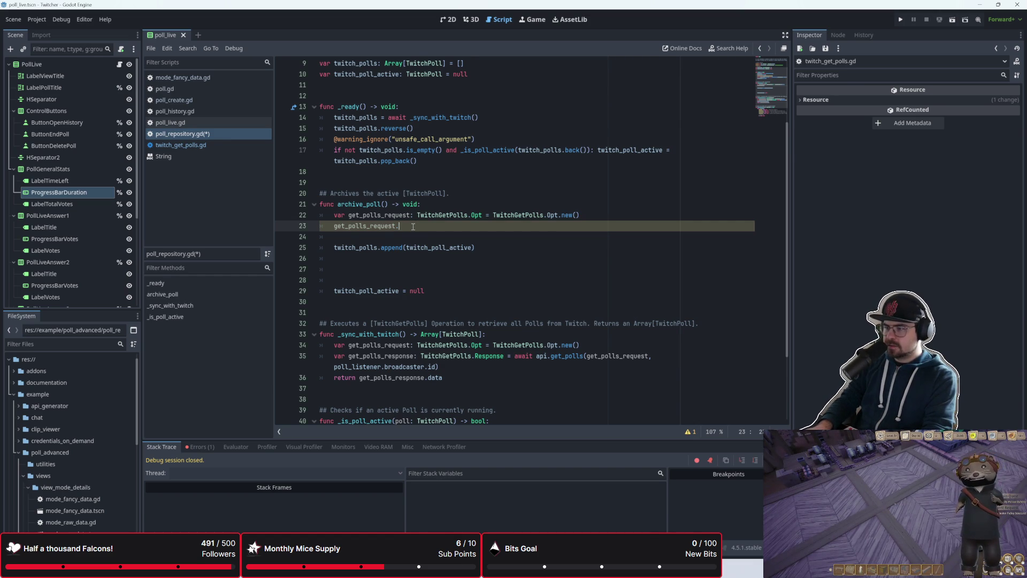
{"action": "type", "text": "first = "}
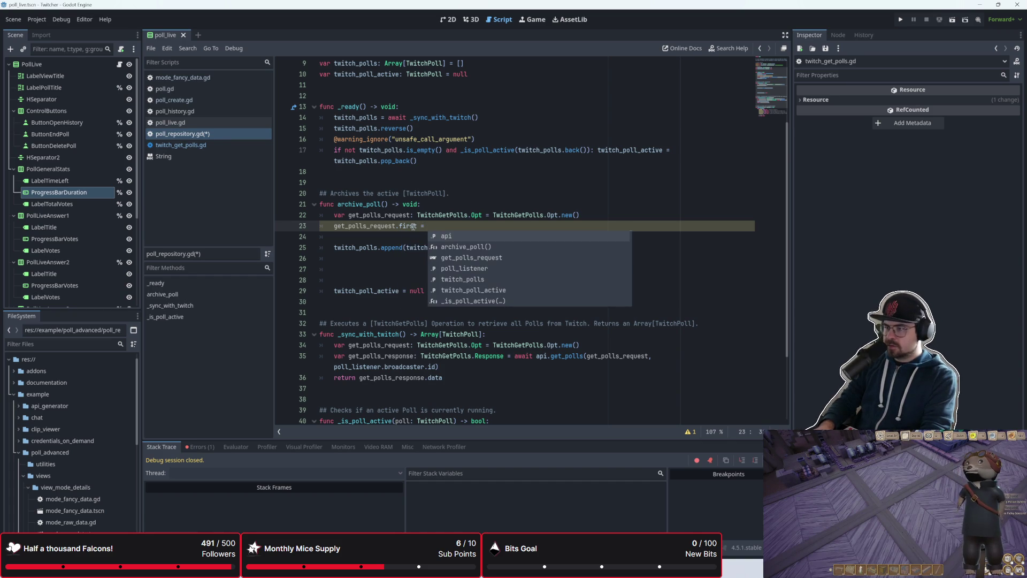
{"action": "type", "text": "1"}
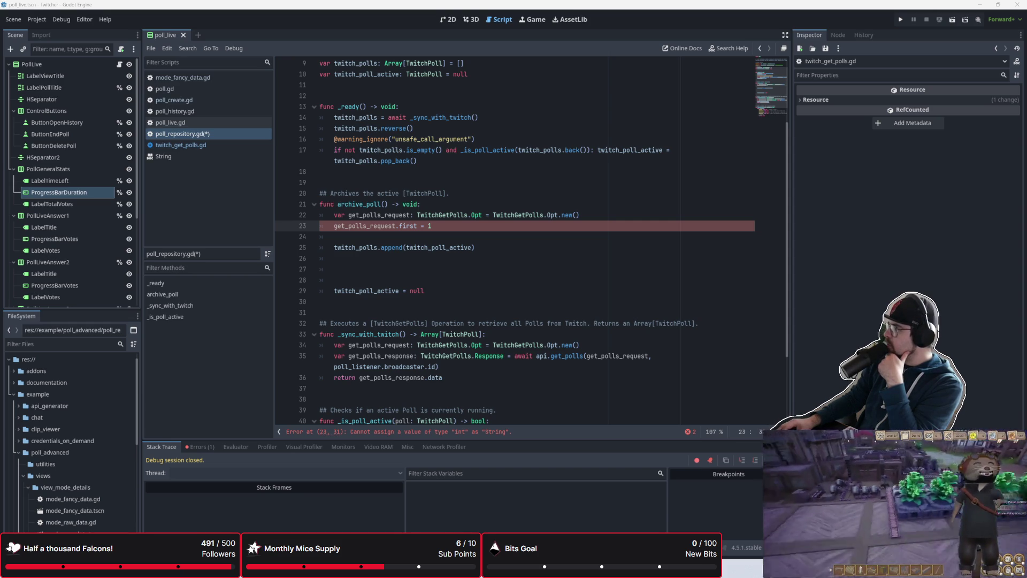
{"action": "left_click", "coordinate": [481, 291]}
- Remove the extra blank line and change the first value to the string "1"
{"action": "left_click", "coordinate": [474, 226]}
{"action": "left_click", "coordinate": [472, 234]}
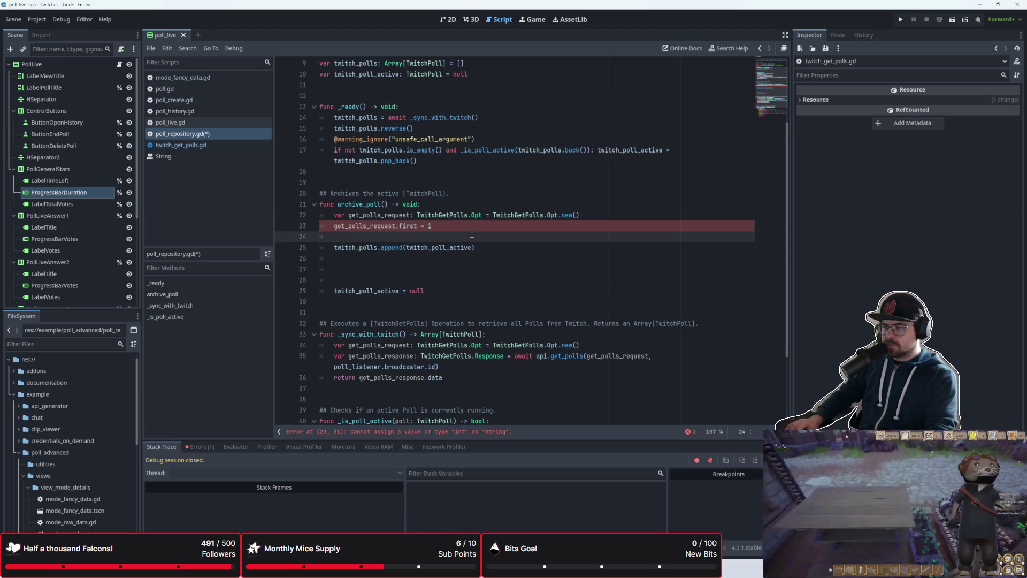
{"action": "key", "text": "BackSpace"}
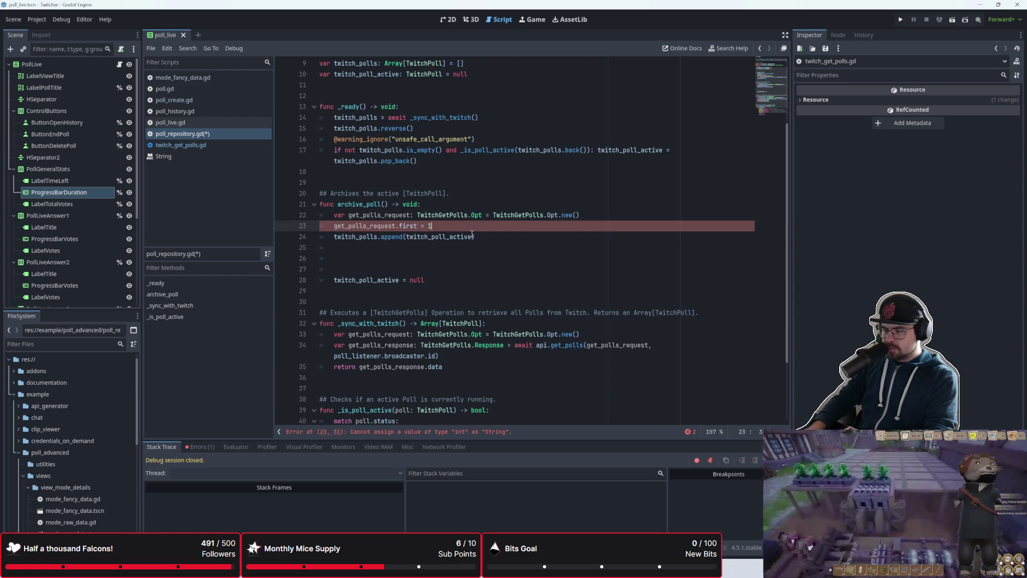
{"action": "type", "text": "\"\""}
{"action": "key", "text": "BackSpace"}
{"action": "type", "text": "\"1\""}
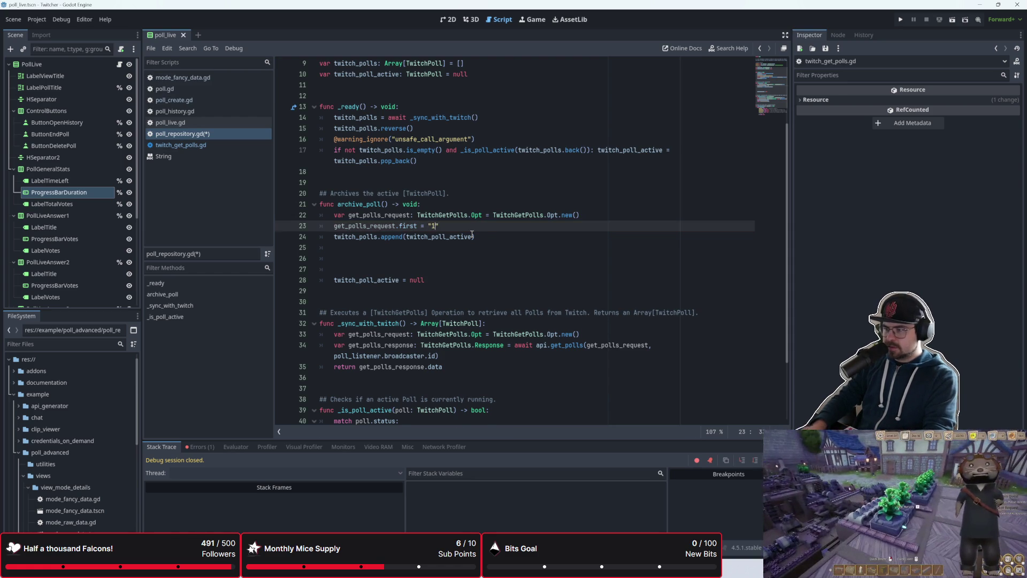
{"action": "key", "text": "Return"}
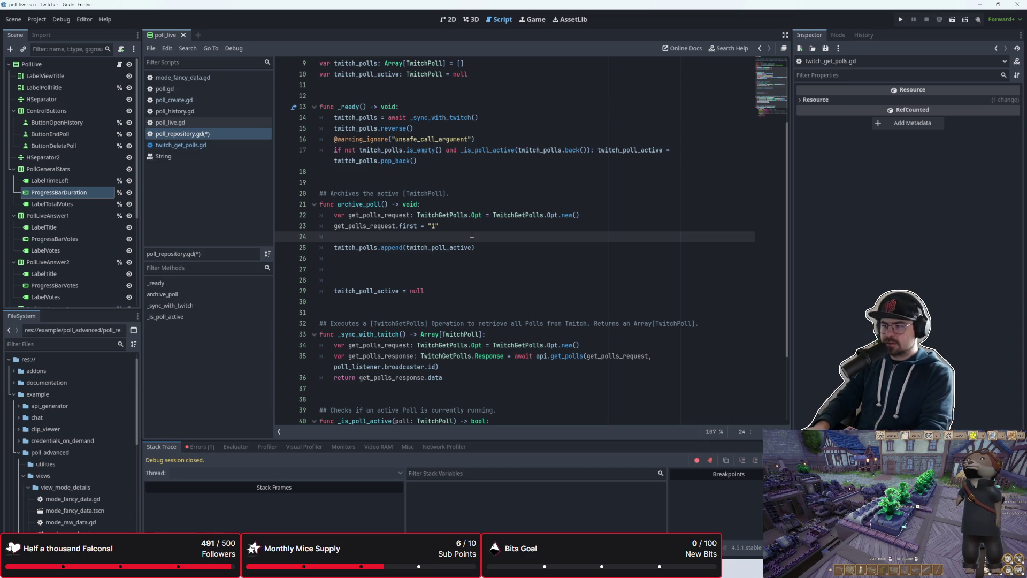
{"action": "key", "text": "BackSpace"}
{"action": "key", "text": "BackSpace"}
{"action": "key", "text": "BackSpace"}
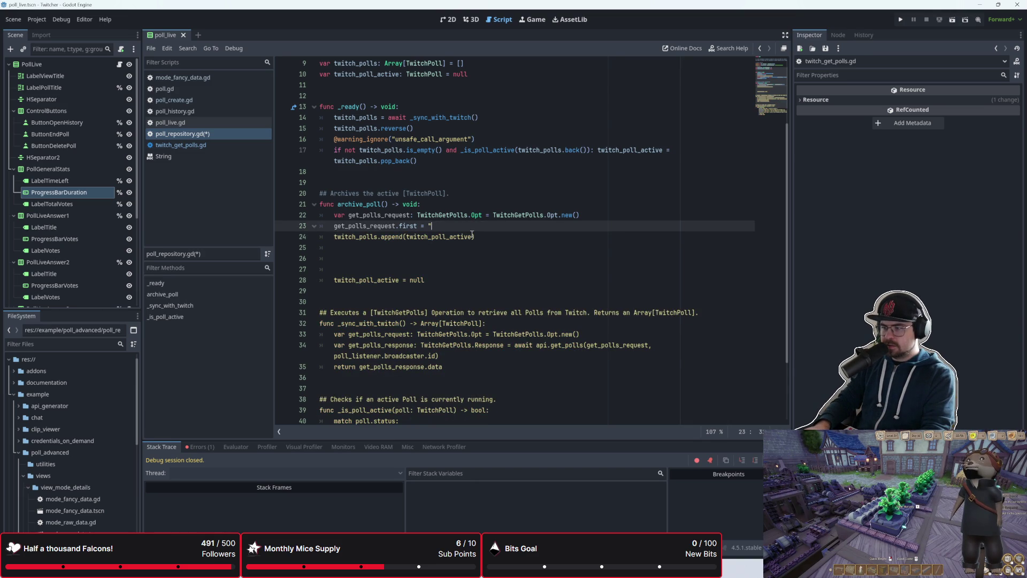
- Replace .first with .id = [twitch_poll_active.id] using autocomplete
{"action": "key", "text": "BackSpace"}
{"action": "key", "text": "BackSpace"}
{"action": "key", "text": "BackSpace"}
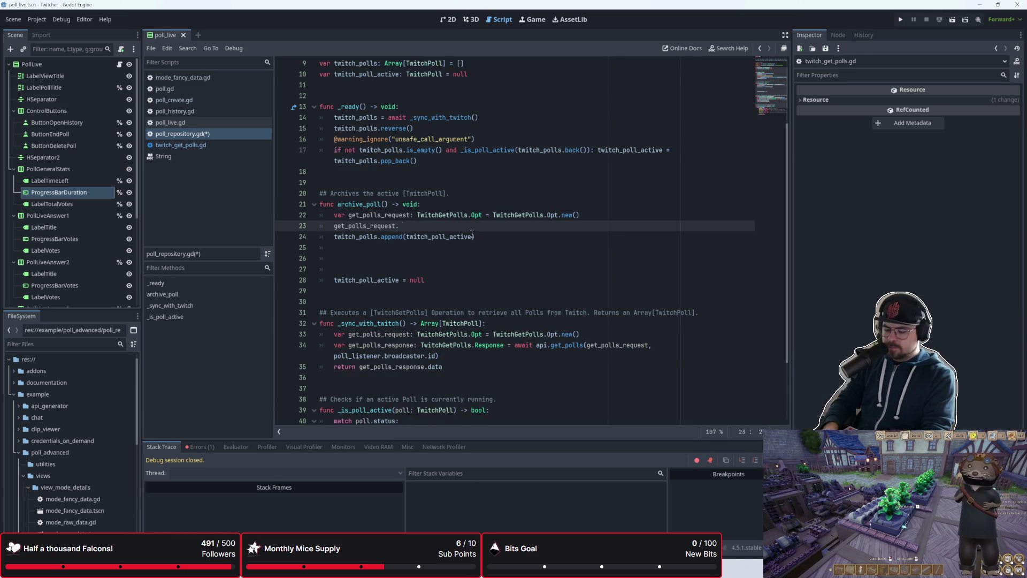
{"action": "type", "text": "id"}
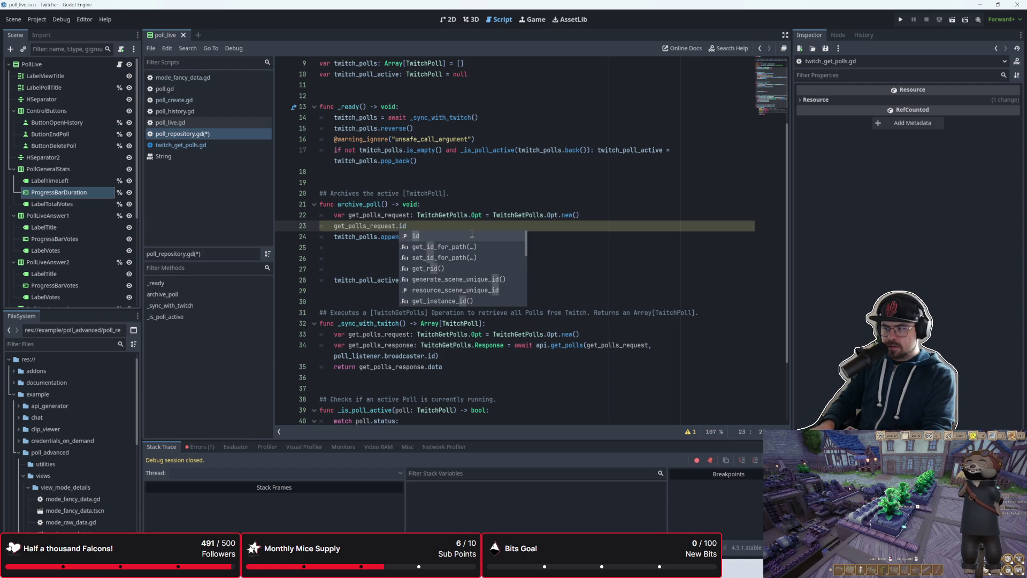
{"action": "key", "text": "Escape"}
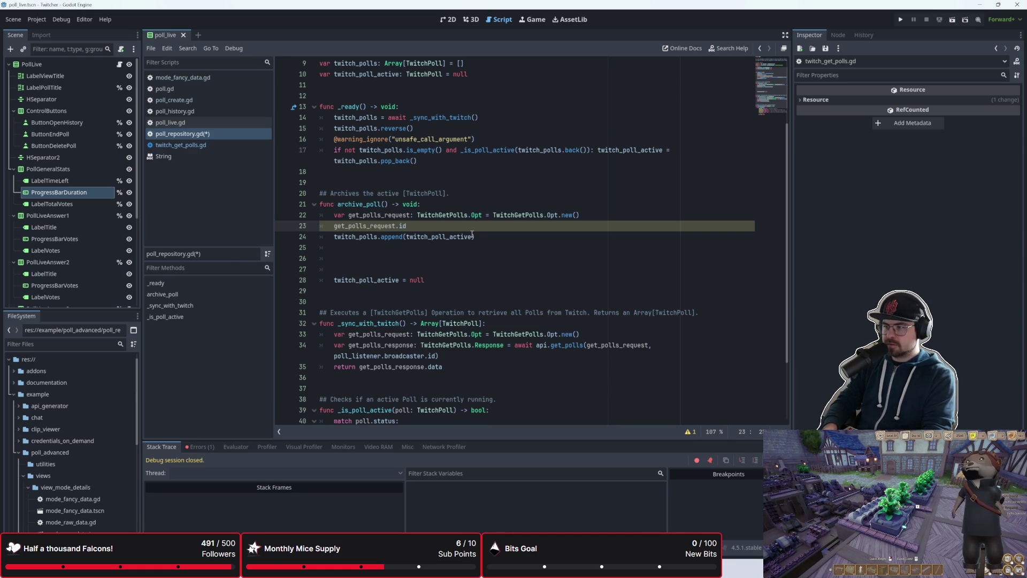
{"action": "type", "text": "= active"}
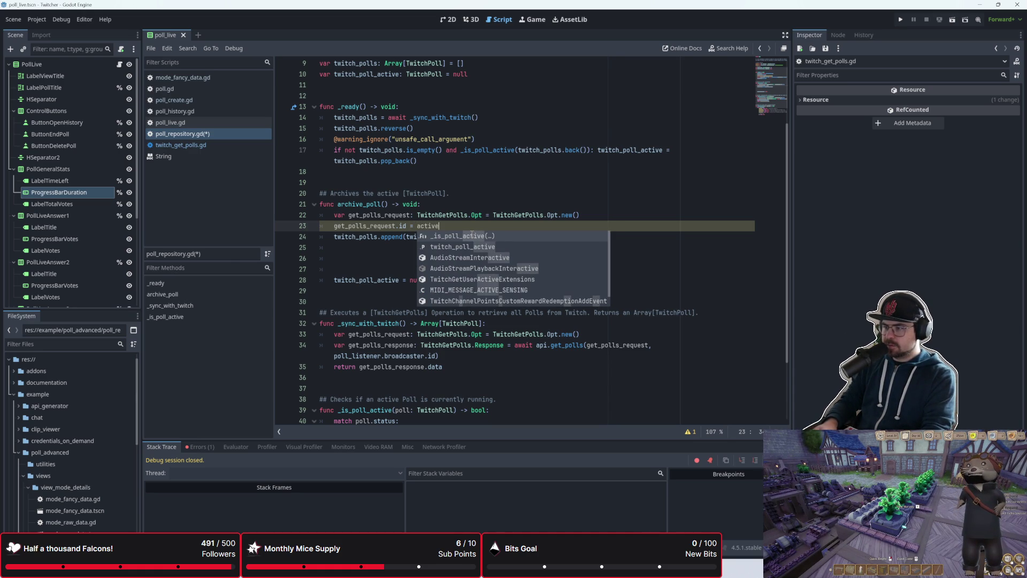
{"action": "key", "text": "Down"}
{"action": "key", "text": "Return"}
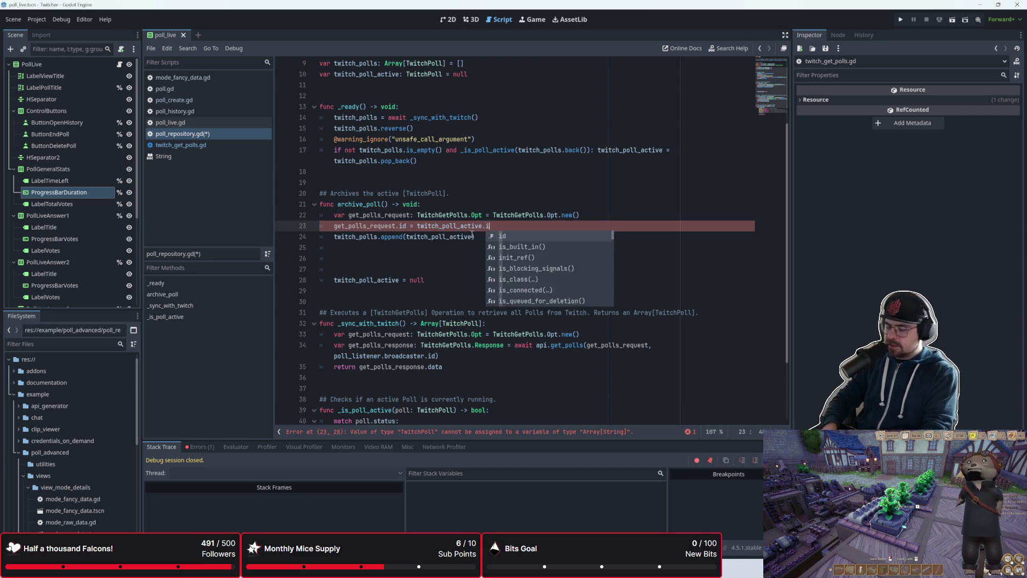
{"action": "type", "text": "id"}
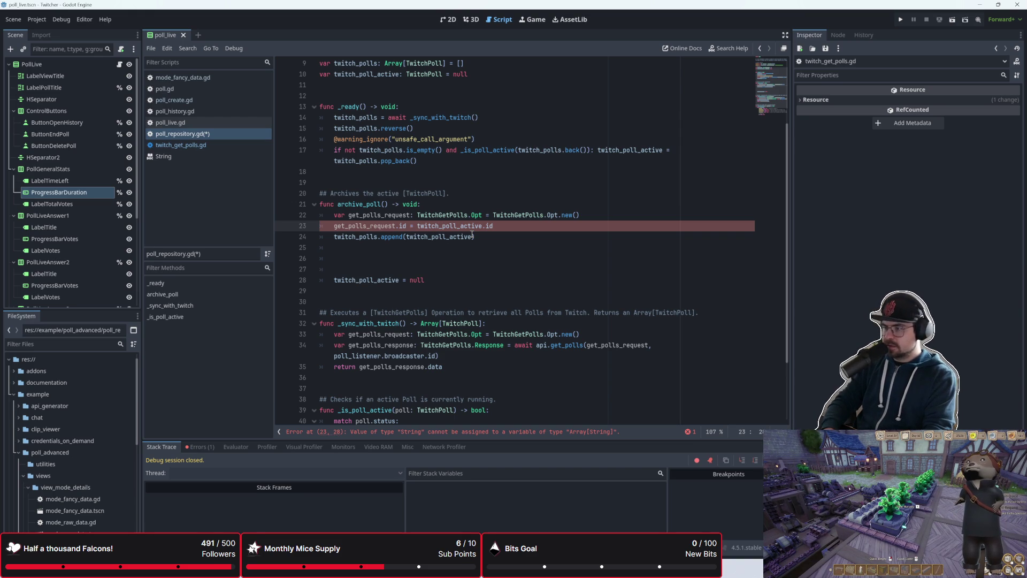
{"action": "type", "text": "["}
{"action": "key", "text": "ctrl+Right"}
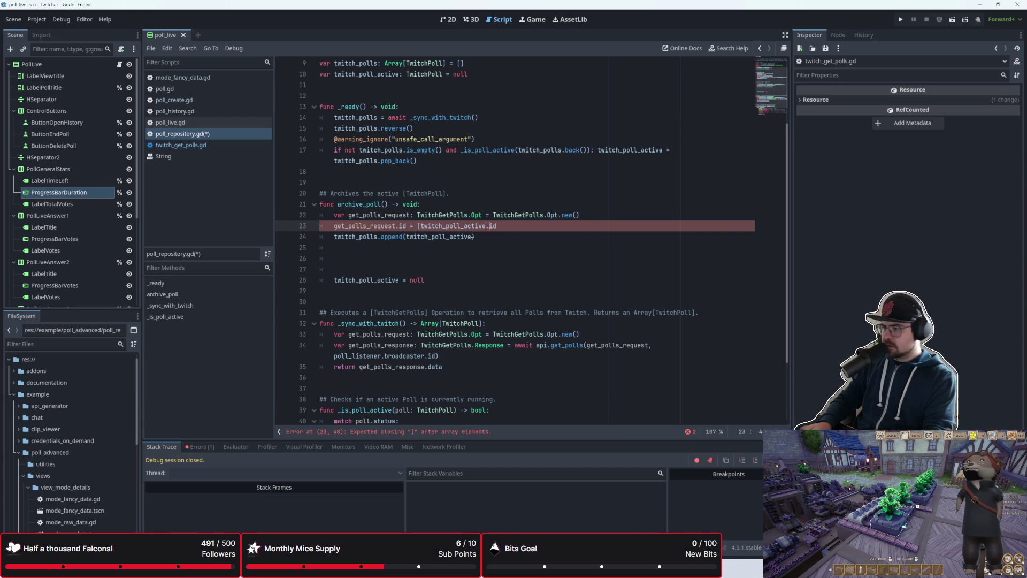
- Close the id array and add the comment '# TwitchGetPolls.Opt.id expects Array[String]'
{"action": "type", "text": "]"}
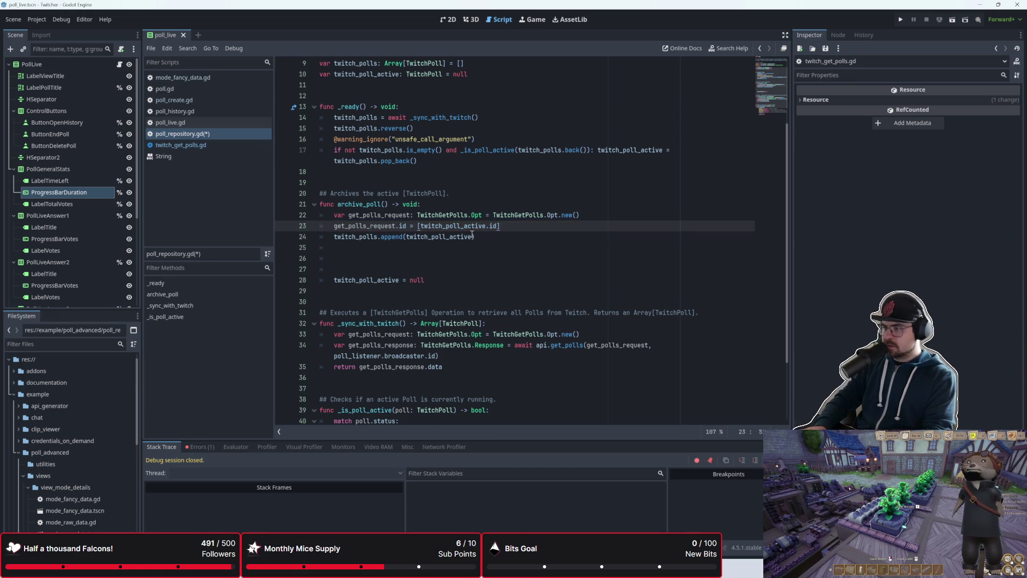
{"action": "key", "text": "Down"}
{"action": "key", "text": "Up"}
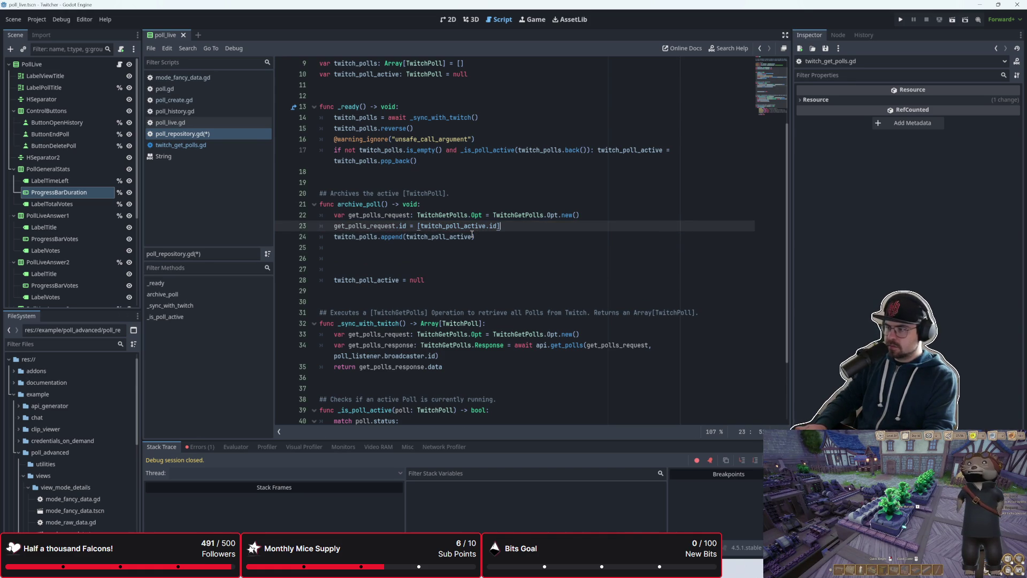
{"action": "type", "text": "# "}
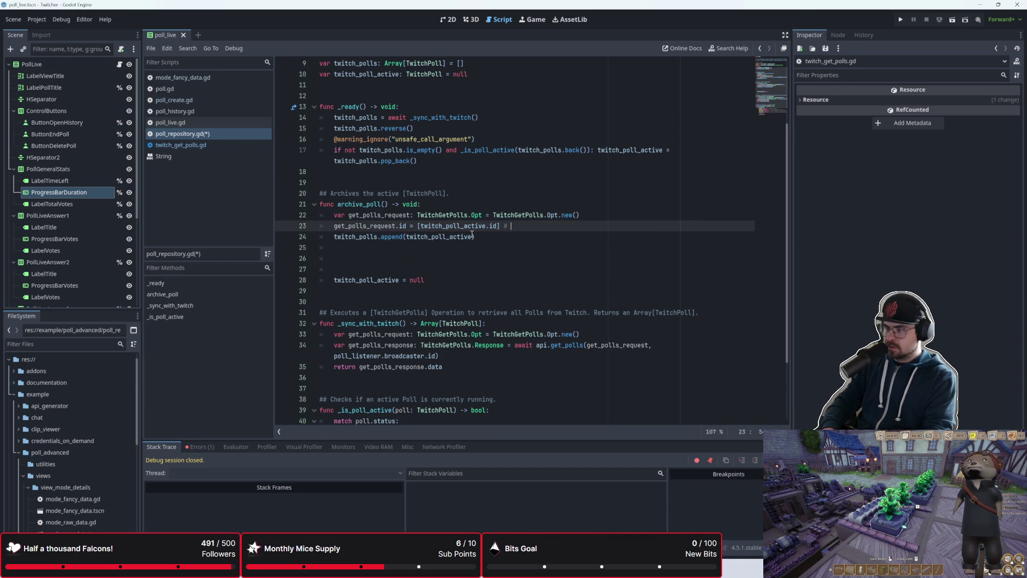
{"action": "type", "text": "i"}
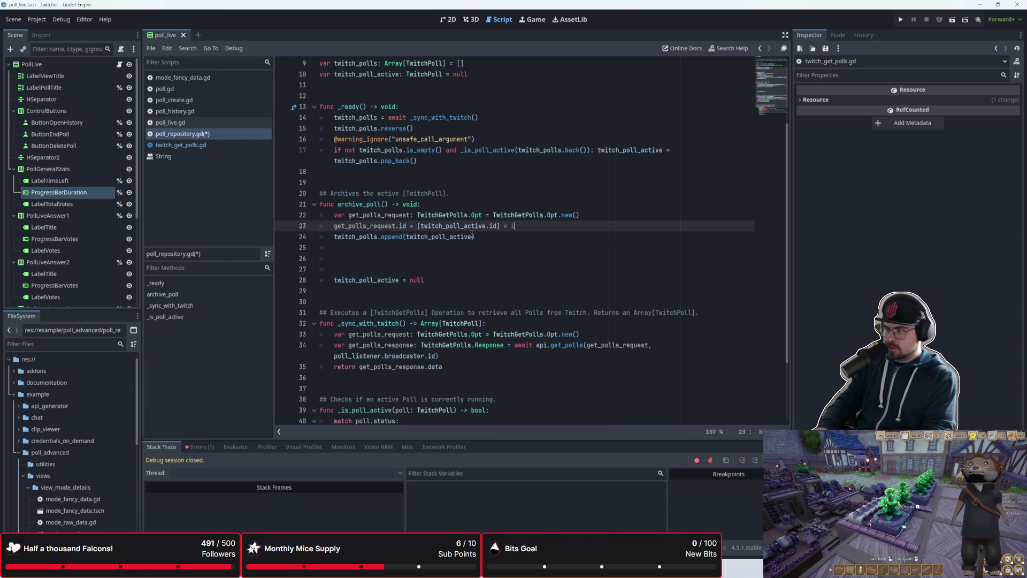
{"action": "key", "text": "BackSpace"}
{"action": "type", "text": "get_p"}
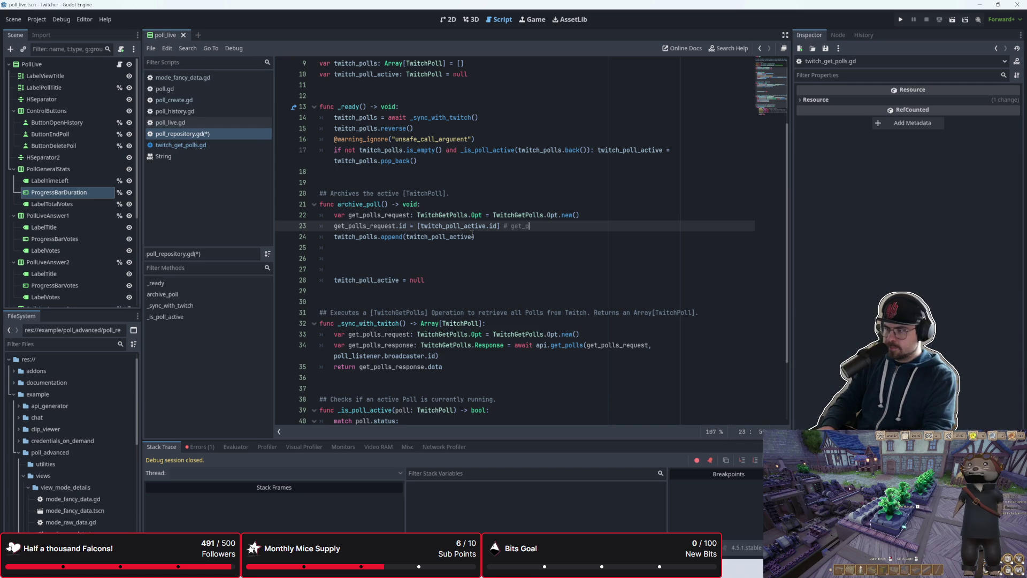
{"action": "key", "text": "BackSpace"}
{"action": "key", "text": "BackSpace"}
{"action": "key", "text": "BackSpace"}
{"action": "type", "text": "Twitc"}
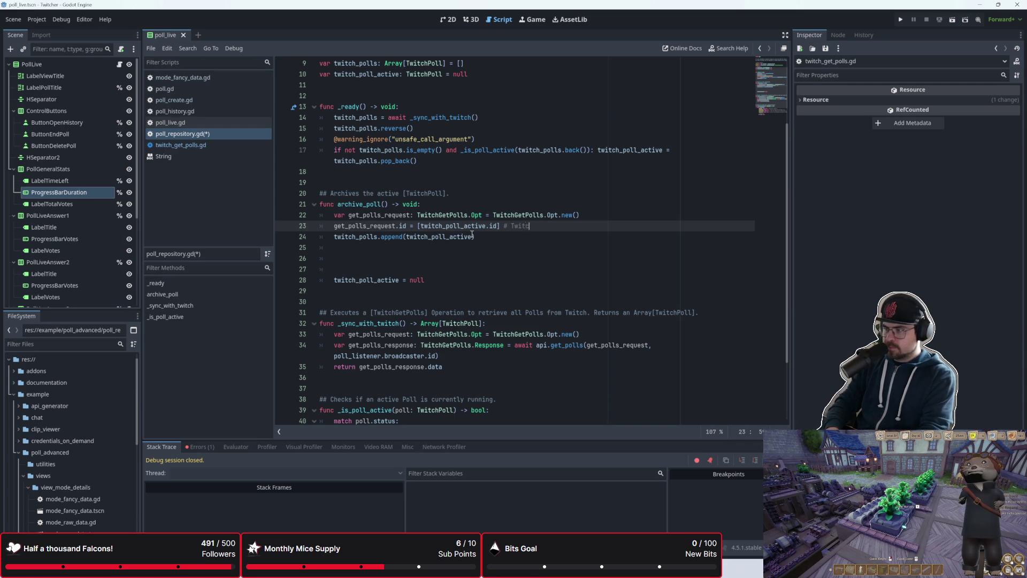
{"action": "type", "text": "hGetPolls"}
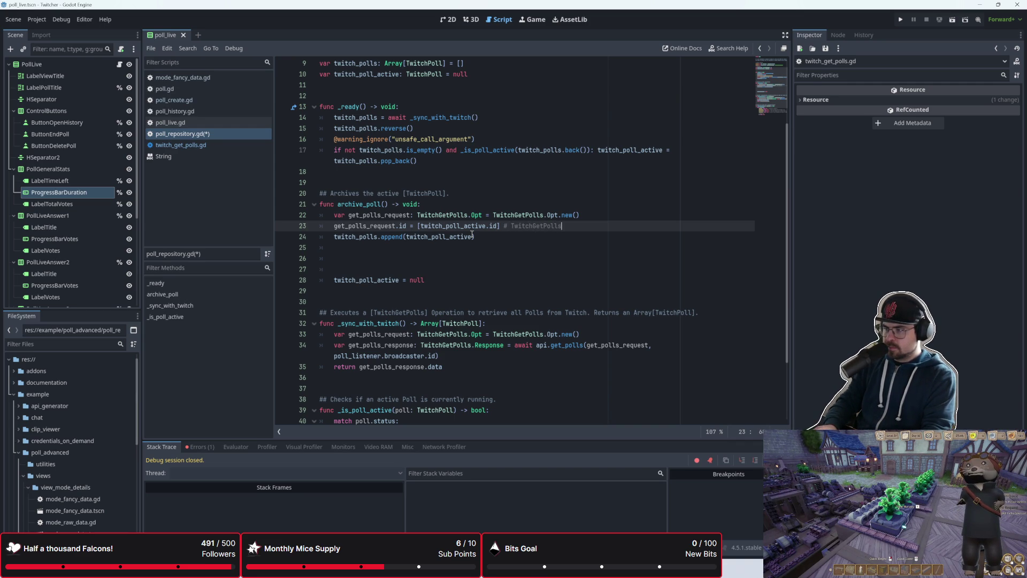
{"action": "type", "text": ".Oopt"}
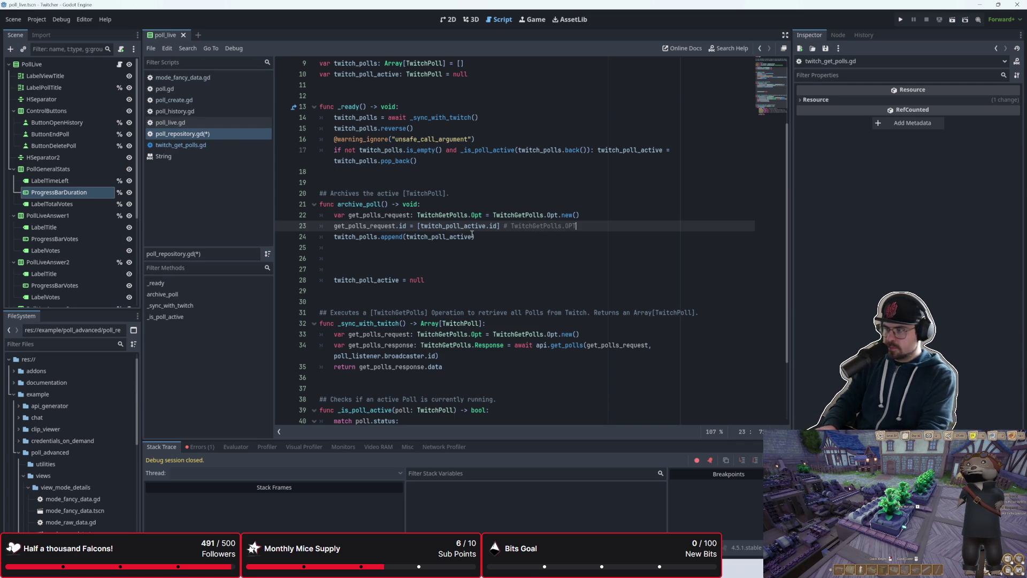
{"action": "key", "text": "BackSpace"}
{"action": "key", "text": "BackSpace"}
{"action": "key", "text": "BackSpace"}
{"action": "type", "text": "pt.id "}
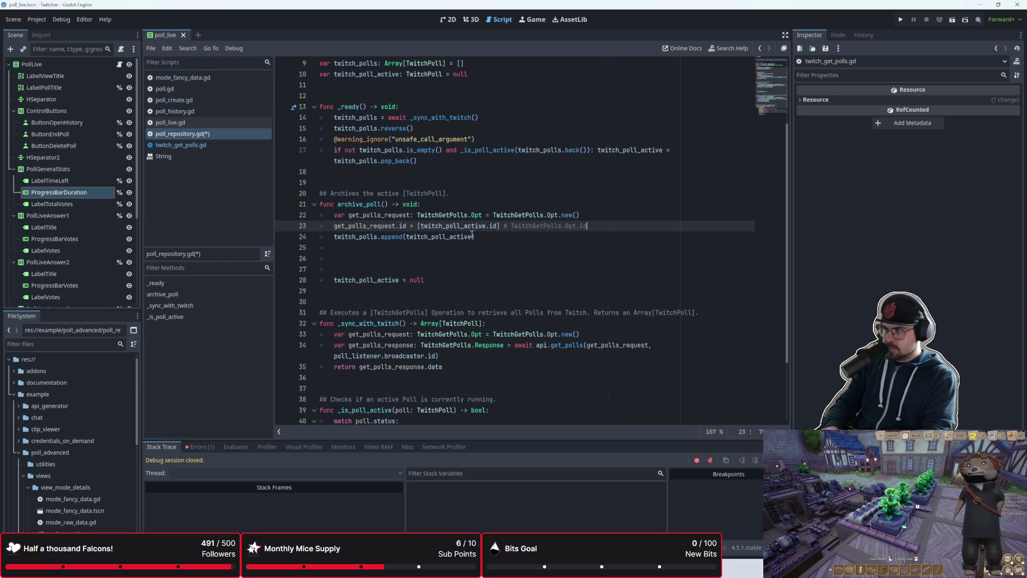
{"action": "type", "text": "ex"}
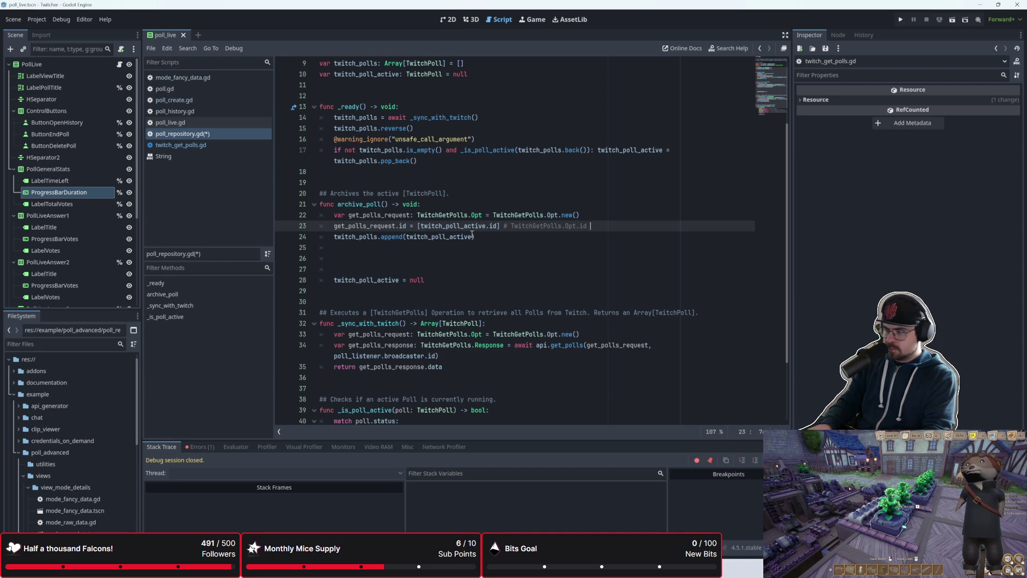
{"action": "type", "text": "pect"}
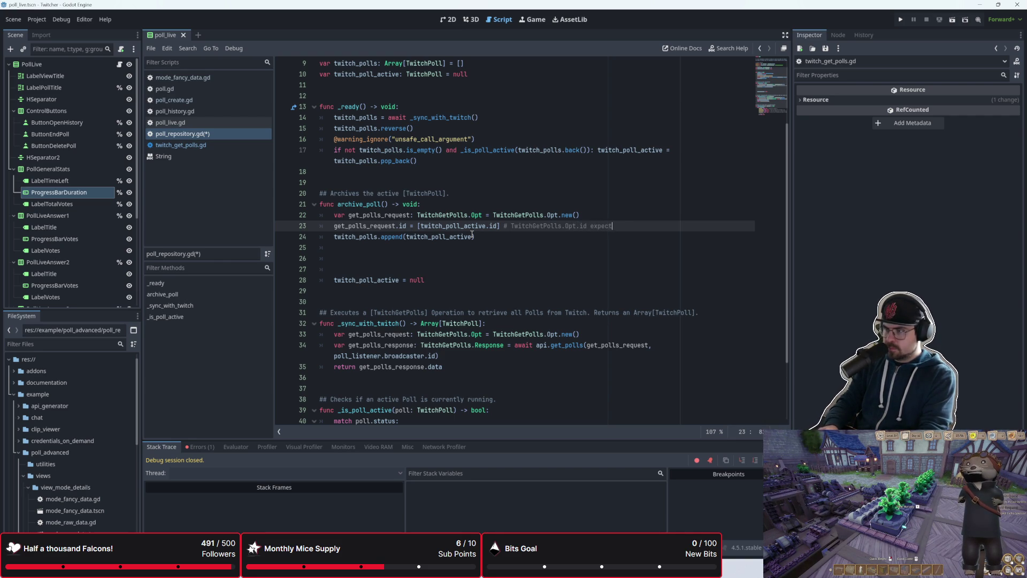
{"action": "type", "text": "s tw"}
{"action": "key", "text": "BackSpace"}
{"action": "key", "text": "BackSpace"}
{"action": "type", "text": "Array[String]"}
- Save poll_repository.gd and insert a blank line above the append line
{"action": "left_click", "coordinate": [472, 237]}
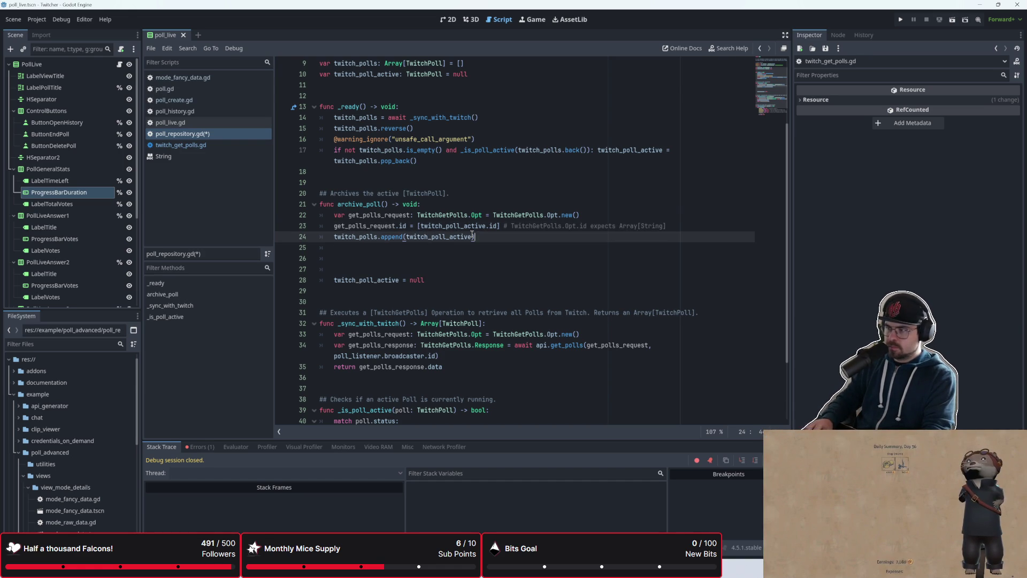
{"action": "left_click", "coordinate": [462, 268]}
{"action": "key", "text": "ctrl+s"}
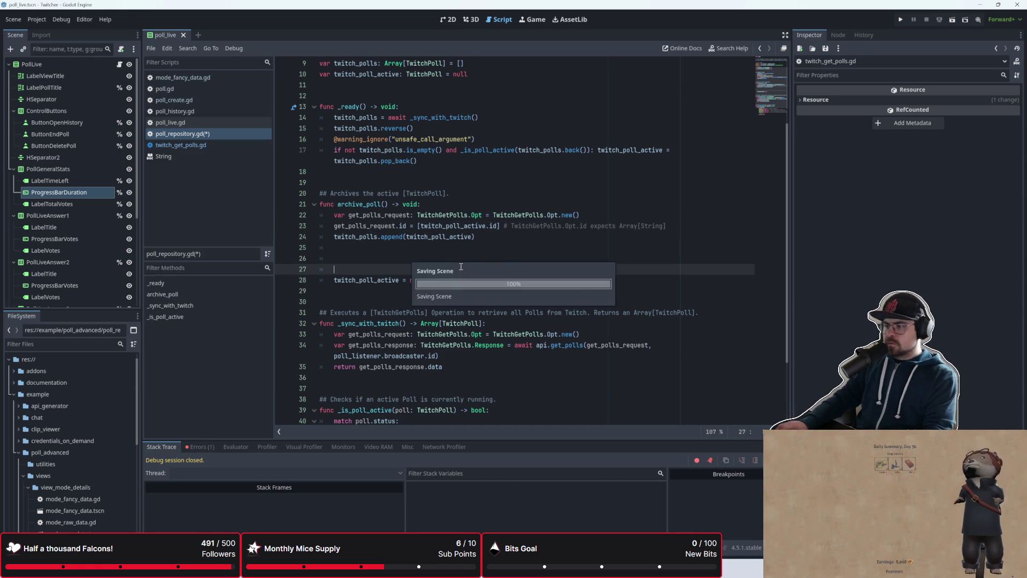
{"action": "mouse_move", "coordinate": [500, 225]}
{"action": "left_mouse_down"}
{"action": "mouse_move", "coordinate": [540, 226]}
{"action": "mouse_move", "coordinate": [411, 227]}
{"action": "left_mouse_up"}
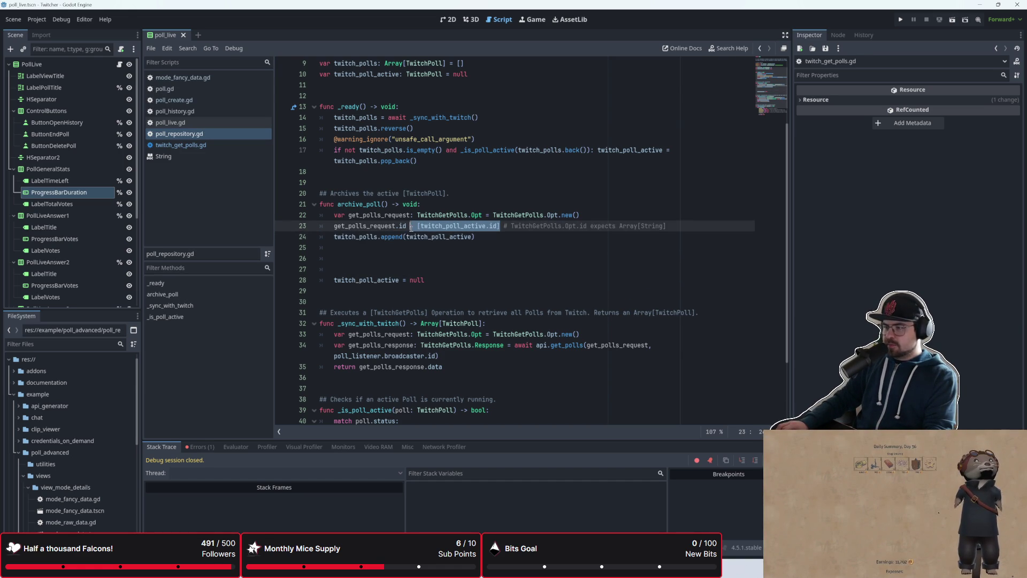
{"action": "left_click", "coordinate": [433, 257]}
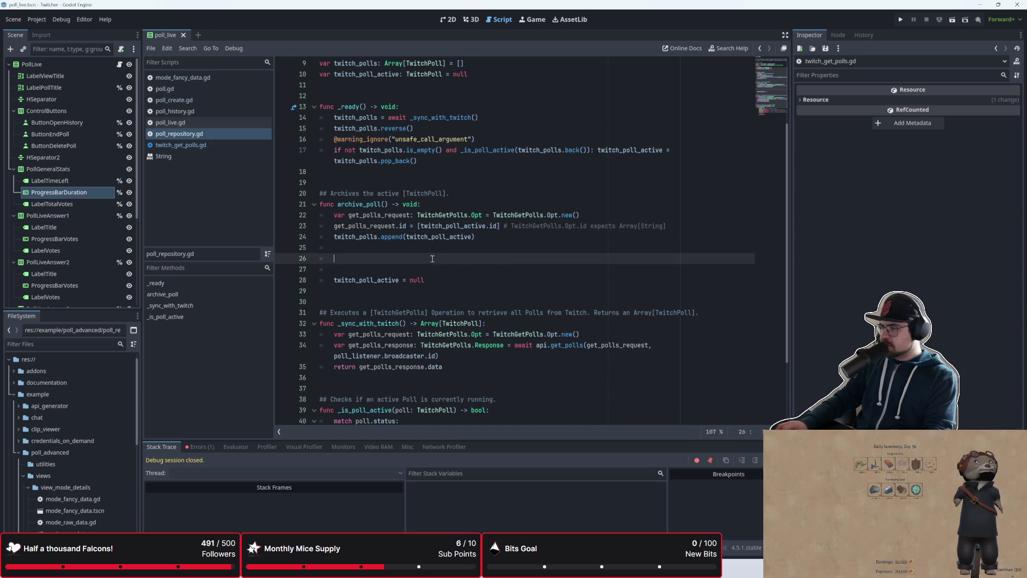
{"action": "left_click", "coordinate": [337, 247]}
{"action": "left_click", "coordinate": [338, 237]}
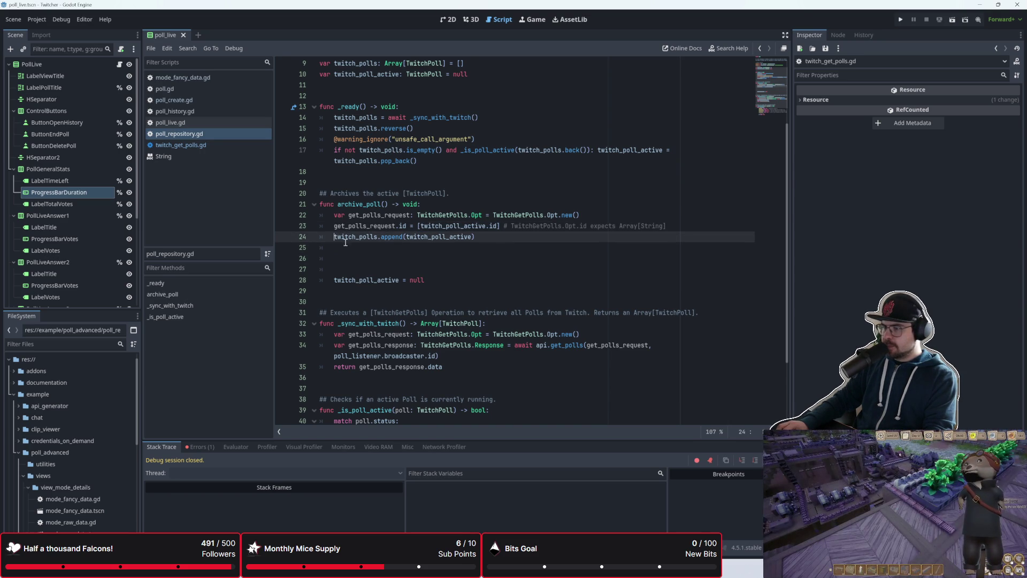
{"action": "key", "text": "Return"}
{"action": "key", "text": "Return"}
- Type 'await api.get_polls(' with get_polls_request as the first argument
{"action": "key", "text": "Up"}
{"action": "key", "text": "Up"}
{"action": "scroll", "coordinate": [393, 266], "scroll_direction": "down", "scroll_amount": 3}
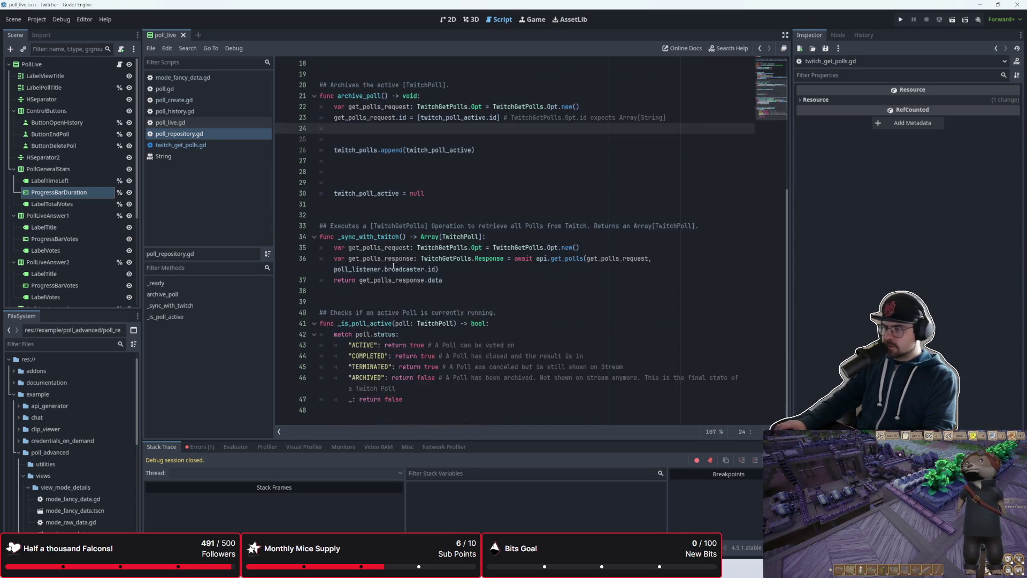
{"action": "scroll", "coordinate": [393, 266], "scroll_direction": "up", "scroll_amount": 2}
{"action": "type", "text": "awai"}
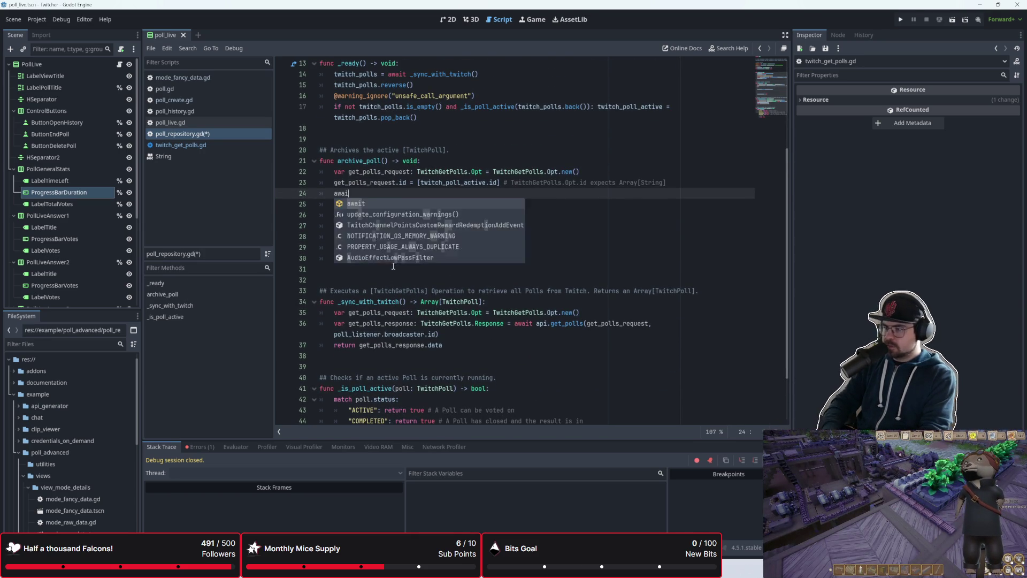
{"action": "type", "text": "t apo"}
{"action": "key", "text": "BackSpace"}
{"action": "type", "text": "i.get_pol"}
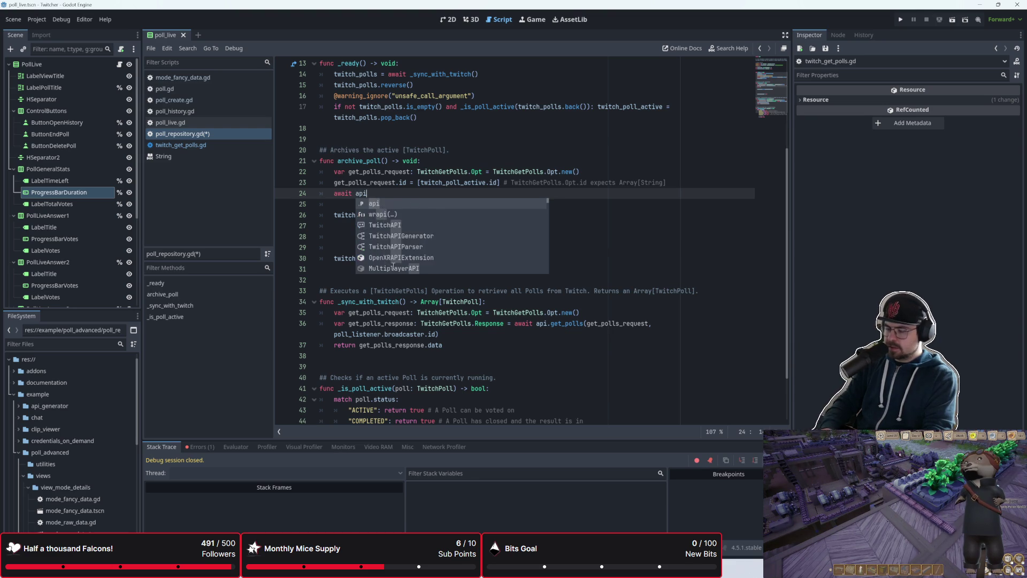
{"action": "type", "text": "ls("}
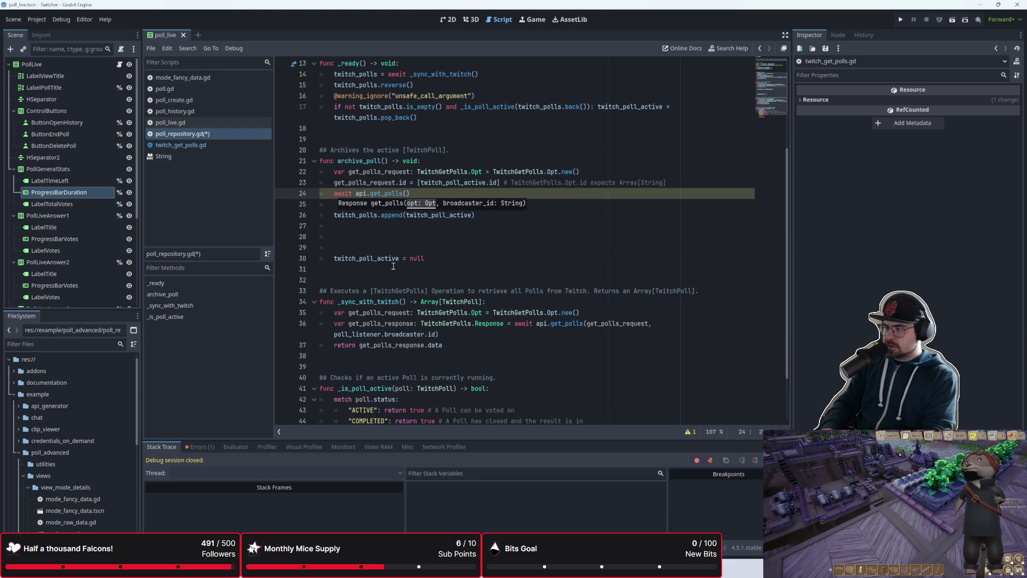
{"action": "type", "text": "get_p"}
{"action": "key", "text": "Return"}
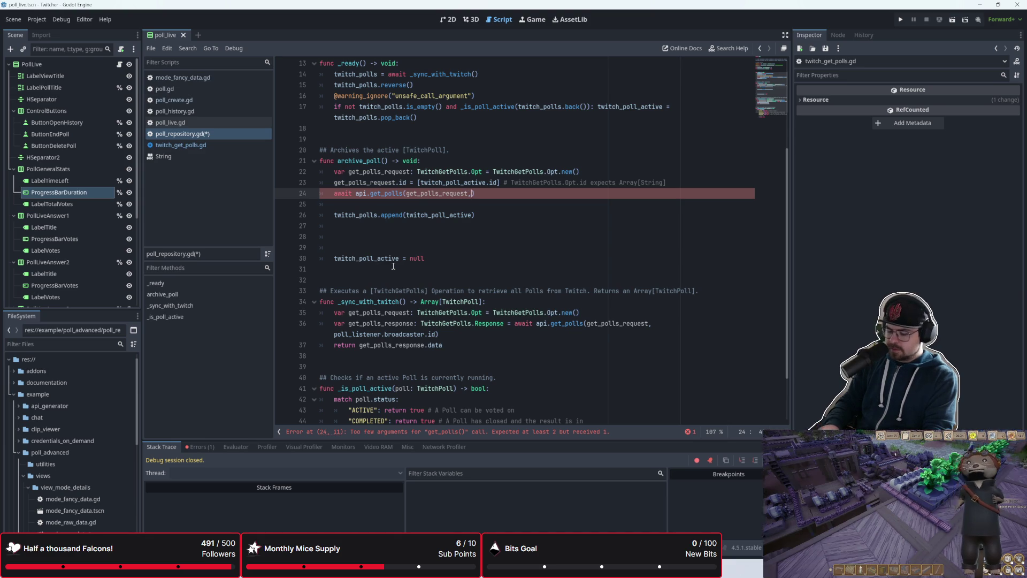
- Add poll_listener.broadcaster.id as the second get_polls argument and close the call
{"action": "type", "text": ", poll_li"}
{"action": "key", "text": "Return"}
{"action": "type", "text": ".bro"}
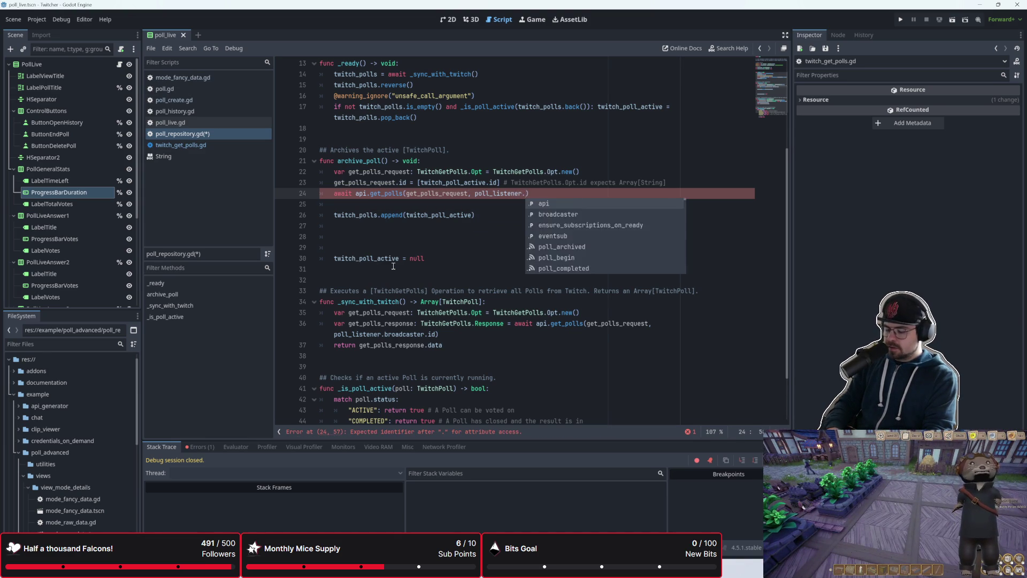
{"action": "key", "text": "Return"}
{"action": "type", "text": ".id)"}
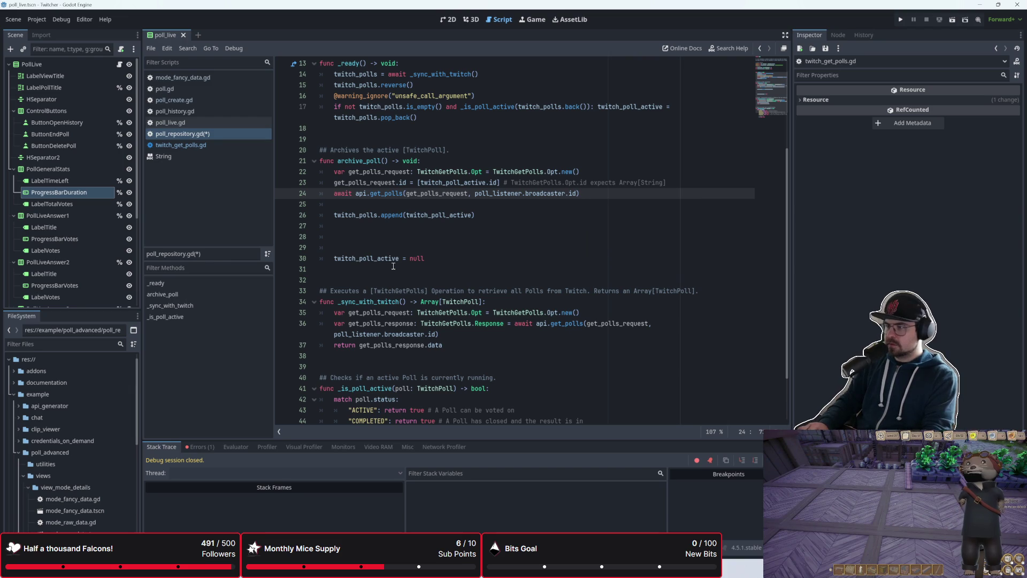
{"action": "key", "text": "Down"}
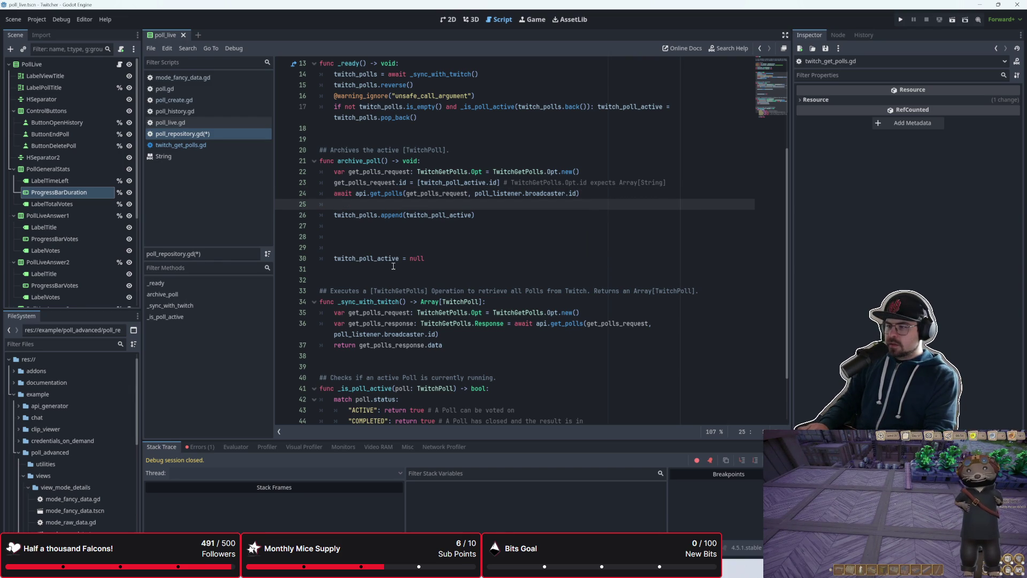
{"action": "key", "text": "Up"}
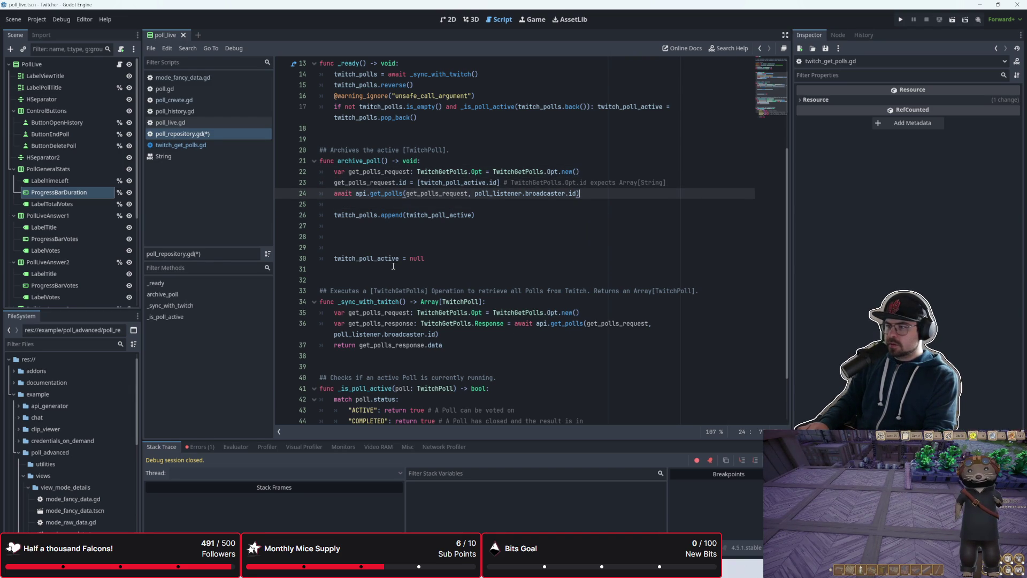
{"action": "key", "text": "Up"}
{"action": "key", "text": "Up"}
{"action": "key", "text": "Up"}
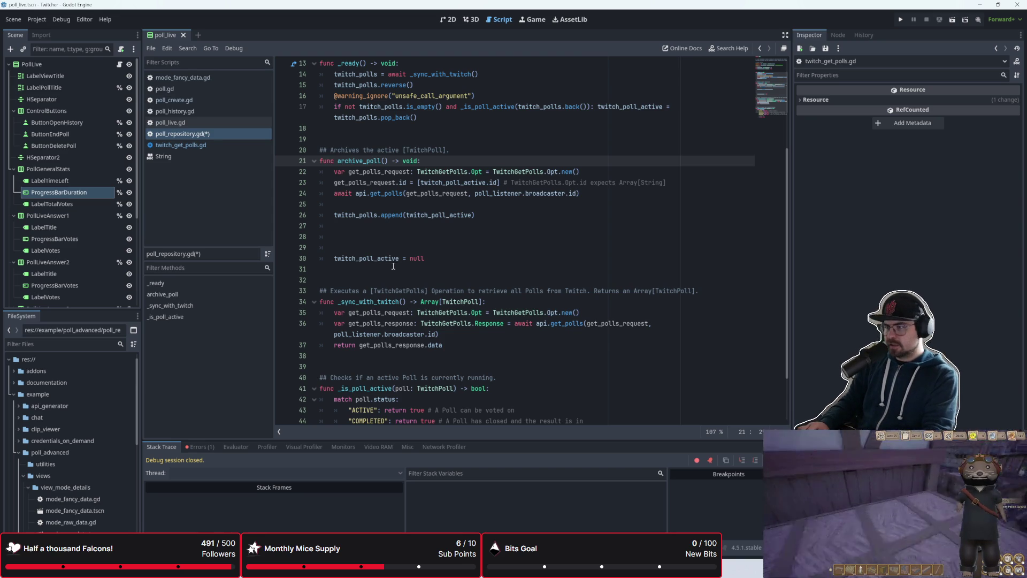
{"action": "key", "text": "Up"}
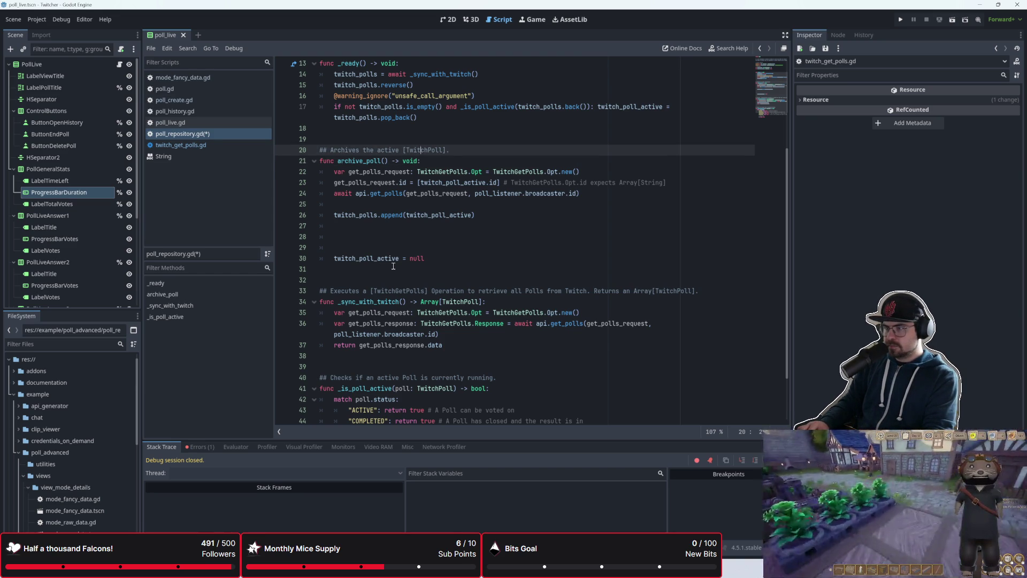
- Append 'by requesting the complete Poll-Object from Twitch' to archive_poll's doc comment
{"action": "key", "text": "End"}
{"action": "key", "text": "BackSpace"}
{"action": "type", "text": "by re"}
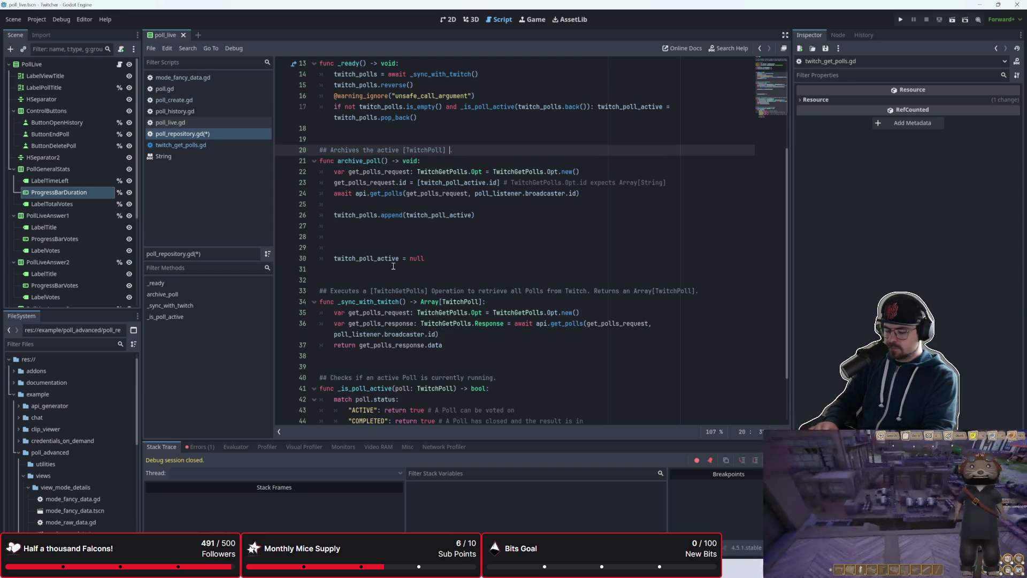
{"action": "type", "text": "uest"}
{"action": "key", "text": "BackSpace"}
{"action": "key", "text": "BackSpace"}
{"action": "key", "text": "BackSpace"}
{"action": "type", "text": "uesting the "}
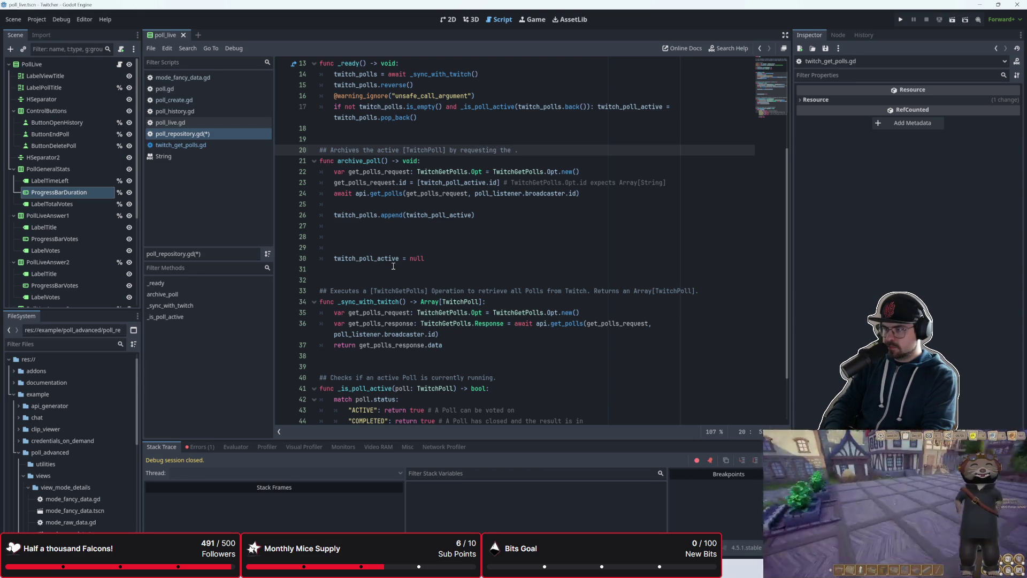
{"action": "type", "text": "complete "}
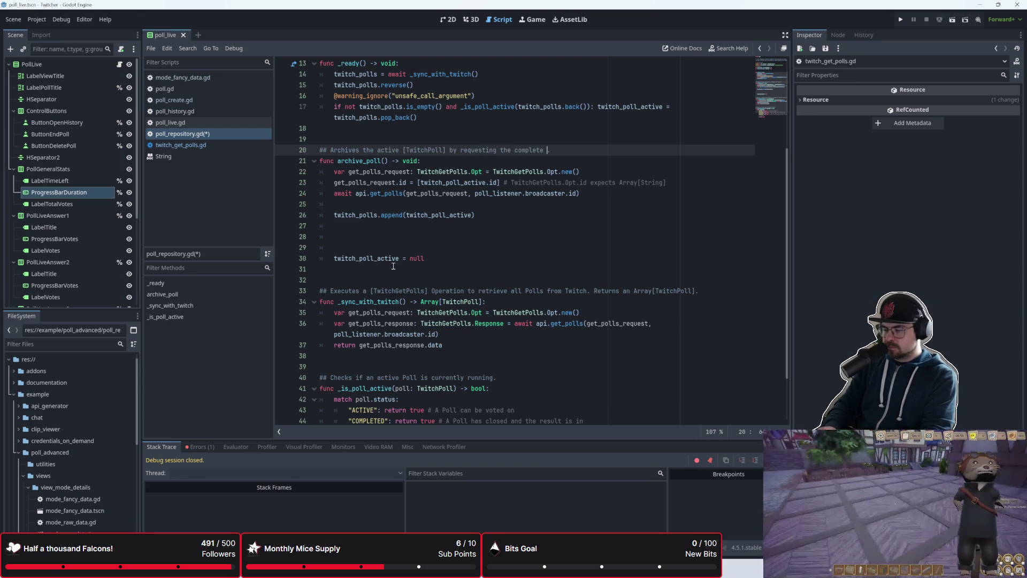
{"action": "type", "text": "Poll-Object from Twitch"}
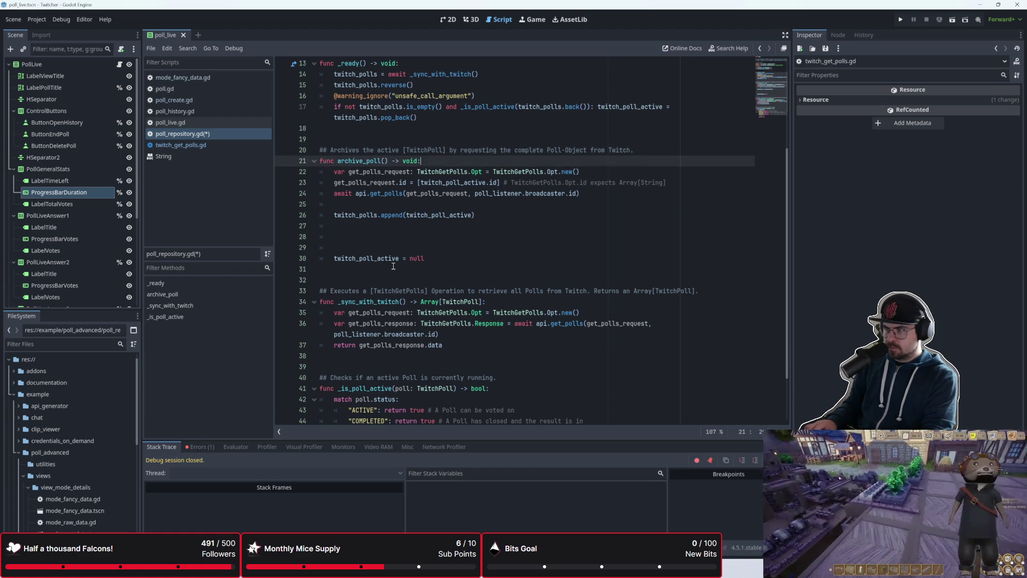
- Delete the extra blank lines between the get_polls call and the null reset
{"action": "key", "text": "Down"}
{"action": "key", "text": "Down"}
{"action": "key", "text": "Down"}
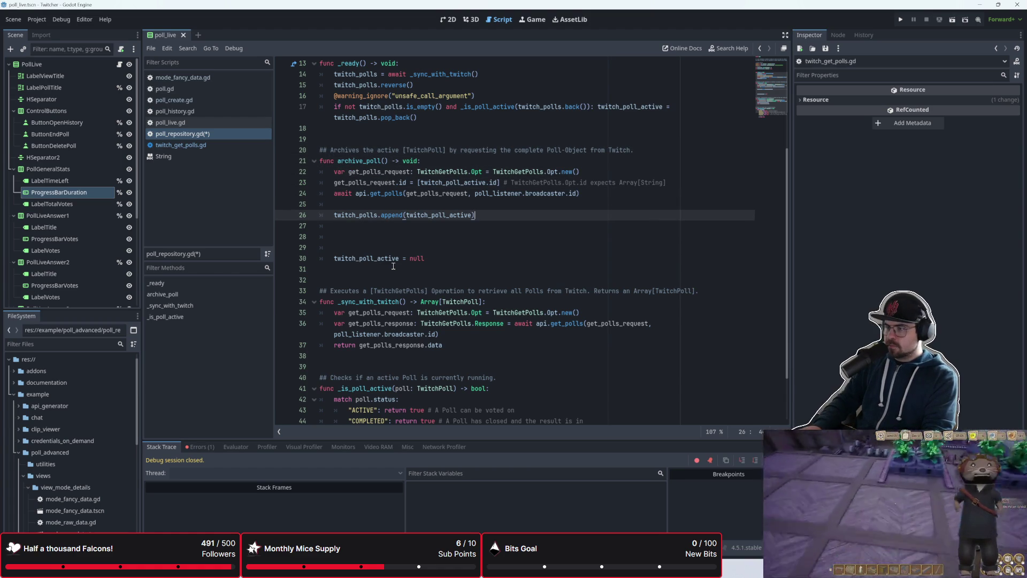
{"action": "key", "text": "Up"}
{"action": "key", "text": "Down"}
{"action": "key", "text": "Down"}
{"action": "key", "text": "Down"}
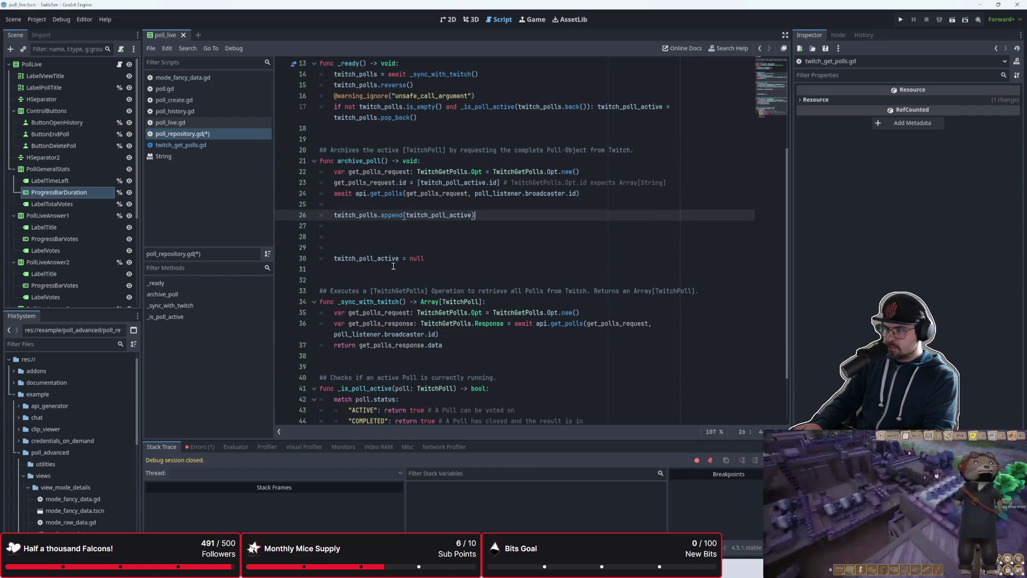
{"action": "key", "text": "Up"}
{"action": "key", "text": "Up"}
{"action": "key", "text": "Up"}
{"action": "key", "text": "ctrl+shift+k"}
{"action": "key", "text": "ctrl+shift+k"}
{"action": "key", "text": "ctrl+shift+k"}
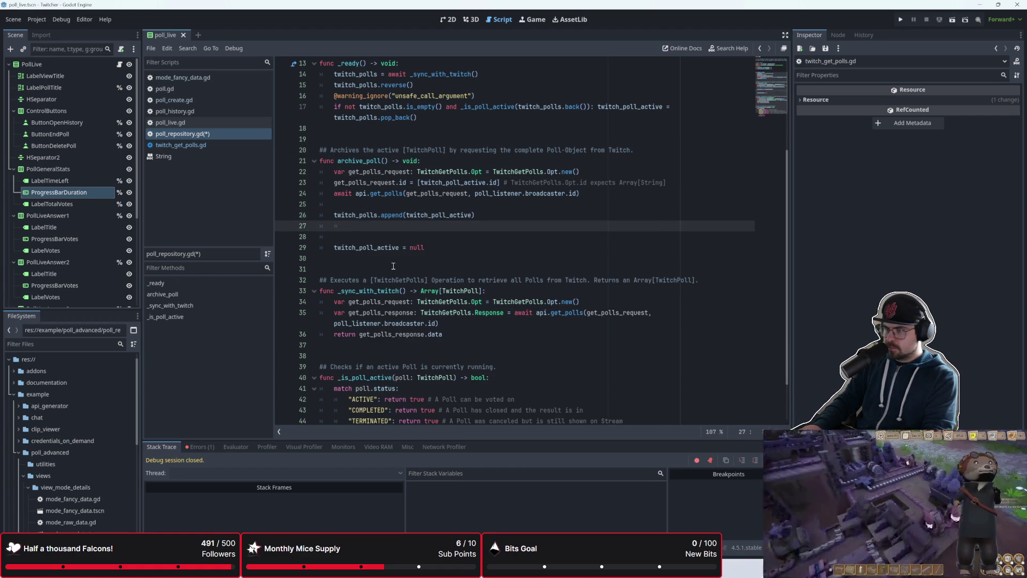
{"action": "key", "text": "Up"}
{"action": "key", "text": "Up"}
{"action": "key", "text": "Up"}
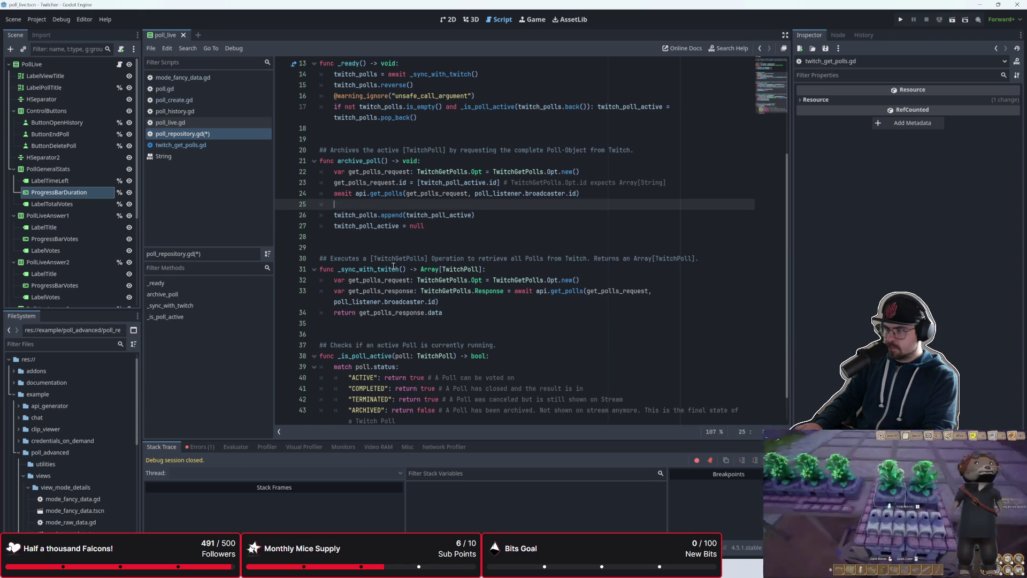
{"action": "key", "text": "Down"}
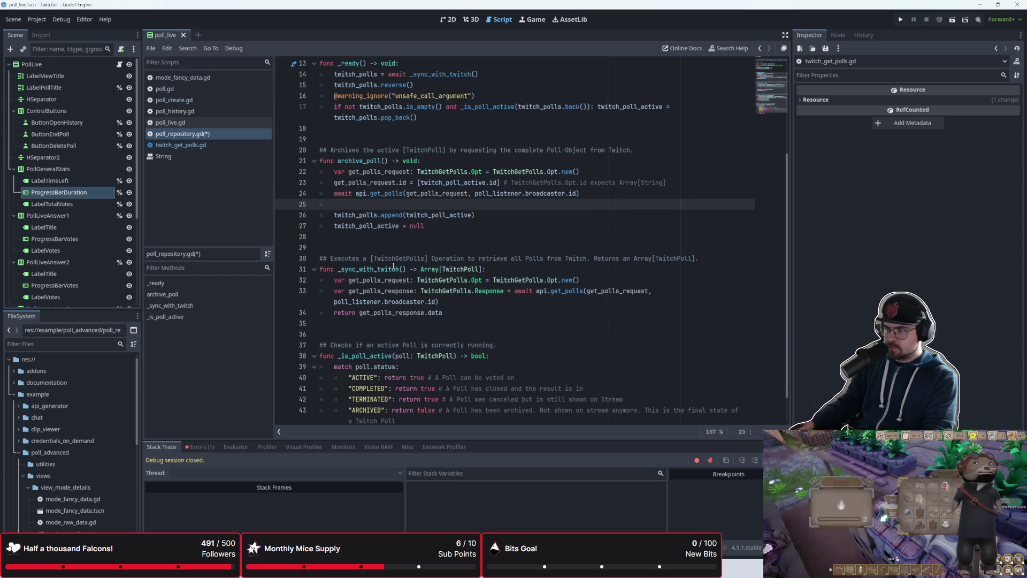
{"action": "scroll", "coordinate": [393, 265], "scroll_direction": "up", "scroll_amount": 1}
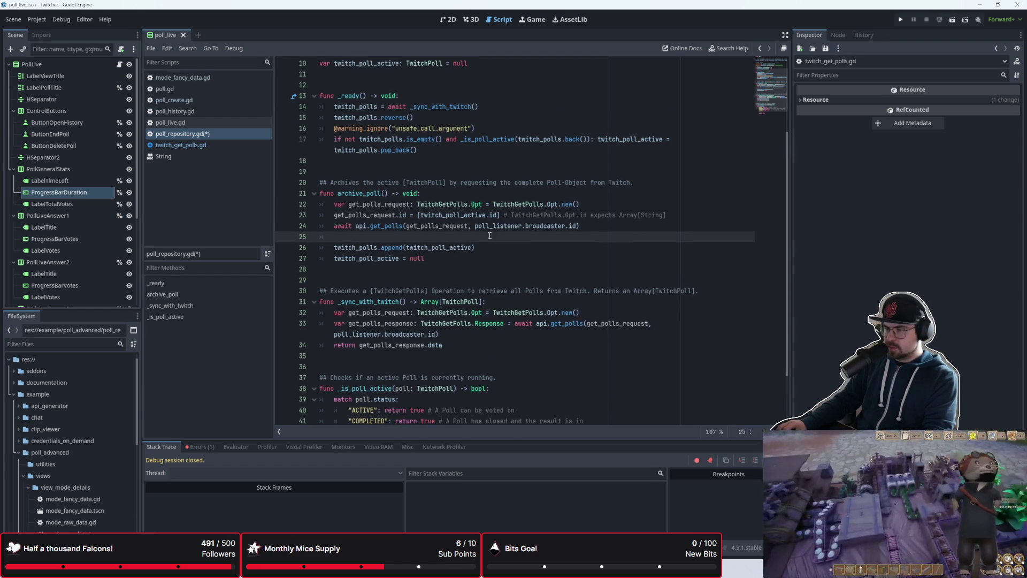
{"action": "scroll", "coordinate": [457, 269], "scroll_direction": "down", "scroll_amount": 2}
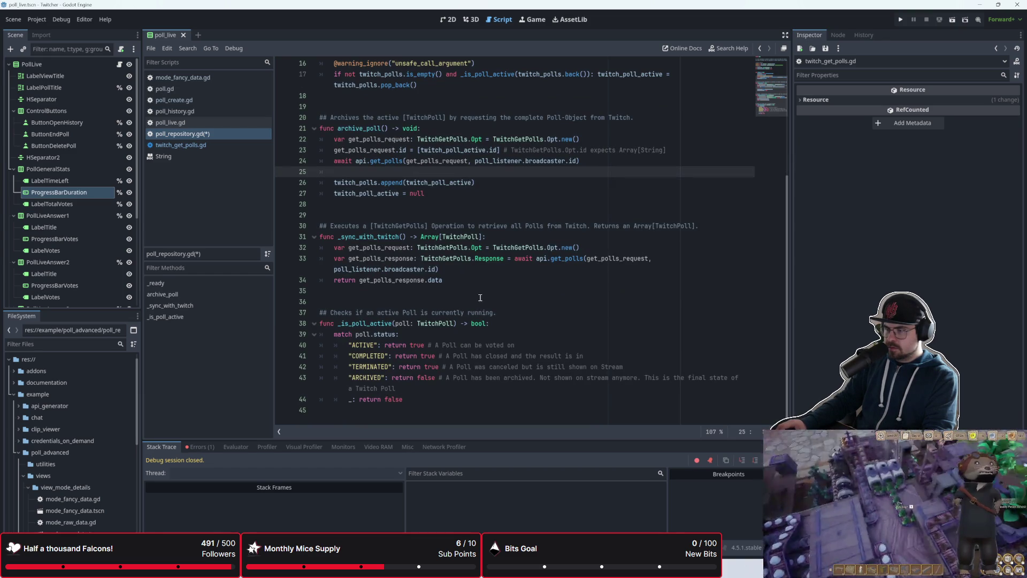
{"action": "scroll", "coordinate": [484, 301], "scroll_direction": "up", "scroll_amount": 1}
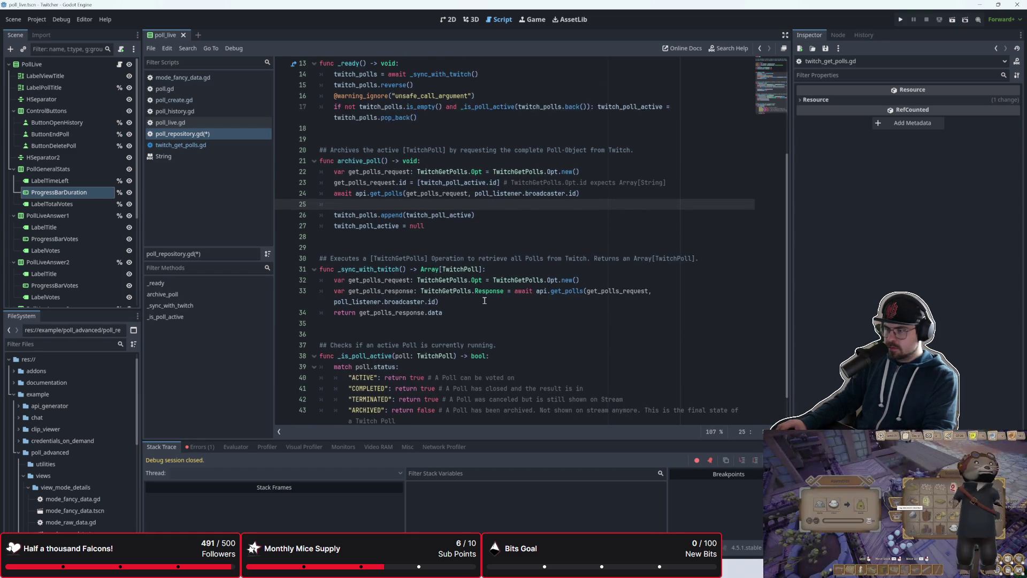
- Store the awaited result in var get_polls_response: TwitchGetPolls.Response
{"action": "type", "text": "twi"}
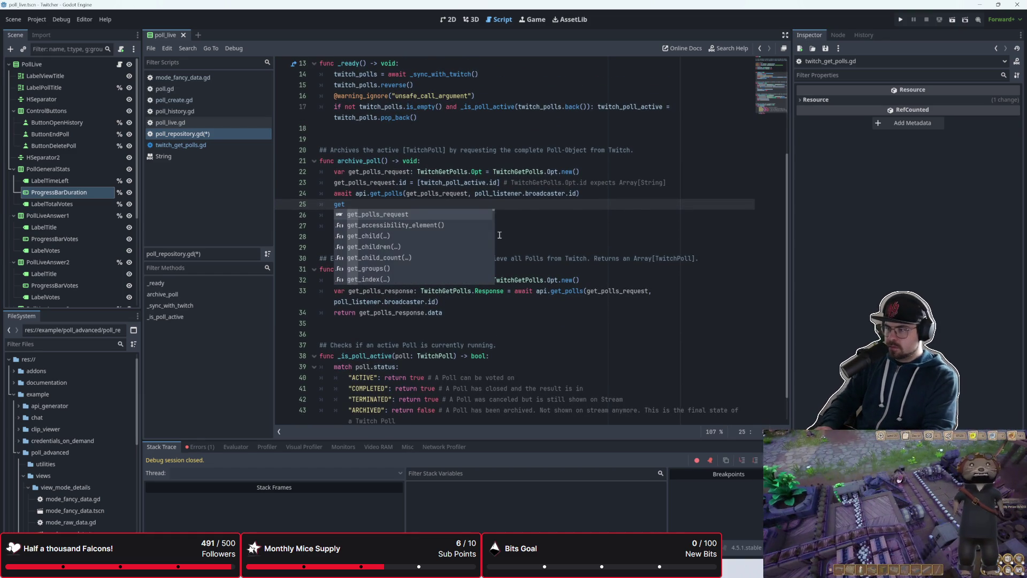
{"action": "key", "text": "BackSpace"}
{"action": "key", "text": "BackSpace"}
{"action": "key", "text": "BackSpace"}
{"action": "key", "text": "Up"}
{"action": "type", "text": "var get_polls_response"}
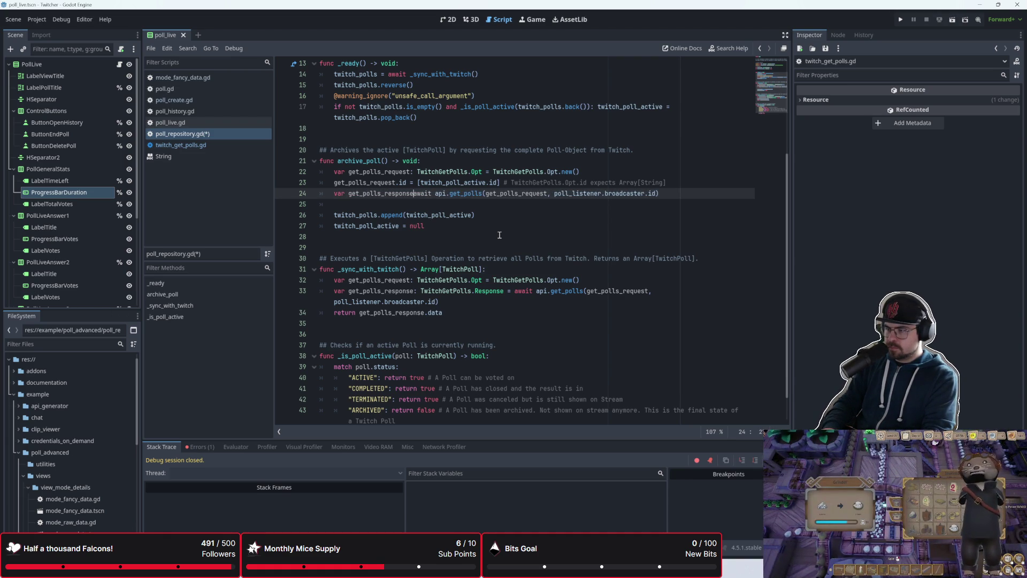
{"action": "type", "text": ": TwitchGetPolls.Response "}
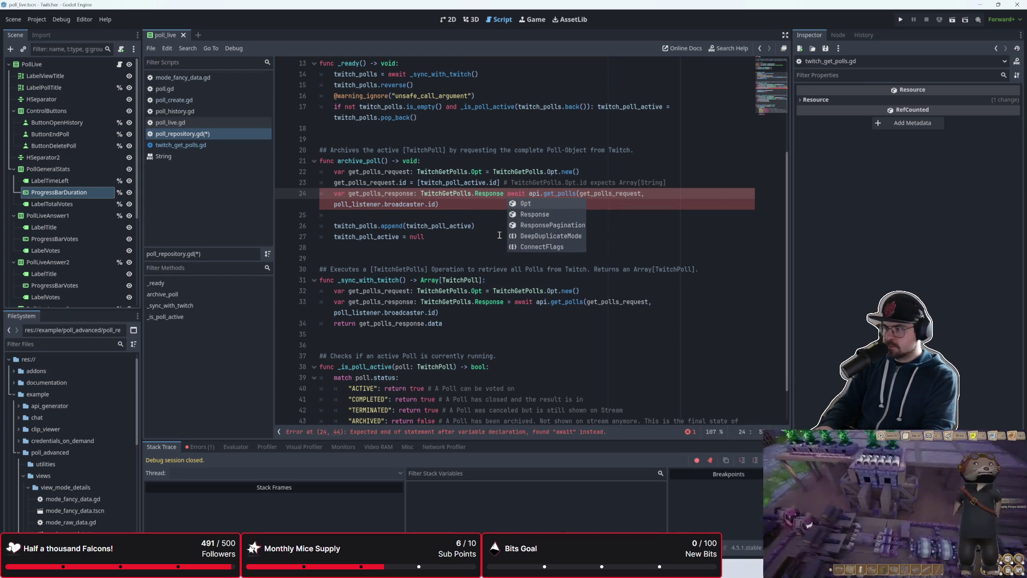
{"action": "type", "text": "="}
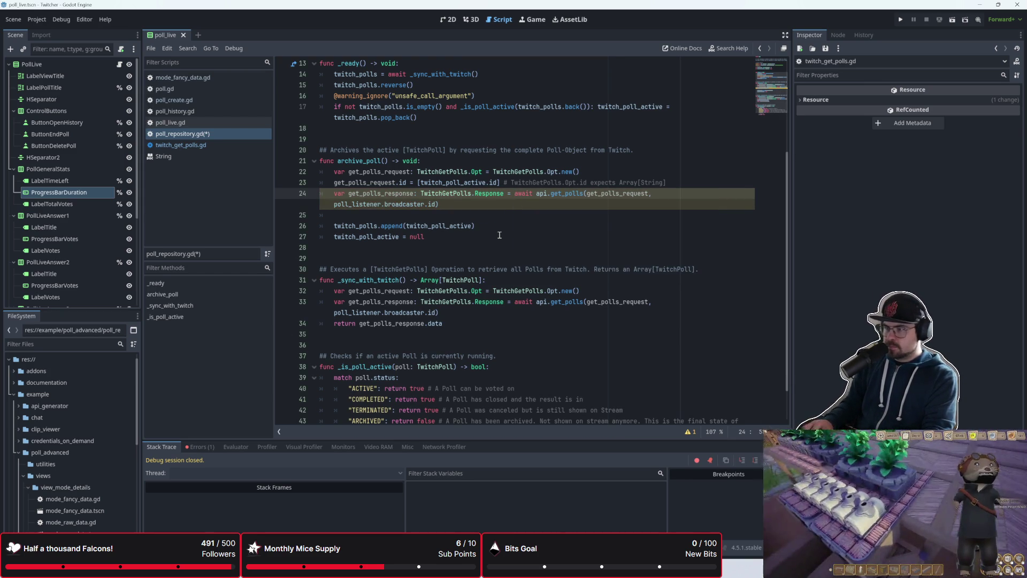
{"action": "key", "text": "Down"}
{"action": "key", "text": "Down"}
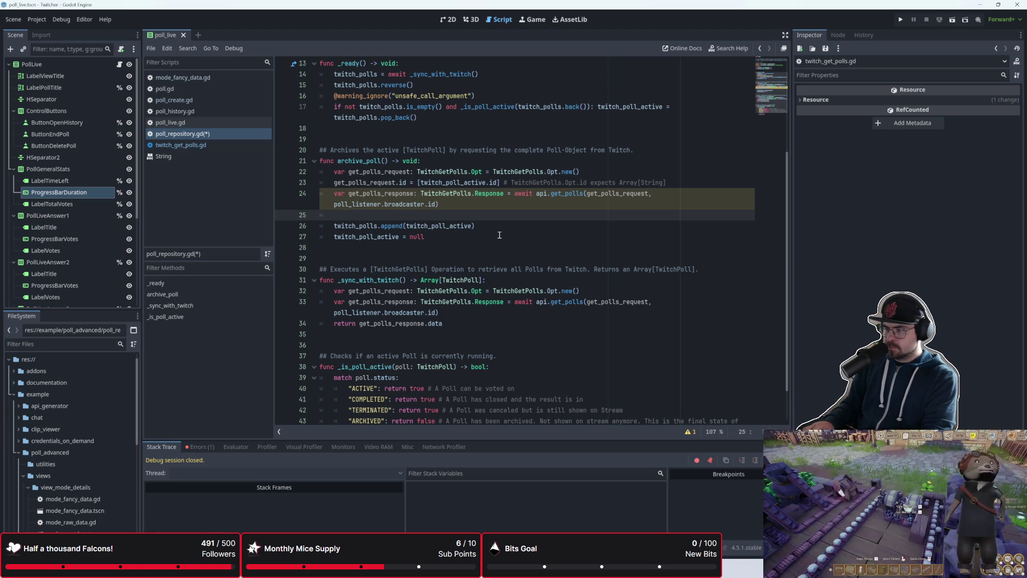
- Add var poll_to_archive: TwitchPoll = get_polls_response.data[0] on the next line
{"action": "type", "text": "v"}
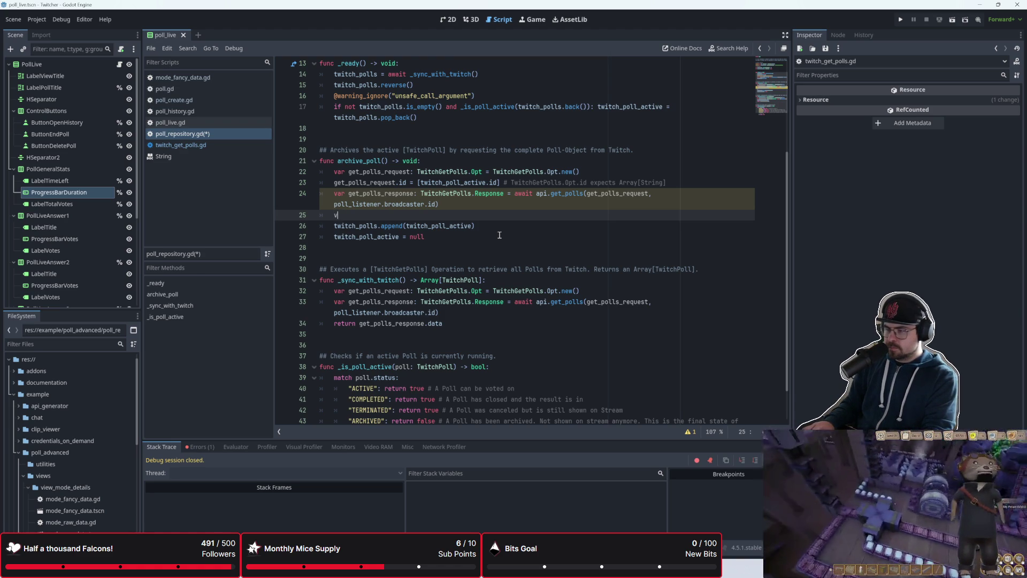
{"action": "type", "text": "ar get_polls_"}
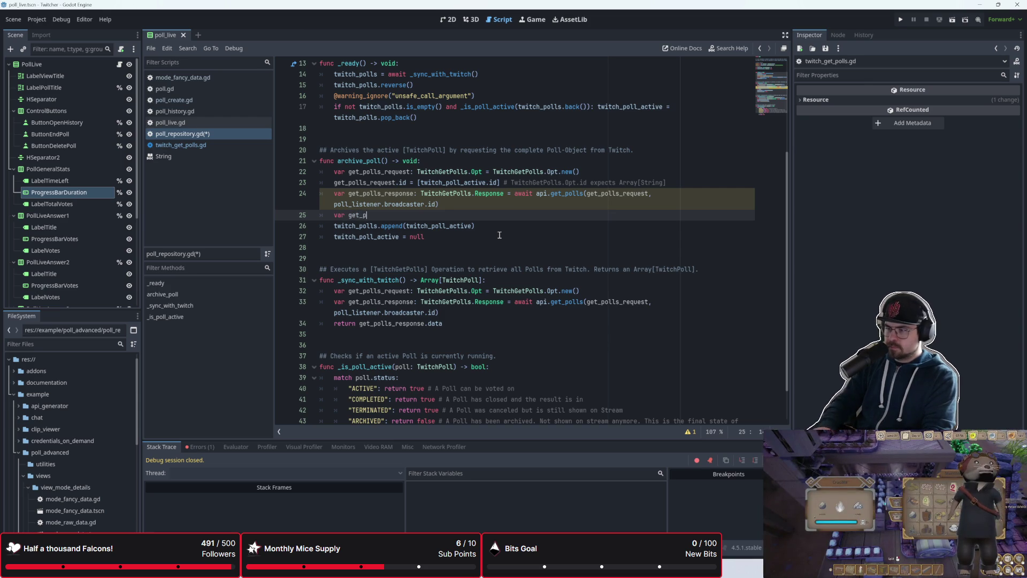
{"action": "key", "text": "BackSpace"}
{"action": "key", "text": "BackSpace"}
{"action": "key", "text": "BackSpace"}
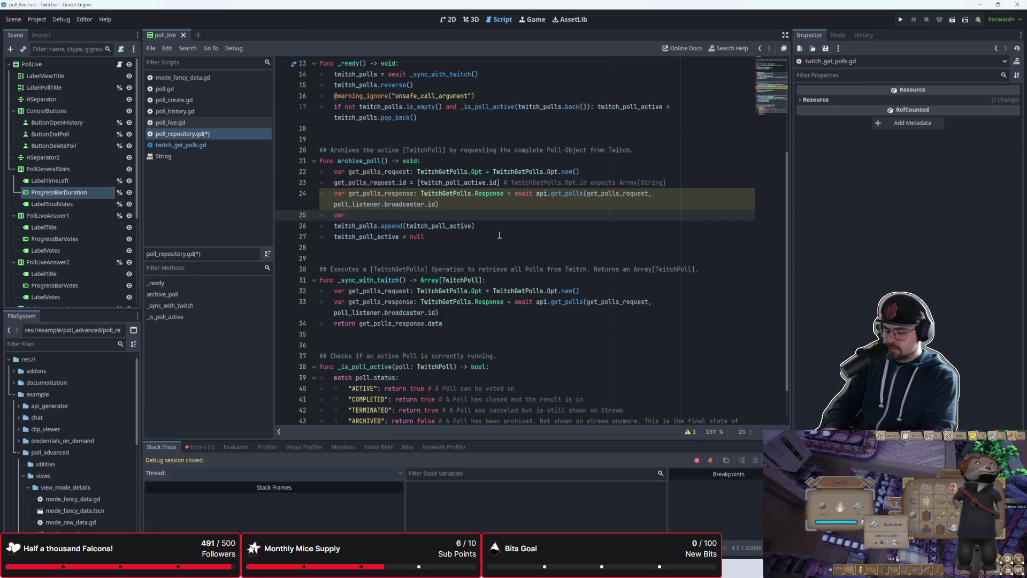
{"action": "type", "text": "to"}
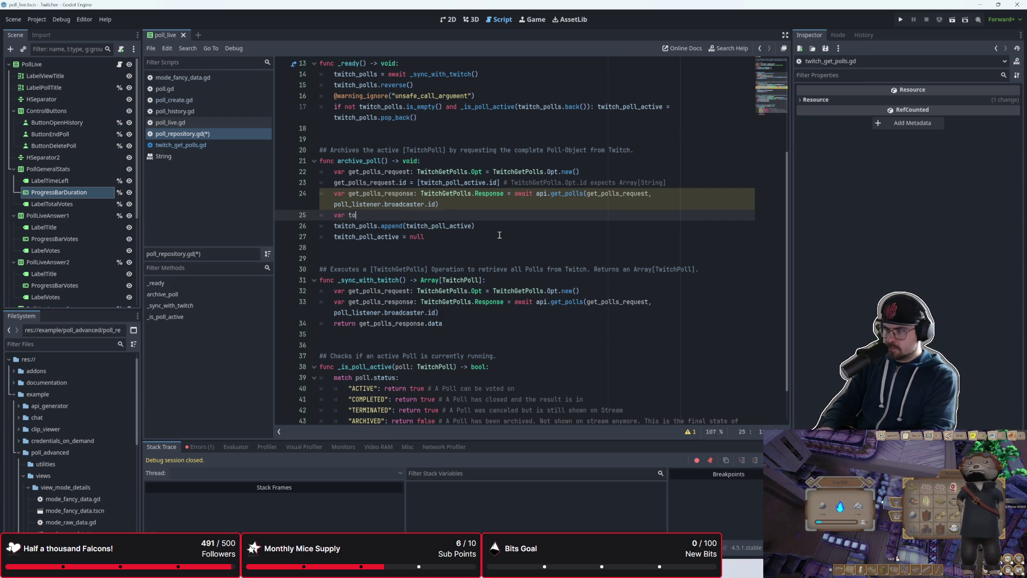
{"action": "type", "text": "_archive_"}
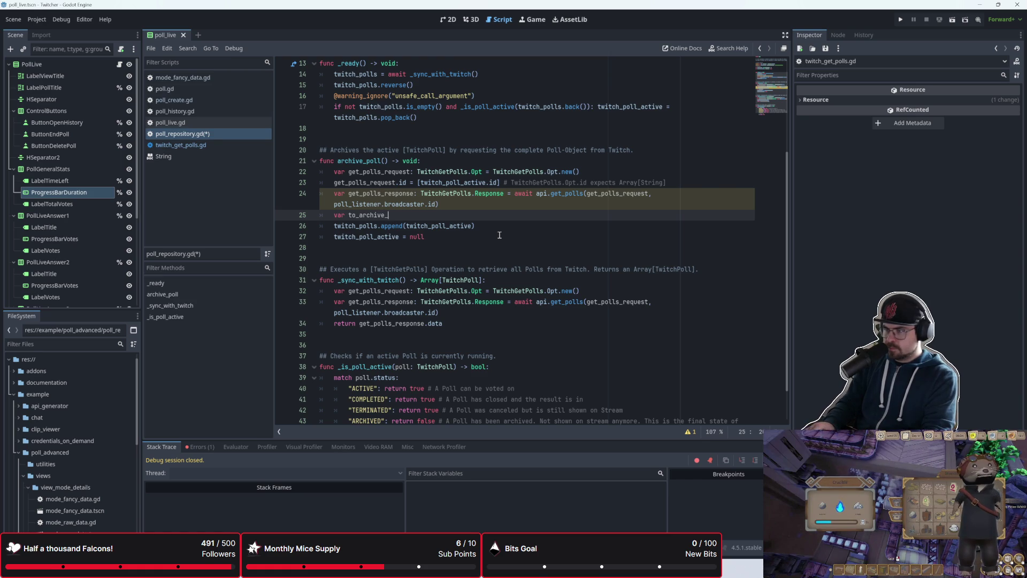
{"action": "type", "text": "poll"}
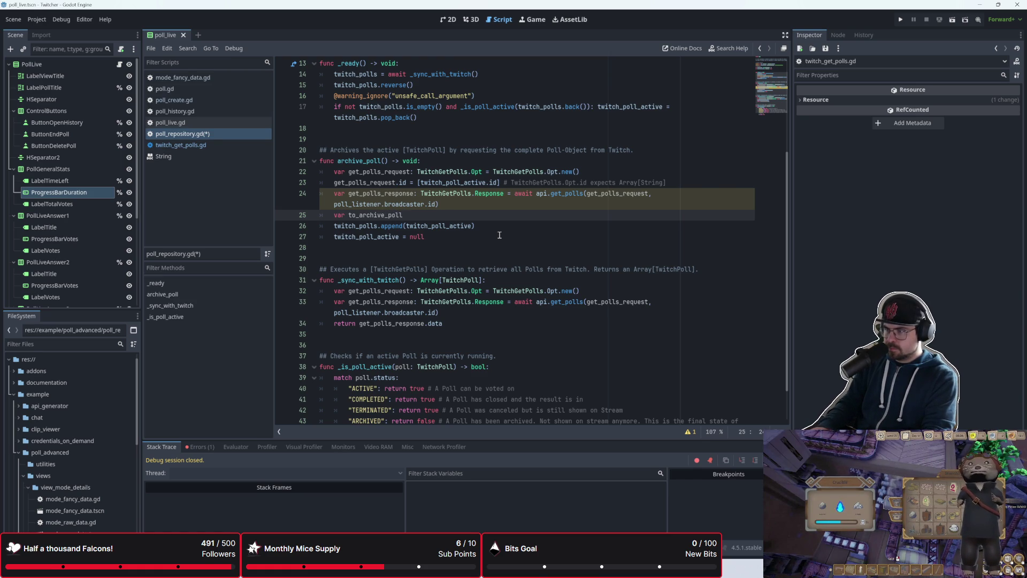
{"action": "key", "text": "BackSpace"}
{"action": "key", "text": "BackSpace"}
{"action": "key", "text": "BackSpace"}
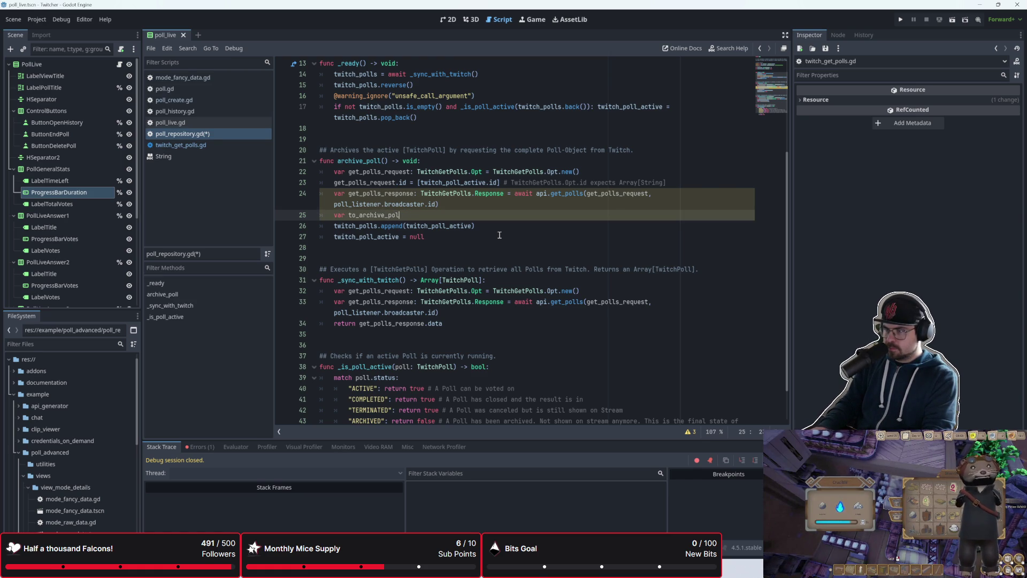
{"action": "type", "text": "poll_to_archv"}
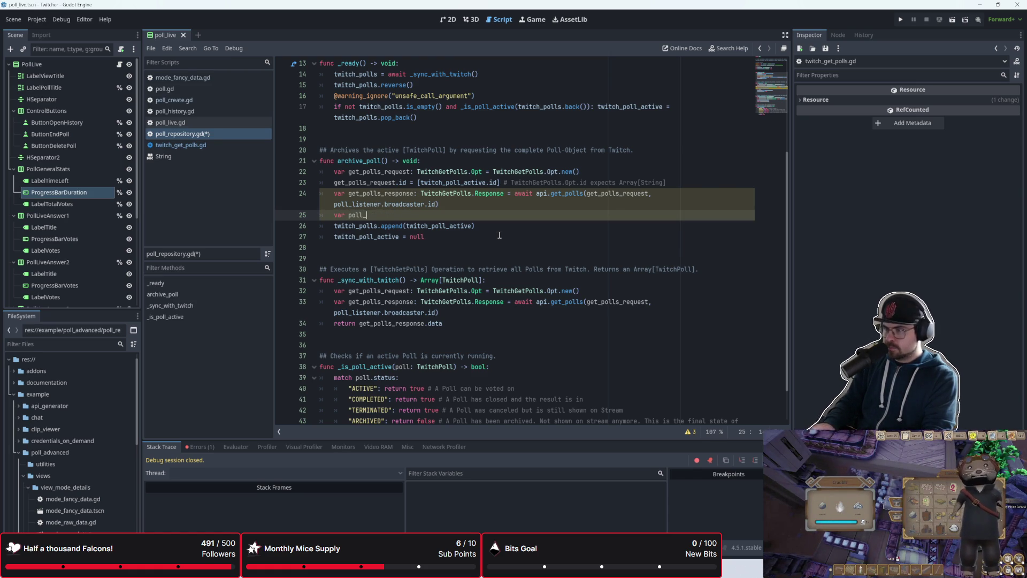
{"action": "key", "text": "BackSpace"}
{"action": "type", "text": "ive: TwitchPo"}
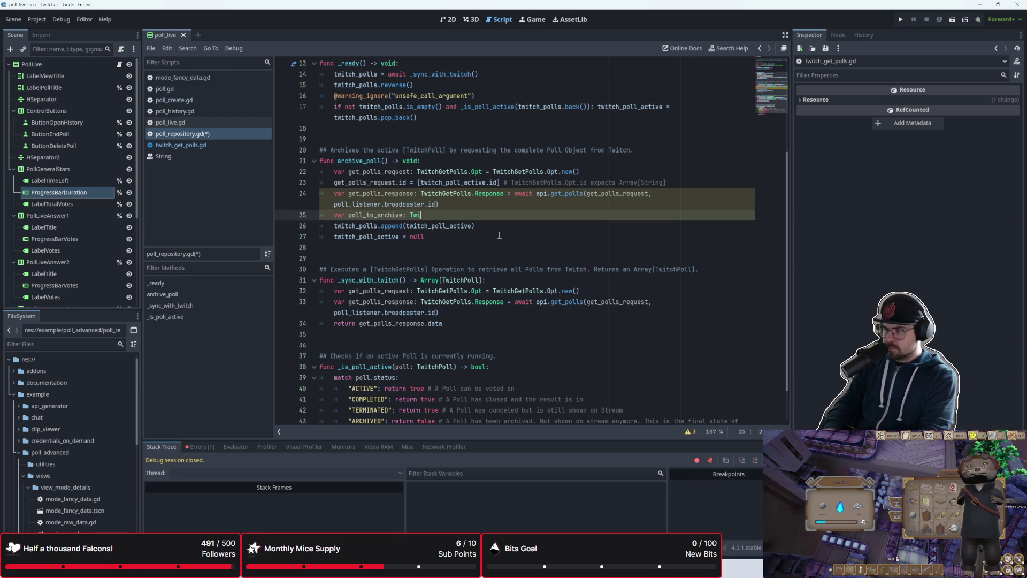
{"action": "type", "text": "ll = "}
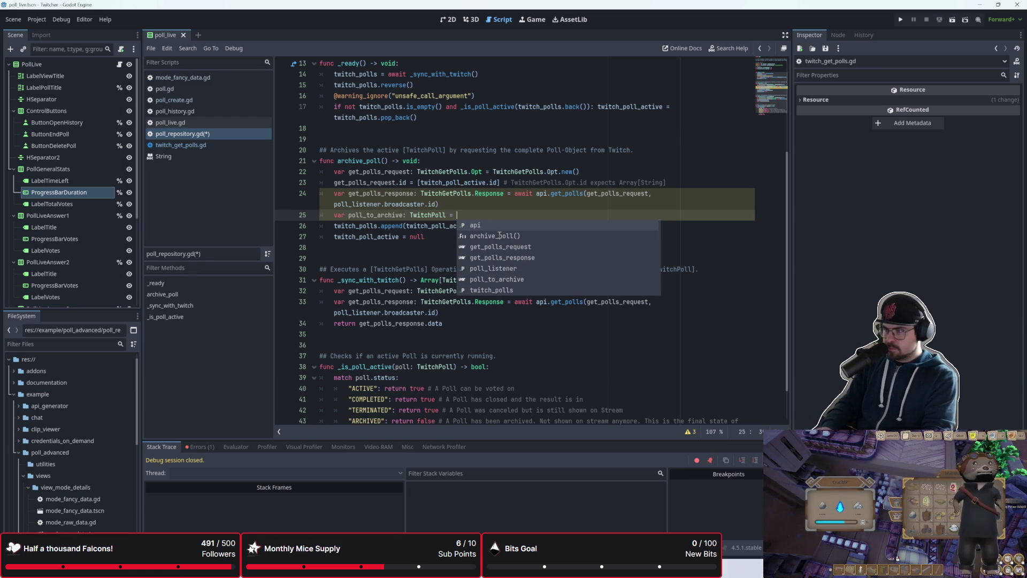
{"action": "type", "text": "get_"}
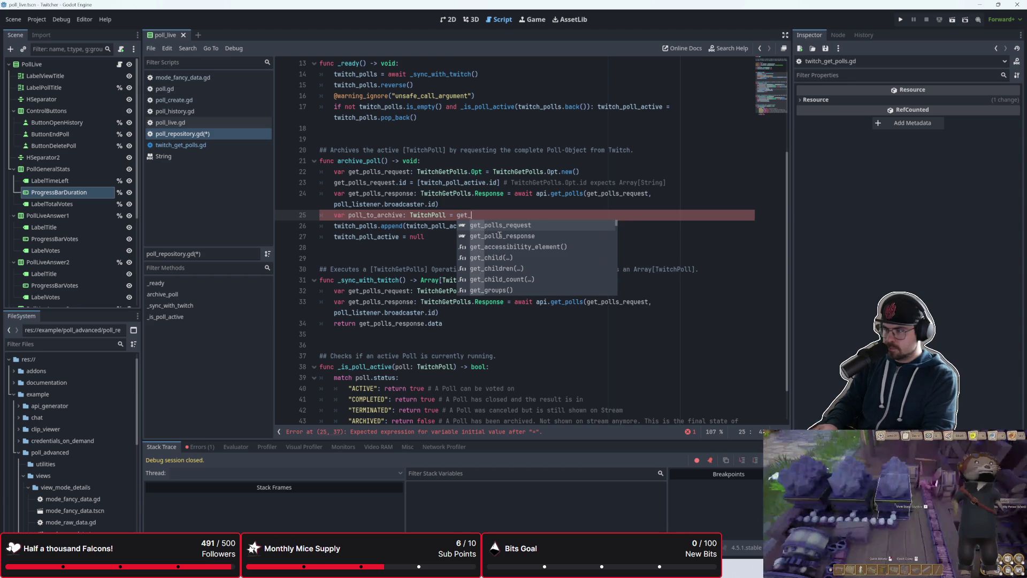
{"action": "type", "text": "polls"}
{"action": "key", "text": "Down"}
{"action": "key", "text": "Return"}
{"action": "type", "text": "."}
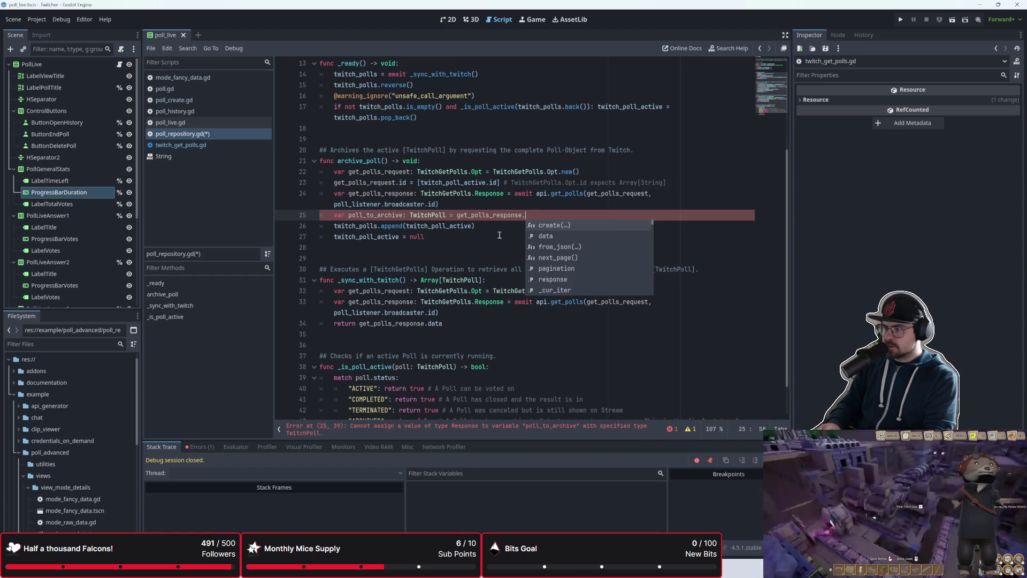
{"action": "type", "text": "data"}
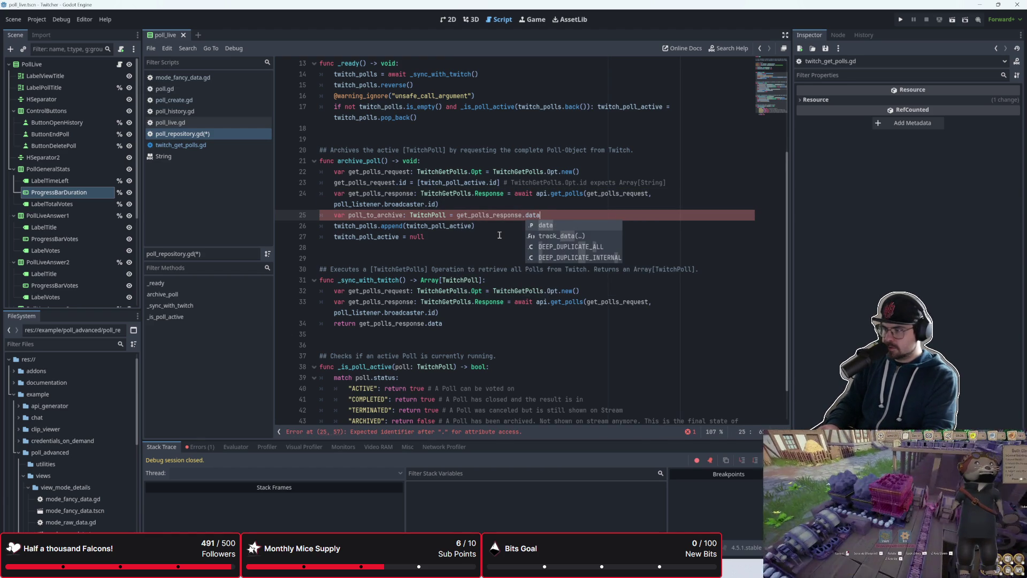
{"action": "type", "text": "["}
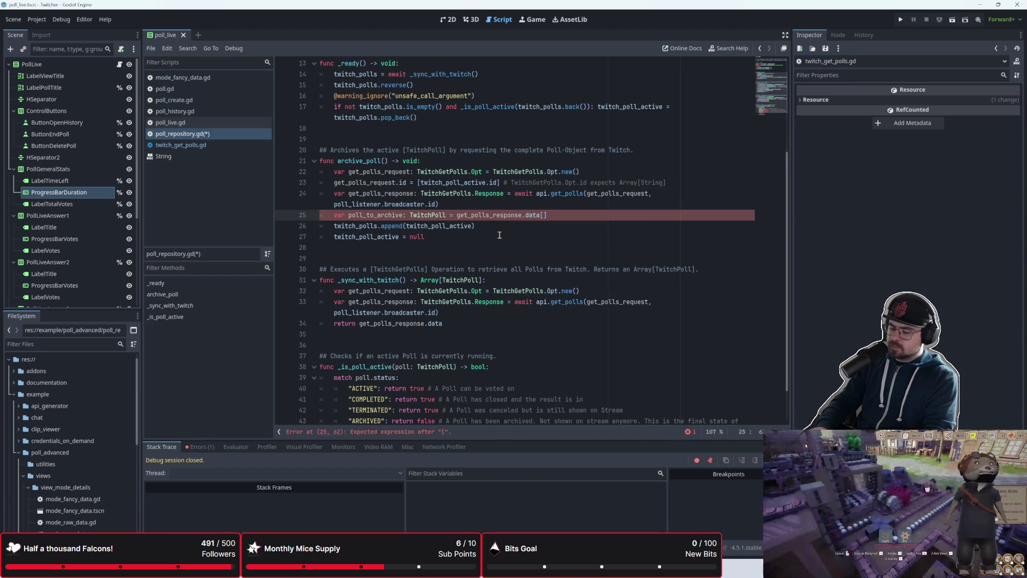
{"action": "type", "text": "0"}
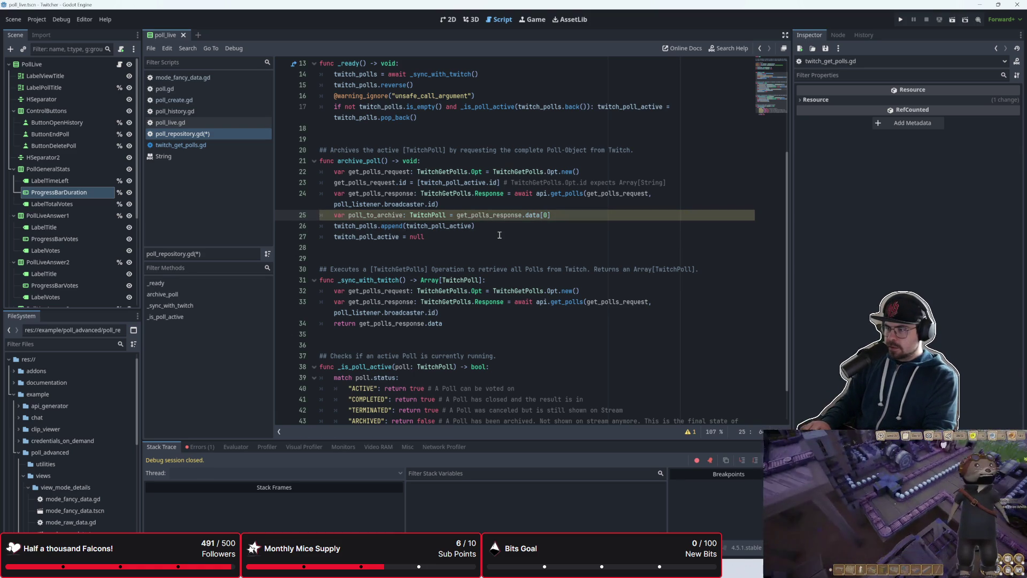
- Append poll_to_archive instead of the active poll and save poll_repository.gd
{"action": "key", "text": "Down"}
{"action": "key", "text": "Left"}
{"action": "key", "text": "BackSpace"}
{"action": "key", "text": "BackSpace"}
{"action": "key", "text": "BackSpace"}
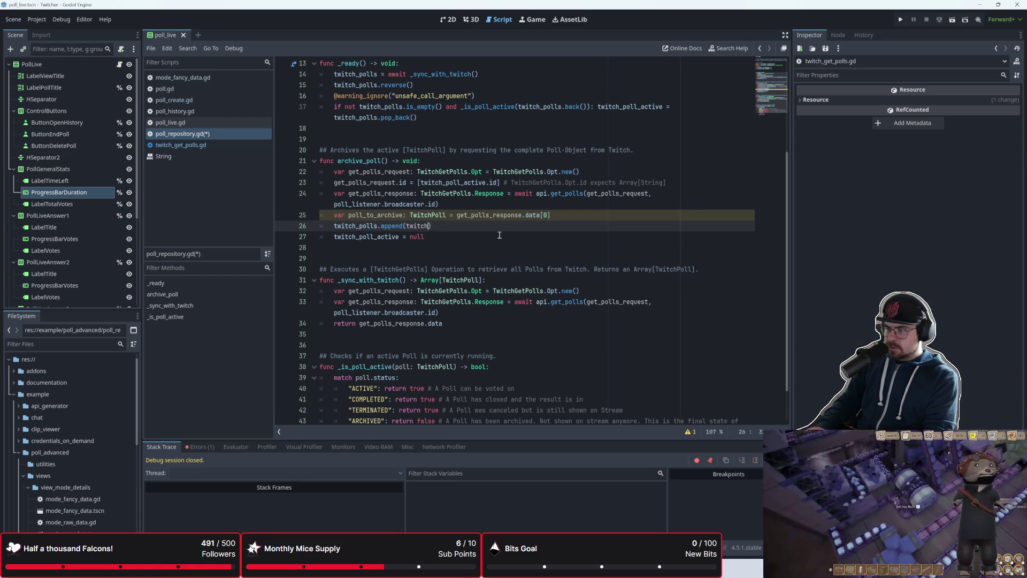
{"action": "key", "text": "BackSpace"}
{"action": "key", "text": "BackSpace"}
{"action": "key", "text": "BackSpace"}
{"action": "type", "text": "pol"}
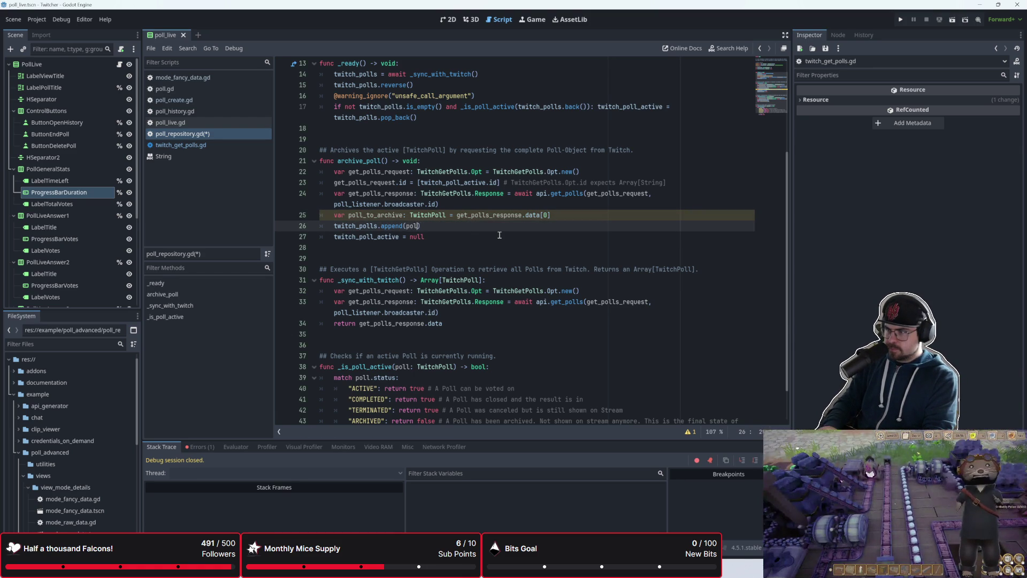
{"action": "type", "text": "l_t"}
{"action": "key", "text": "Return"}
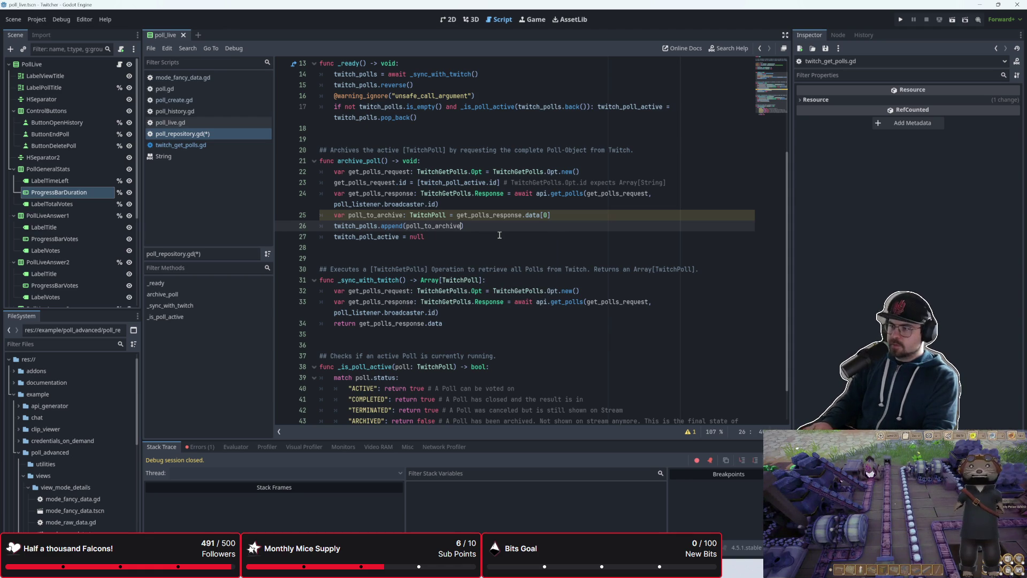
{"action": "left_click", "coordinate": [499, 236]}
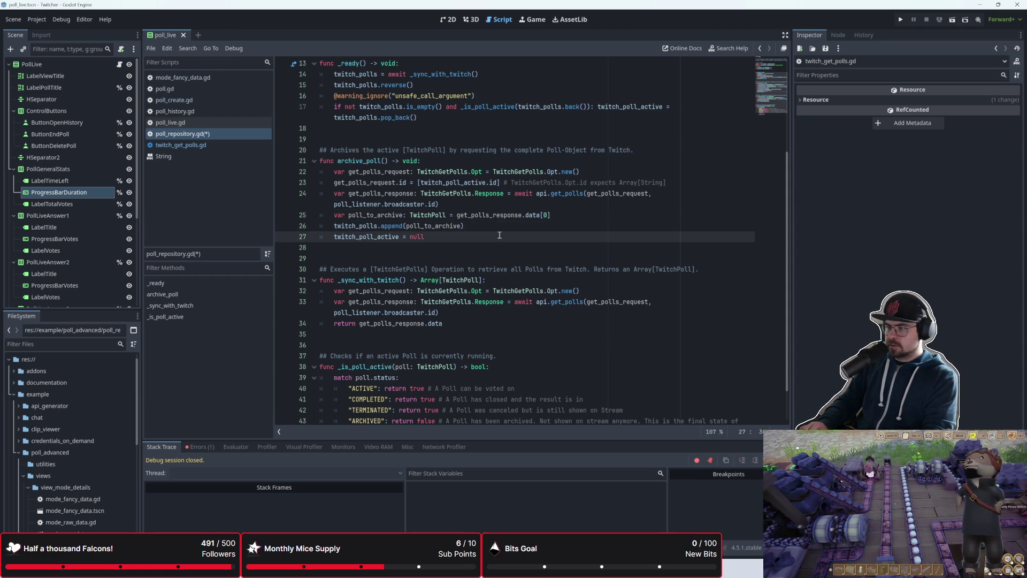
{"action": "key", "text": "Down"}
{"action": "key", "text": "ctrl+s"}
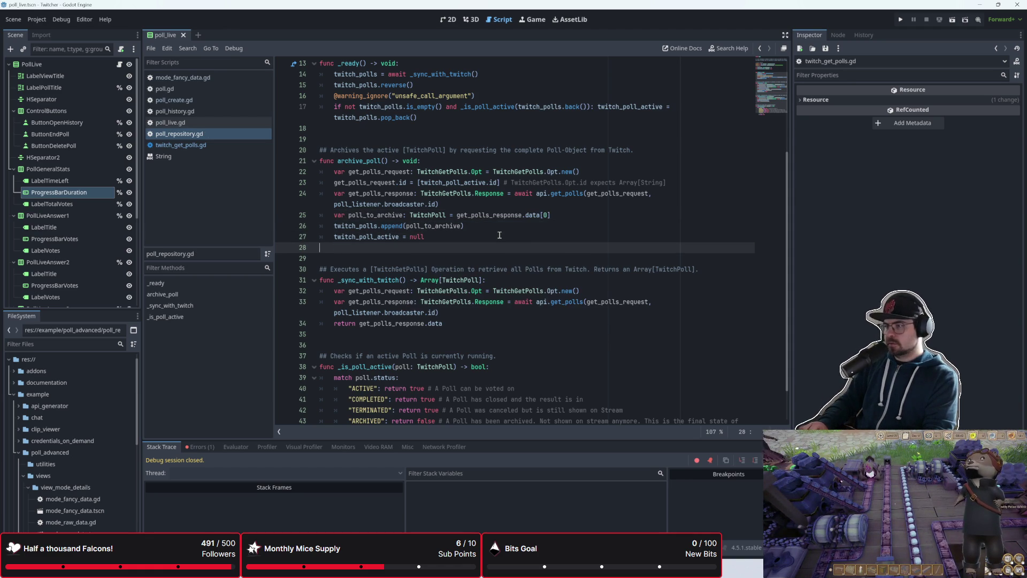
{"action": "scroll", "coordinate": [499, 236], "scroll_direction": "up", "scroll_amount": 4}
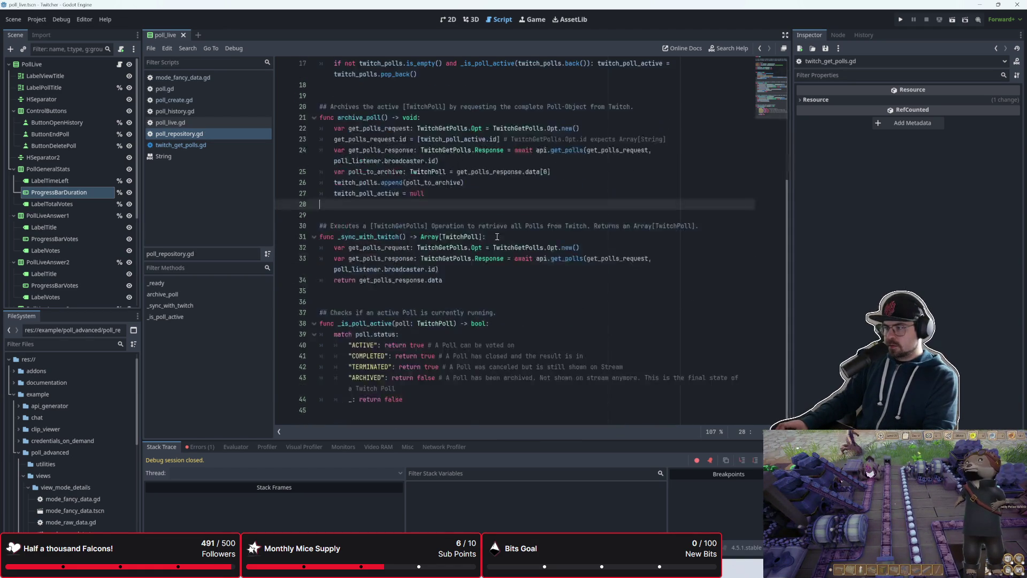
- Run the project and enter the poll 'what is a greater pet?' with answers panda and otter
{"action": "left_click", "coordinate": [902, 20]}
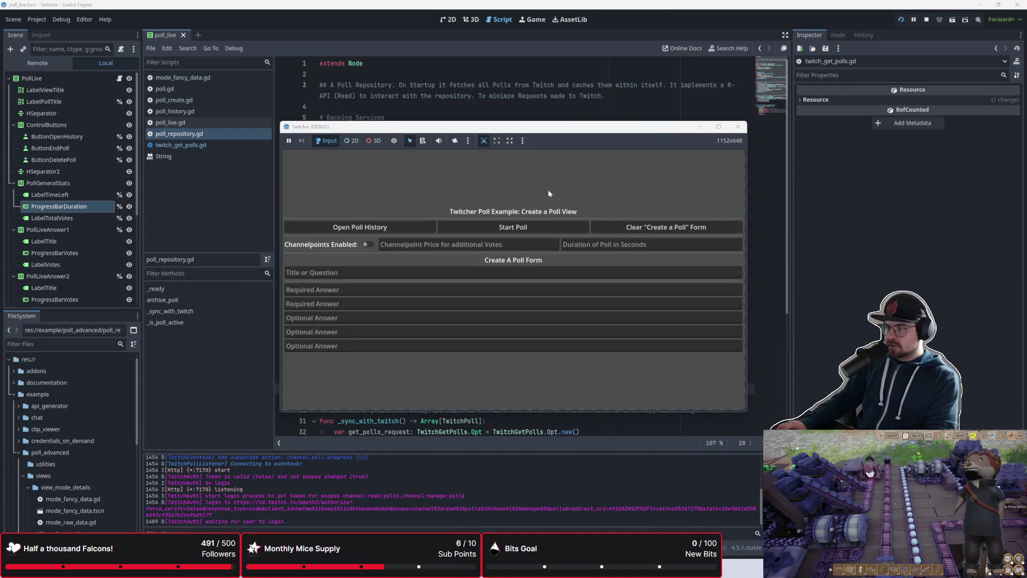
{"action": "left_click", "coordinate": [382, 272]}
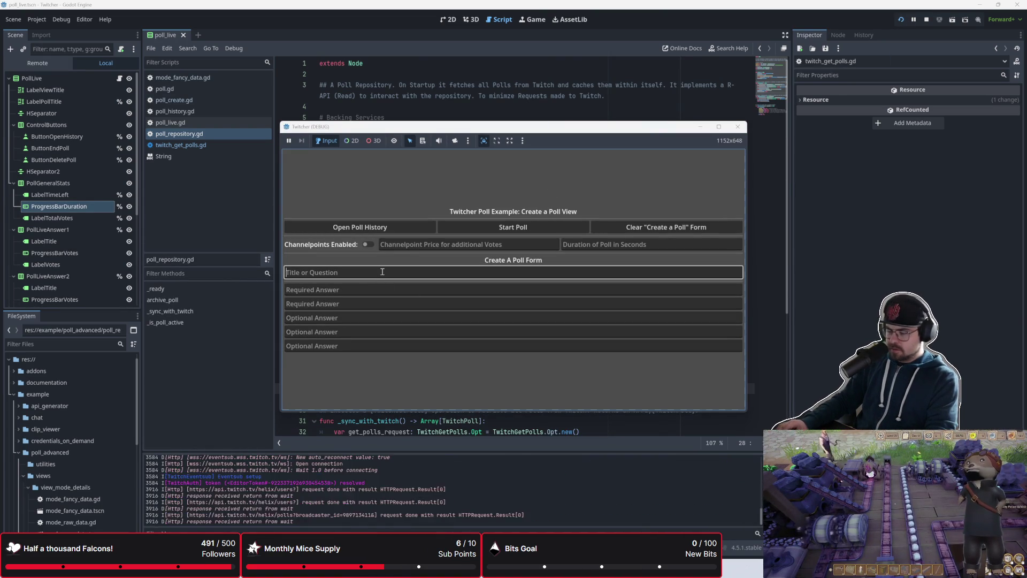
{"action": "type", "text": "what is a gfr"}
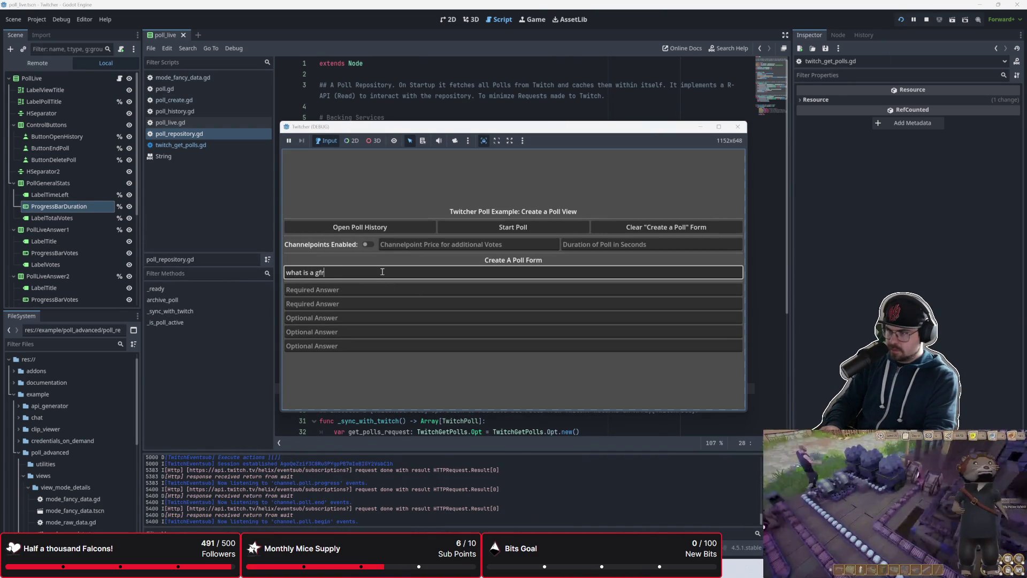
{"action": "type", "text": "ea"}
{"action": "key", "text": "BackSpace"}
{"action": "key", "text": "BackSpace"}
{"action": "key", "text": "BackSpace"}
{"action": "type", "text": "reater pet"}
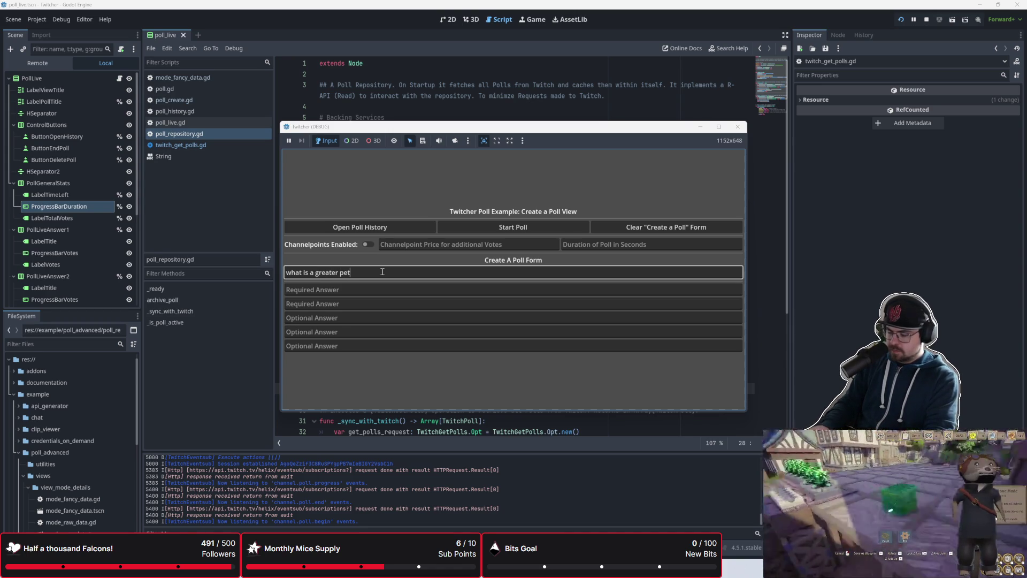
{"action": "type", "text": "?"}
{"action": "key", "text": "Tab"}
{"action": "type", "text": "panda"}
{"action": "key", "text": "Tab"}
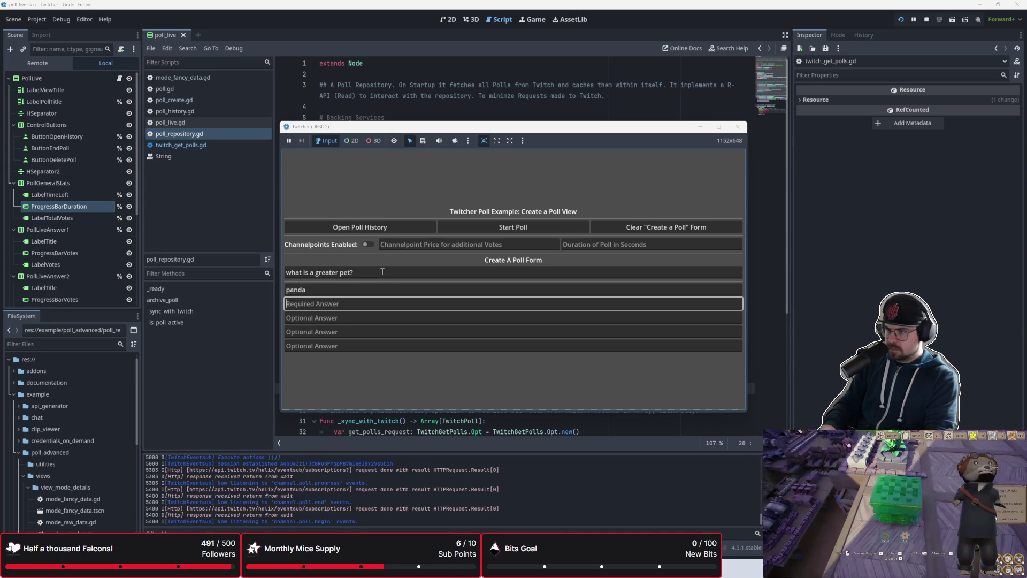
{"action": "type", "text": "otter"}
- Enable channel points at price 1, set duration 30, and start the poll
{"action": "left_click", "coordinate": [507, 241]}
{"action": "type", "text": "1"}
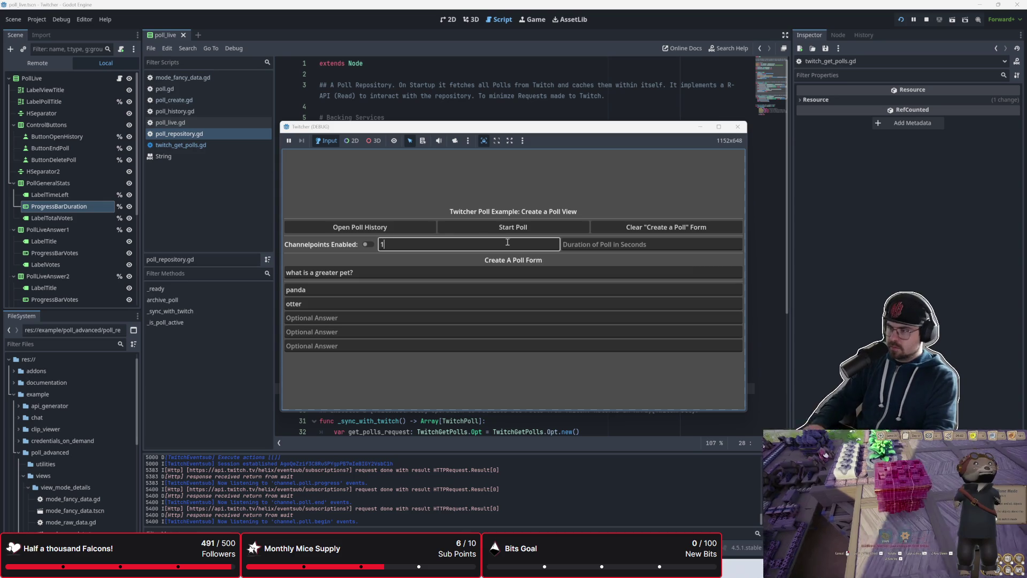
{"action": "left_click", "coordinate": [361, 245]}
{"action": "left_click", "coordinate": [602, 245]}
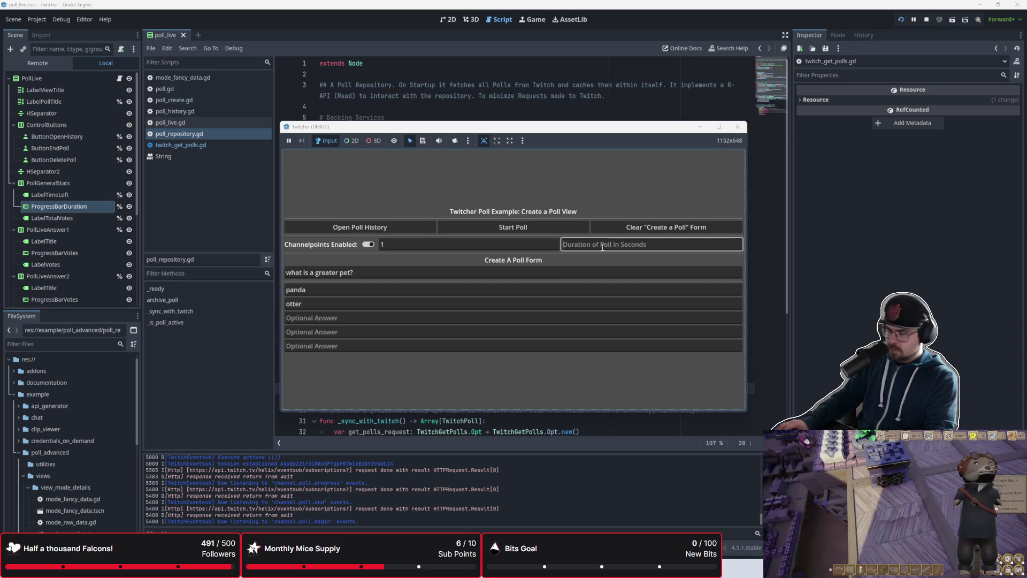
{"action": "type", "text": "30"}
{"action": "left_click", "coordinate": [576, 225]}
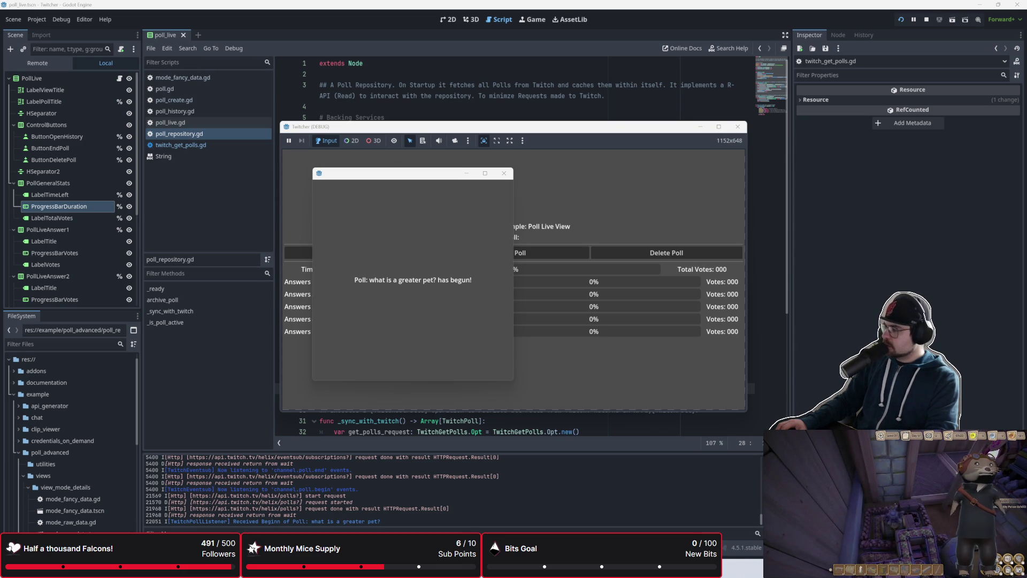
- Dismiss the poll begun and completed notices, delete the finished pet poll, and open Poll History
{"action": "left_click", "coordinate": [506, 175]}
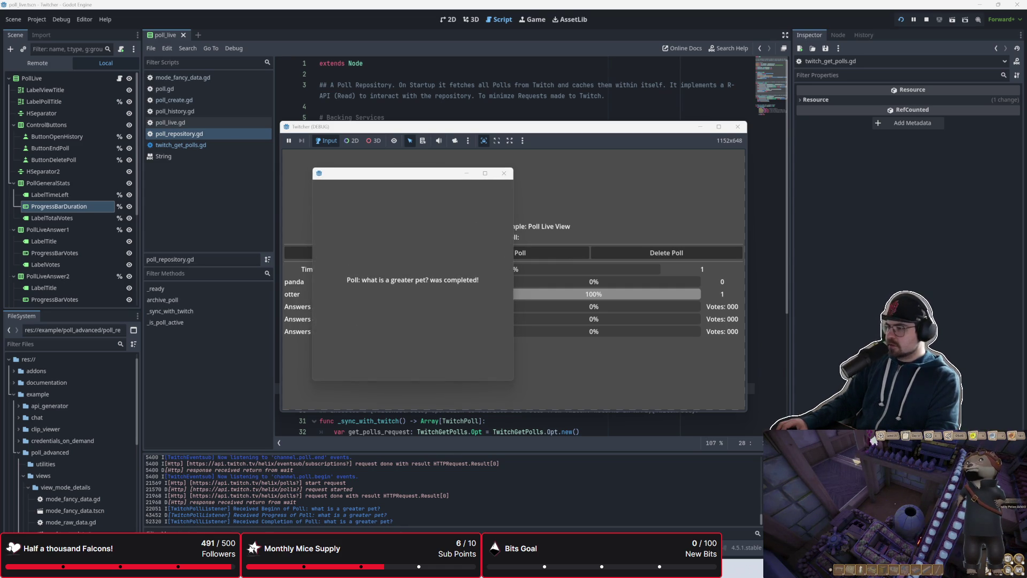
{"action": "left_click", "coordinate": [504, 172]}
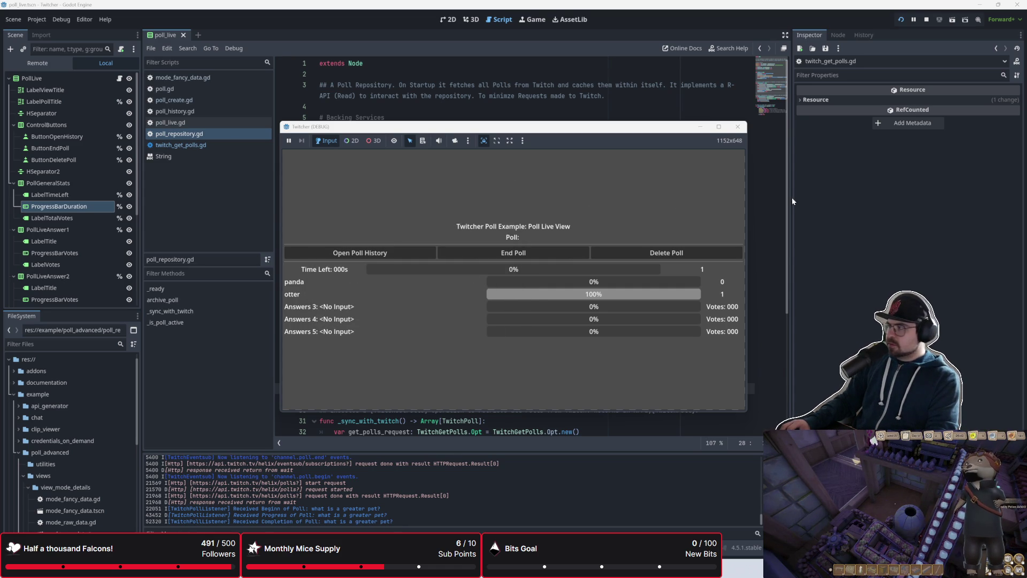
{"action": "left_click", "coordinate": [693, 253]}
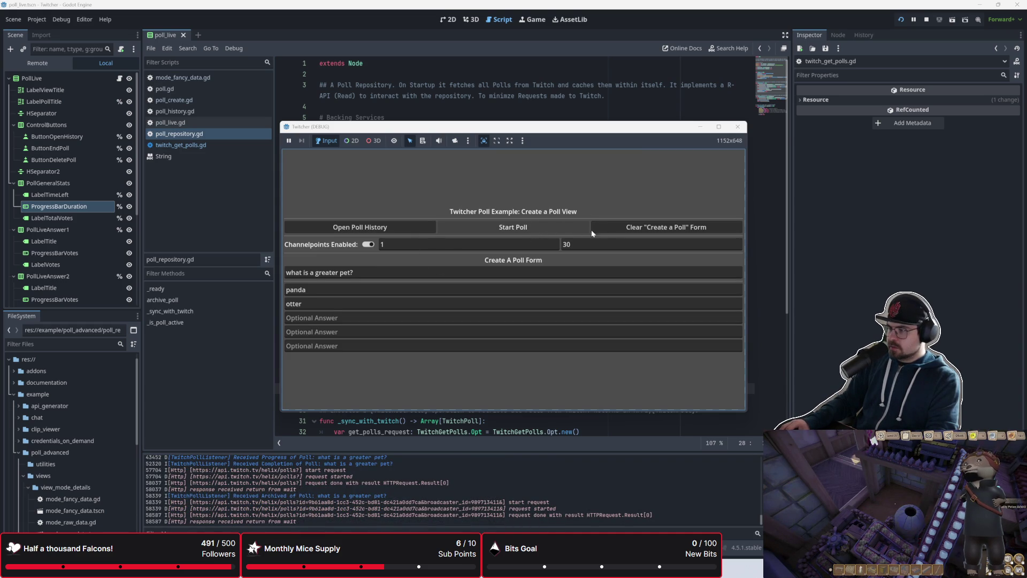
{"action": "left_click", "coordinate": [411, 230]}
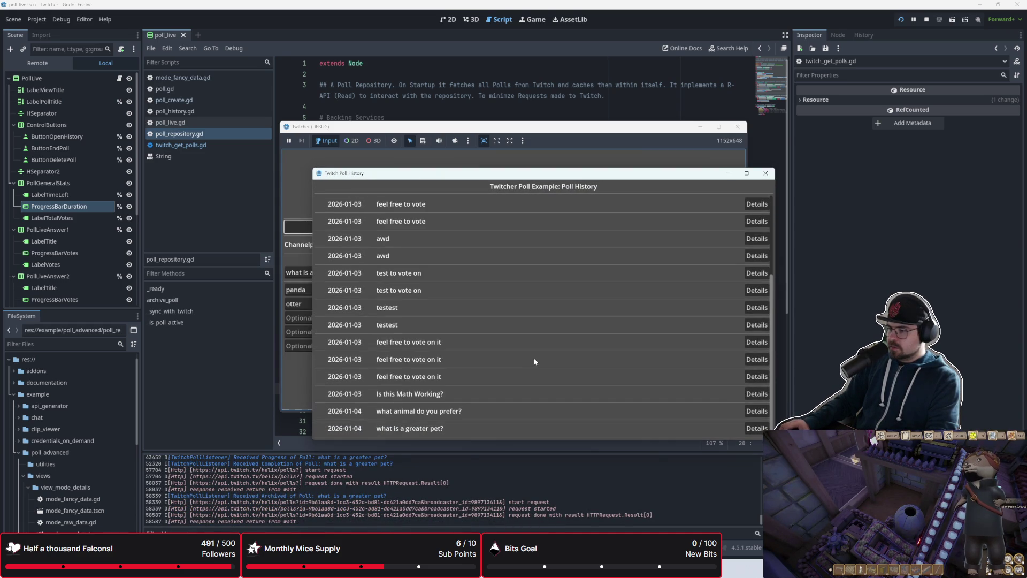
- Open the pet poll's details in raw data view showing panda 0, otter 1, and move the window aside
{"action": "left_click", "coordinate": [752, 428]}
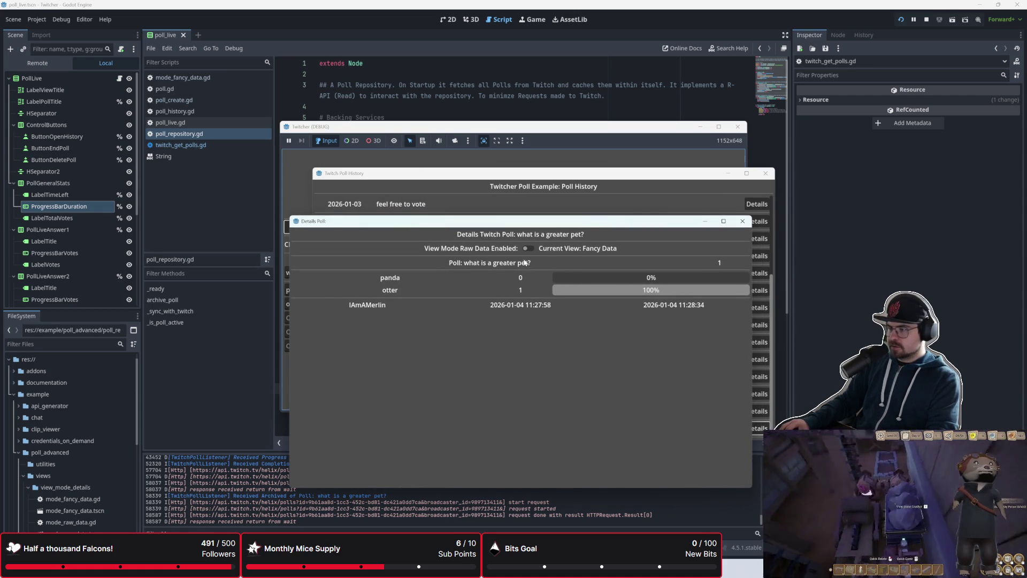
{"action": "left_click", "coordinate": [529, 249]}
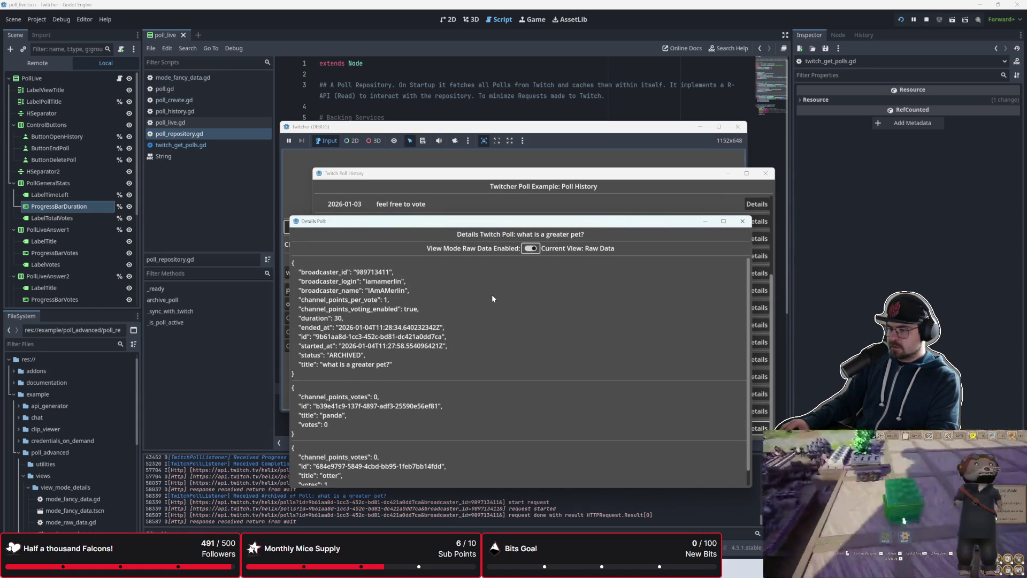
{"action": "scroll", "coordinate": [492, 298], "scroll_direction": "down", "scroll_amount": 1}
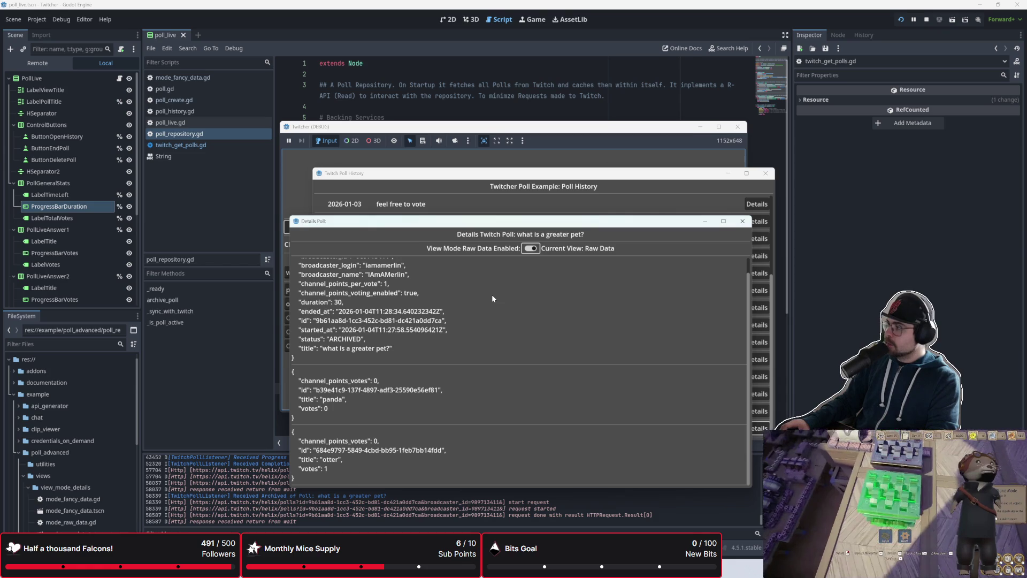
{"action": "left_click_drag", "start_coordinate": [509, 223], "coordinate": [458, 186]}
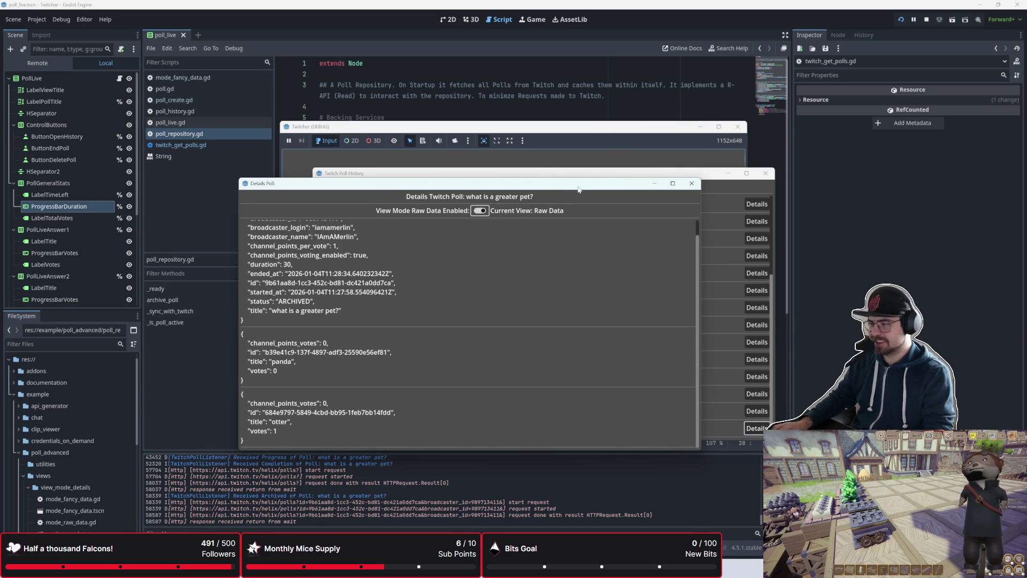
- Rearrange the Details Poll and Poll History windows so both are visible
{"action": "left_click_drag", "start_coordinate": [577, 188], "coordinate": [542, 204]}
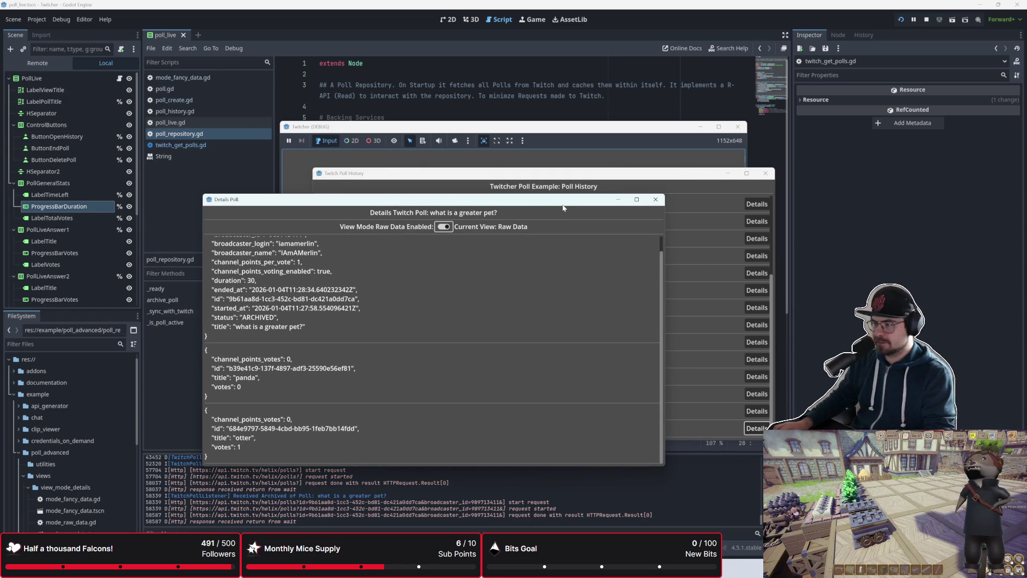
{"action": "left_click_drag", "start_coordinate": [558, 207], "coordinate": [528, 235]}
{"action": "left_click", "coordinate": [566, 187]}
{"action": "left_click_drag", "start_coordinate": [535, 173], "coordinate": [631, 149]}
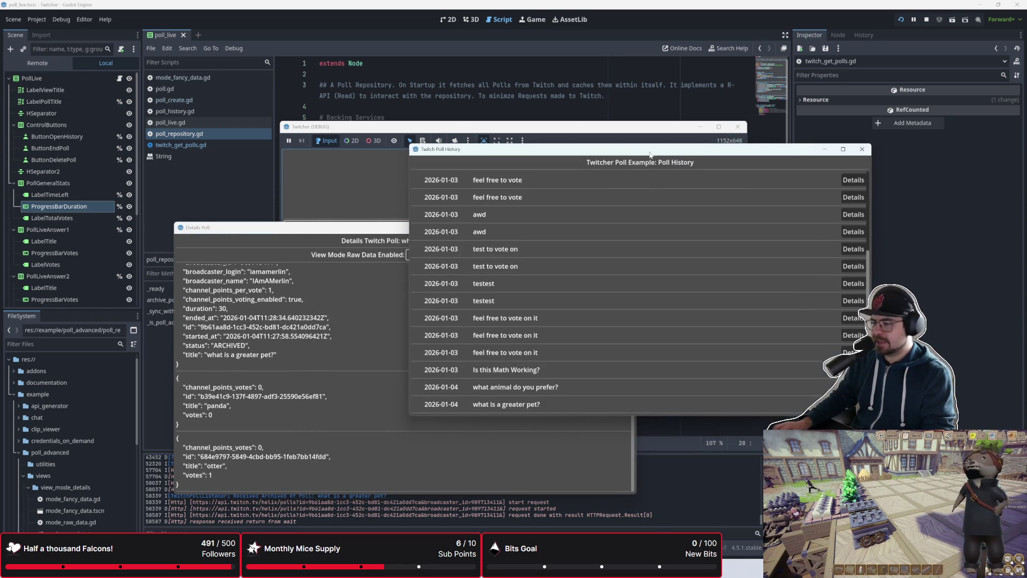
{"action": "left_click", "coordinate": [394, 230]}
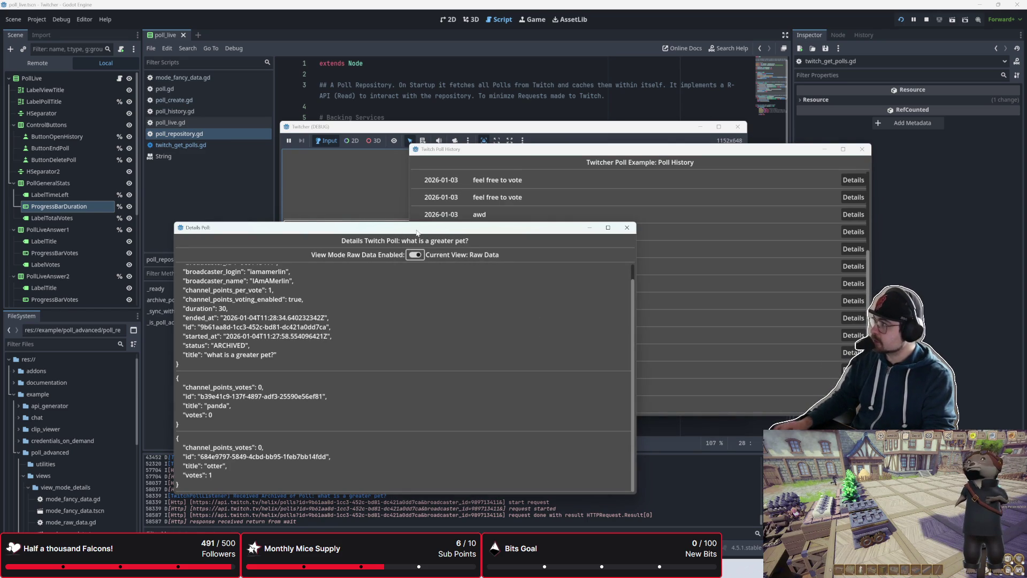
{"action": "left_click", "coordinate": [518, 150]}
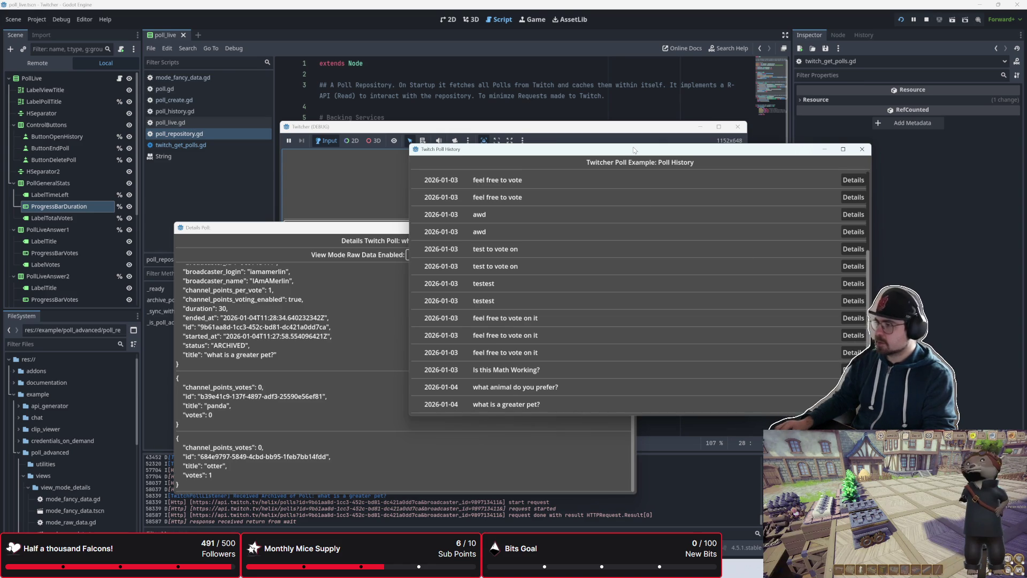
{"action": "left_click_drag", "start_coordinate": [519, 150], "coordinate": [533, 228]}
{"action": "mouse_move", "coordinate": [369, 230]}
{"action": "left_mouse_down"}
{"action": "mouse_move", "coordinate": [342, 181]}
{"action": "mouse_move", "coordinate": [312, 178]}
{"action": "left_mouse_up"}
- Move the Twitcher (DEBUG) game window forward, then close Details Poll and Poll History
{"action": "left_click", "coordinate": [652, 232]}
{"action": "left_click", "coordinate": [469, 182]}
{"action": "left_click", "coordinate": [624, 231]}
{"action": "left_click", "coordinate": [672, 192]}
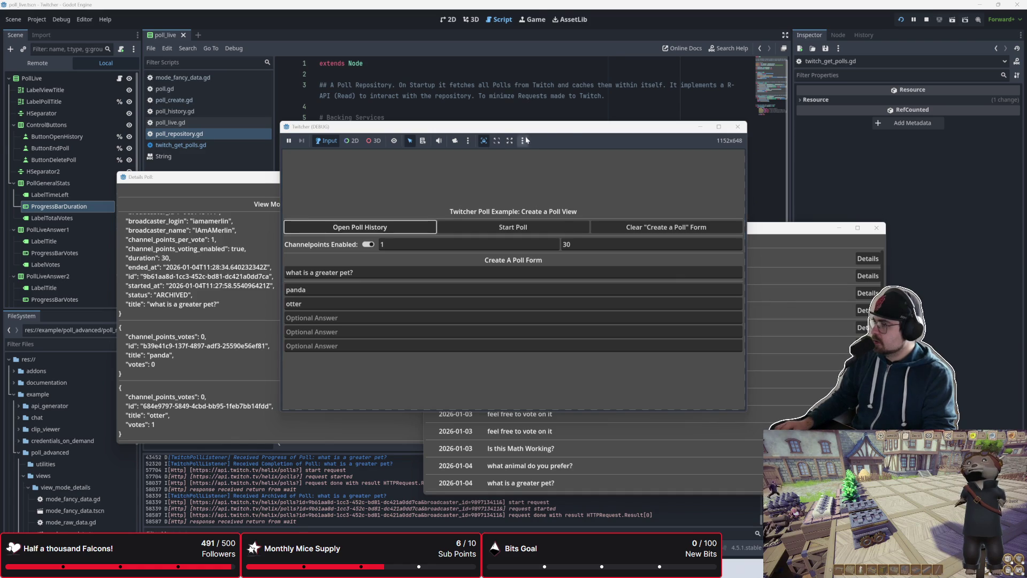
{"action": "left_click_drag", "start_coordinate": [575, 127], "coordinate": [645, 109]}
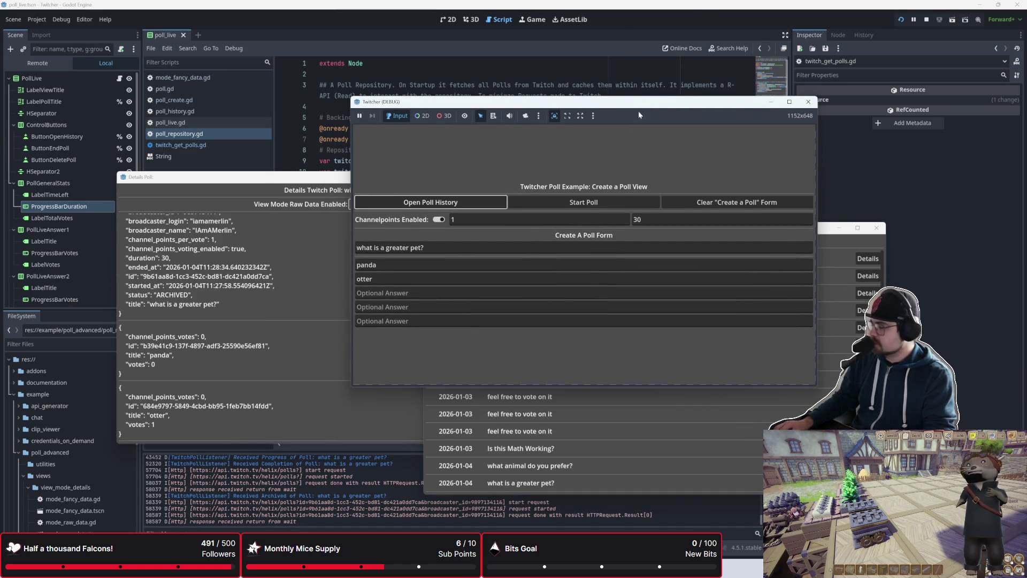
{"action": "left_click", "coordinate": [367, 328]}
{"action": "left_click", "coordinate": [273, 240]}
{"action": "left_click", "coordinate": [560, 177]}
{"action": "left_click", "coordinate": [876, 227]}
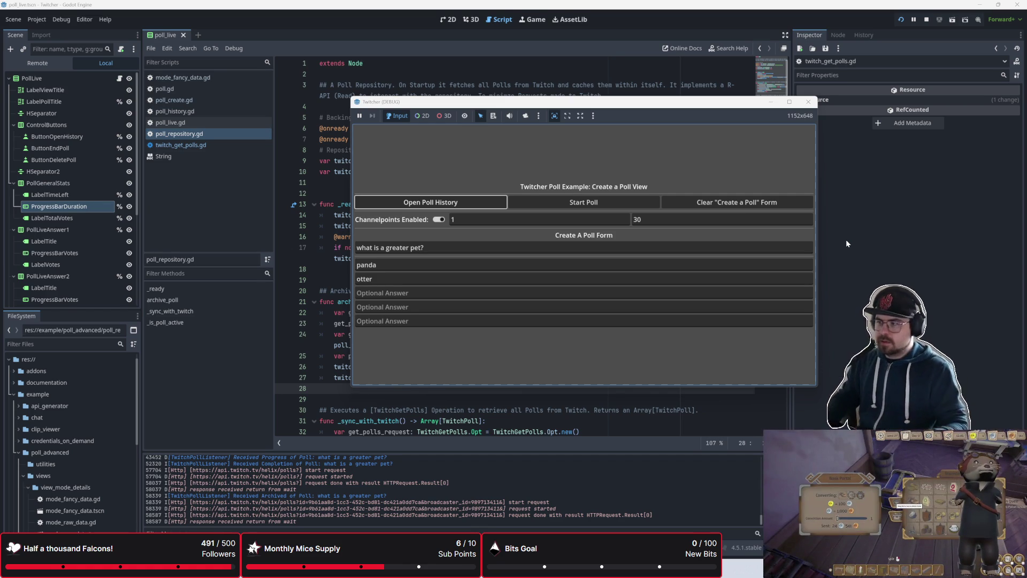
- Stop the running game and open poll_live.gd in the script editor
{"action": "key", "text": "F8"}
{"action": "left_click", "coordinate": [176, 126]}
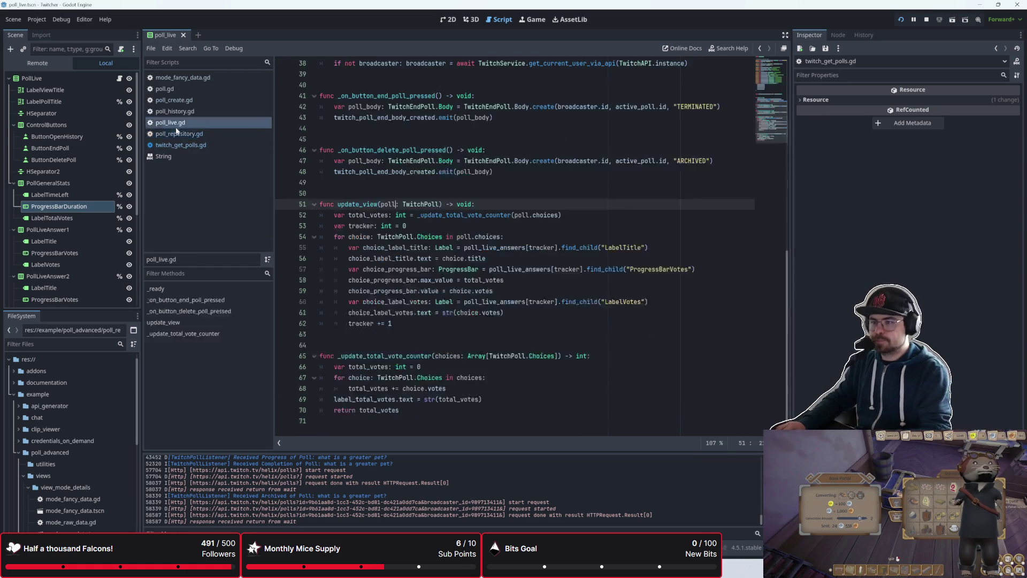
{"action": "scroll", "coordinate": [400, 252], "scroll_direction": "up", "scroll_amount": 4}
{"action": "scroll", "coordinate": [399, 252], "scroll_direction": "down", "scroll_amount": 4}
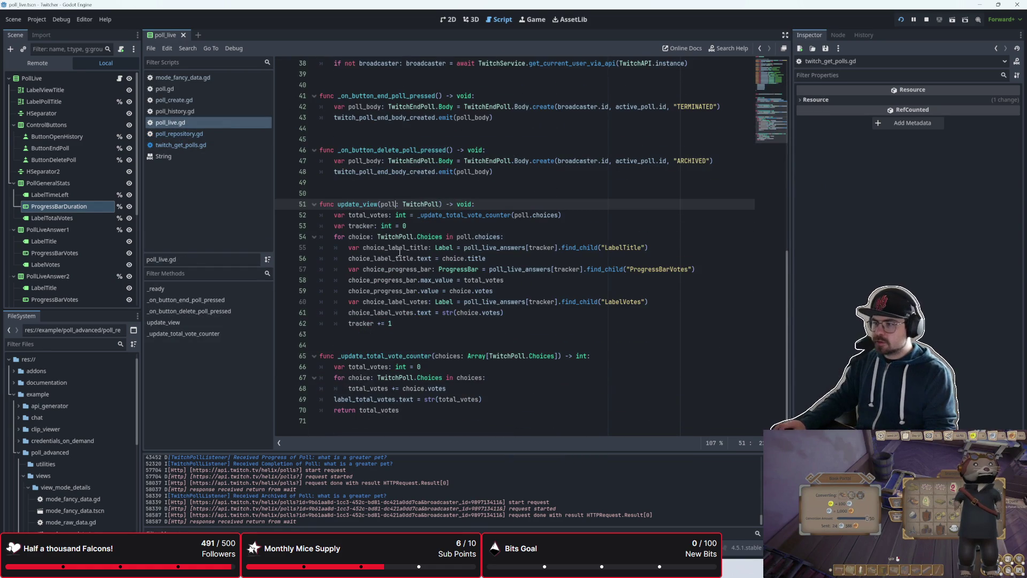
{"action": "scroll", "coordinate": [401, 241], "scroll_direction": "up", "scroll_amount": 3}
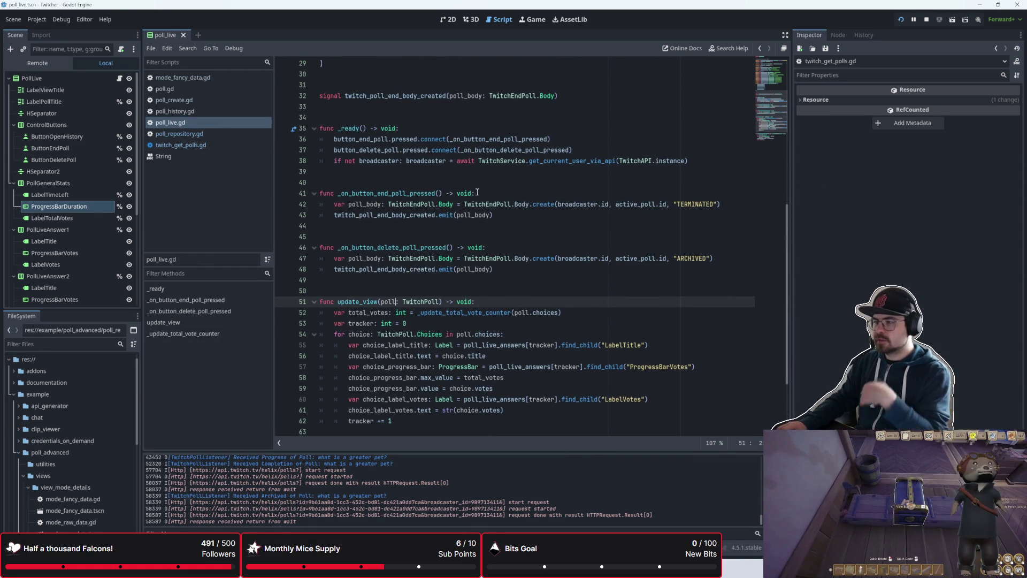
{"action": "scroll", "coordinate": [468, 269], "scroll_direction": "down", "scroll_amount": 3}
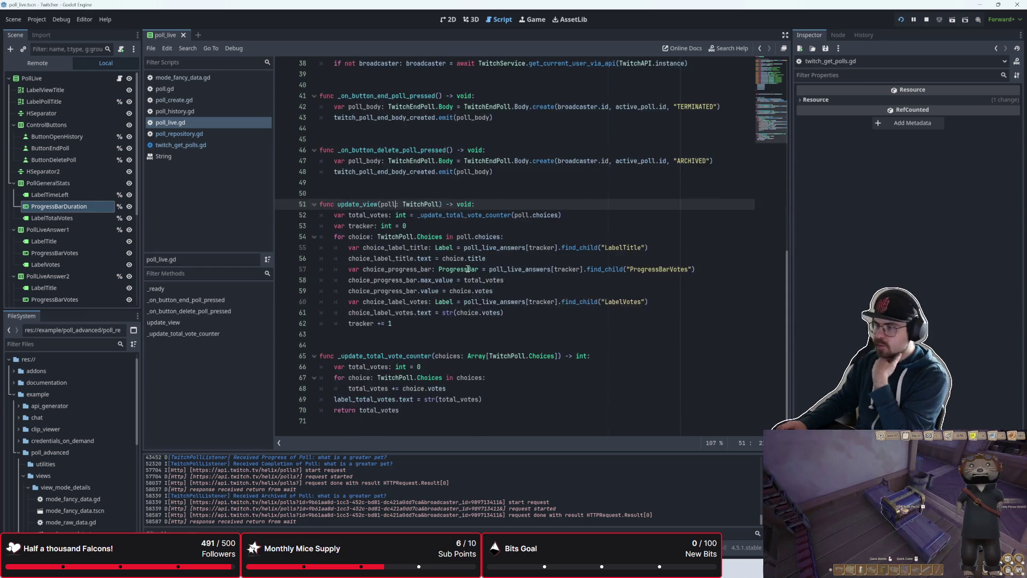
- Look through the poll.gd and twitch_get_polls.gd scripts
{"action": "left_click", "coordinate": [208, 91]}
{"action": "scroll", "coordinate": [411, 248], "scroll_direction": "up", "scroll_amount": 4}
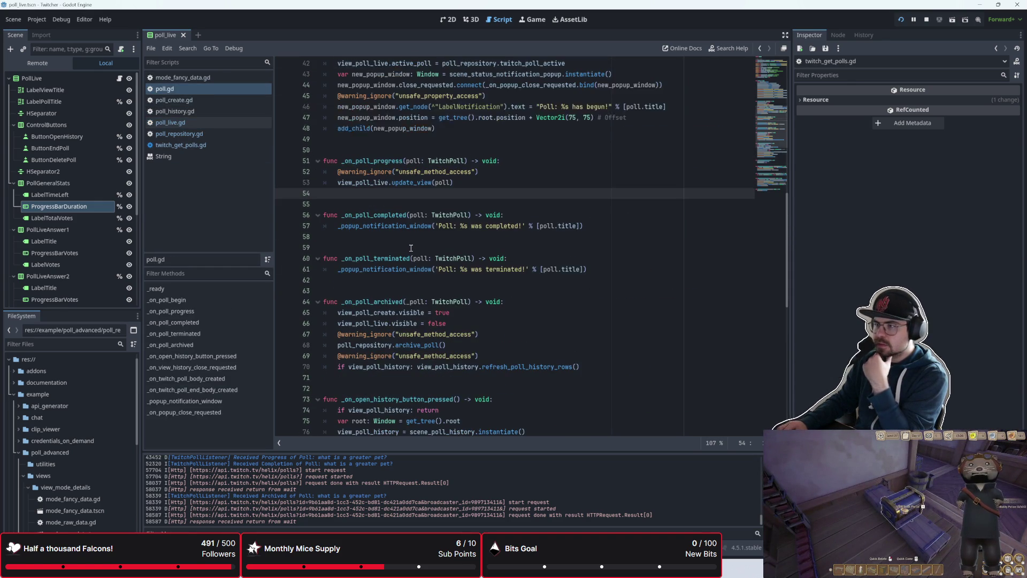
{"action": "scroll", "coordinate": [410, 248], "scroll_direction": "up", "scroll_amount": 5}
{"action": "scroll", "coordinate": [411, 248], "scroll_direction": "down", "scroll_amount": 9}
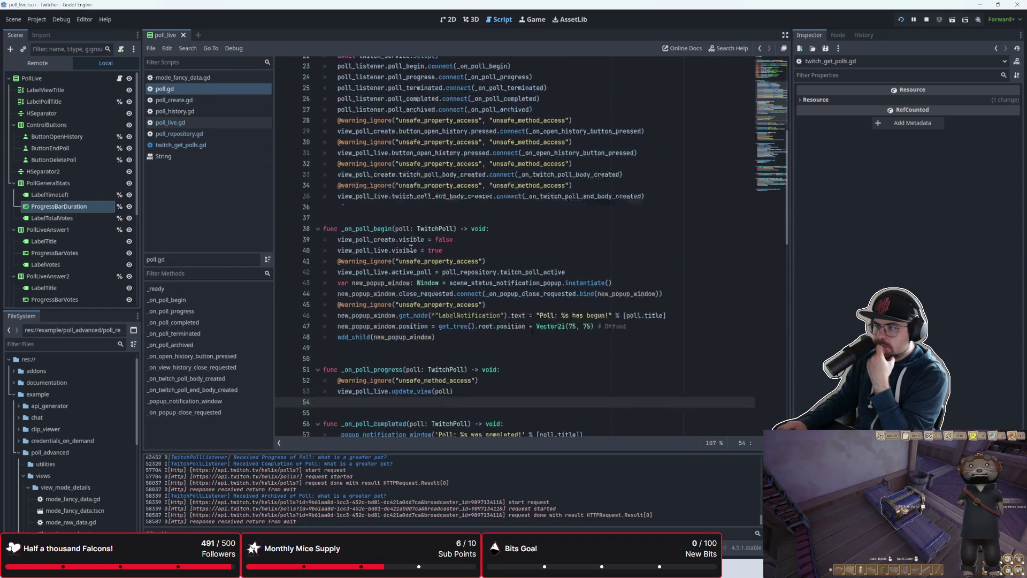
{"action": "scroll", "coordinate": [411, 248], "scroll_direction": "up", "scroll_amount": 5}
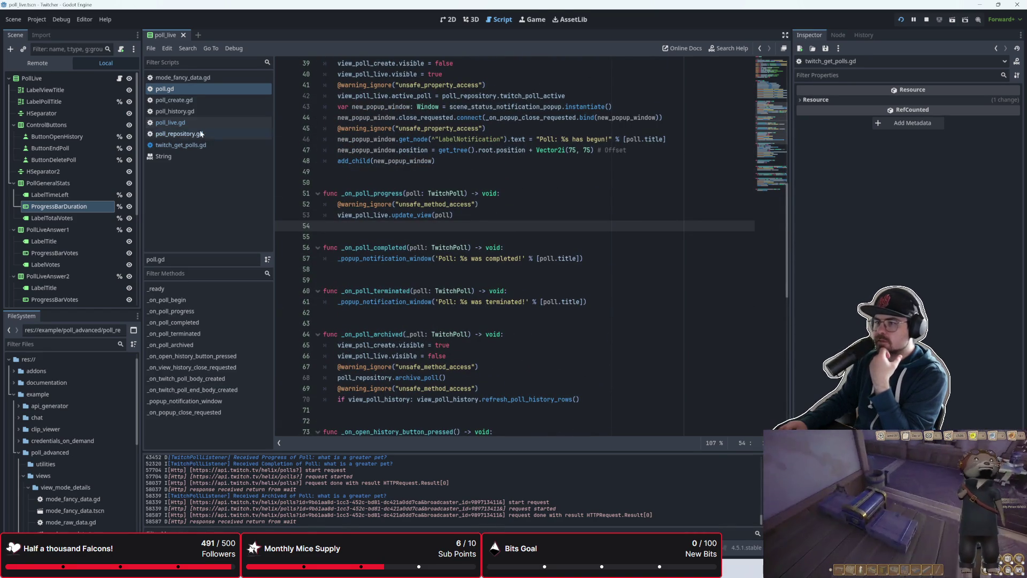
{"action": "left_click", "coordinate": [188, 145]}
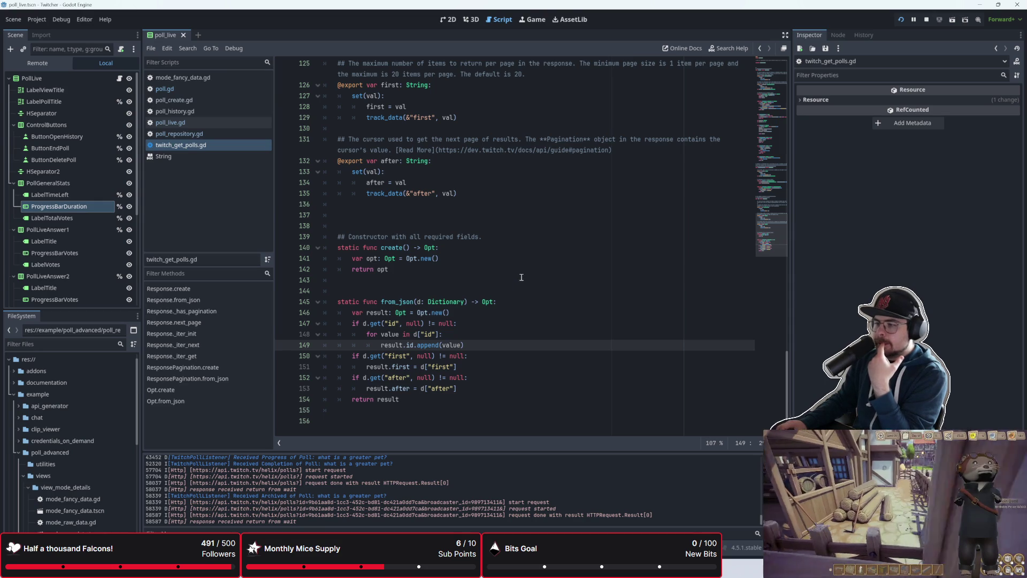
- Back in poll_live.gd, insert blank lines above the update_view function
{"action": "left_click", "coordinate": [170, 122]}
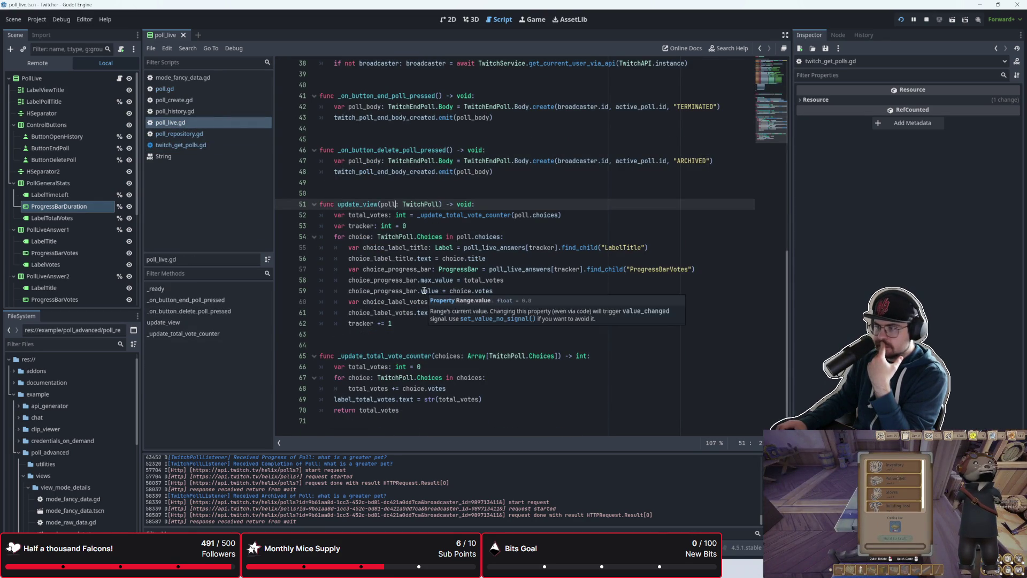
{"action": "key", "text": "Up"}
{"action": "key", "text": "Up"}
{"action": "key", "text": "Return"}
{"action": "key", "text": "Return"}
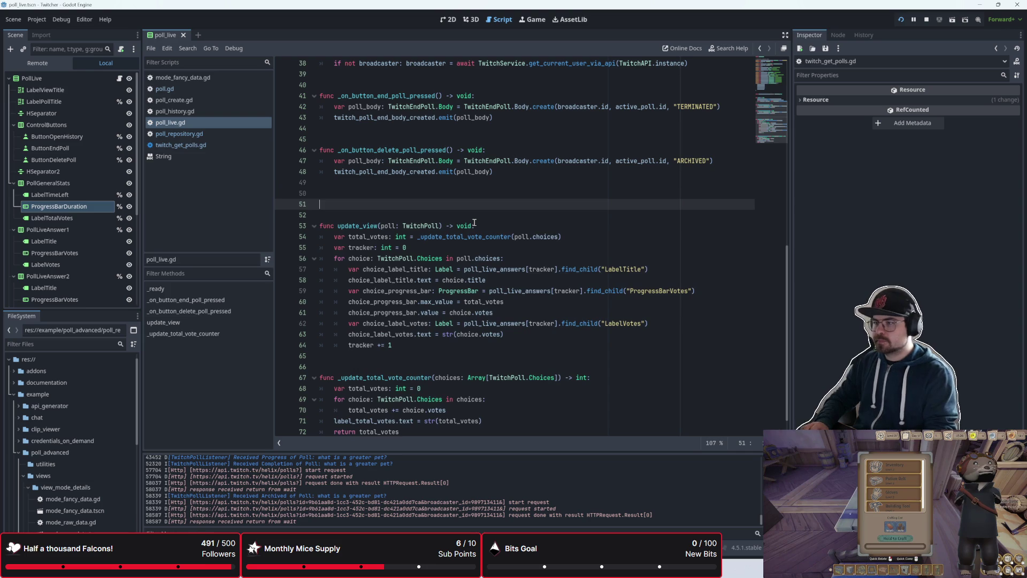
{"action": "scroll", "coordinate": [475, 222], "scroll_direction": "up", "scroll_amount": 2}
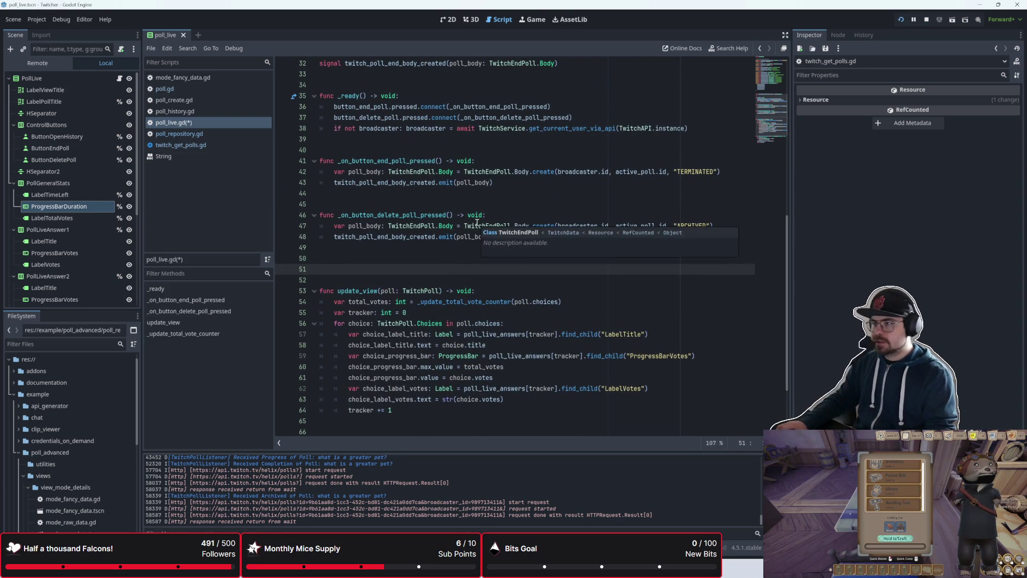
{"action": "scroll", "coordinate": [475, 222], "scroll_direction": "up", "scroll_amount": 6}
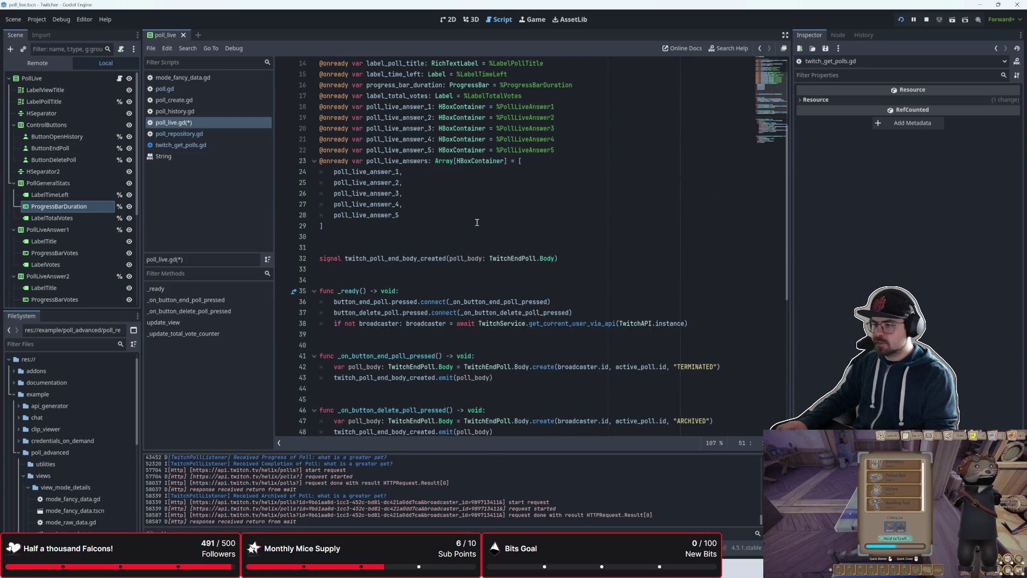
{"action": "scroll", "coordinate": [476, 222], "scroll_direction": "down", "scroll_amount": 6}
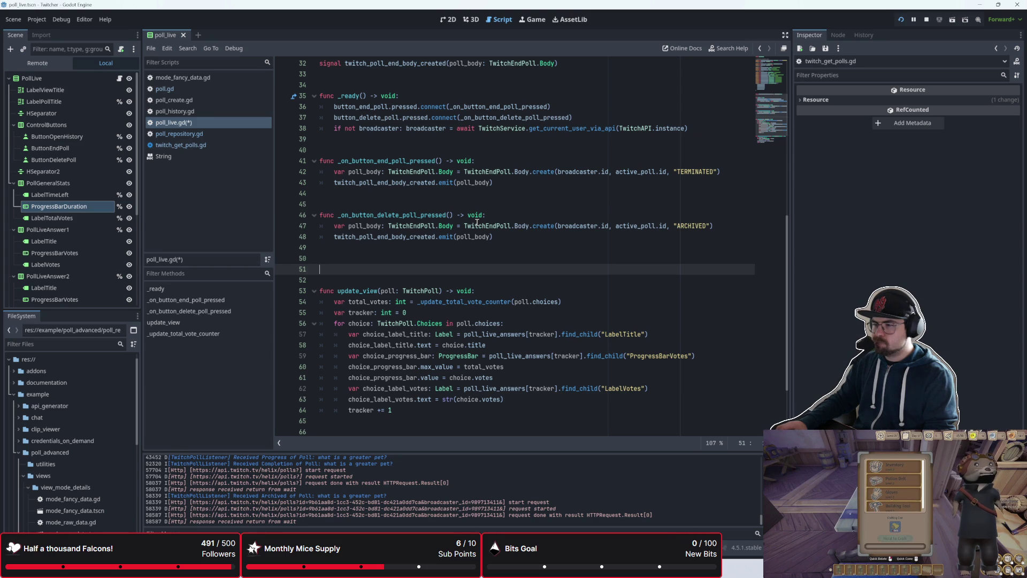
{"action": "scroll", "coordinate": [476, 222], "scroll_direction": "down", "scroll_amount": 3}
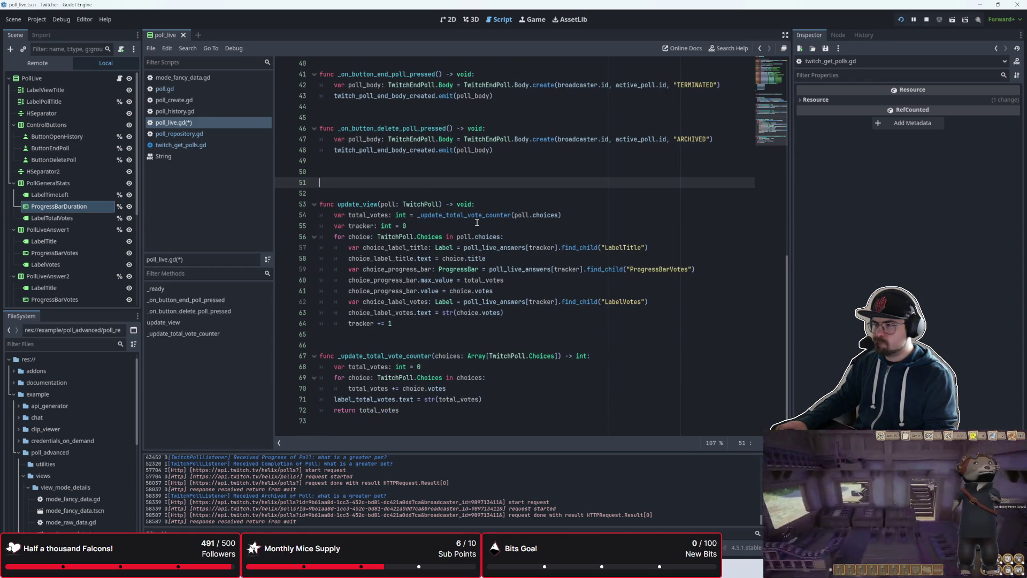
- Begin a new func declaration on line 51, trying initialize and setup_view as names
{"action": "type", "text": "func"}
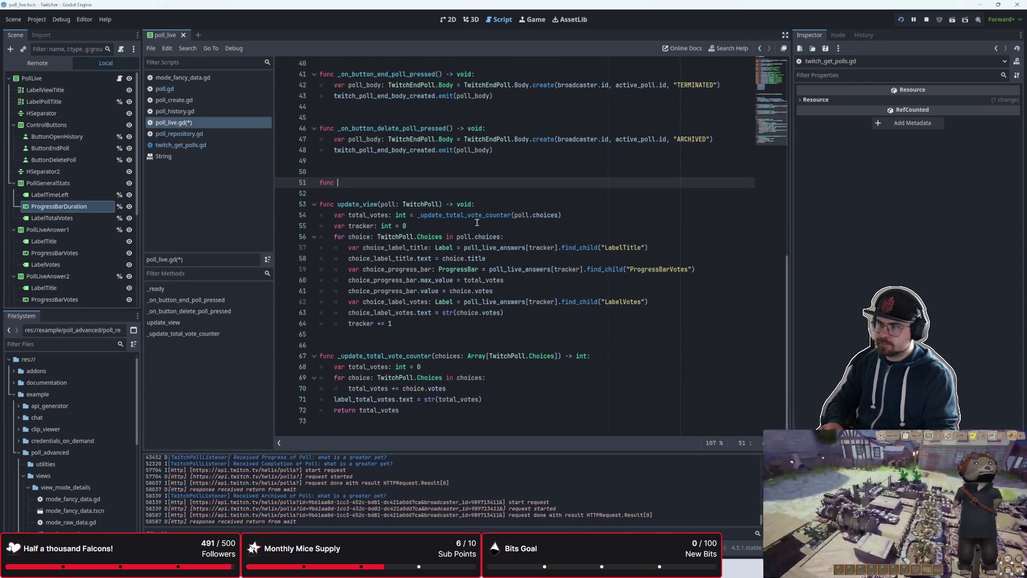
{"action": "type", "text": " _"}
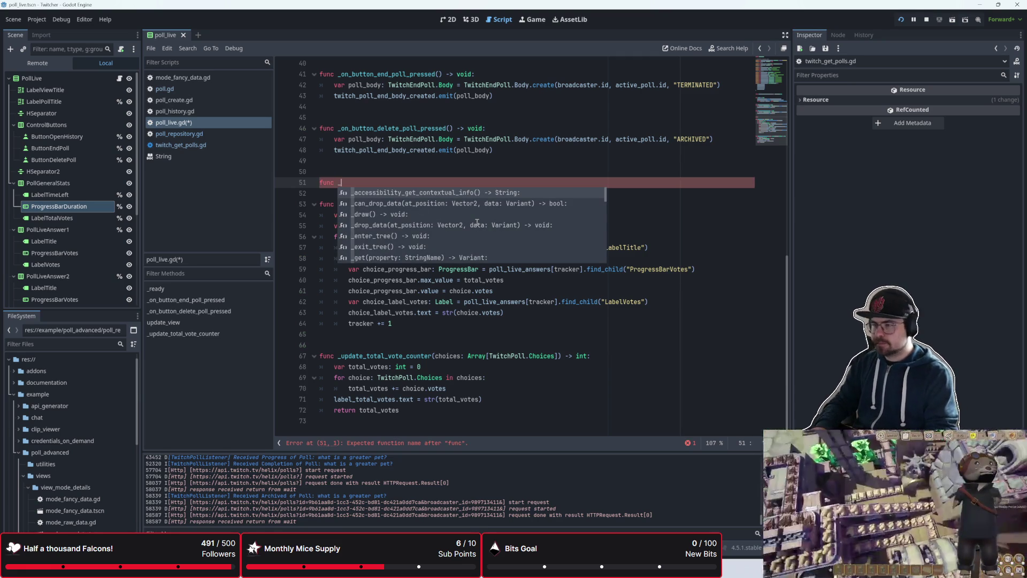
{"action": "key", "text": "BackSpace"}
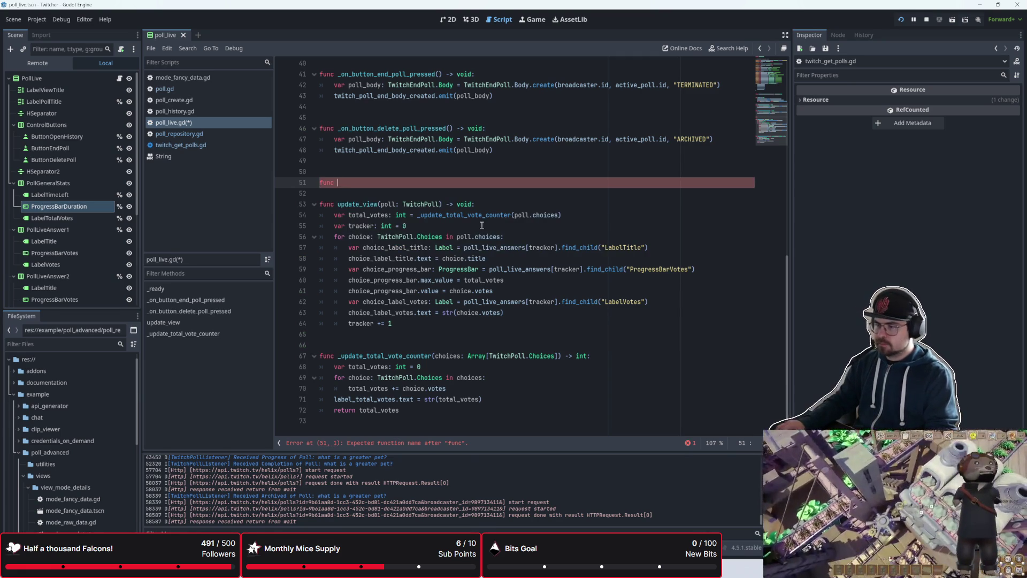
{"action": "left_click_drag", "start_coordinate": [410, 410], "coordinate": [303, 357]}
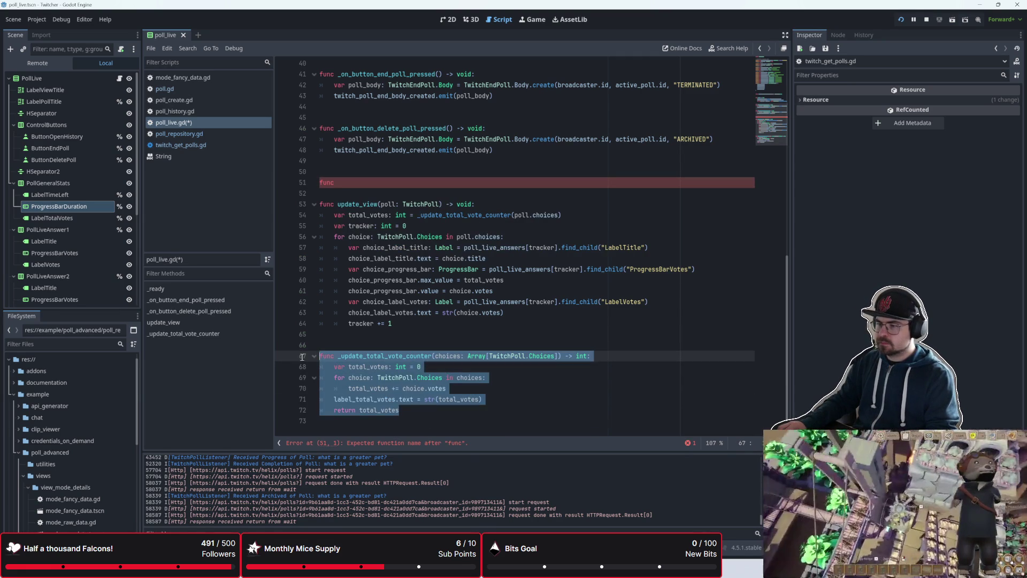
{"action": "left_click", "coordinate": [347, 184]}
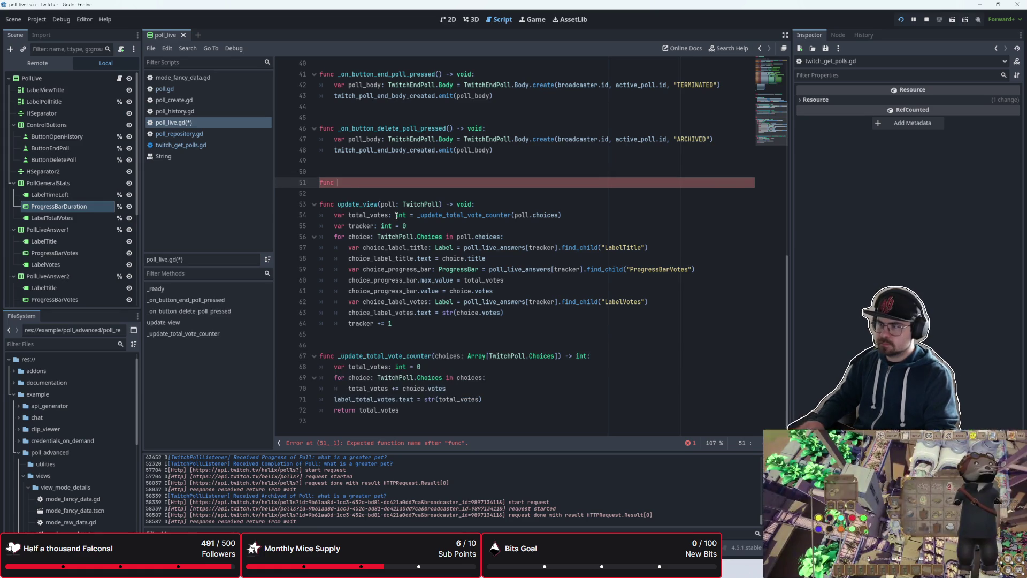
{"action": "mouse_move", "coordinate": [397, 216]}
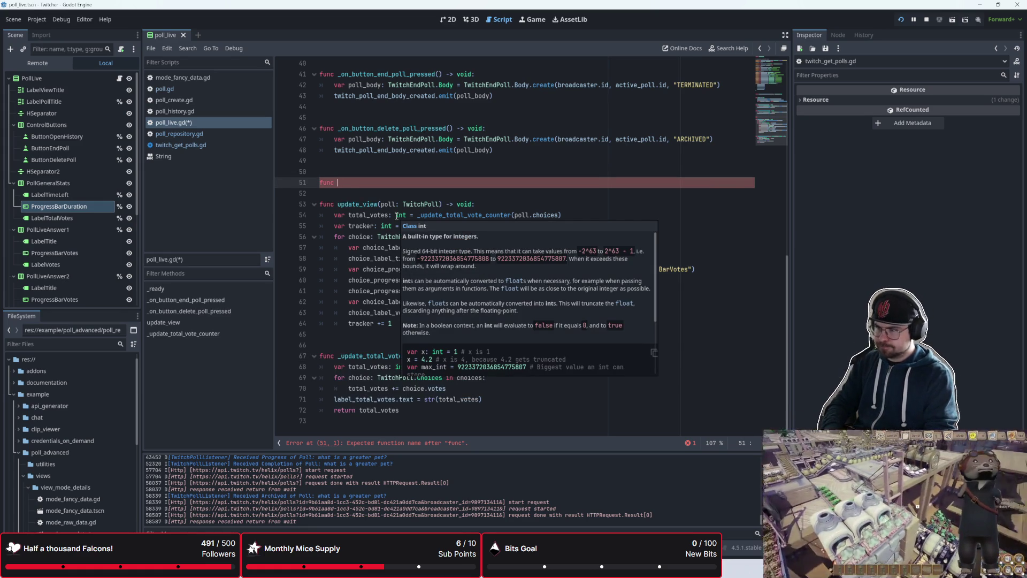
{"action": "type", "text": "oin"}
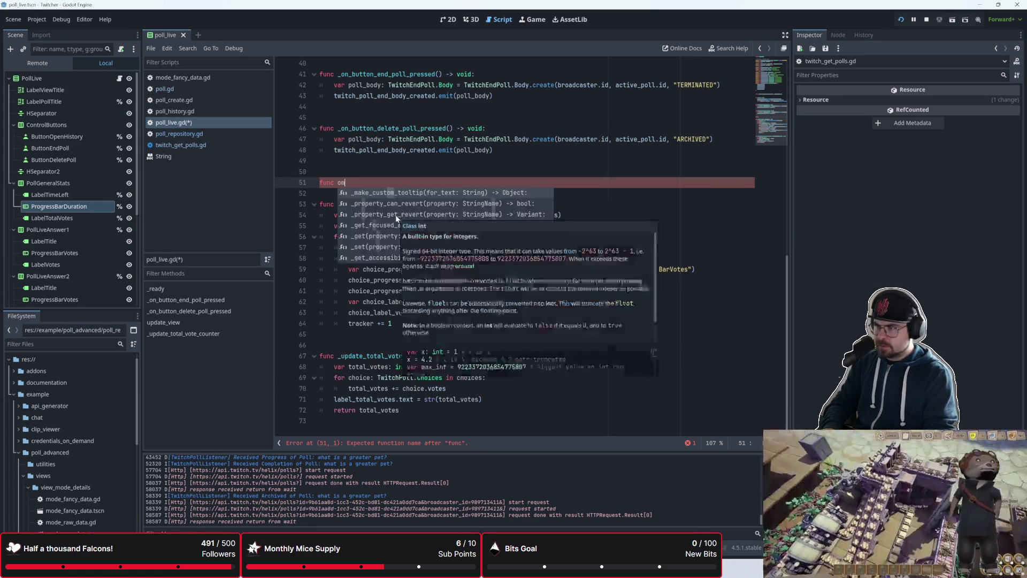
{"action": "type", "text": "i"}
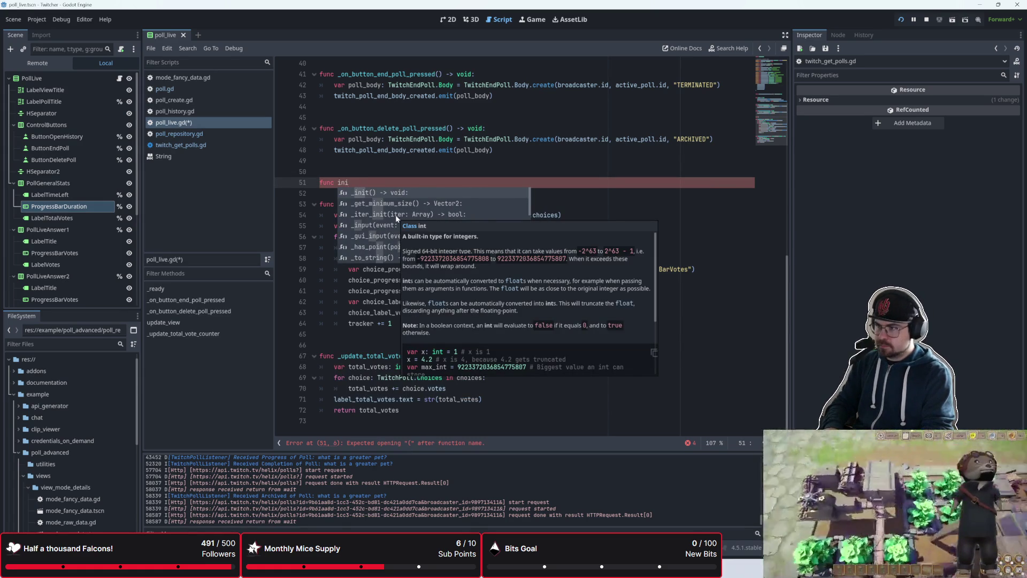
{"action": "key", "text": "BackSpace"}
{"action": "key", "text": "BackSpace"}
{"action": "key", "text": "BackSpace"}
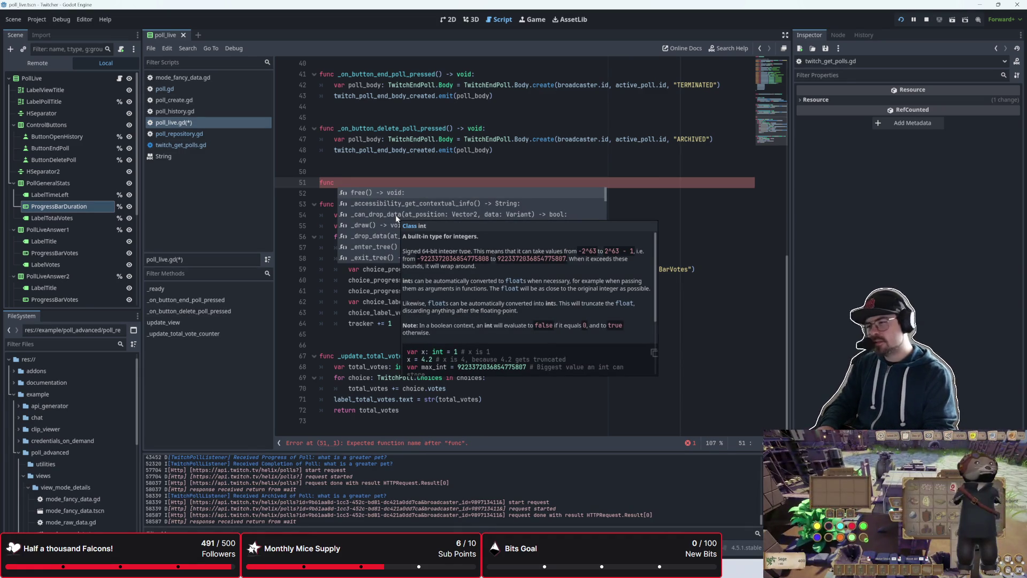
{"action": "type", "text": "init"}
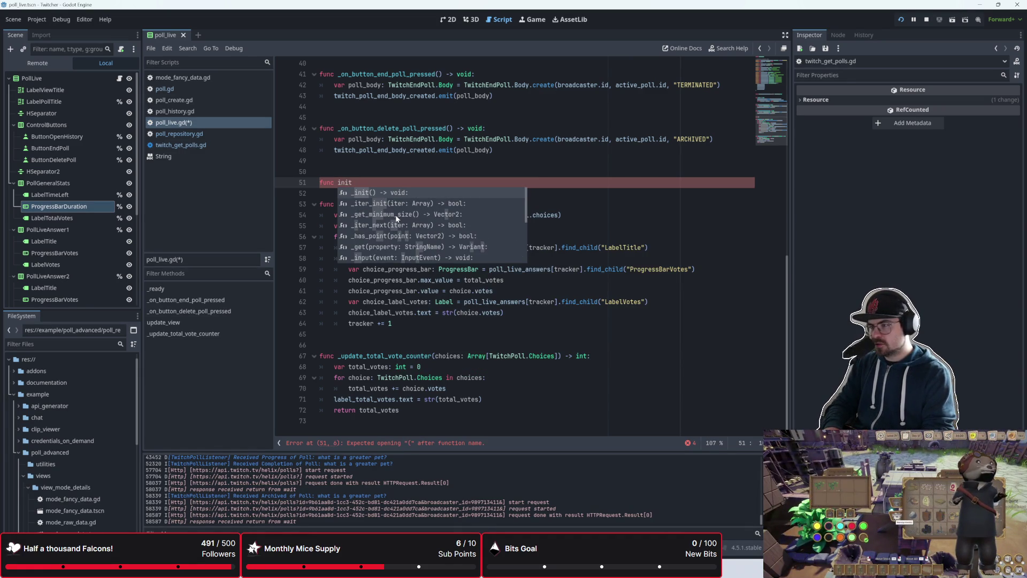
{"action": "type", "text": "ialite"}
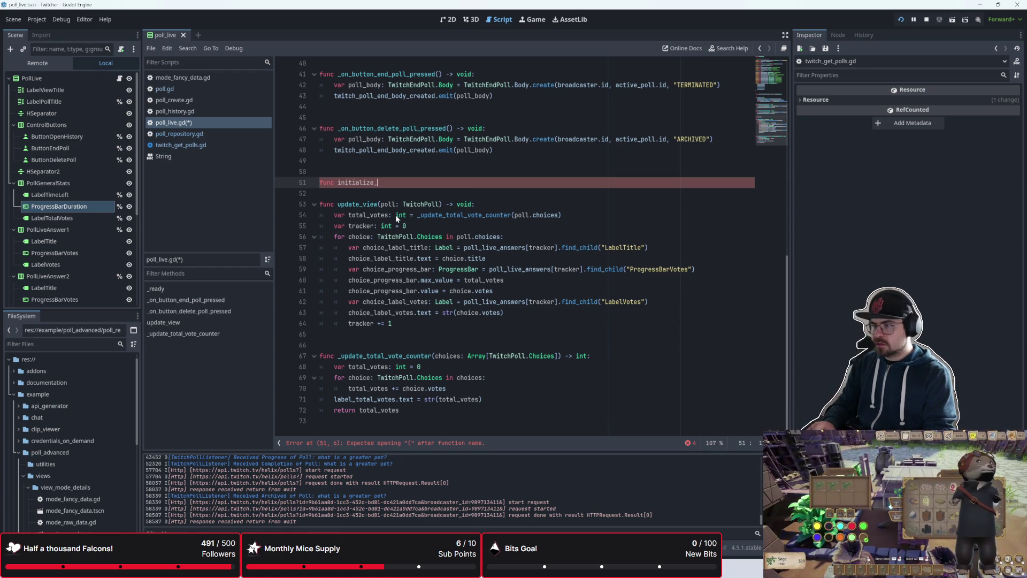
{"action": "key", "text": "BackSpace"}
{"action": "key", "text": "BackSpace"}
{"action": "key", "text": "BackSpace"}
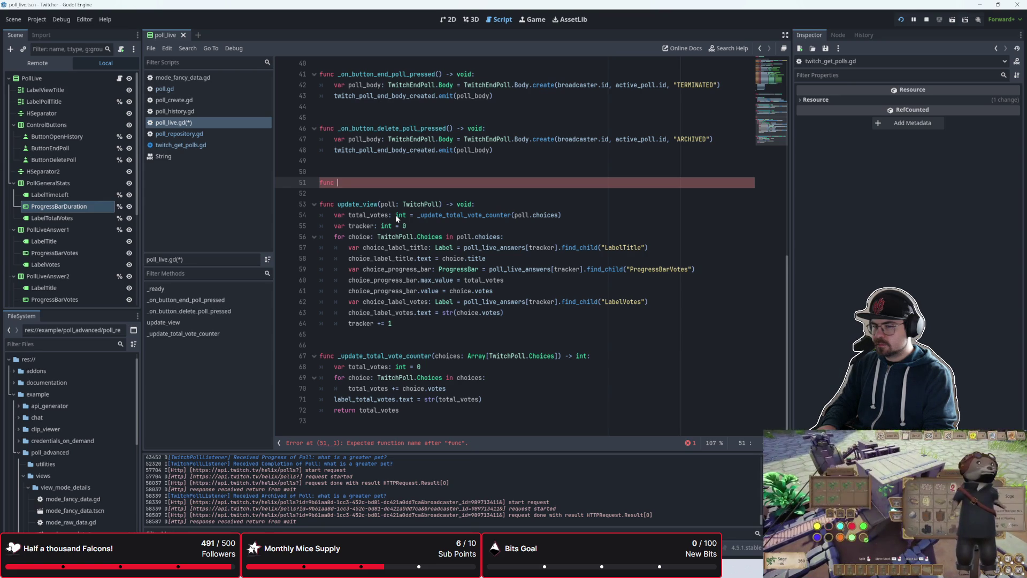
{"action": "type", "text": "set"}
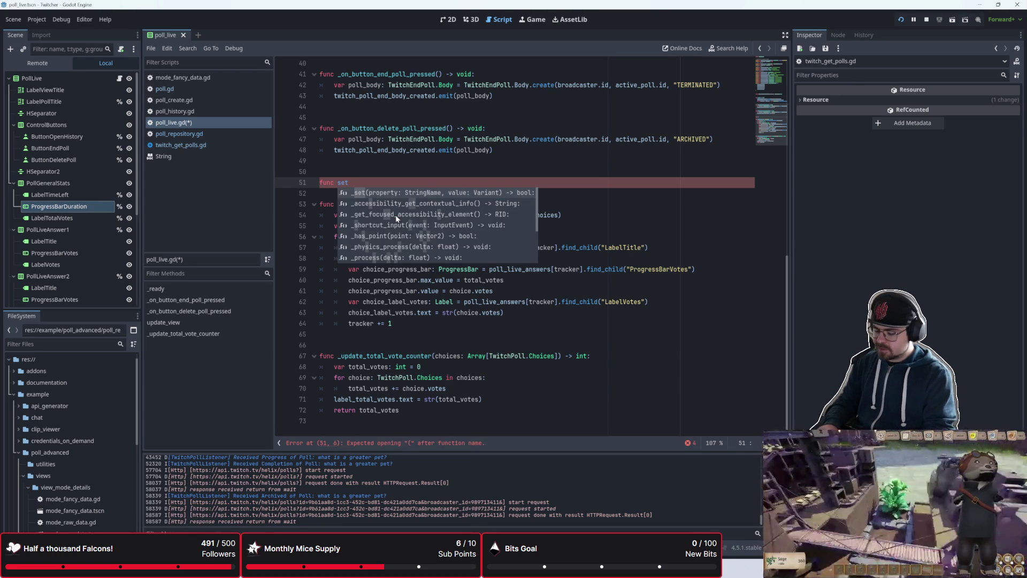
{"action": "type", "text": "up_vi"}
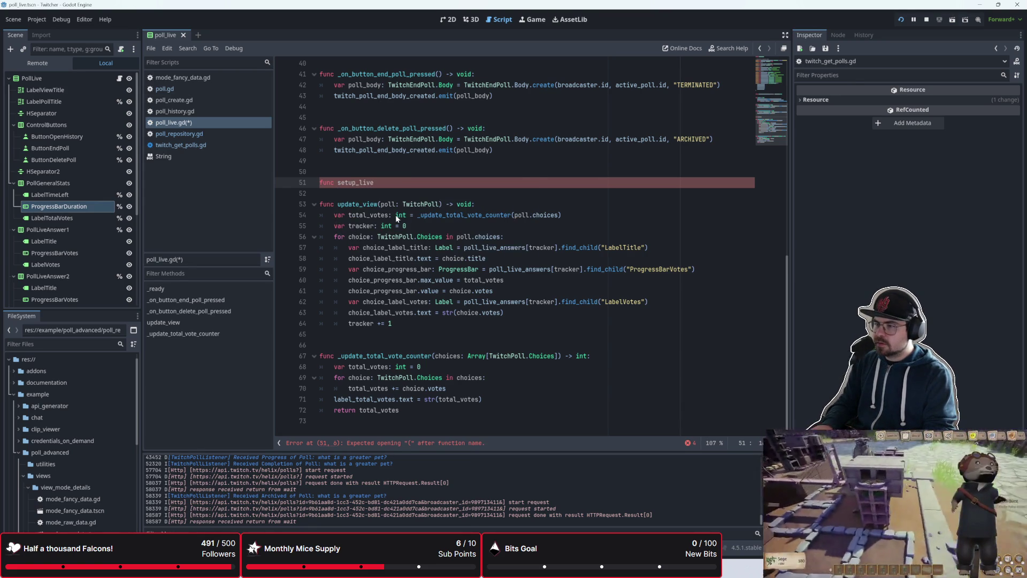
{"action": "type", "text": "ew"}
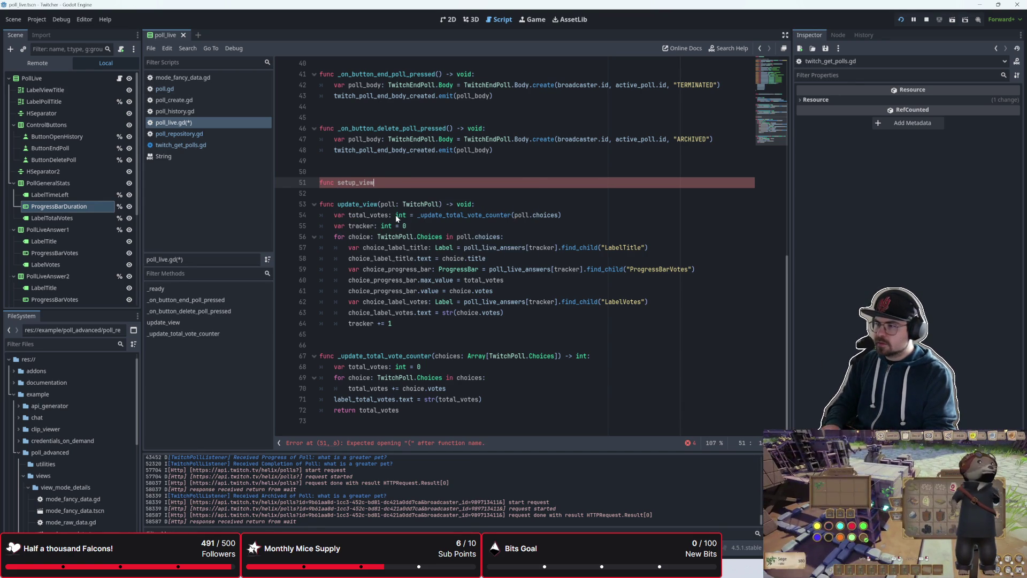
{"action": "key", "text": "BackSpace"}
{"action": "key", "text": "BackSpace"}
{"action": "key", "text": "BackSpace"}
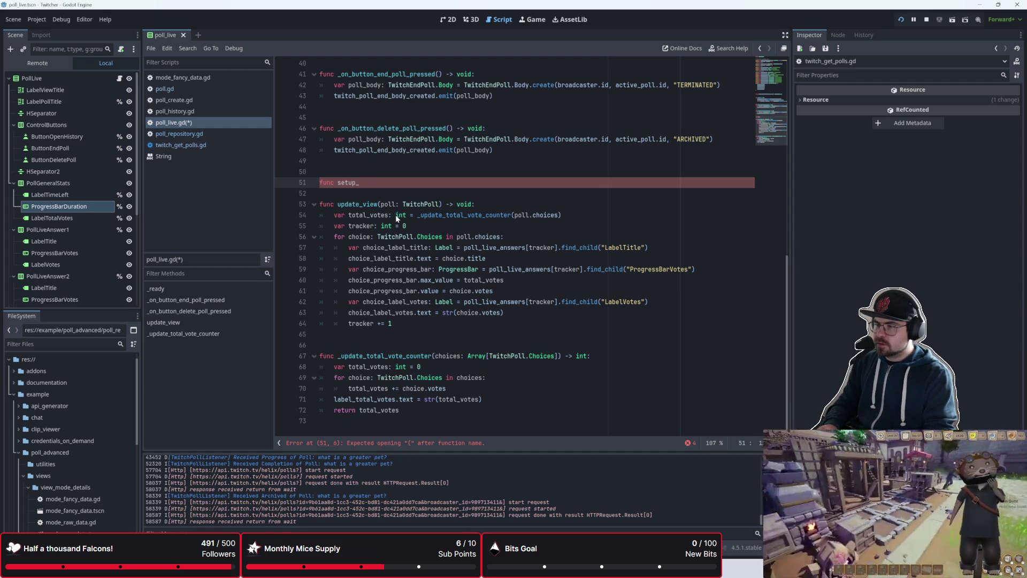
{"action": "key", "text": "BackSpace"}
{"action": "key", "text": "BackSpace"}
{"action": "key", "text": "BackSpace"}
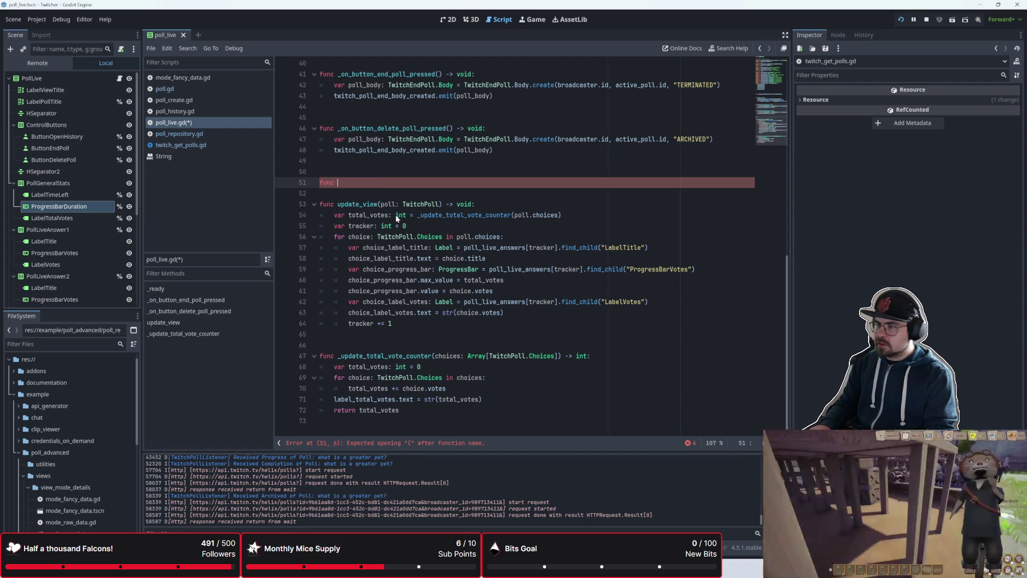
- Write the signature setup_view(poll: TwitchPoll) -> void: with a pass body
{"action": "type", "text": "setup_view"}
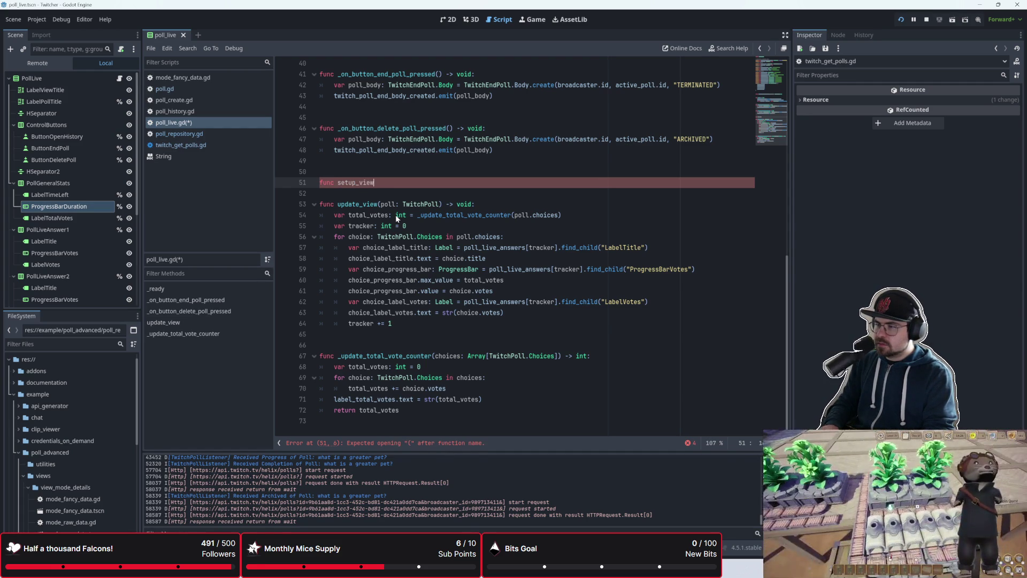
{"action": "type", "text": "(poll:"}
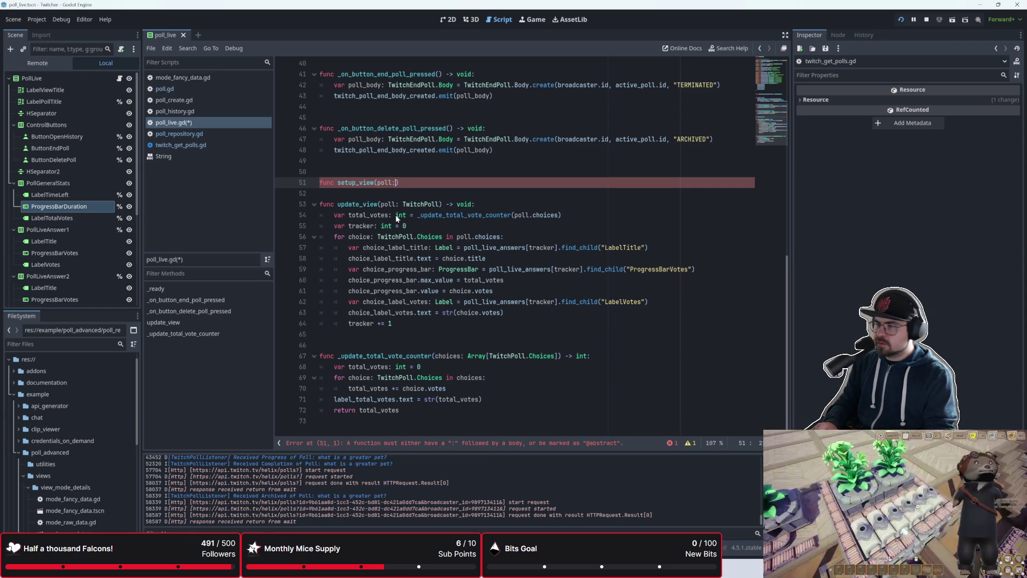
{"action": "type", "text": " TwitchP"}
{"action": "key", "text": "Return"}
{"action": "key", "text": "Escape"}
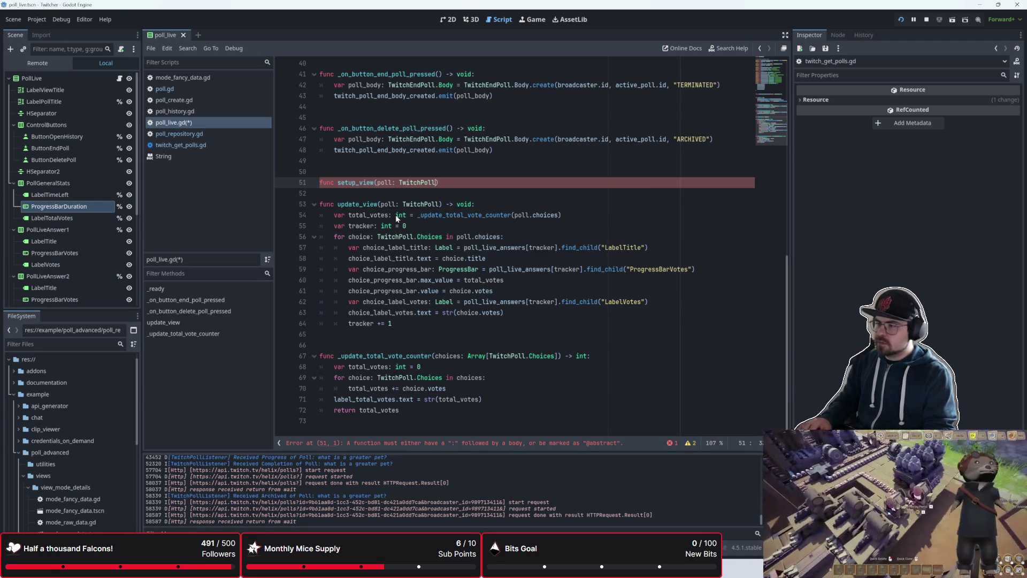
{"action": "key", "text": "BackSpace"}
{"action": "type", "text": ") -> void:"}
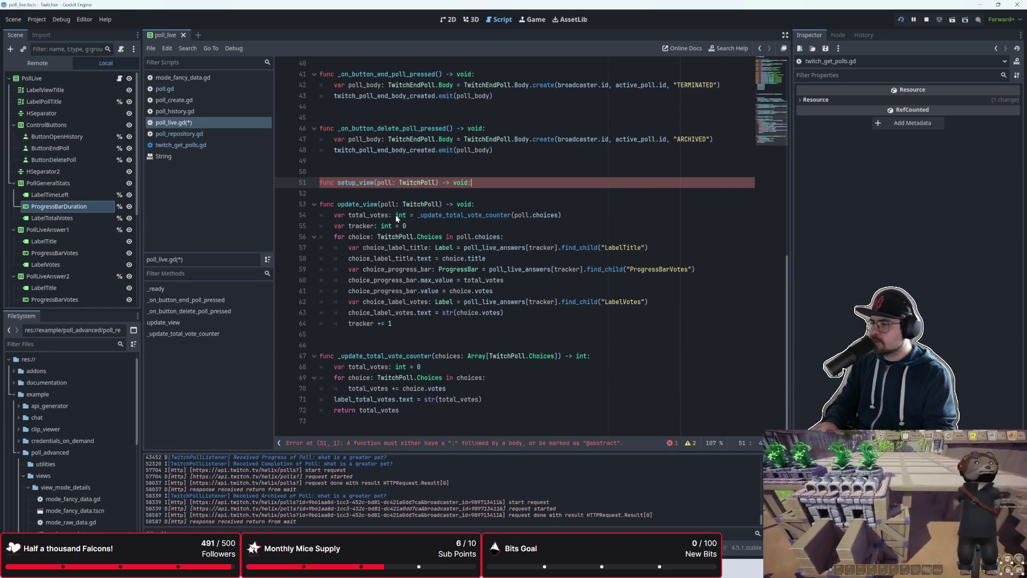
{"action": "key", "text": "Return"}
{"action": "type", "text": "pass"}
{"action": "key", "text": "Up"}
{"action": "key", "text": "Up"}
{"action": "key", "text": "Up"}
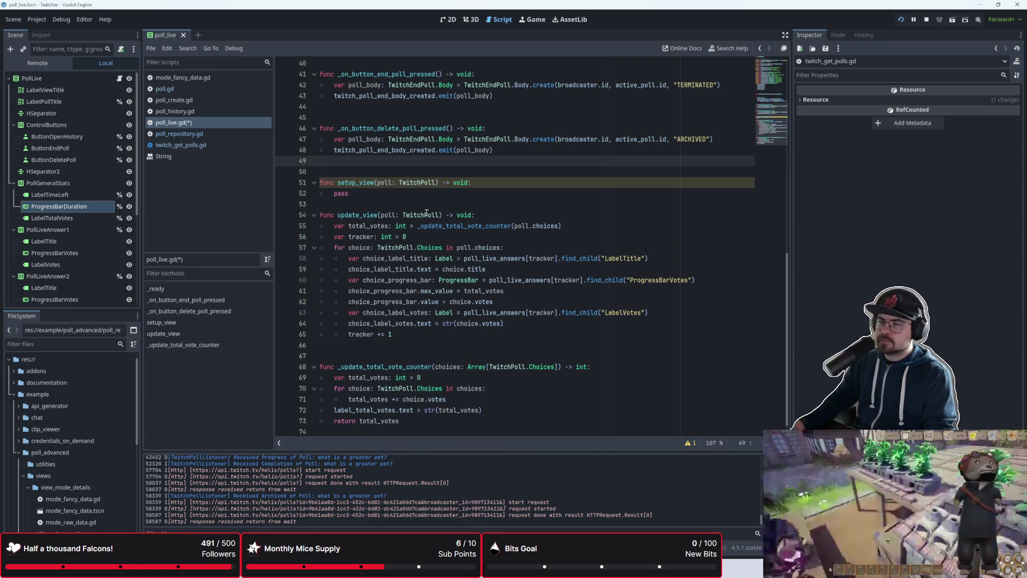
- In poll.gd, add view_poll_live.setup_view(poll) after the active_poll assignment in _poll_begin
{"action": "left_click", "coordinate": [193, 88]}
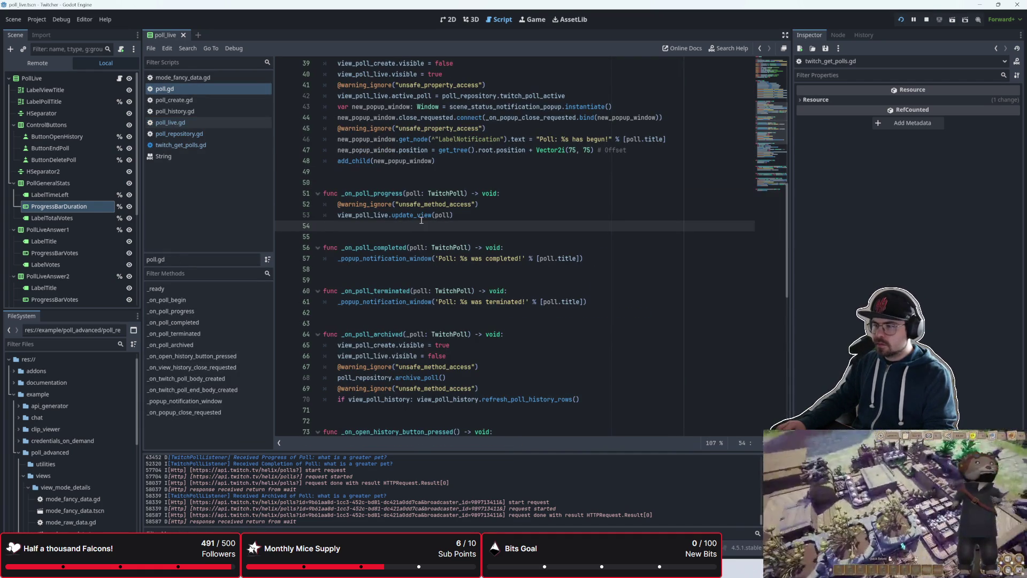
{"action": "scroll", "coordinate": [414, 275], "scroll_direction": "down", "scroll_amount": 8}
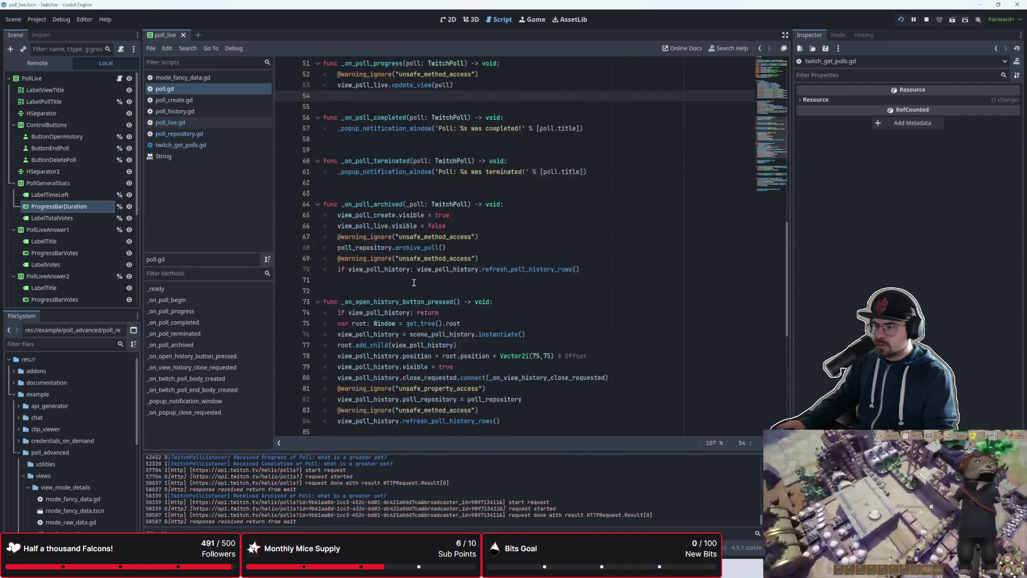
{"action": "scroll", "coordinate": [414, 282], "scroll_direction": "up", "scroll_amount": 12}
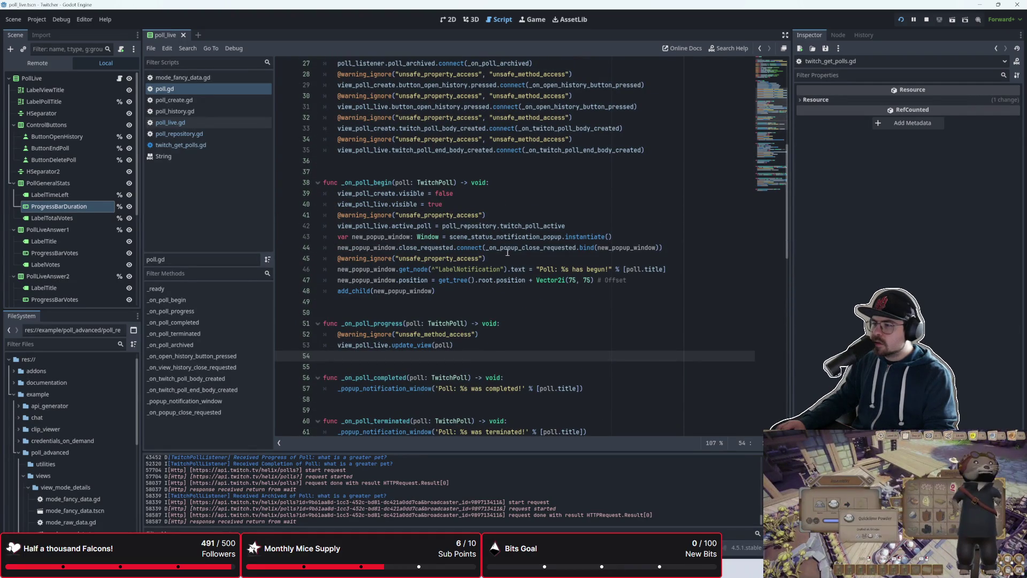
{"action": "left_click", "coordinate": [504, 291]}
{"action": "left_click", "coordinate": [519, 206]}
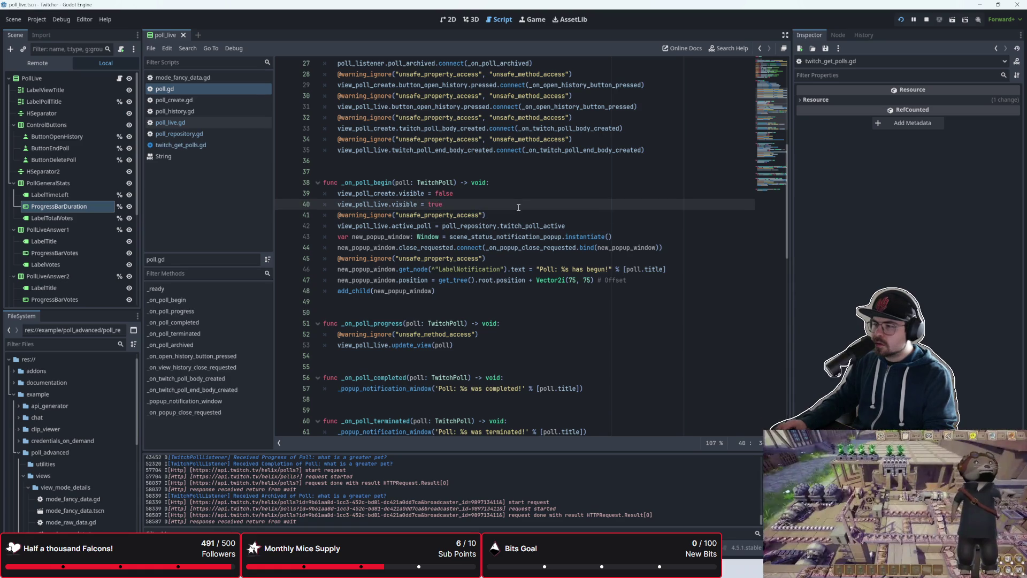
{"action": "left_click", "coordinate": [574, 224]}
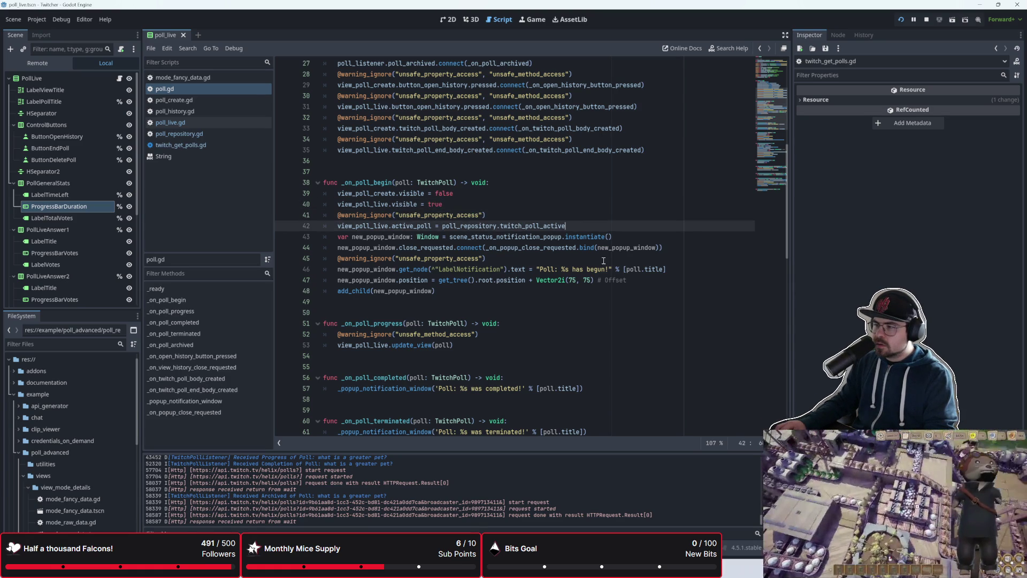
{"action": "key", "text": "Return"}
{"action": "type", "text": "view_poll_live.se"}
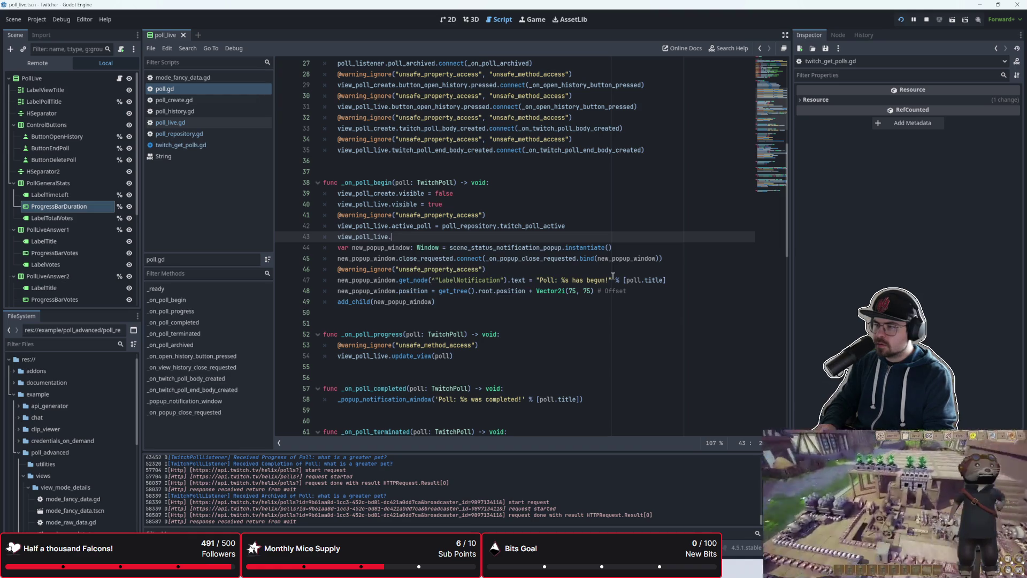
{"action": "type", "text": "tup_"}
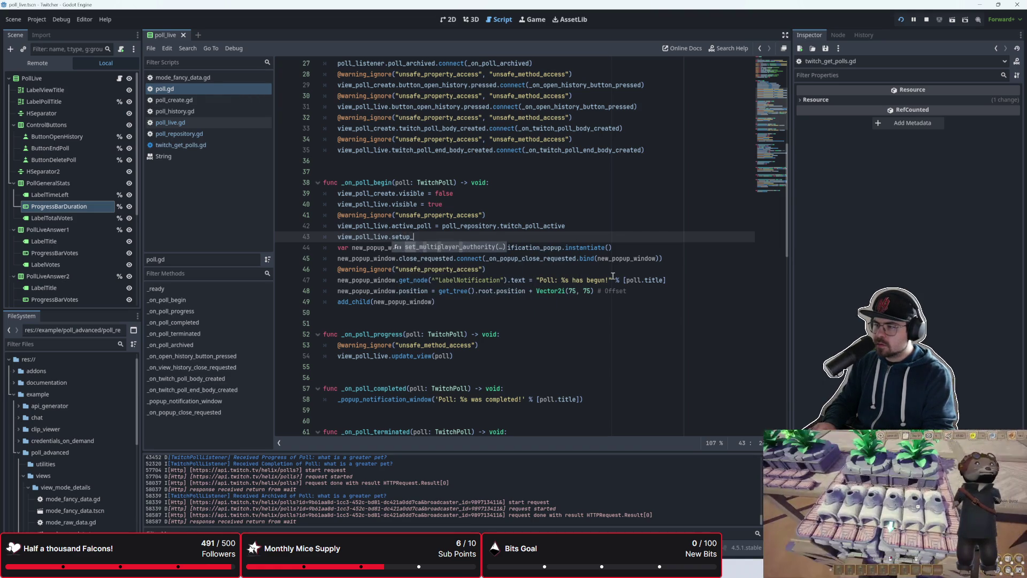
{"action": "type", "text": "view()"}
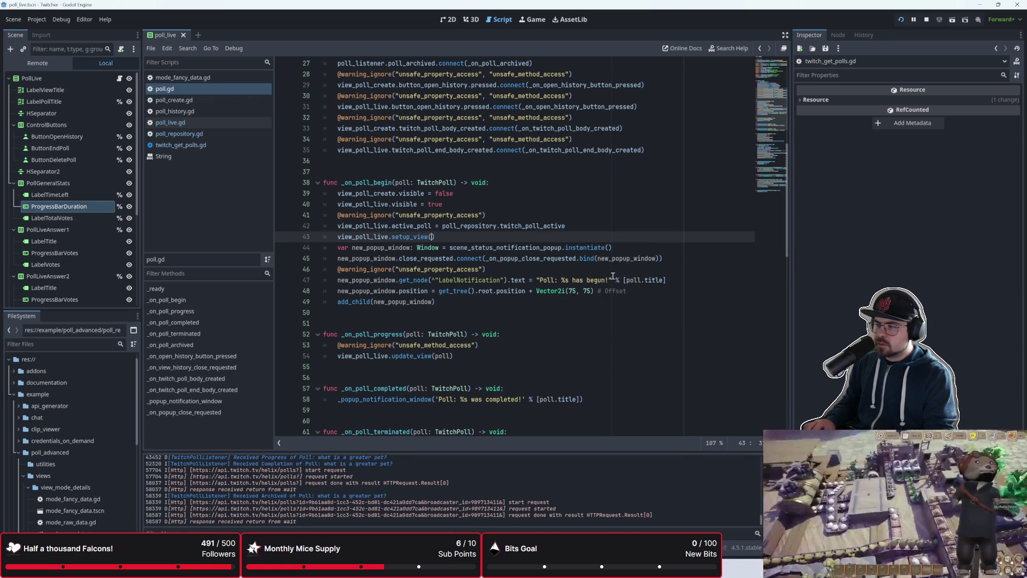
{"action": "type", "text": "poll)"}
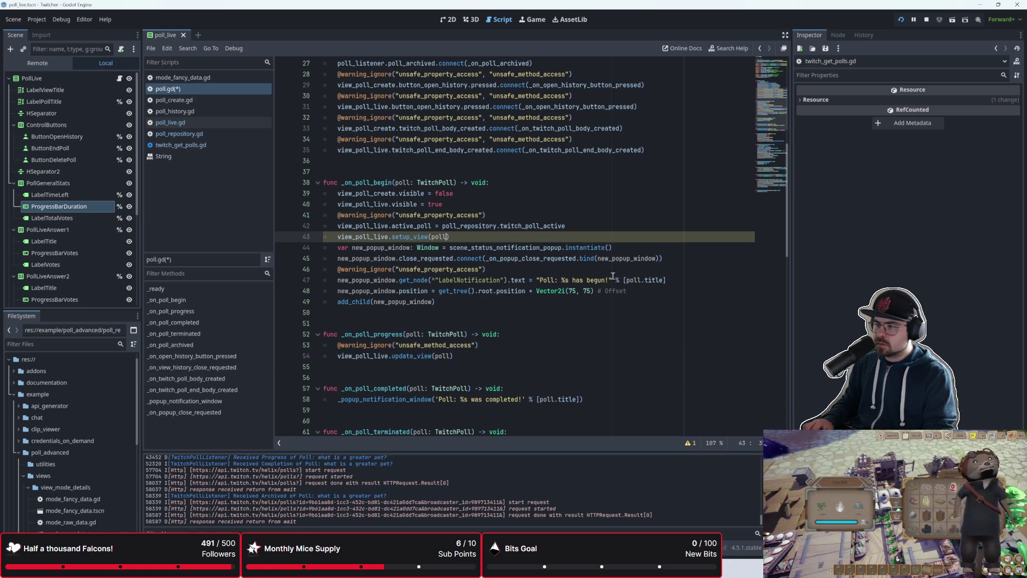
- Suppress the unsafe method access warning, save poll.gd, and open poll_create.gd
{"action": "left_click", "coordinate": [688, 444]}
{"action": "left_click", "coordinate": [287, 417]}
{"action": "key", "text": "ctrl+s"}
{"action": "scroll", "coordinate": [501, 270], "scroll_direction": "down", "scroll_amount": 2}
{"action": "left_click", "coordinate": [174, 100]}
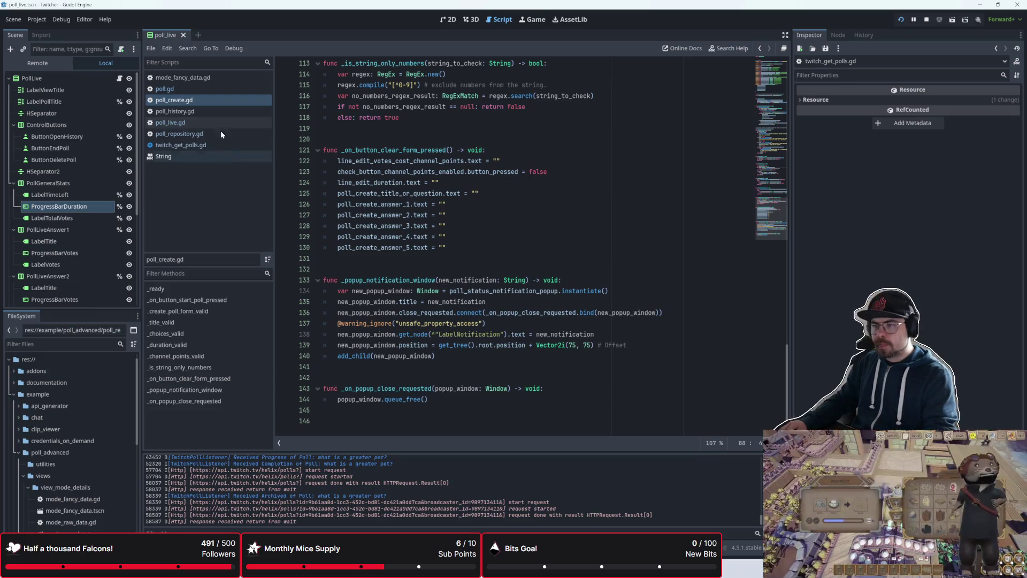
- Delete the pass placeholder from setup_view in poll_live.gd and widen the scene tree panel
{"action": "left_click", "coordinate": [224, 122]}
{"action": "left_click", "coordinate": [381, 185]}
{"action": "left_click", "coordinate": [375, 192]}
{"action": "key", "text": "ctrl+BackSpace"}
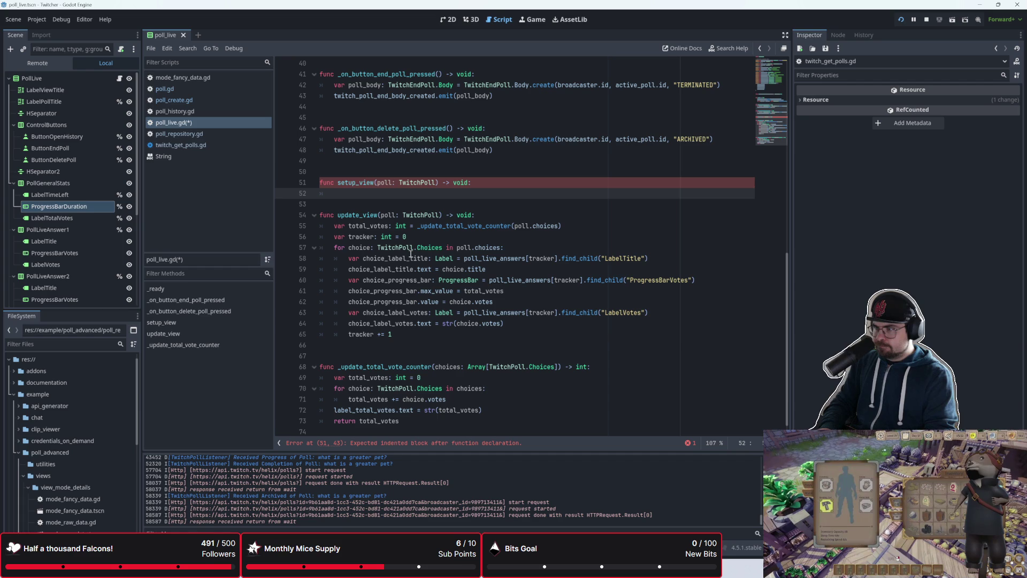
{"action": "scroll", "coordinate": [411, 254], "scroll_direction": "up", "scroll_amount": 3}
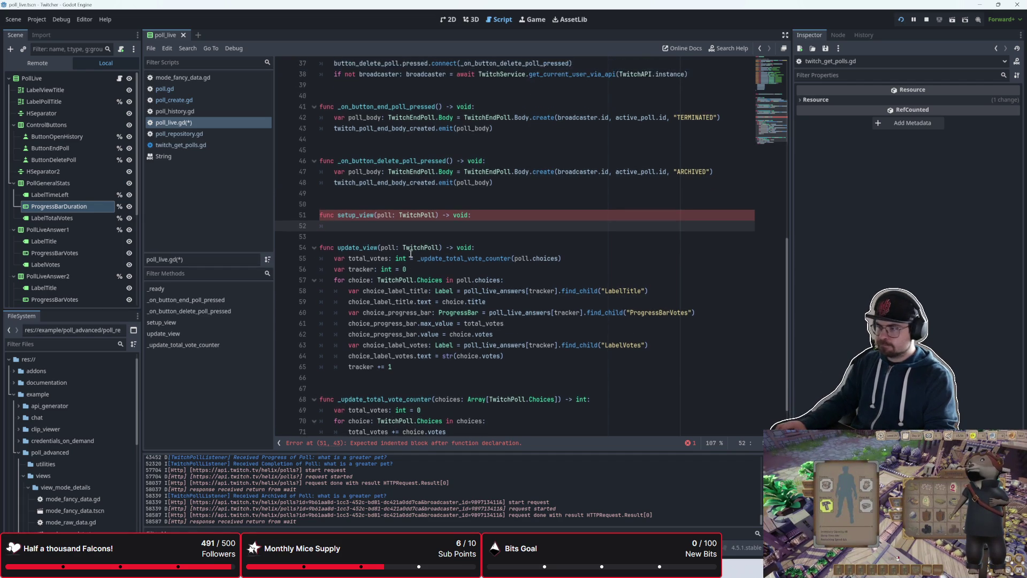
{"action": "scroll", "coordinate": [411, 254], "scroll_direction": "down", "scroll_amount": 2}
{"action": "scroll", "coordinate": [411, 254], "scroll_direction": "up", "scroll_amount": 2}
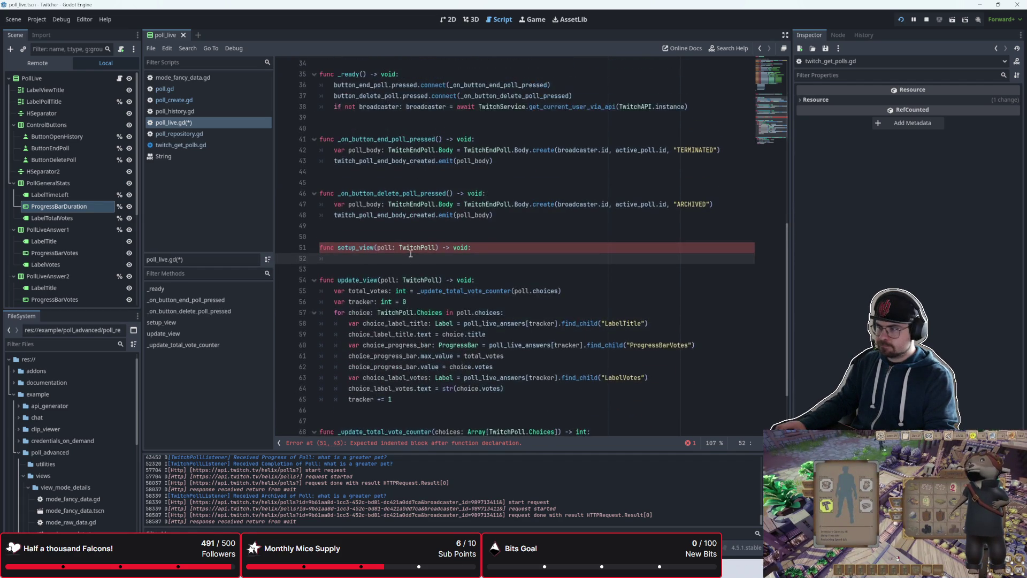
{"action": "scroll", "coordinate": [411, 254], "scroll_direction": "down", "scroll_amount": 1}
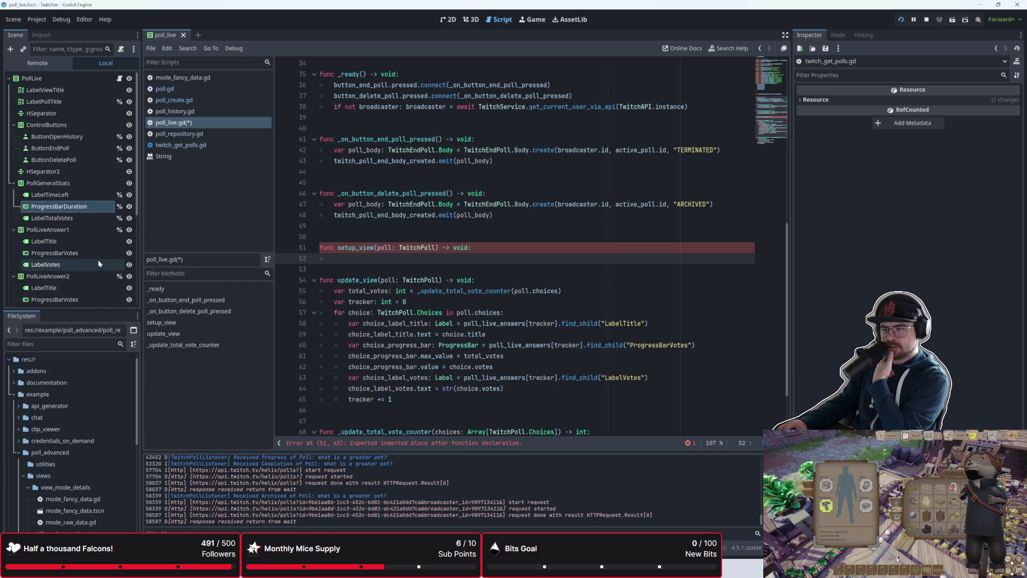
{"action": "scroll", "coordinate": [98, 259], "scroll_direction": "down", "scroll_amount": 3}
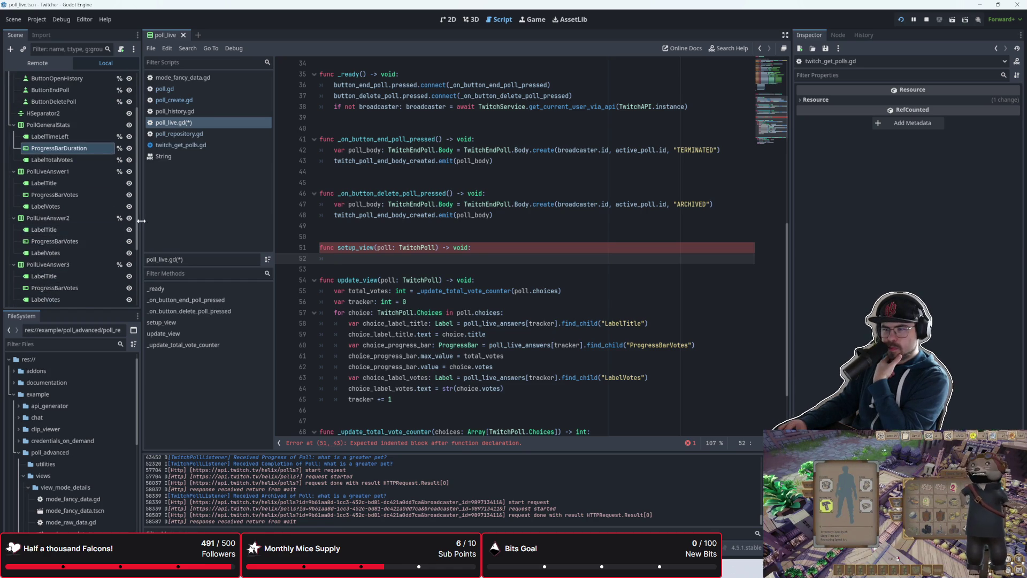
{"action": "mouse_move", "coordinate": [141, 220]}
{"action": "left_mouse_down"}
{"action": "mouse_move", "coordinate": [179, 217]}
{"action": "mouse_move", "coordinate": [165, 216]}
{"action": "left_mouse_up"}
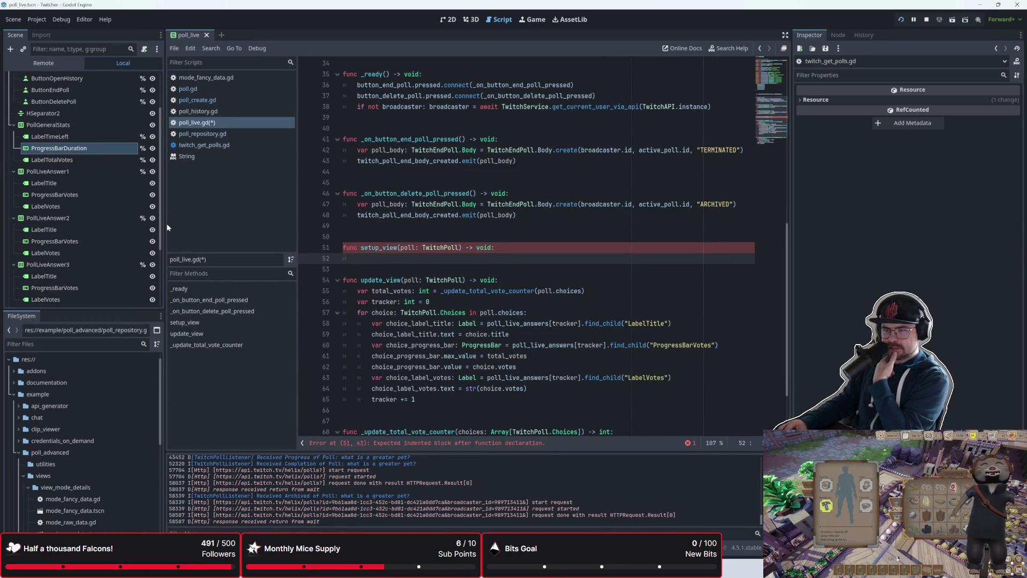
- Review update_view's loop lookups for progress bars and LabelVotes, then view the poll scene in 2D
{"action": "scroll", "coordinate": [428, 331], "scroll_direction": "down", "scroll_amount": 2}
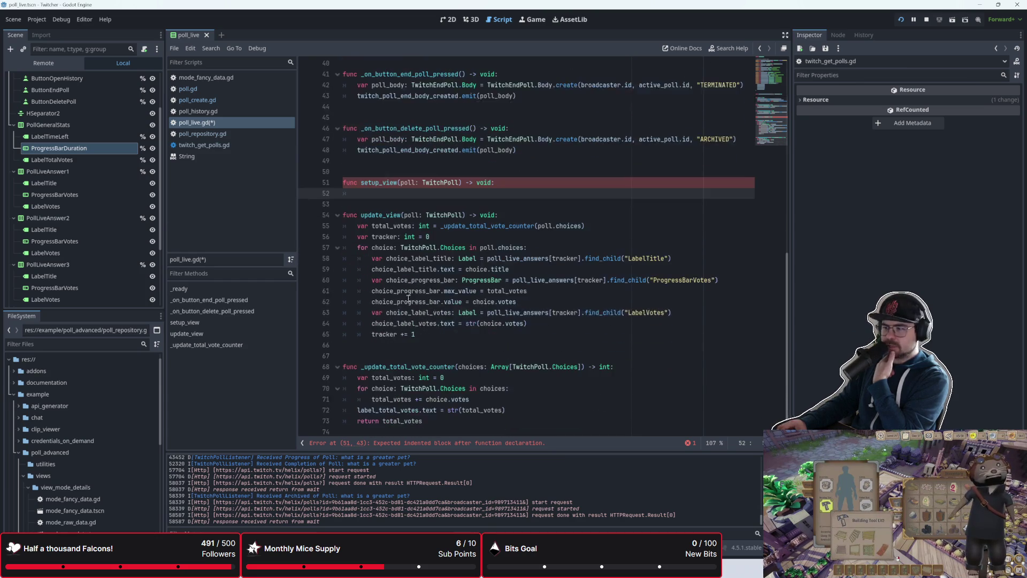
{"action": "mouse_move", "coordinate": [672, 314]}
{"action": "left_mouse_down"}
{"action": "mouse_move", "coordinate": [481, 312]}
{"action": "mouse_move", "coordinate": [375, 280]}
{"action": "mouse_move", "coordinate": [349, 258]}
{"action": "left_mouse_up"}
{"action": "left_click", "coordinate": [522, 267]}
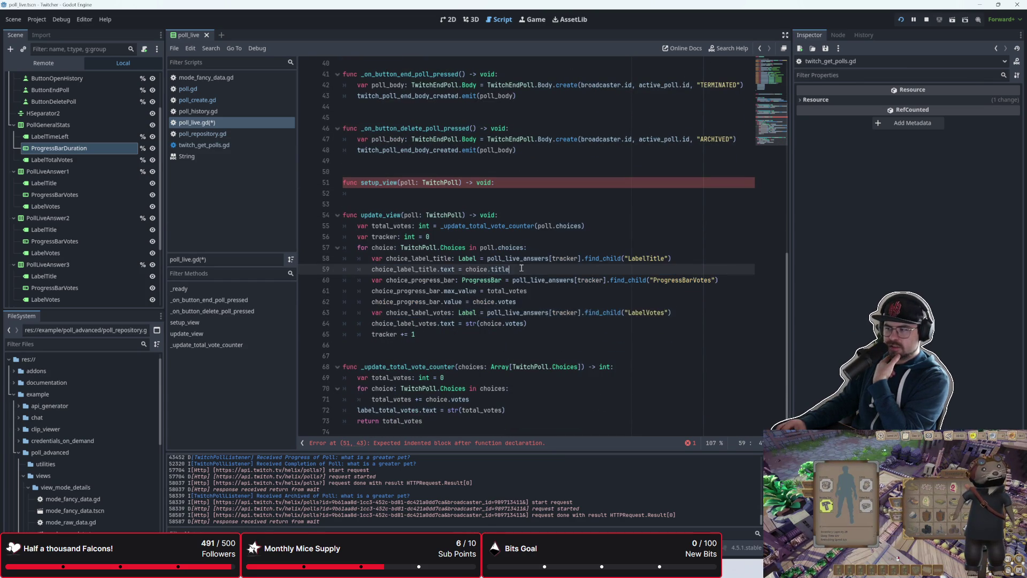
{"action": "scroll", "coordinate": [412, 321], "scroll_direction": "up", "scroll_amount": 2}
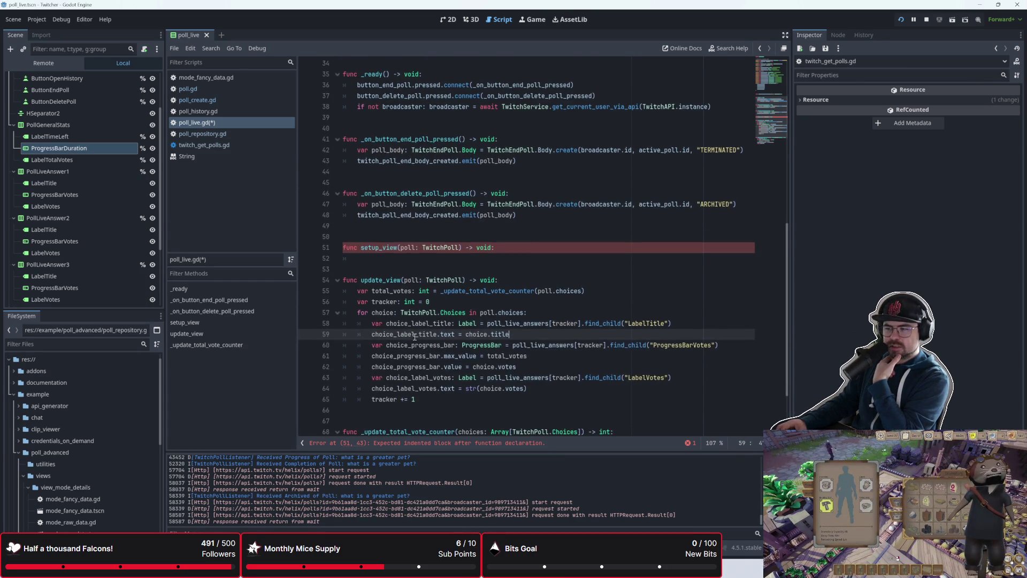
{"action": "mouse_move", "coordinate": [528, 355]}
{"action": "left_mouse_down"}
{"action": "mouse_move", "coordinate": [535, 321]}
{"action": "mouse_move", "coordinate": [672, 352]}
{"action": "left_mouse_up"}
{"action": "left_click", "coordinate": [672, 351]}
{"action": "left_click_drag", "start_coordinate": [595, 377], "coordinate": [656, 376]}
{"action": "left_click", "coordinate": [435, 302]}
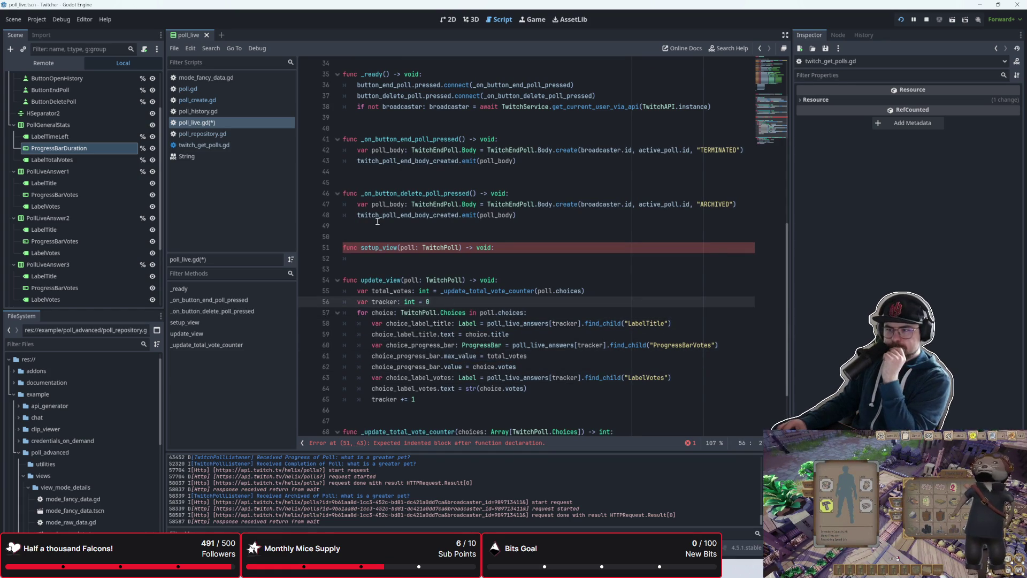
{"action": "scroll", "coordinate": [95, 197], "scroll_direction": "down", "scroll_amount": 2}
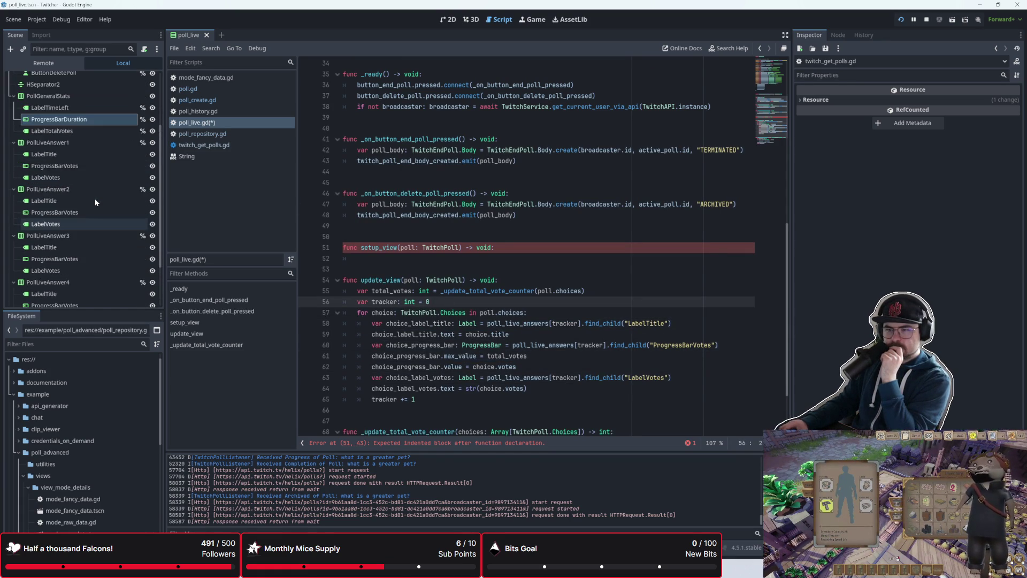
{"action": "scroll", "coordinate": [95, 198], "scroll_direction": "down", "scroll_amount": 2}
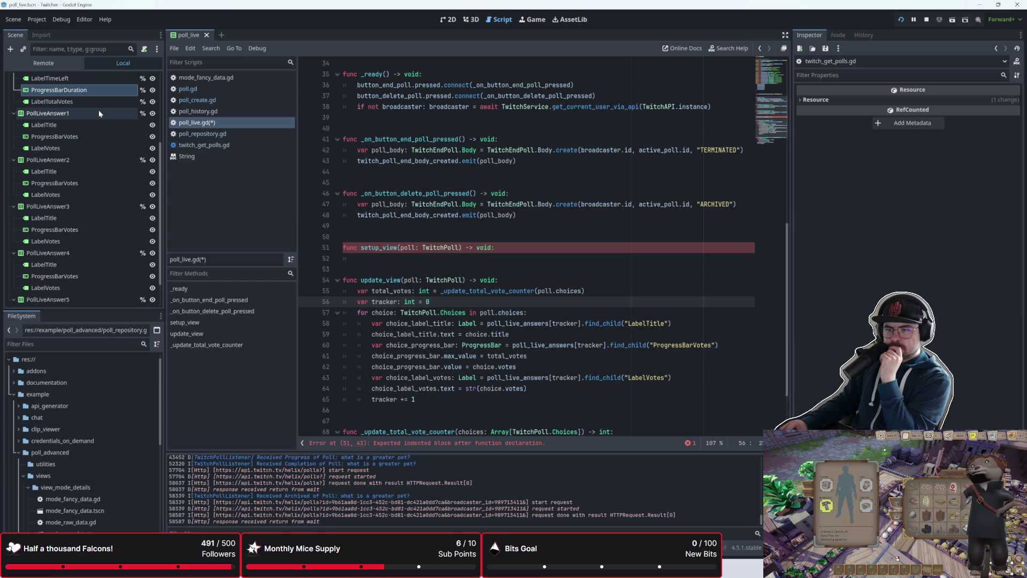
{"action": "left_click", "coordinate": [377, 256]}
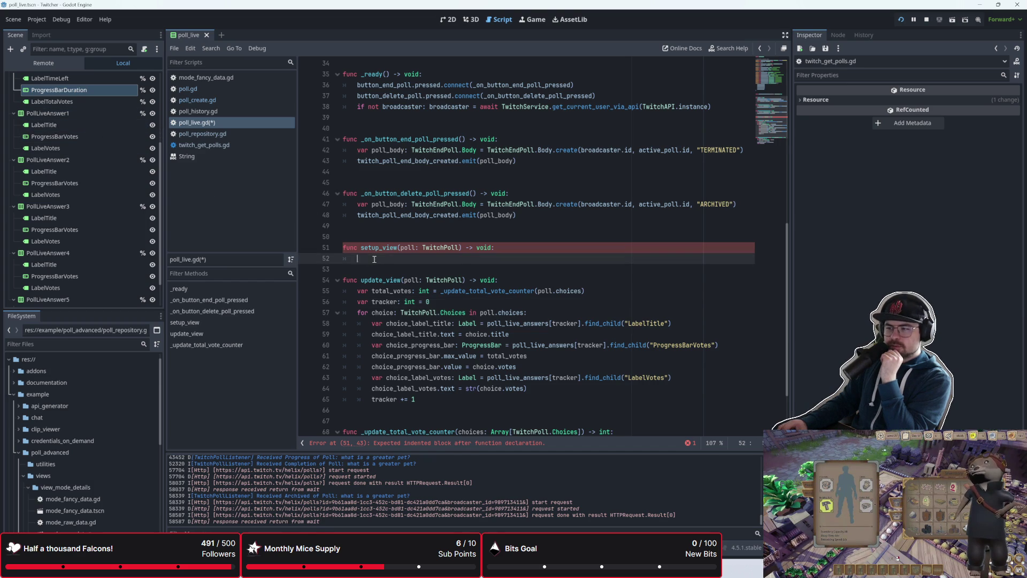
{"action": "left_click", "coordinate": [448, 19]}
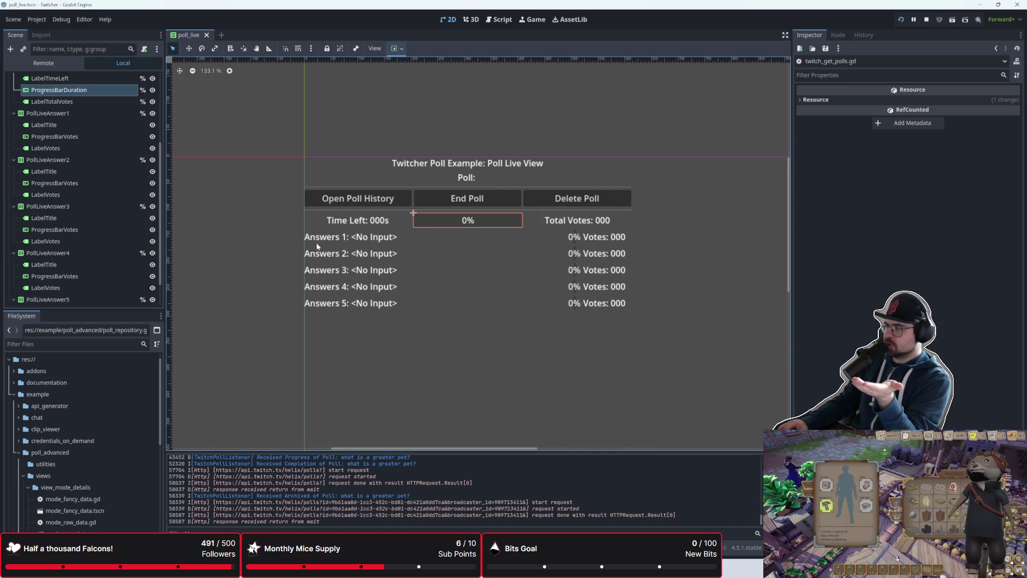
- Toggle between the 2D layout and Script tab, ending on poll_live.gd with setup_view's empty body
{"action": "left_click", "coordinate": [496, 22]}
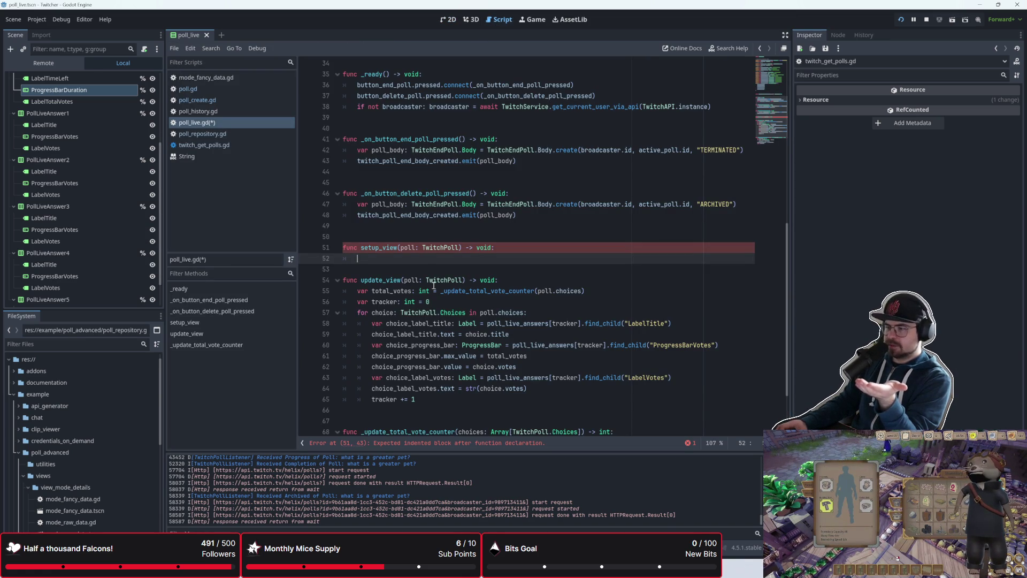
{"action": "left_click", "coordinate": [448, 19]}
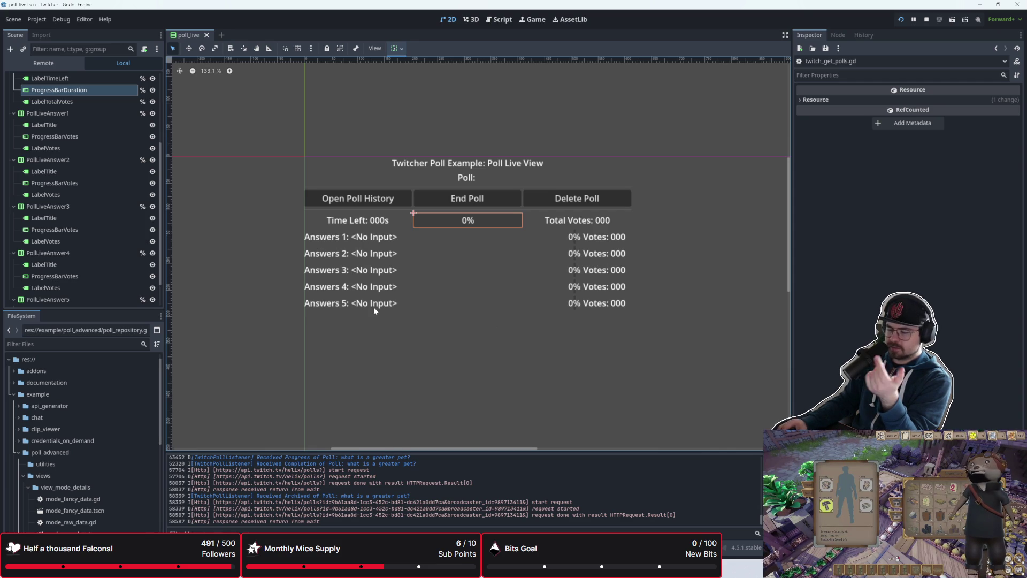
{"action": "left_click", "coordinate": [496, 23]}
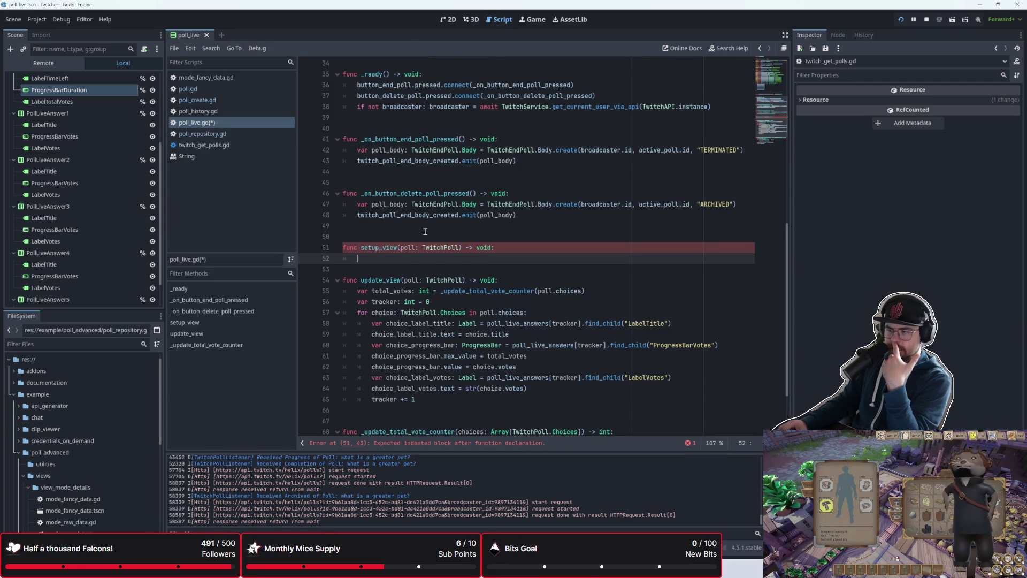
{"action": "scroll", "coordinate": [425, 231], "scroll_direction": "down", "scroll_amount": 2}
- Type pass, then declare choice_id_to_answer as Dictionary[String, HBoxContainer] on line 30
{"action": "type", "text": "pass"}
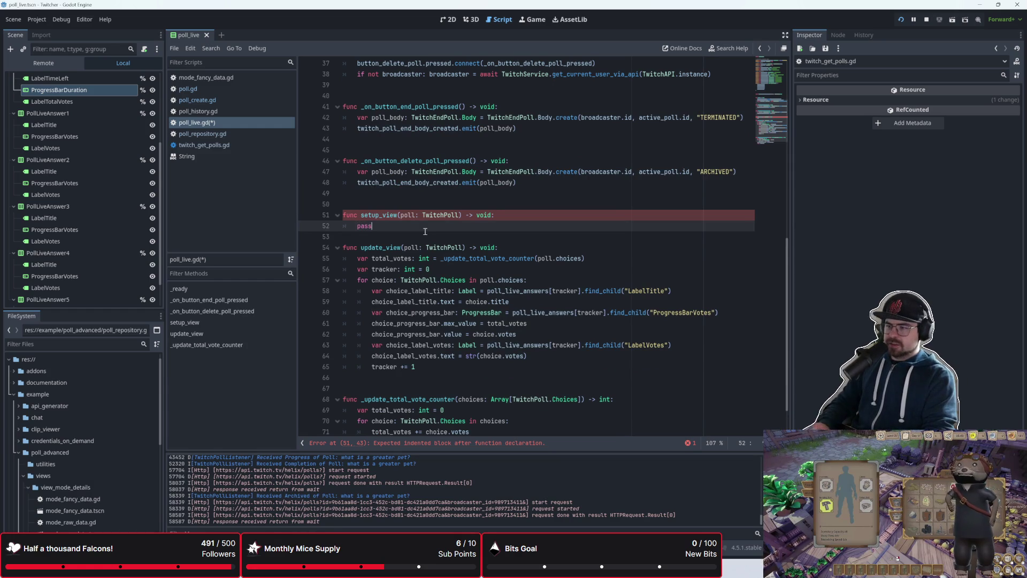
{"action": "left_click", "coordinate": [422, 248]}
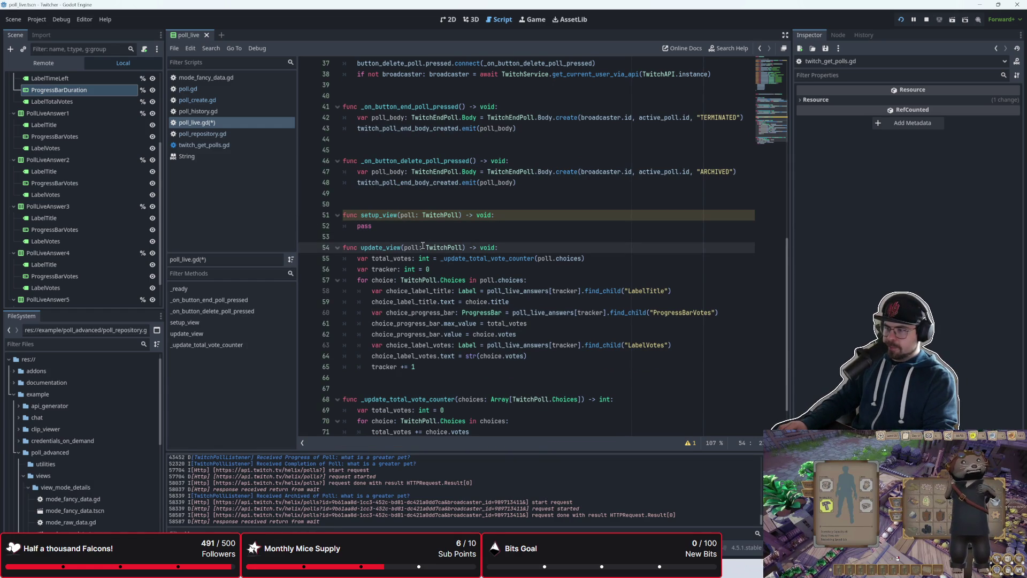
{"action": "scroll", "coordinate": [423, 246], "scroll_direction": "up", "scroll_amount": 8}
{"action": "left_click", "coordinate": [387, 269]}
{"action": "type", "text": "poll"}
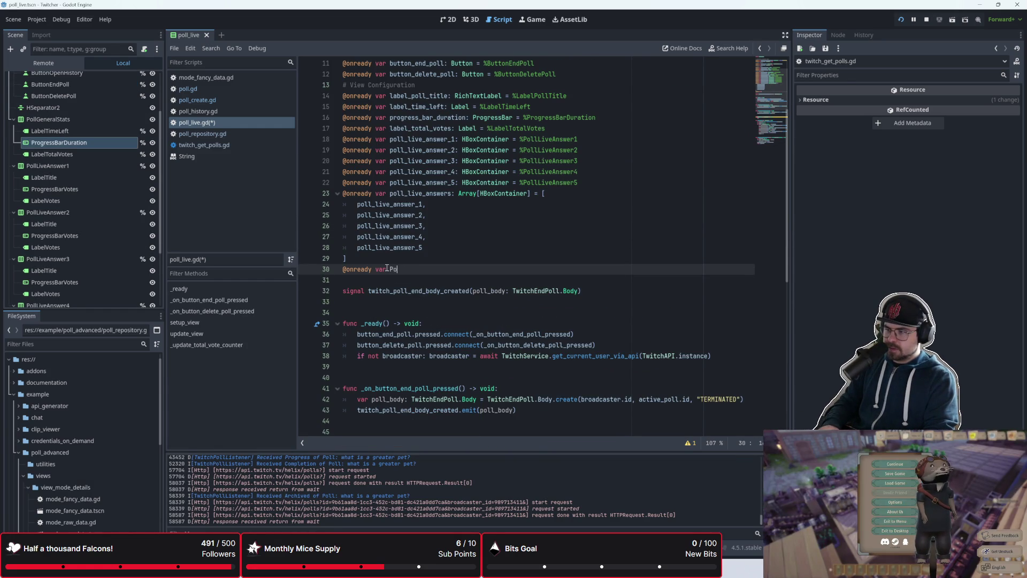
{"action": "type", "text": "ll_"}
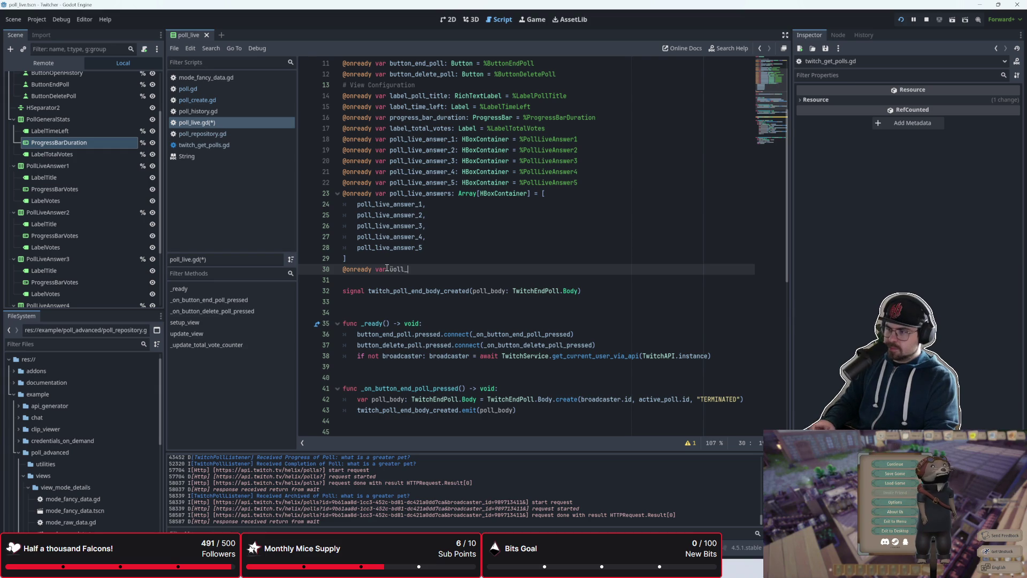
{"action": "type", "text": "ll"}
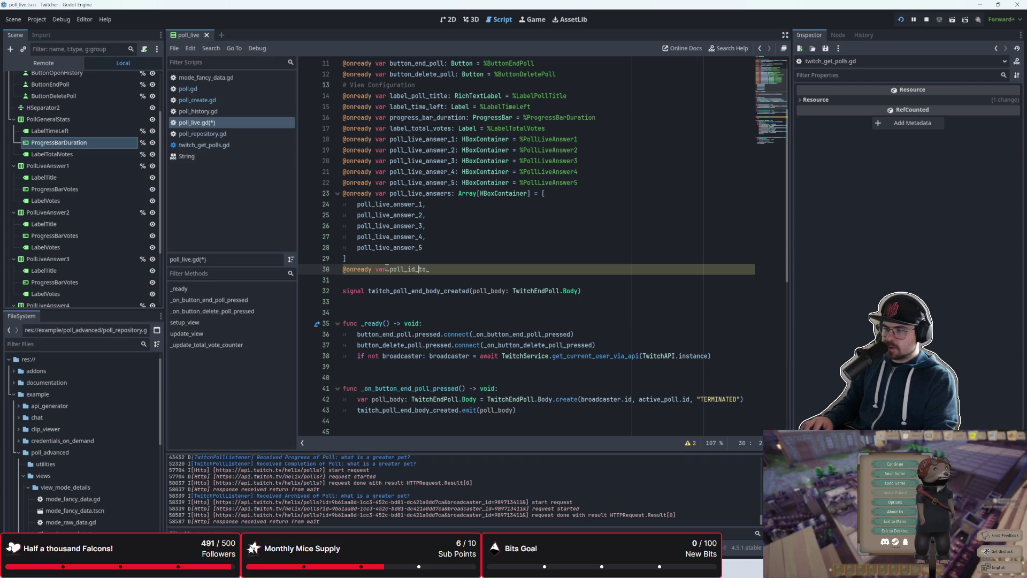
{"action": "key", "text": "BackSpace"}
{"action": "key", "text": "BackSpace"}
{"action": "key", "text": "BackSpace"}
{"action": "type", "text": "choice"}
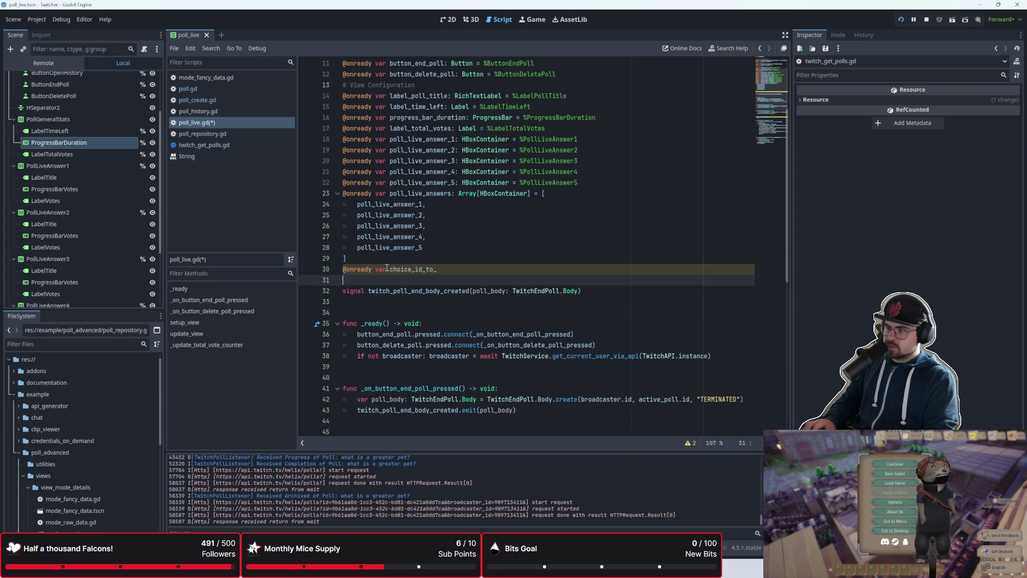
{"action": "type", "text": "n"}
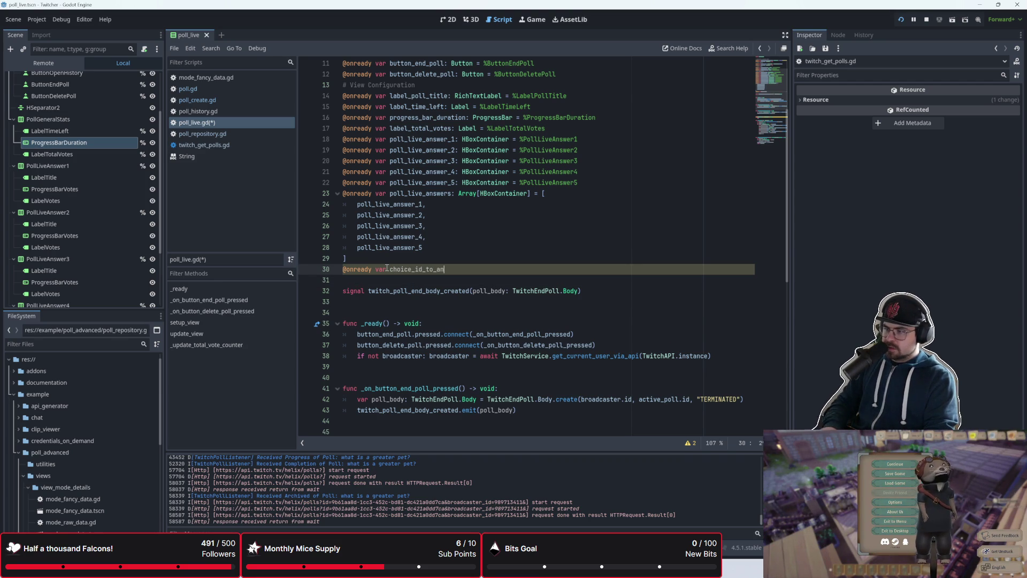
{"action": "type", "text": "ber"}
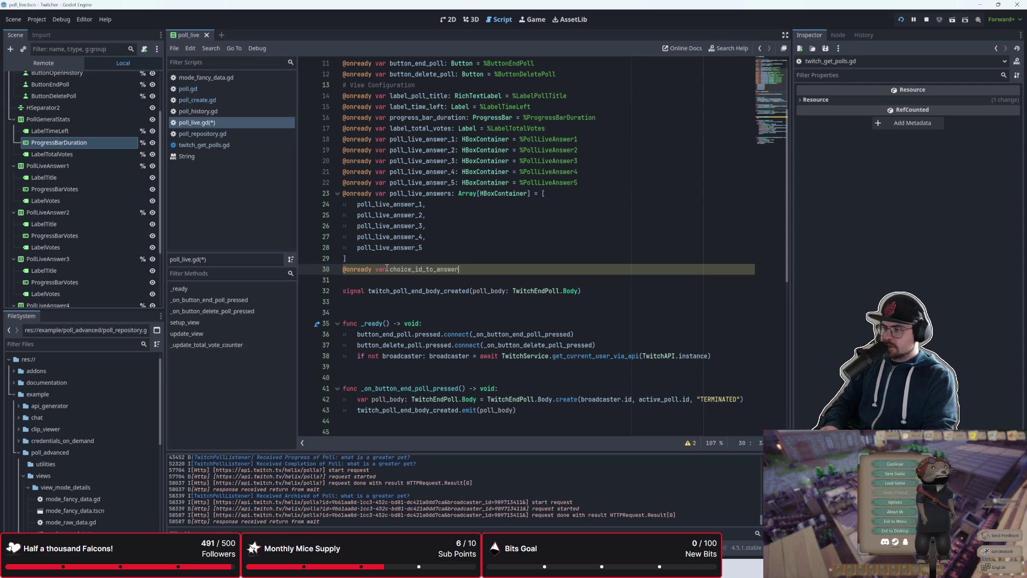
{"action": "type", "text": "ict"}
{"action": "key", "text": "Return"}
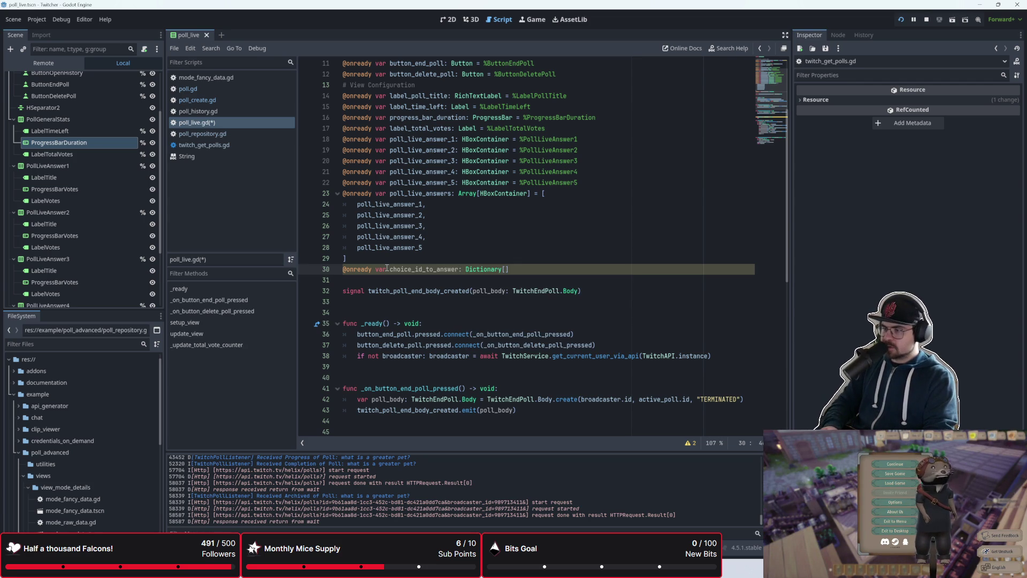
{"action": "type", "text": "String"}
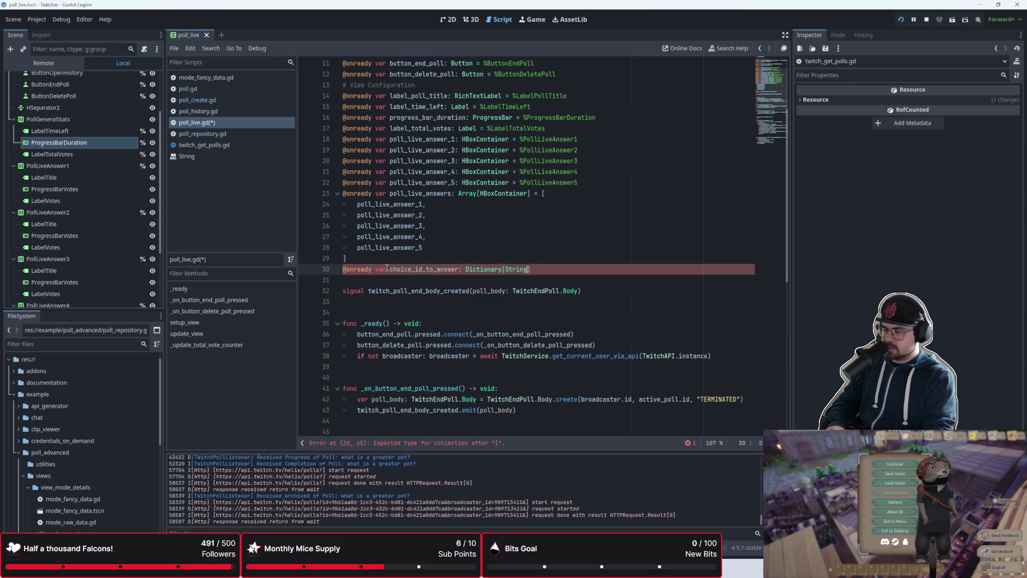
{"action": "type", "text": ", "}
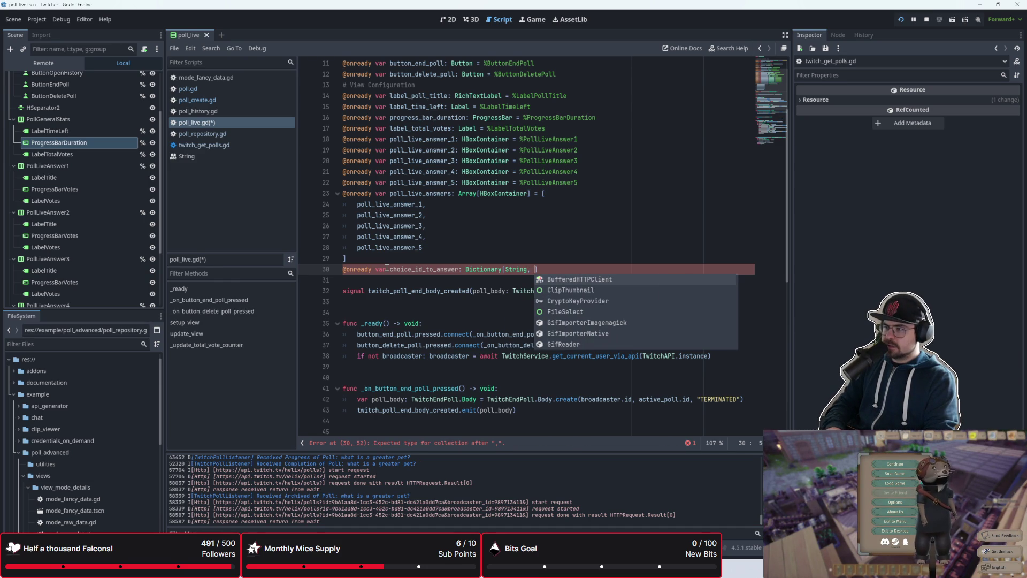
{"action": "type", "text": "HBoxCa"}
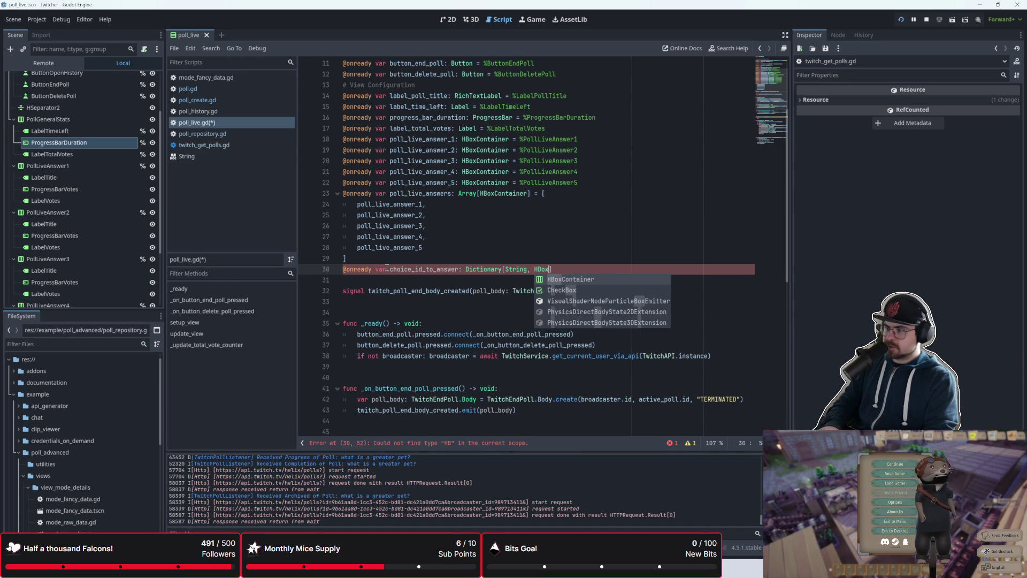
{"action": "key", "text": "Return"}
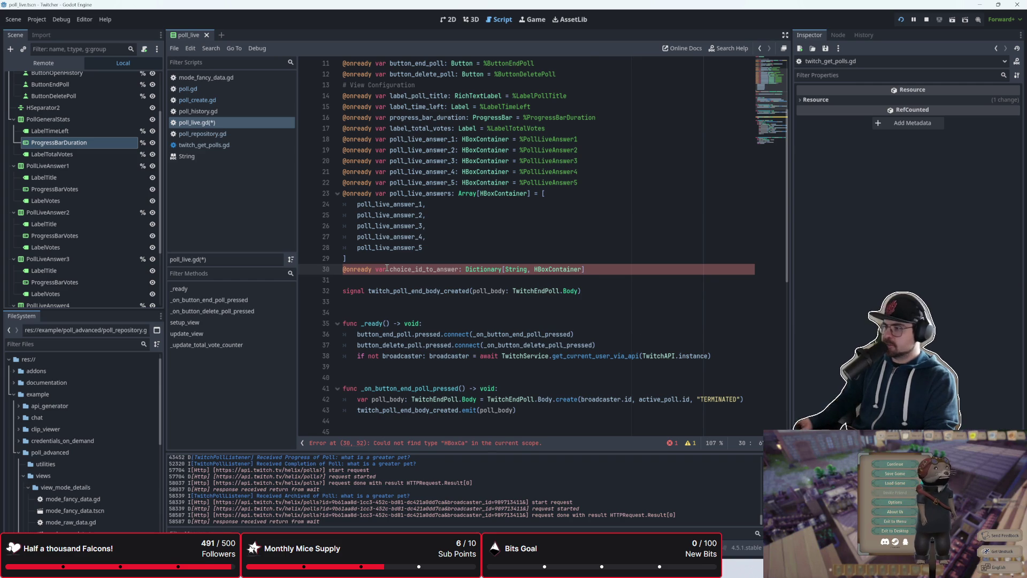
- Append an opening brace { to the end of the line 30 declaration
{"action": "left_click", "coordinate": [559, 334]}
{"action": "scroll", "coordinate": [559, 334], "scroll_direction": "down", "scroll_amount": 5}
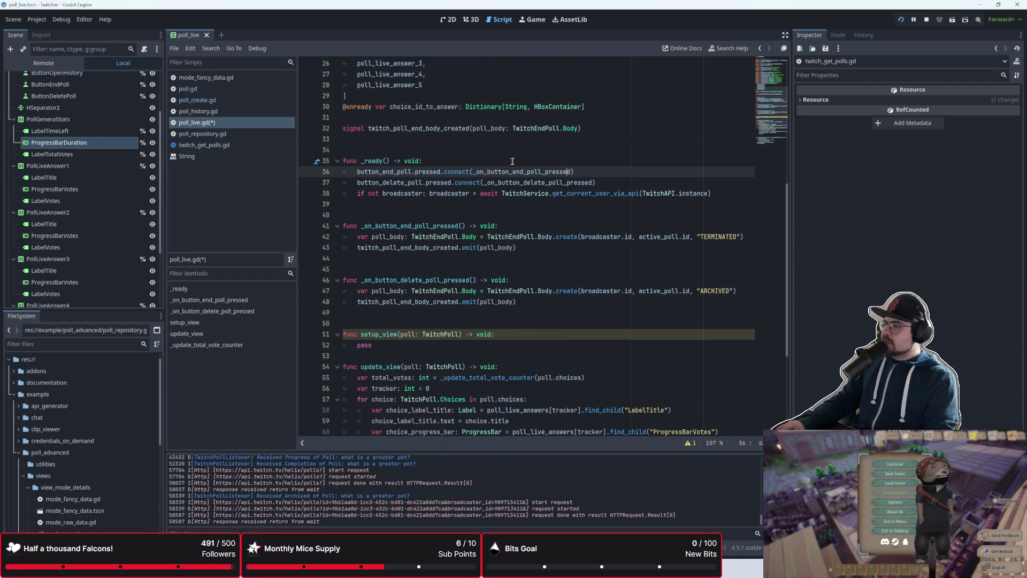
{"action": "scroll", "coordinate": [508, 174], "scroll_direction": "up", "scroll_amount": 2}
{"action": "left_click", "coordinate": [509, 168]}
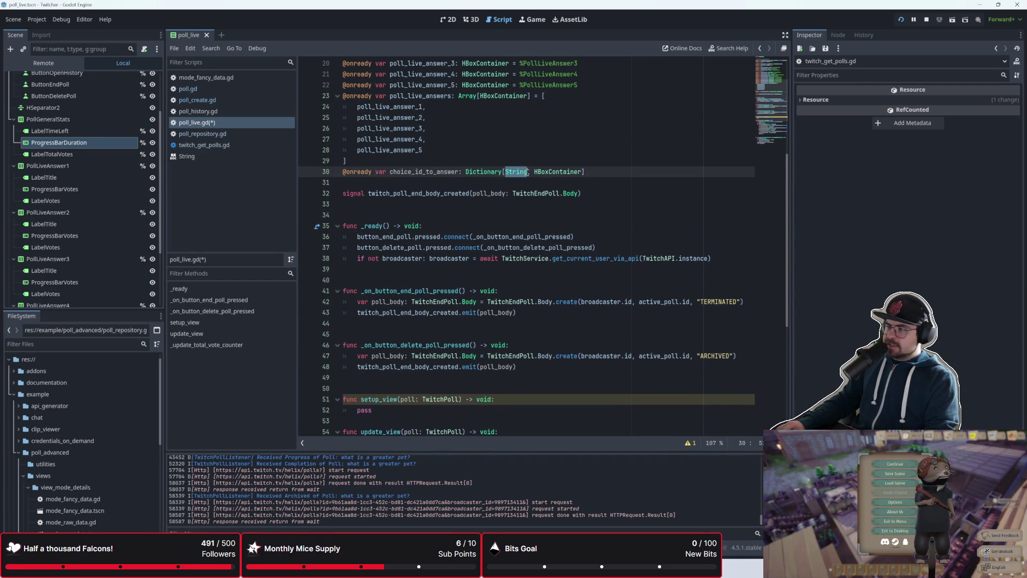
{"action": "left_click", "coordinate": [518, 185]}
{"action": "left_click", "coordinate": [611, 176]}
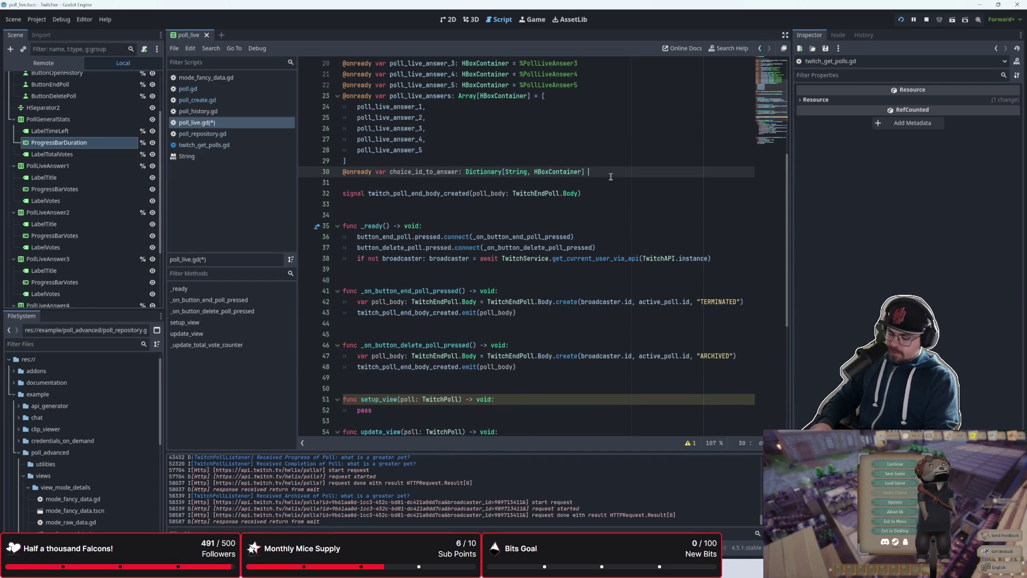
{"action": "type", "text": "={"}
- Review the answers array and highlight every HBoxContainer occurrence in the script
{"action": "left_click", "coordinate": [584, 149]}
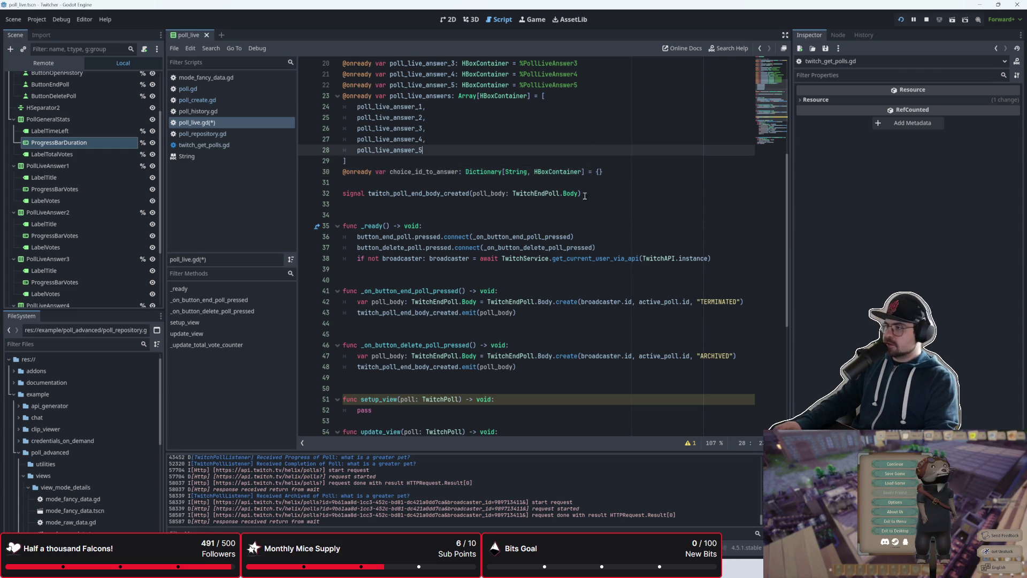
{"action": "scroll", "coordinate": [561, 277], "scroll_direction": "up", "scroll_amount": 2}
{"action": "left_click_drag", "start_coordinate": [506, 236], "coordinate": [528, 237]}
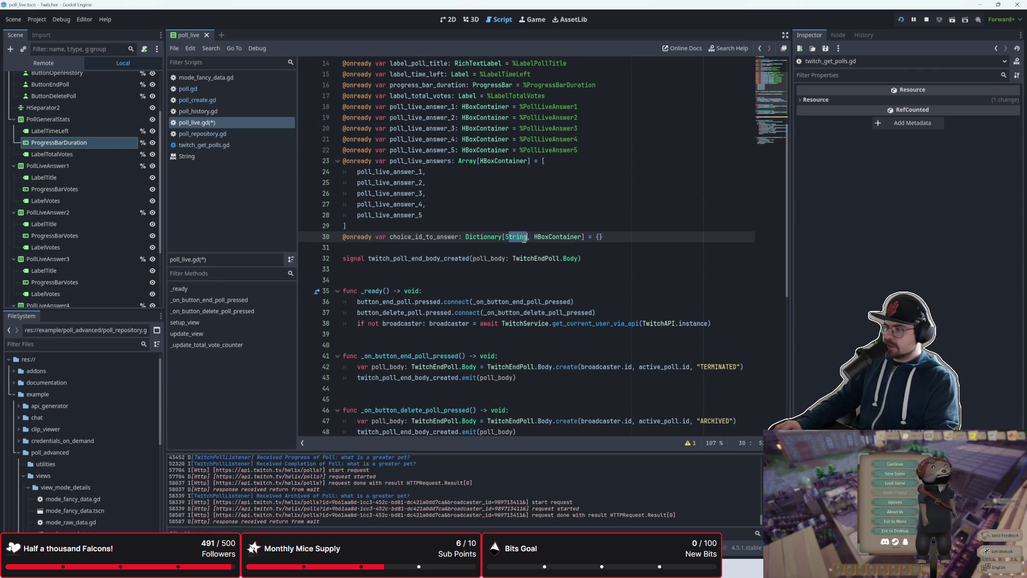
{"action": "scroll", "coordinate": [409, 240], "scroll_direction": "down", "scroll_amount": 9}
{"action": "scroll", "coordinate": [533, 163], "scroll_direction": "up", "scroll_amount": 7}
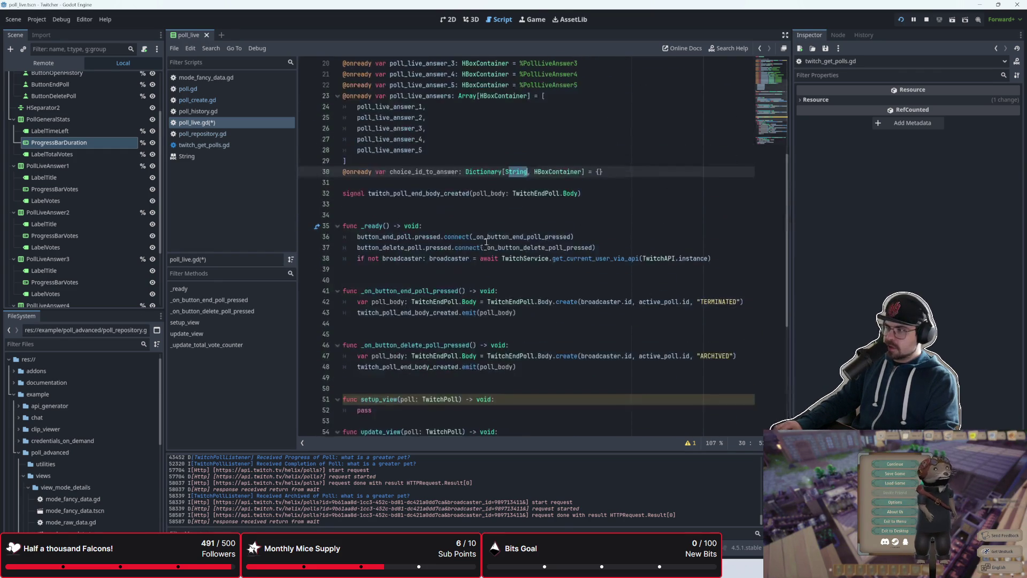
{"action": "left_click", "coordinate": [535, 172]}
{"action": "double_click", "coordinate": [545, 173]}
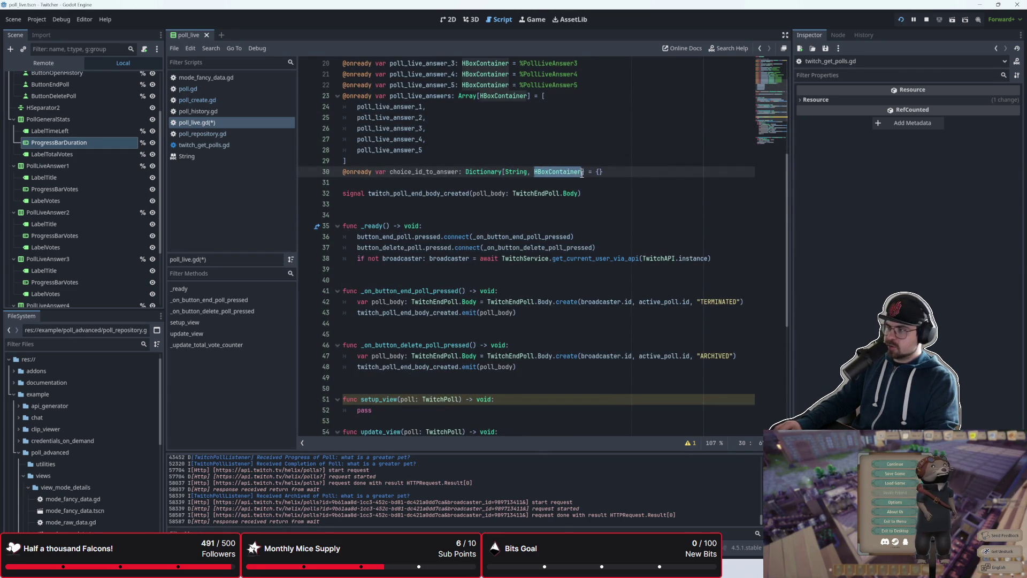
{"action": "scroll", "coordinate": [456, 209], "scroll_direction": "up", "scroll_amount": 3}
{"action": "scroll", "coordinate": [78, 214], "scroll_direction": "down", "scroll_amount": 2}
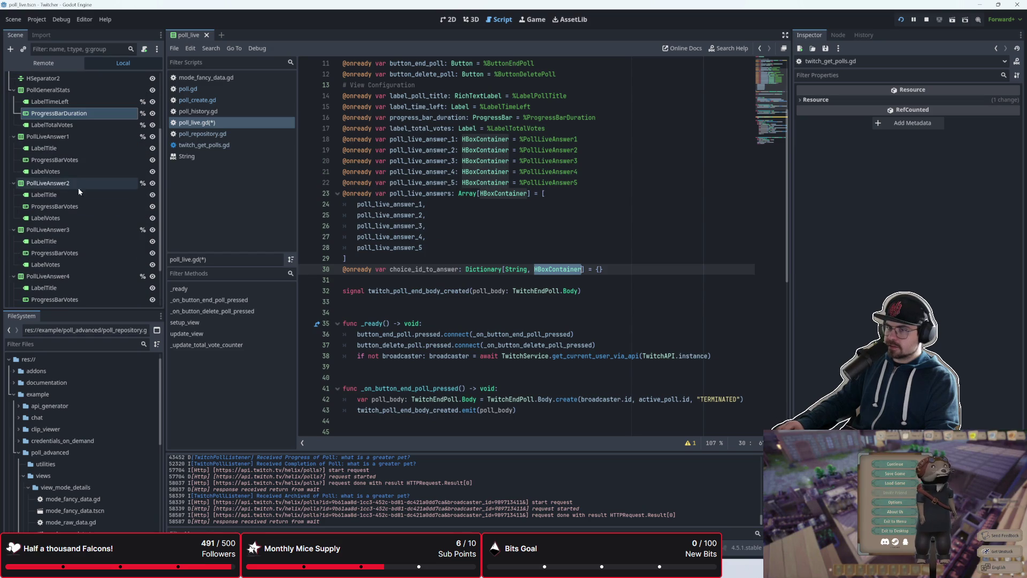
- Inspect the PollLiveAnswer1 and PollLiveAnswer2 nodes and update_view's loop over poll choices
{"action": "left_click", "coordinate": [78, 133]}
{"action": "left_click", "coordinate": [76, 181]}
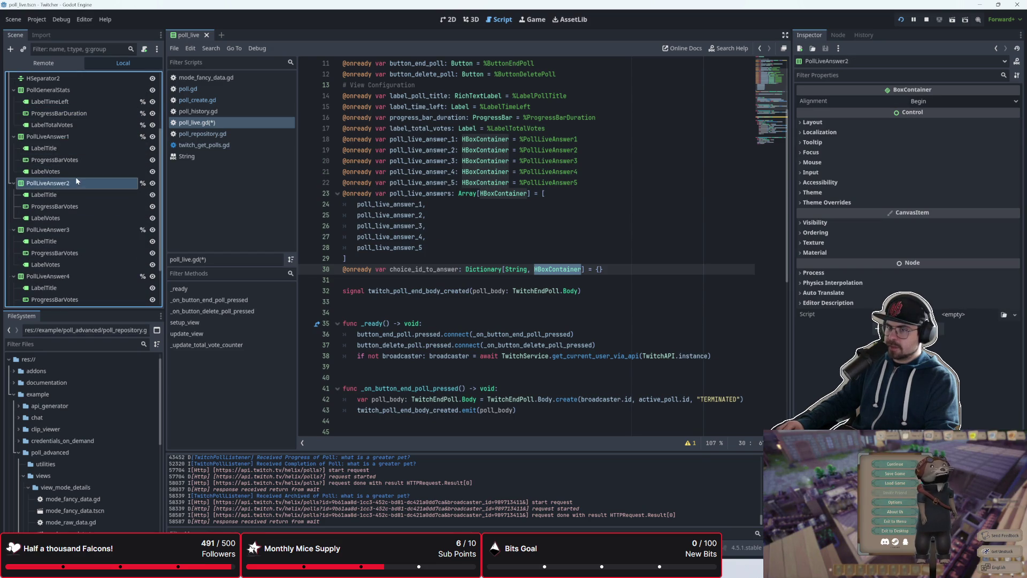
{"action": "scroll", "coordinate": [485, 260], "scroll_direction": "down", "scroll_amount": 9}
{"action": "left_click", "coordinate": [478, 256]}
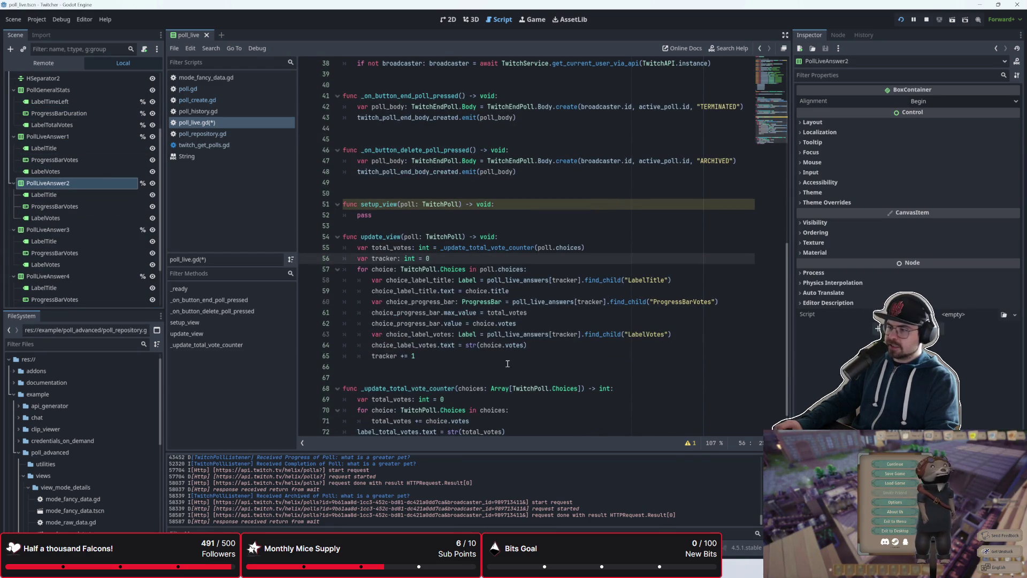
{"action": "left_click_drag", "start_coordinate": [508, 363], "coordinate": [357, 260]}
{"action": "left_click", "coordinate": [388, 267]}
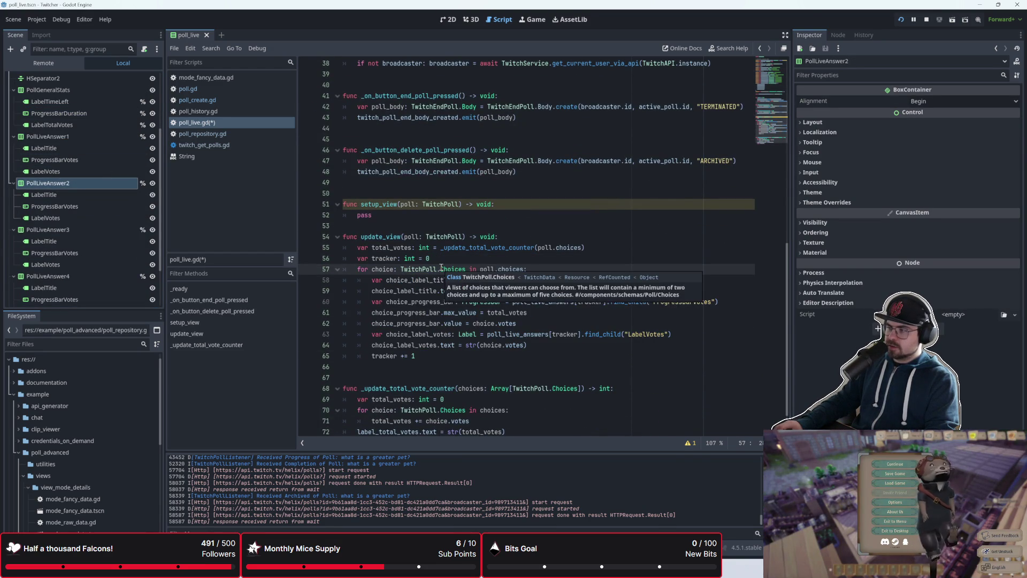
- Delete the placeholder pass in setup_view and switch to the Twitch API reference
{"action": "left_click", "coordinate": [481, 226]}
{"action": "scroll", "coordinate": [531, 298], "scroll_direction": "up", "scroll_amount": 9}
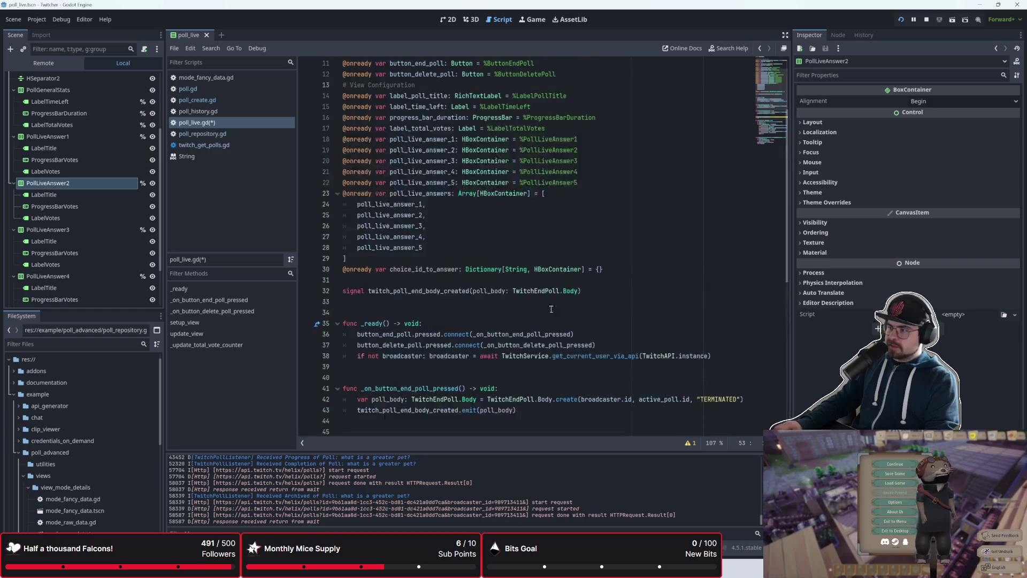
{"action": "left_click", "coordinate": [411, 257]}
{"action": "scroll", "coordinate": [412, 257], "scroll_direction": "down", "scroll_amount": 4}
{"action": "left_click", "coordinate": [389, 300]}
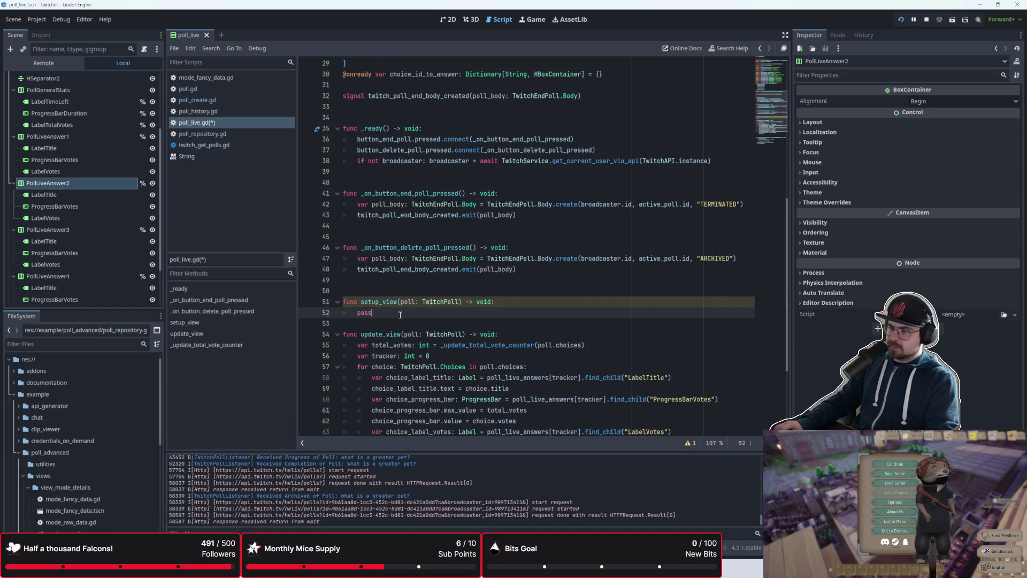
{"action": "scroll", "coordinate": [472, 321], "scroll_direction": "down", "scroll_amount": 2}
{"action": "key", "text": "BackSpace"}
{"action": "key", "text": "BackSpace"}
{"action": "key", "text": "BackSpace"}
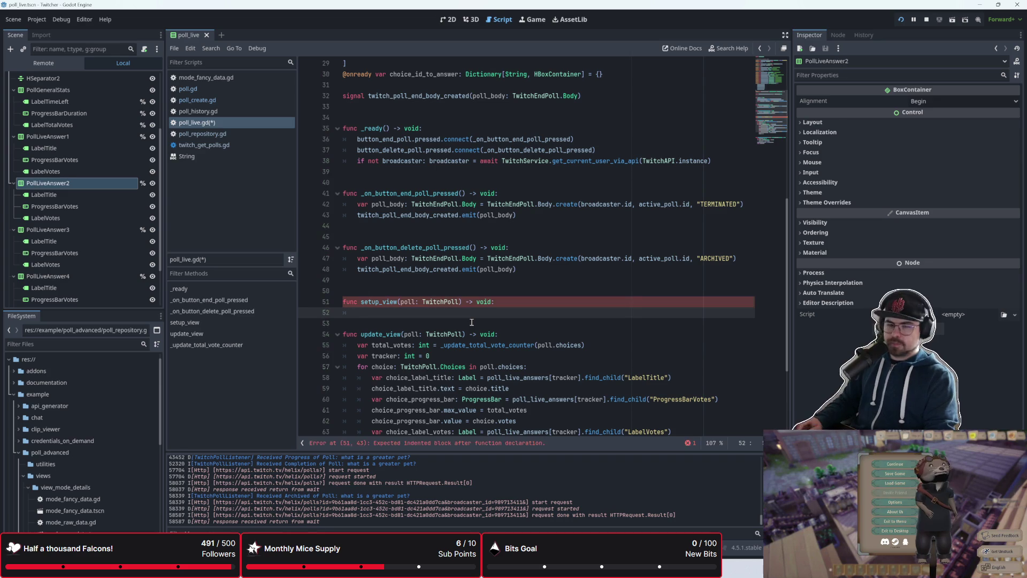
{"action": "key", "text": "alt+Tab"}
{"action": "scroll", "coordinate": [687, 286], "scroll_direction": "up", "scroll_amount": 1}
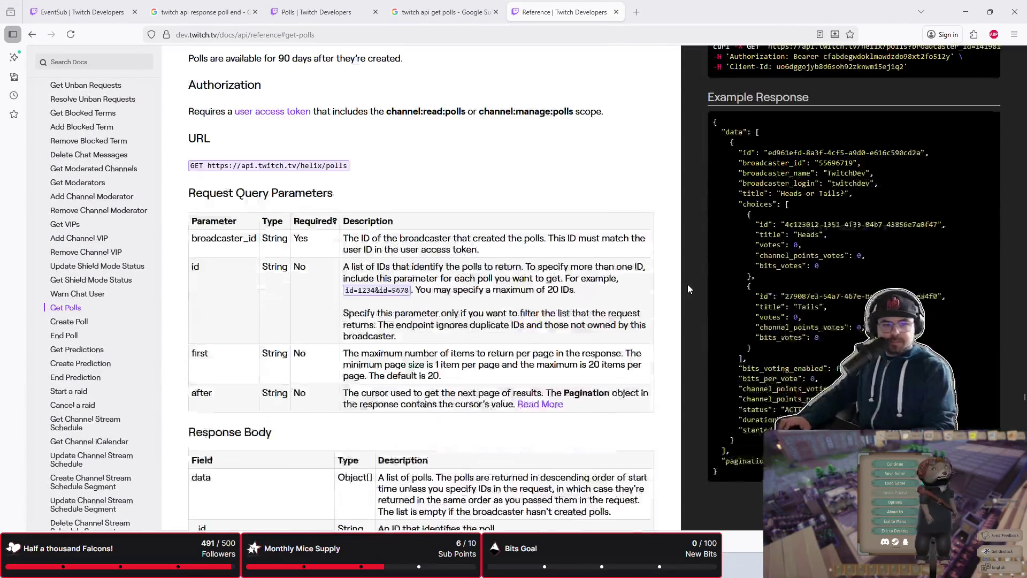
- Read through the Get Polls, Create Poll and End Poll documentation
{"action": "scroll", "coordinate": [644, 310], "scroll_direction": "up", "scroll_amount": 15}
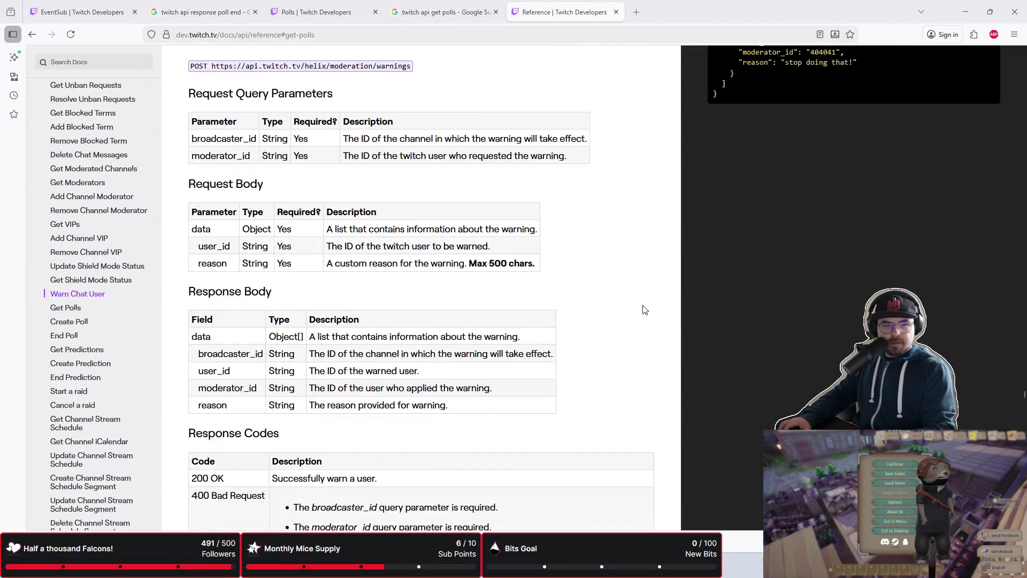
{"action": "scroll", "coordinate": [644, 310], "scroll_direction": "down", "scroll_amount": 8}
{"action": "scroll", "coordinate": [644, 310], "scroll_direction": "up", "scroll_amount": 10}
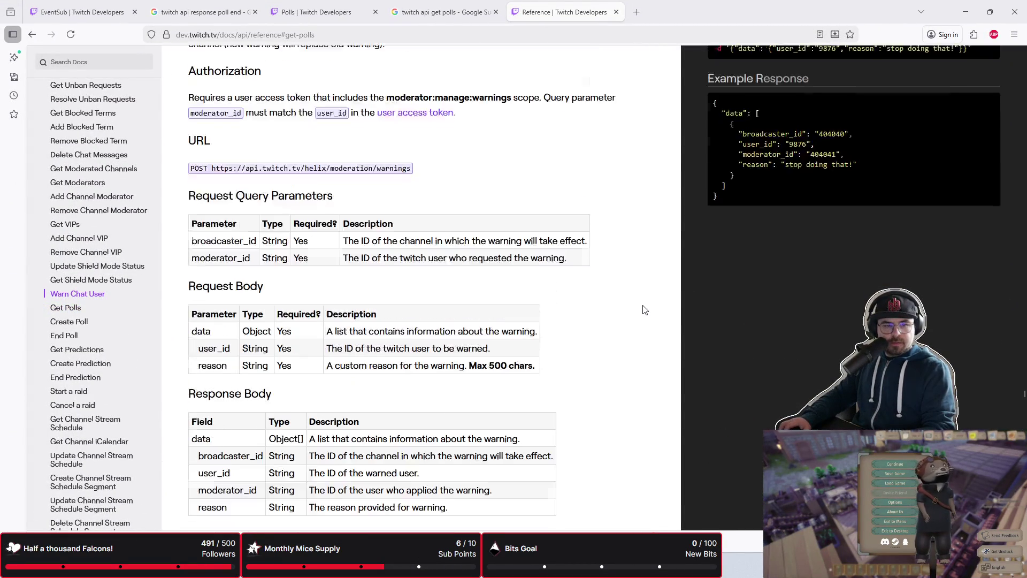
{"action": "scroll", "coordinate": [645, 310], "scroll_direction": "up", "scroll_amount": 3}
{"action": "scroll", "coordinate": [645, 310], "scroll_direction": "down", "scroll_amount": 12}
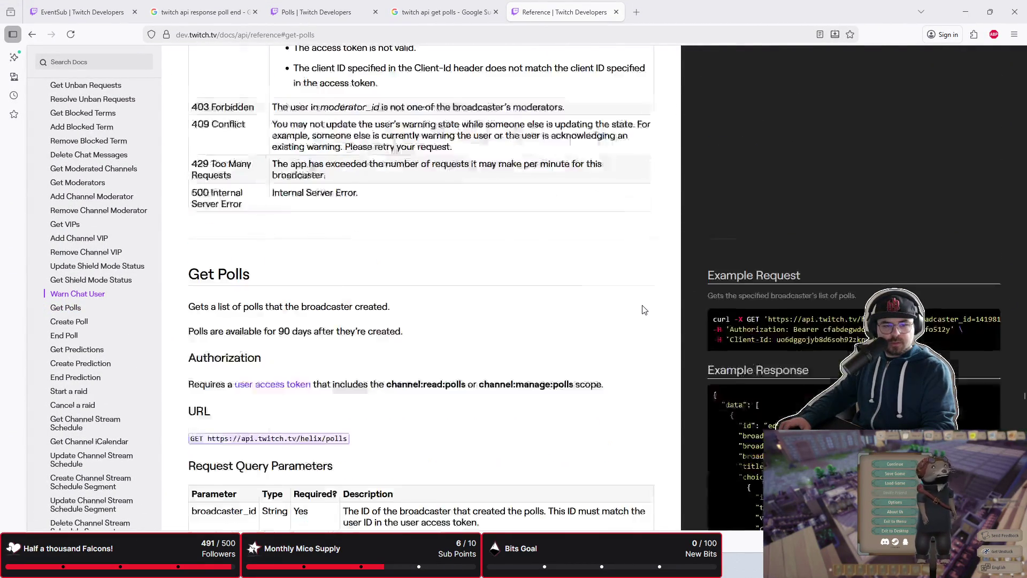
{"action": "scroll", "coordinate": [645, 310], "scroll_direction": "down", "scroll_amount": 12}
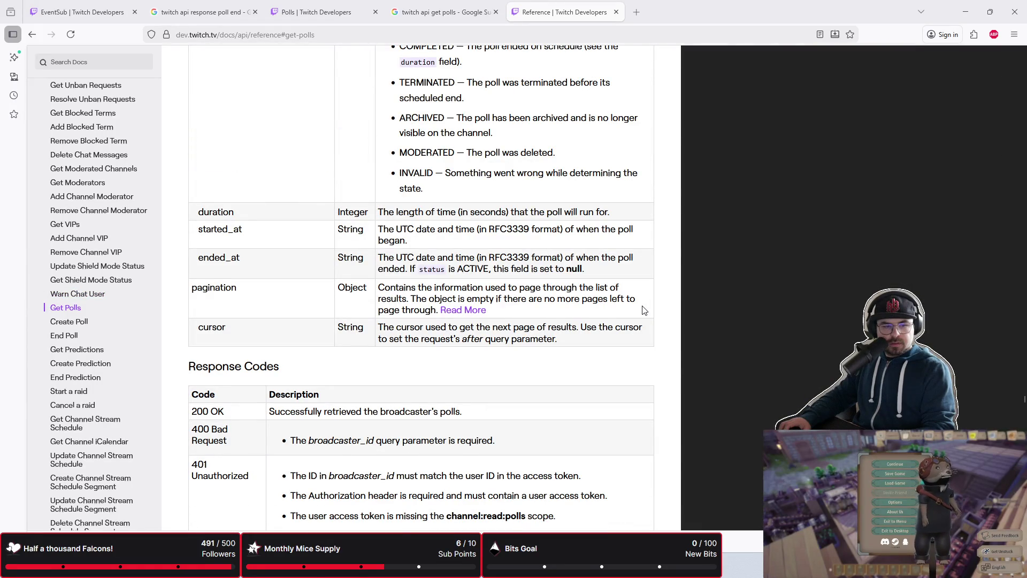
{"action": "scroll", "coordinate": [644, 310], "scroll_direction": "down", "scroll_amount": 3}
{"action": "scroll", "coordinate": [644, 311], "scroll_direction": "down", "scroll_amount": 7}
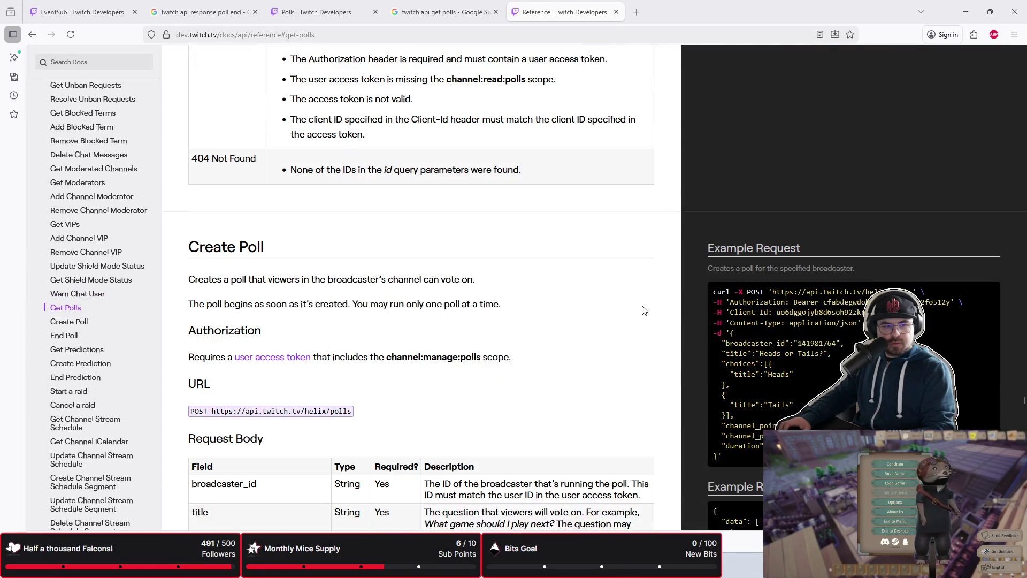
{"action": "scroll", "coordinate": [645, 311], "scroll_direction": "up", "scroll_amount": 9}
{"action": "scroll", "coordinate": [645, 311], "scroll_direction": "up", "scroll_amount": 3}
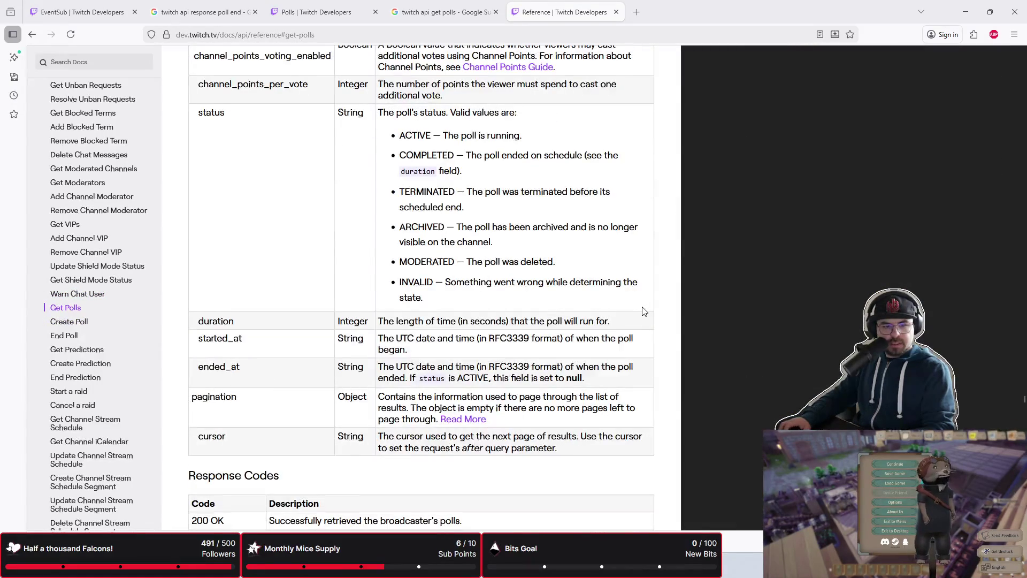
{"action": "scroll", "coordinate": [645, 311], "scroll_direction": "down", "scroll_amount": 9}
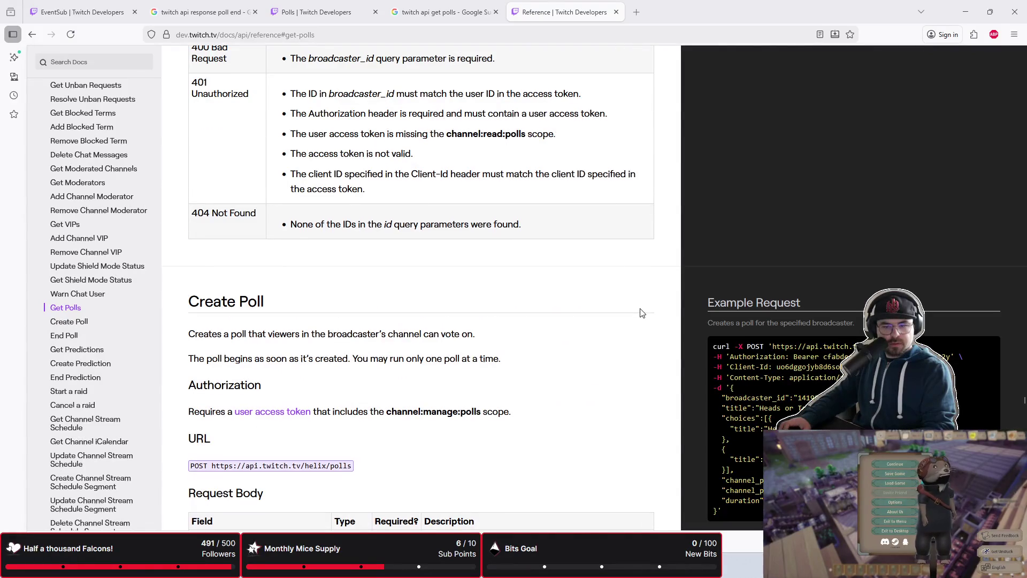
{"action": "scroll", "coordinate": [642, 313], "scroll_direction": "down", "scroll_amount": 6}
{"action": "scroll", "coordinate": [642, 314], "scroll_direction": "down", "scroll_amount": 3}
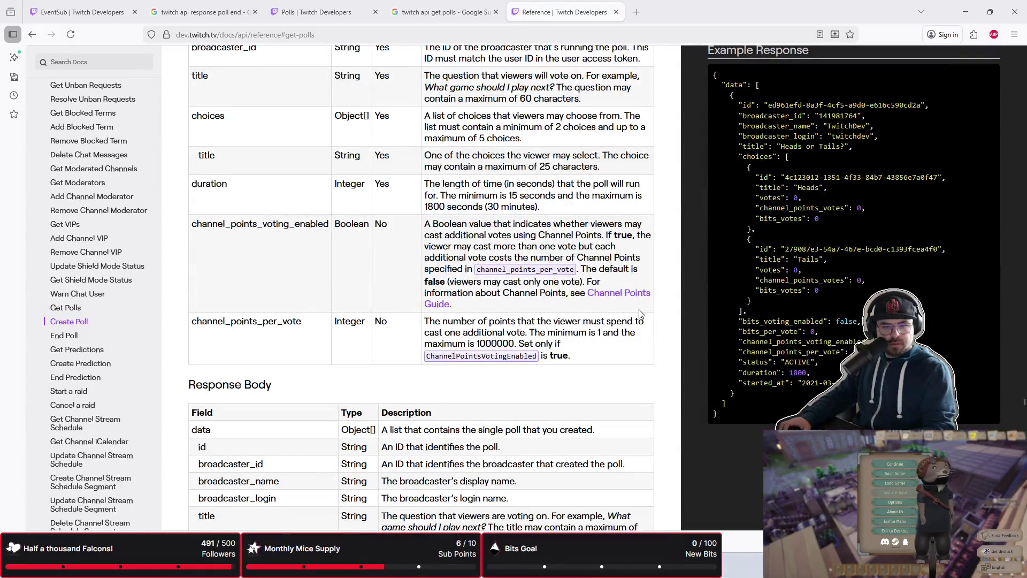
{"action": "scroll", "coordinate": [641, 313], "scroll_direction": "up", "scroll_amount": 2}
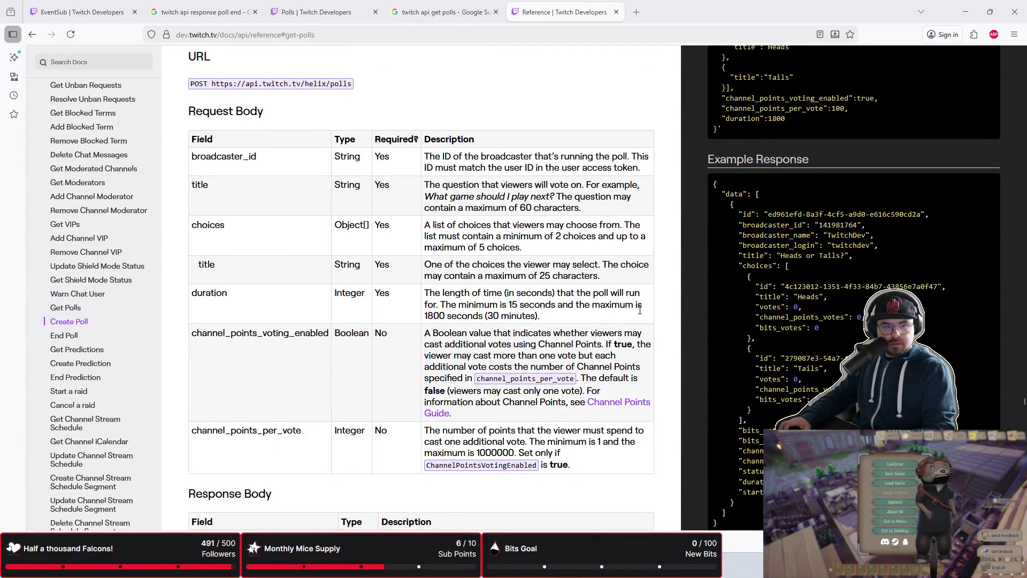
{"action": "scroll", "coordinate": [640, 312], "scroll_direction": "up", "scroll_amount": 2}
{"action": "scroll", "coordinate": [641, 316], "scroll_direction": "down", "scroll_amount": 10}
{"action": "scroll", "coordinate": [640, 318], "scroll_direction": "down", "scroll_amount": 12}
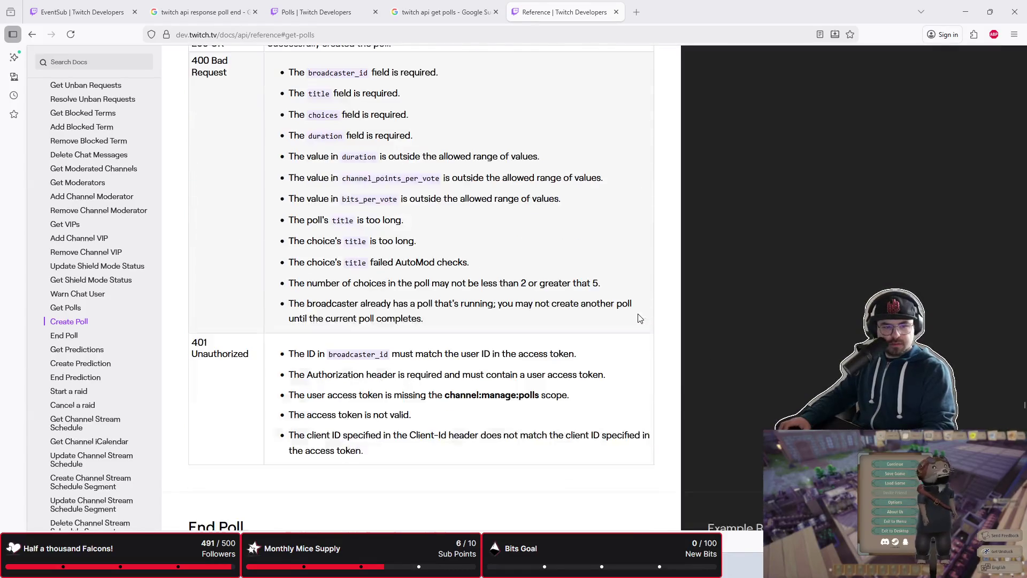
{"action": "scroll", "coordinate": [641, 319], "scroll_direction": "down", "scroll_amount": 15}
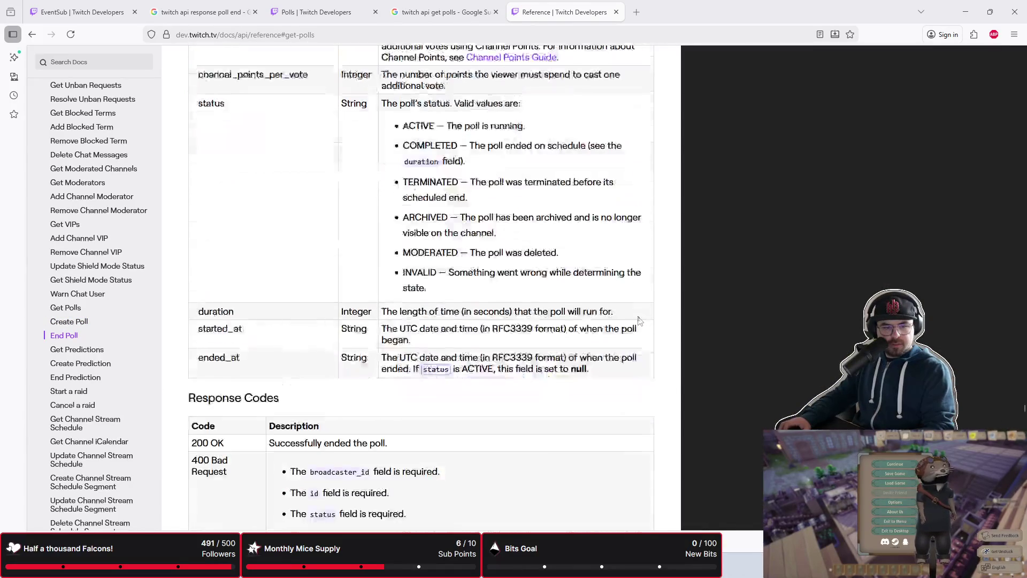
{"action": "scroll", "coordinate": [641, 321], "scroll_direction": "down", "scroll_amount": 7}
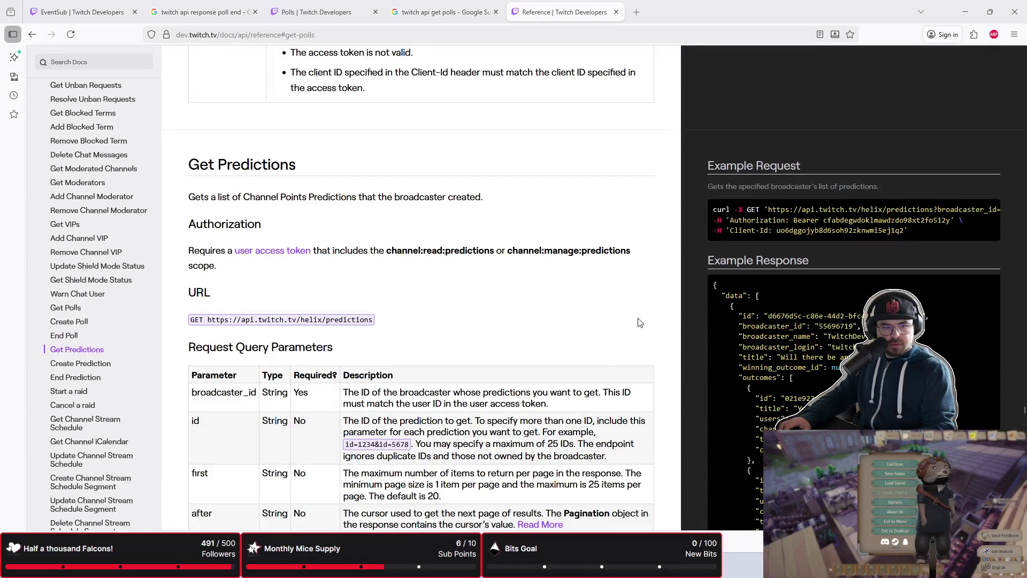
{"action": "scroll", "coordinate": [641, 323], "scroll_direction": "up", "scroll_amount": 7}
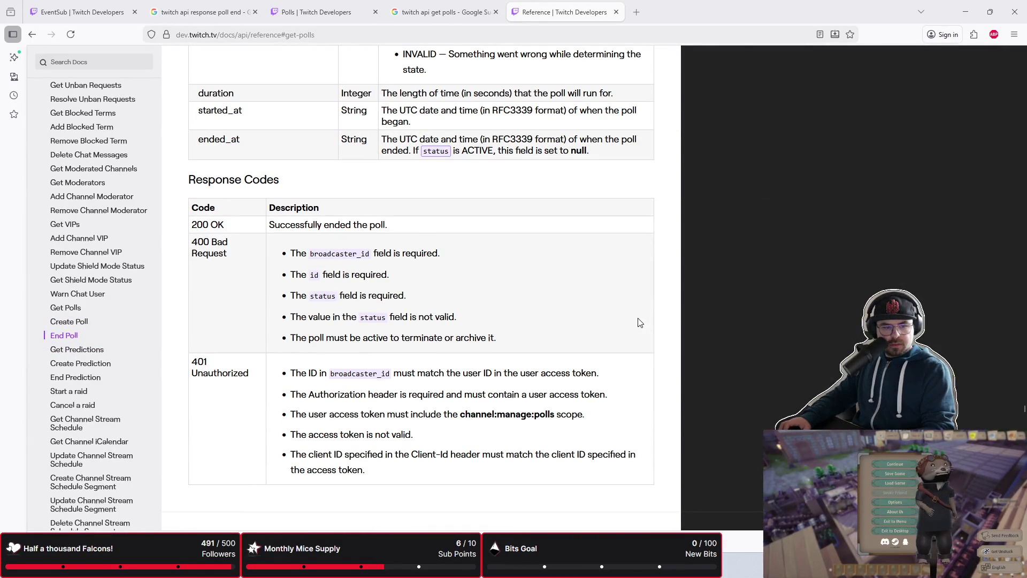
{"action": "scroll", "coordinate": [640, 323], "scroll_direction": "up", "scroll_amount": 7}
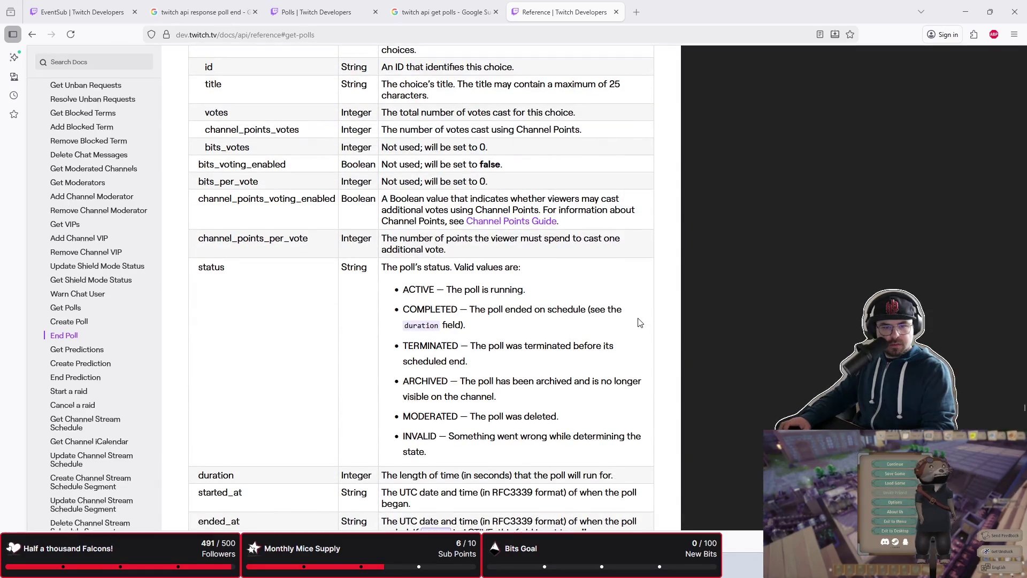
{"action": "scroll", "coordinate": [641, 322], "scroll_direction": "down", "scroll_amount": 1}
- Copy the Get Polls link and paste it into a new Firefox tab
{"action": "right_click", "coordinate": [641, 324]}
{"action": "left_click", "coordinate": [763, 272]}
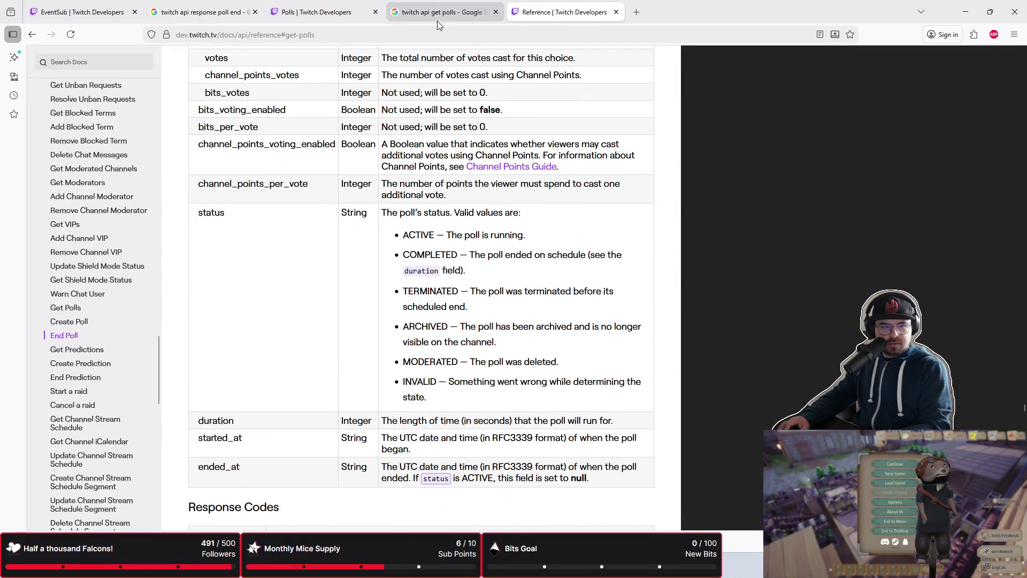
{"action": "left_click", "coordinate": [636, 10]}
{"action": "type", "text": "https://dev.twitch.tv/docs/api/reference#get-polls"}
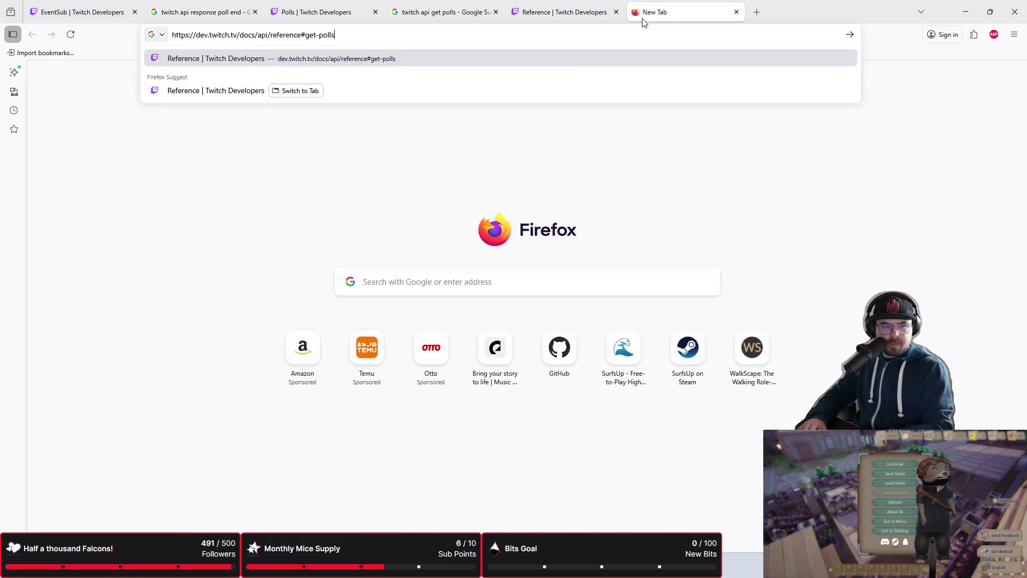
- Load the Get Polls reference page in the new tab and skim it
{"action": "key", "text": "Return"}
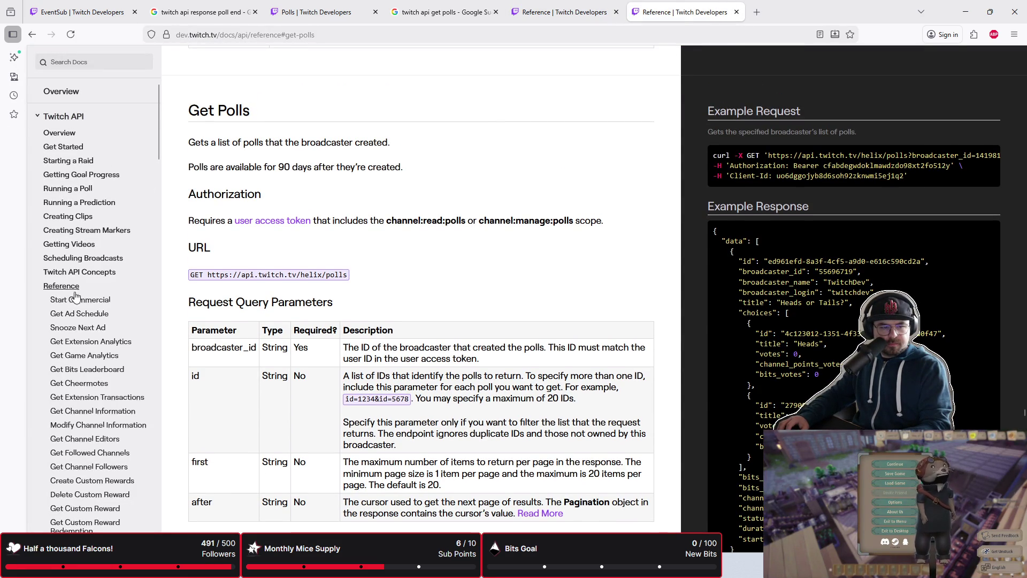
{"action": "scroll", "coordinate": [75, 301], "scroll_direction": "down", "scroll_amount": 10}
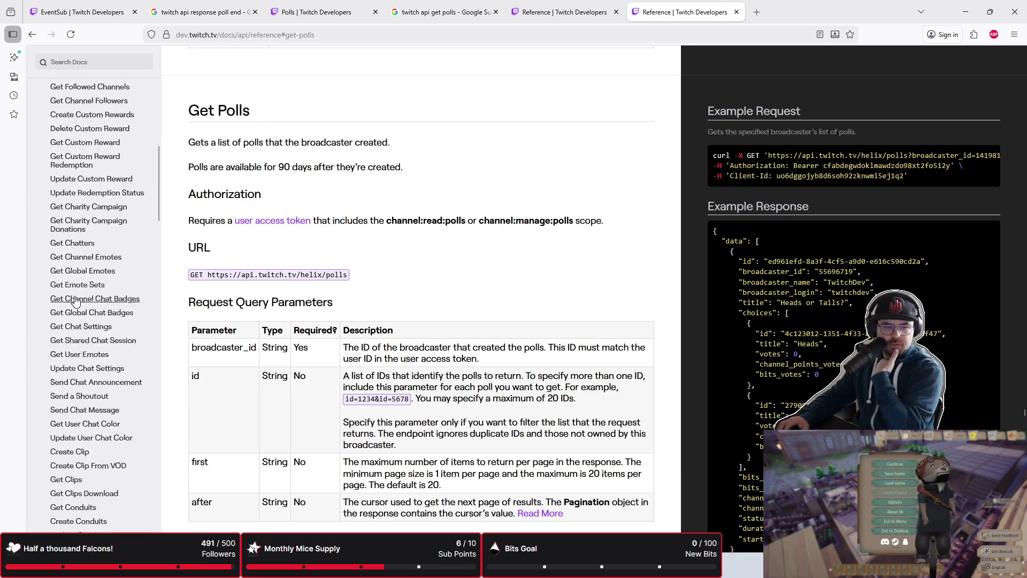
{"action": "scroll", "coordinate": [76, 301], "scroll_direction": "down", "scroll_amount": 15}
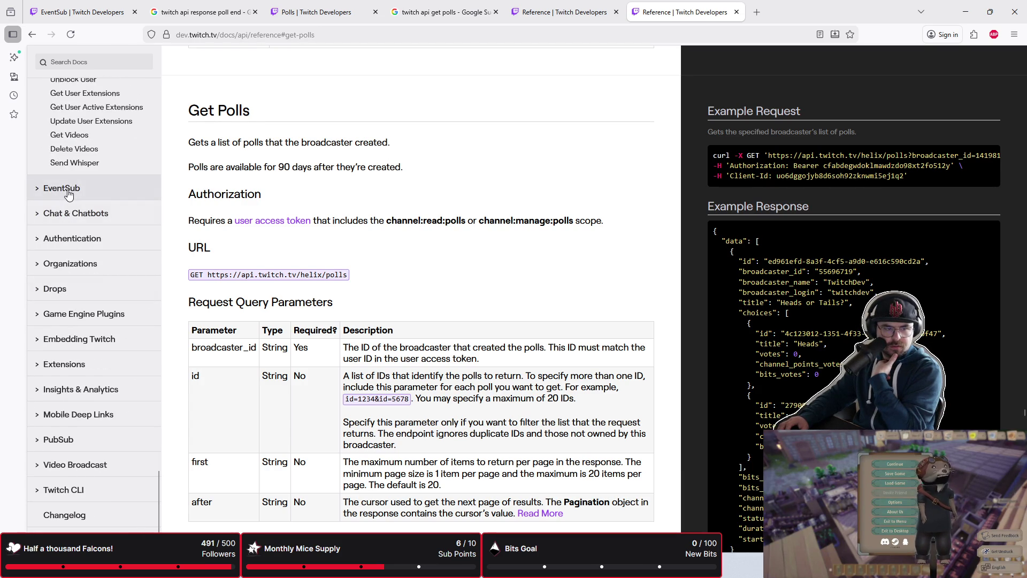
- Go through the EventSub docs to its Reference page listing poll objects like Choices
{"action": "left_click", "coordinate": [41, 190]}
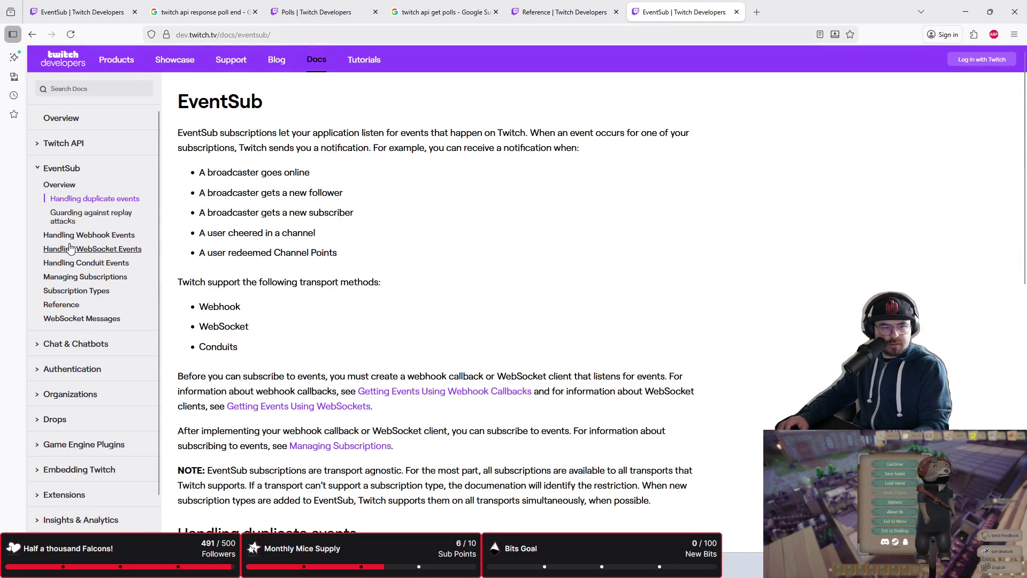
{"action": "left_click", "coordinate": [67, 217]}
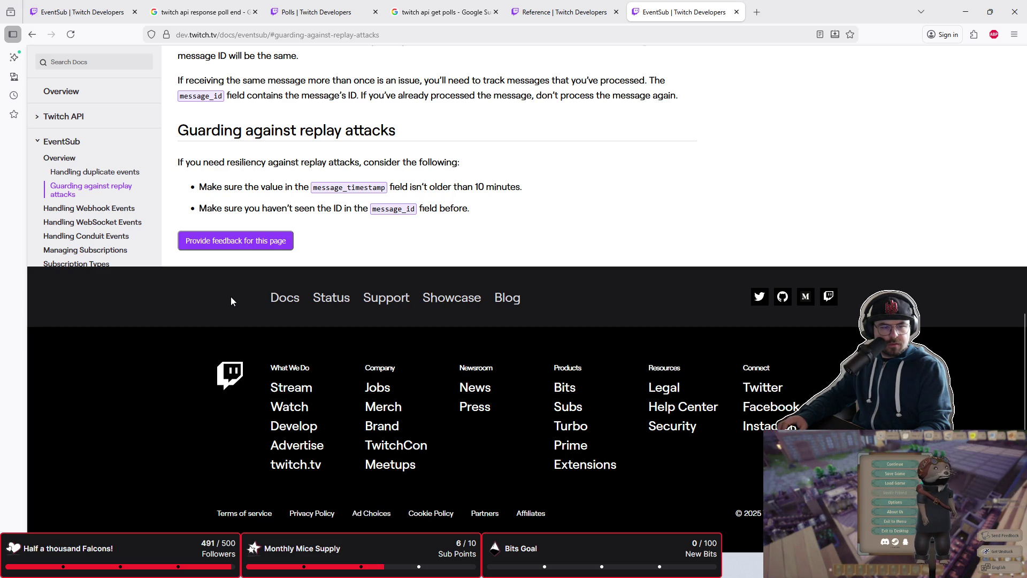
{"action": "scroll", "coordinate": [231, 301], "scroll_direction": "up", "scroll_amount": 5}
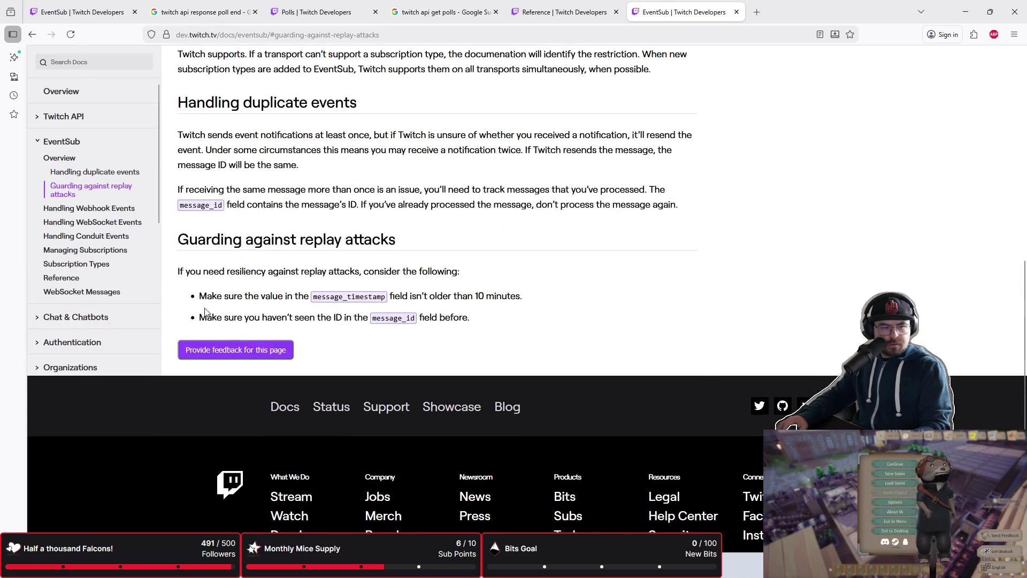
{"action": "scroll", "coordinate": [182, 268], "scroll_direction": "down", "scroll_amount": 4}
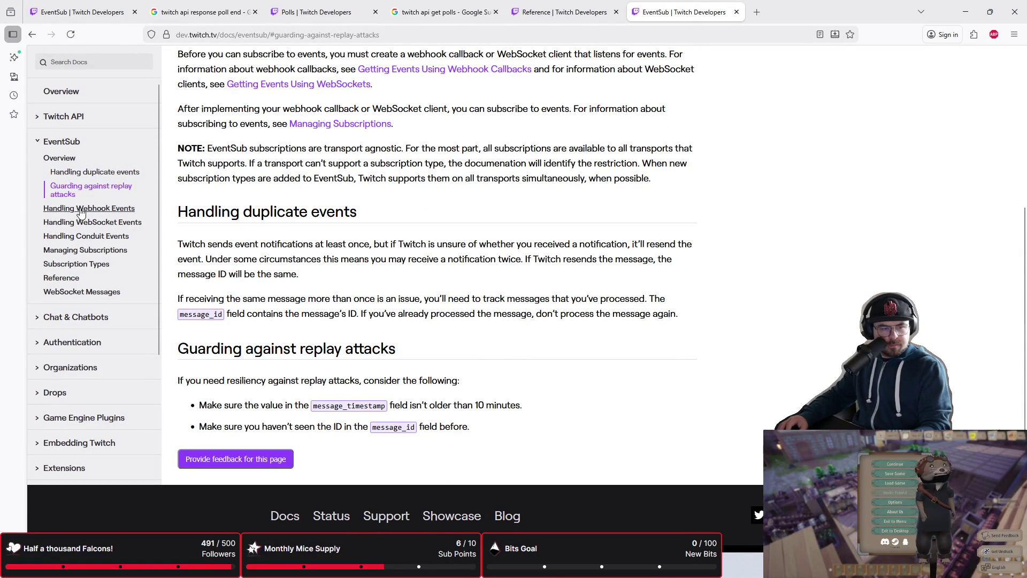
{"action": "left_click", "coordinate": [75, 278]}
{"action": "scroll", "coordinate": [367, 340], "scroll_direction": "down", "scroll_amount": 12}
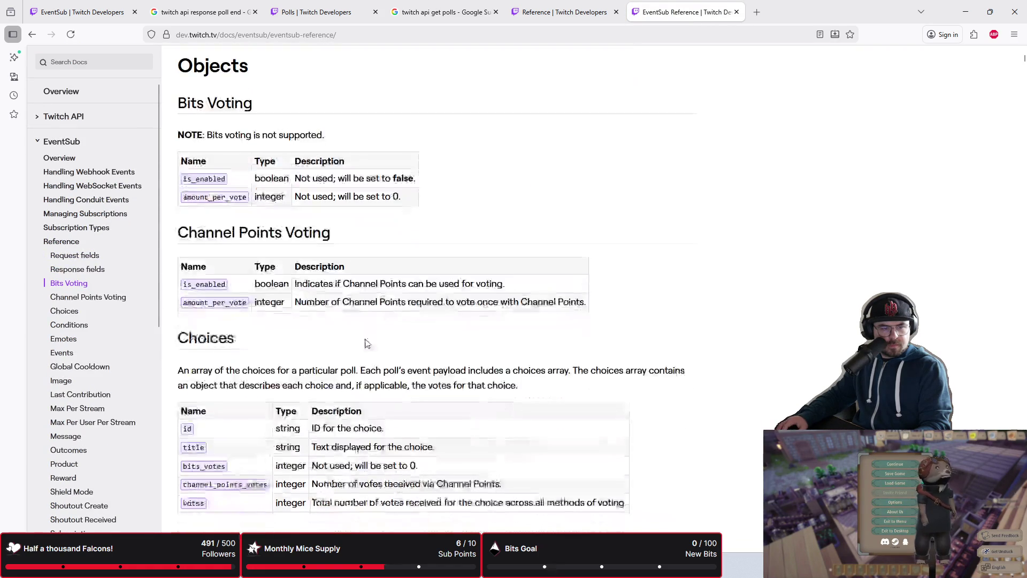
{"action": "scroll", "coordinate": [357, 341], "scroll_direction": "down", "scroll_amount": 6}
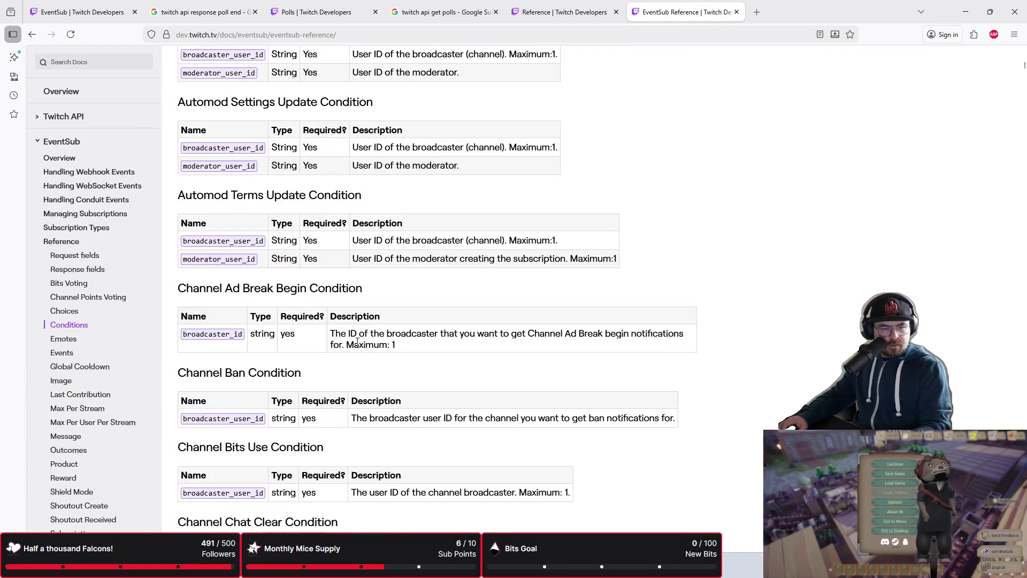
{"action": "scroll", "coordinate": [321, 368], "scroll_direction": "down", "scroll_amount": 12}
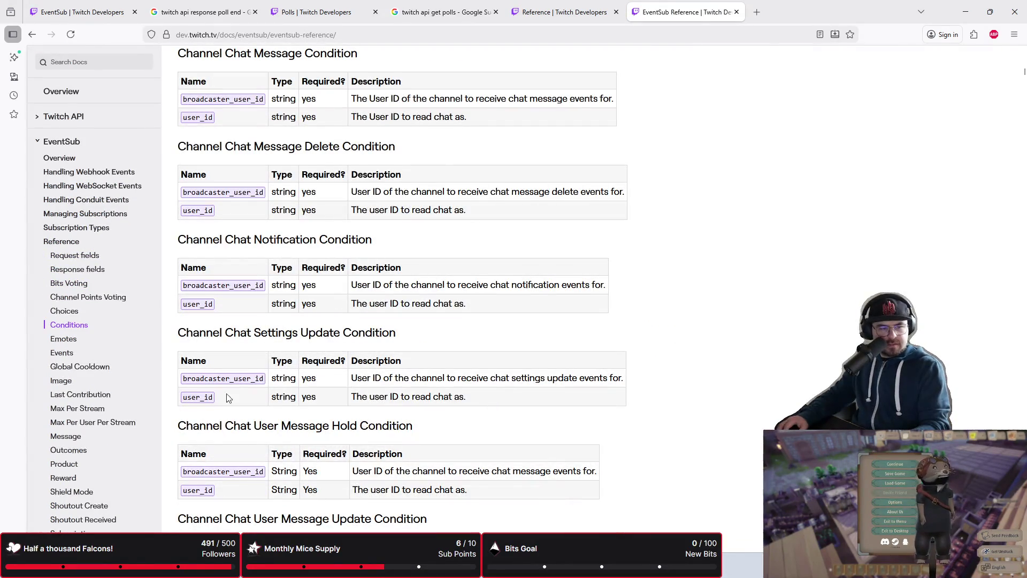
{"action": "scroll", "coordinate": [81, 278], "scroll_direction": "down", "scroll_amount": 1}
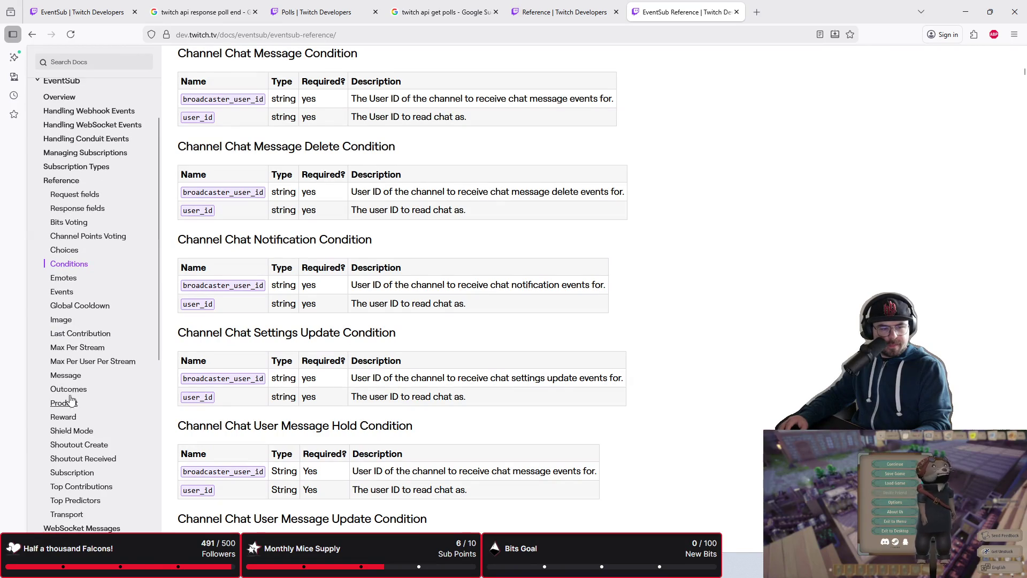
{"action": "scroll", "coordinate": [68, 456], "scroll_direction": "down", "scroll_amount": 1}
{"action": "scroll", "coordinate": [68, 455], "scroll_direction": "up", "scroll_amount": 2}
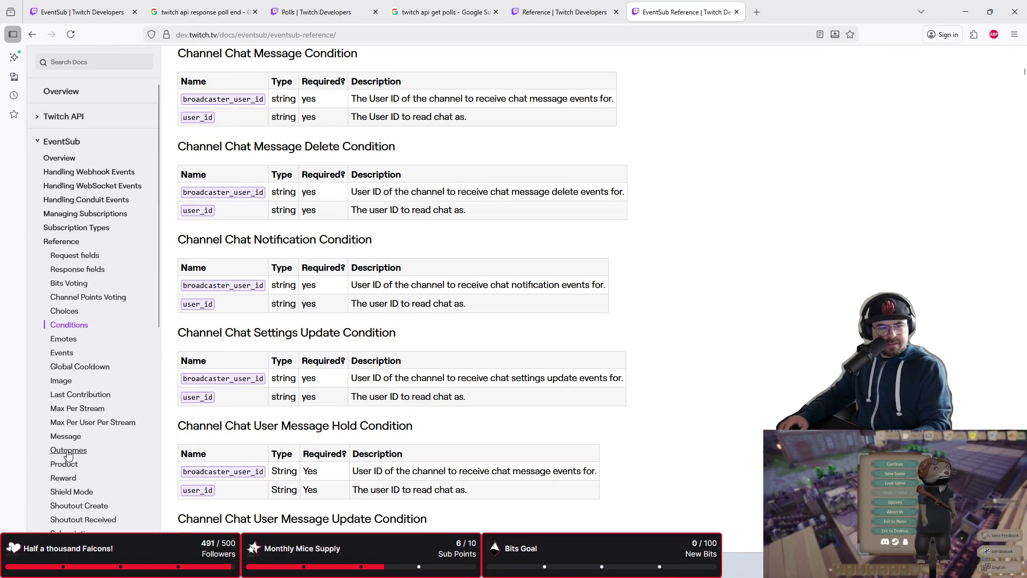
{"action": "scroll", "coordinate": [319, 427], "scroll_direction": "down", "scroll_amount": 20}
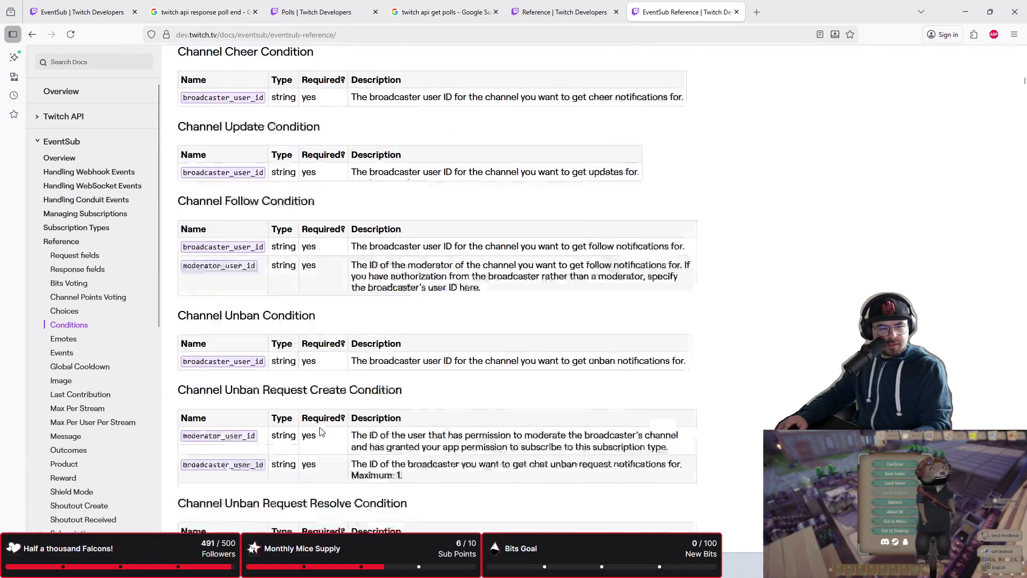
{"action": "scroll", "coordinate": [319, 426], "scroll_direction": "down", "scroll_amount": 7}
{"action": "right_click", "coordinate": [320, 428]}
{"action": "key", "text": "Escape"}
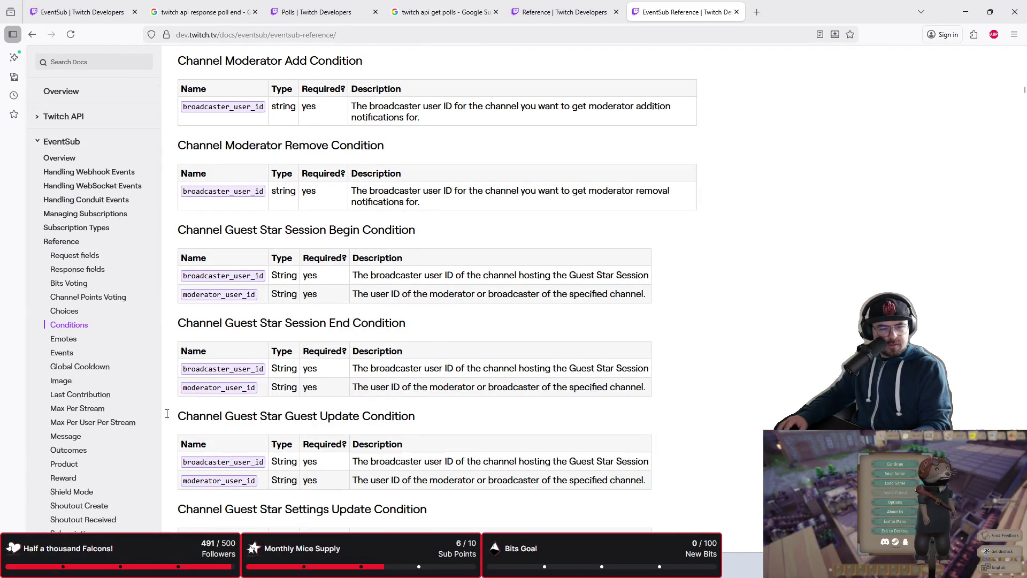
{"action": "scroll", "coordinate": [87, 417], "scroll_direction": "down", "scroll_amount": 7}
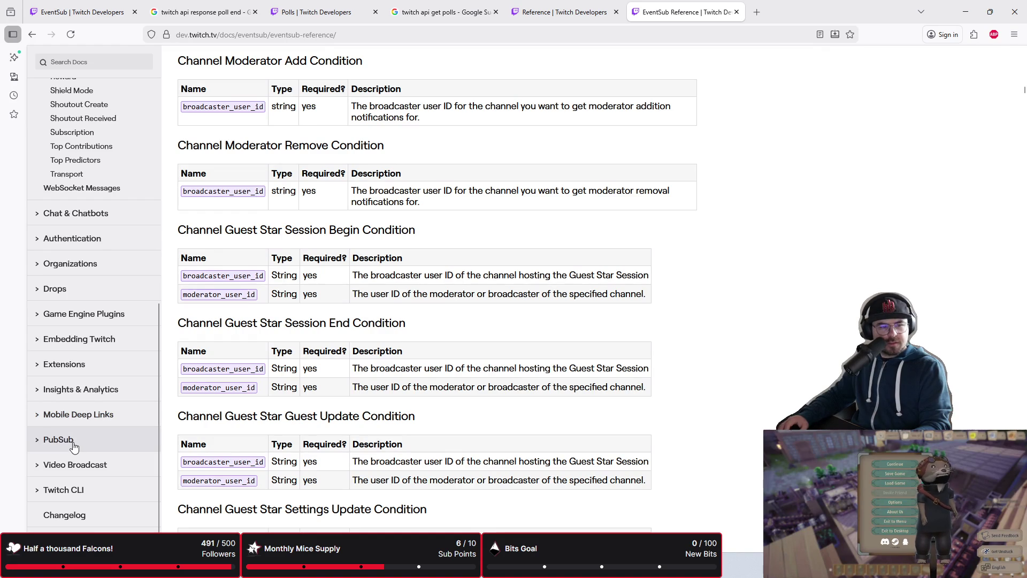
{"action": "scroll", "coordinate": [73, 447], "scroll_direction": "up", "scroll_amount": 2}
{"action": "scroll", "coordinate": [74, 446], "scroll_direction": "down", "scroll_amount": 2}
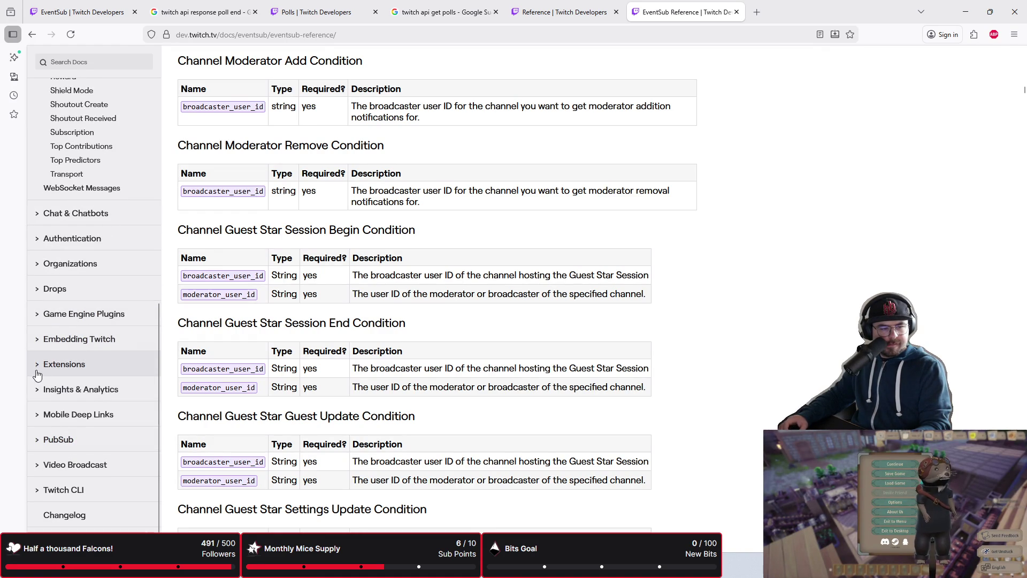
{"action": "left_click", "coordinate": [39, 316]}
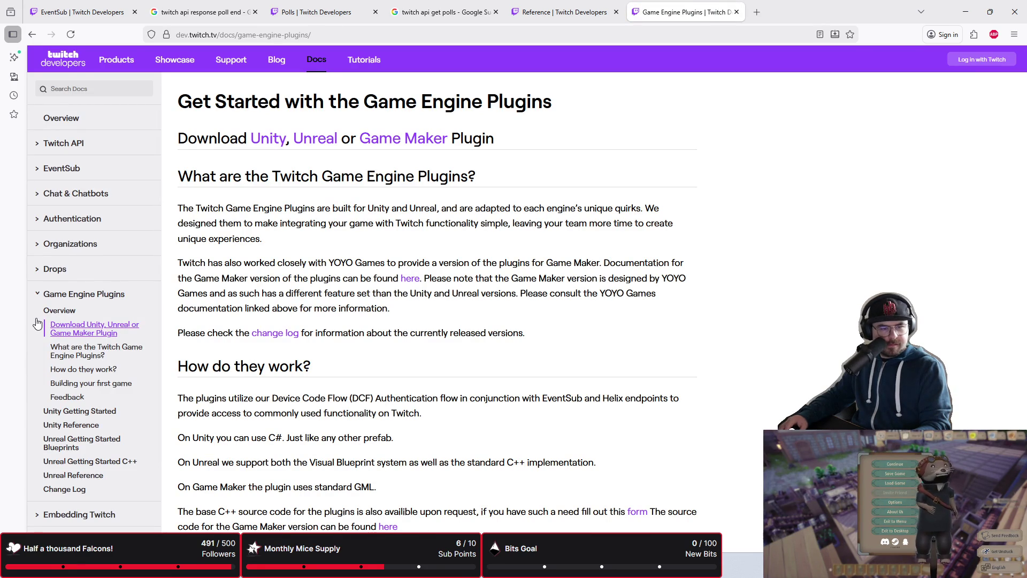
- Start the TwitchSDK-Unreal-121523.zip download from Game Engine Plugins, then cancel it
{"action": "scroll", "coordinate": [38, 323], "scroll_direction": "down", "scroll_amount": 3}
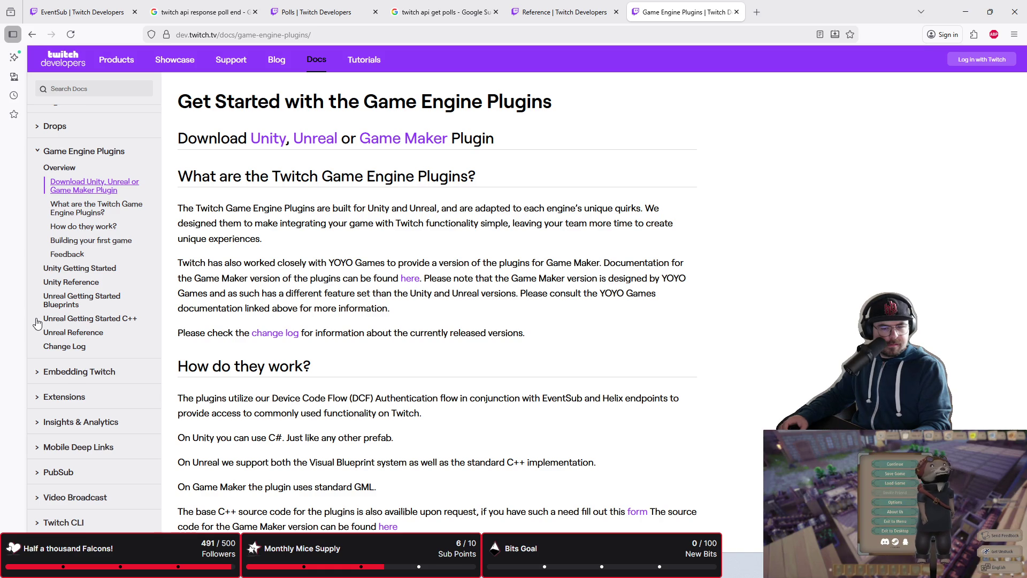
{"action": "scroll", "coordinate": [488, 236], "scroll_direction": "down", "scroll_amount": 15}
{"action": "scroll", "coordinate": [480, 239], "scroll_direction": "up", "scroll_amount": 15}
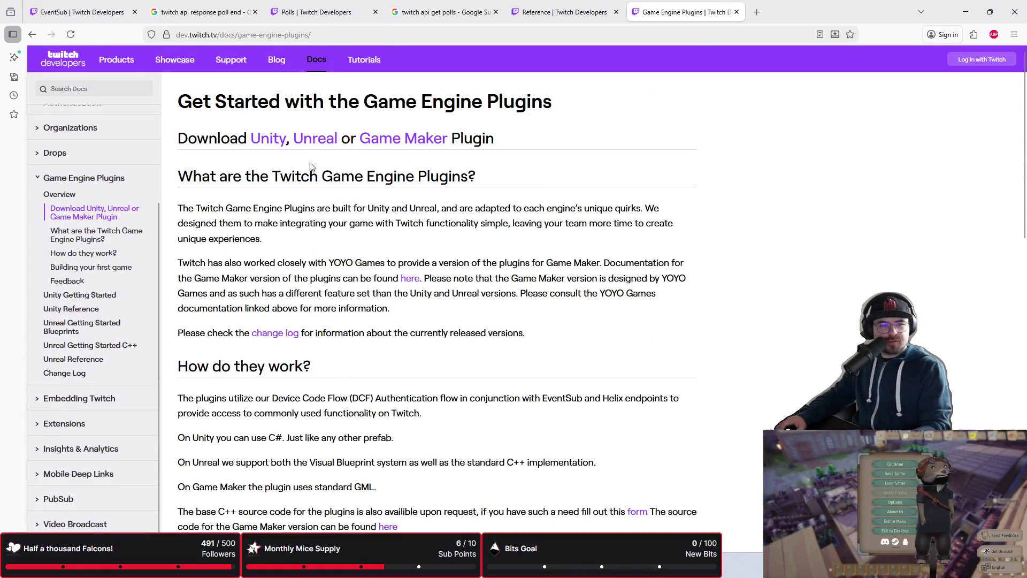
{"action": "left_click", "coordinate": [315, 140]}
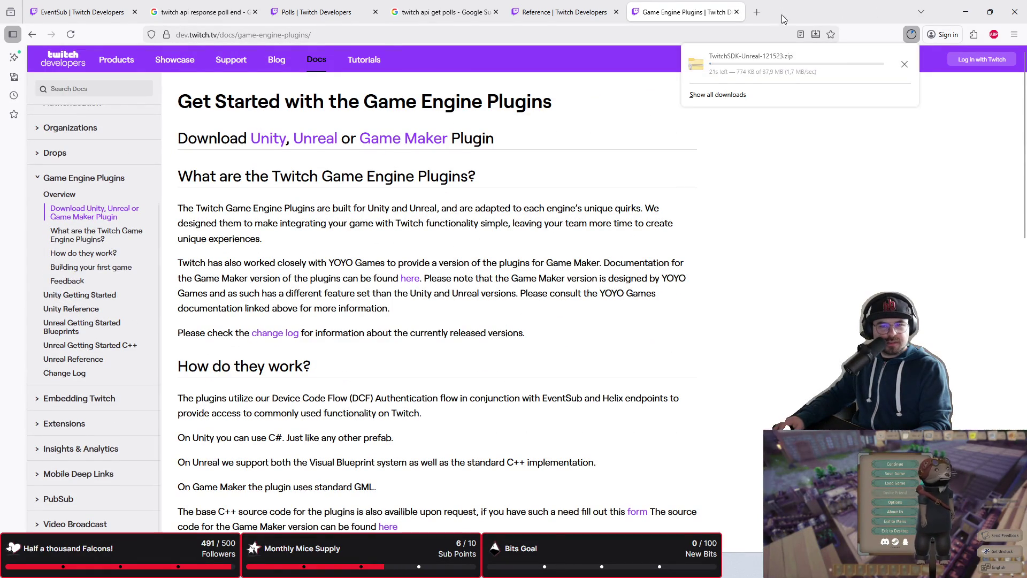
{"action": "left_click", "coordinate": [904, 64]}
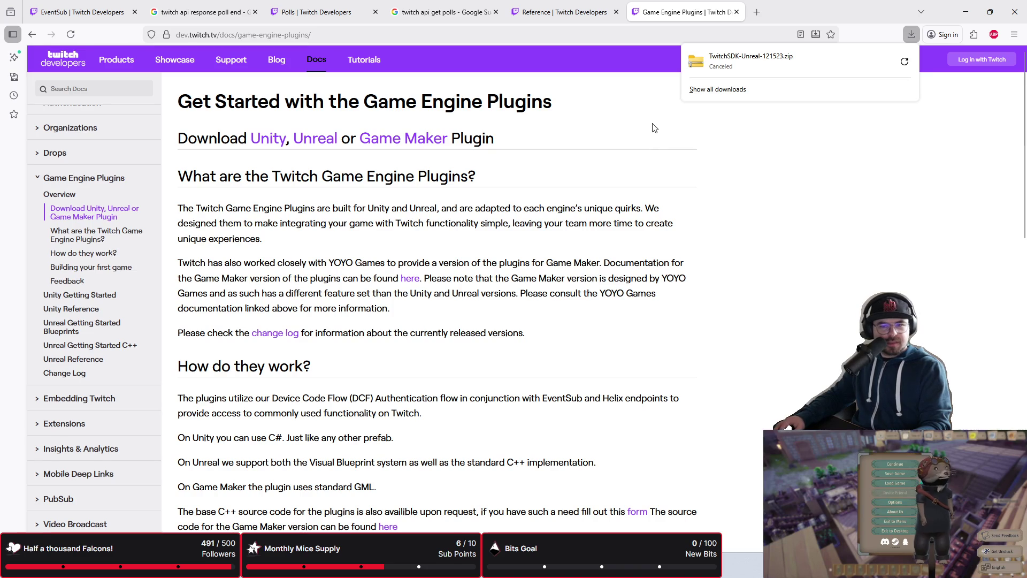
- Close the Game Engine Plugins tab and scroll back to the Get Polls section
{"action": "left_click", "coordinate": [737, 12]}
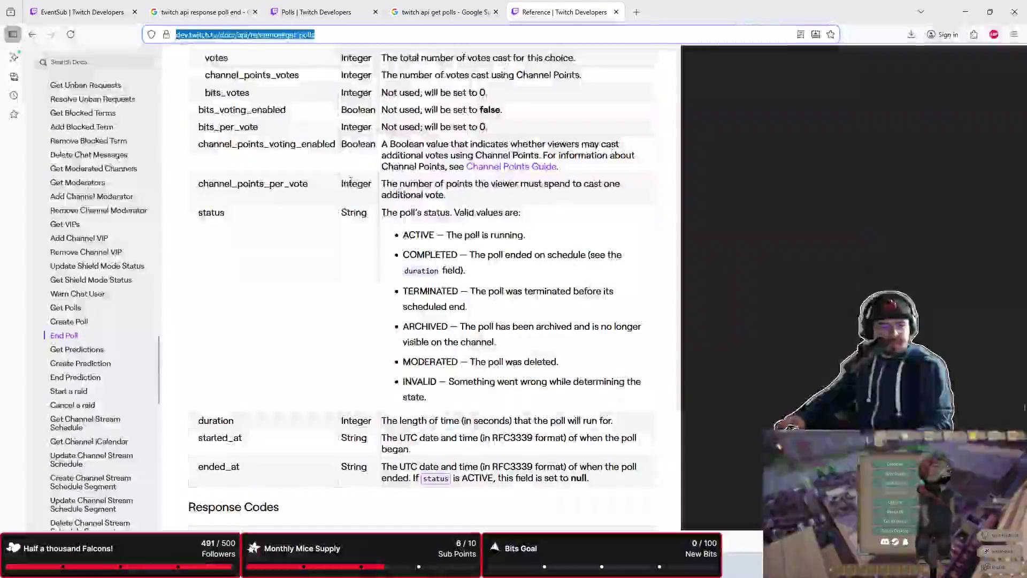
{"action": "scroll", "coordinate": [123, 241], "scroll_direction": "down", "scroll_amount": 3}
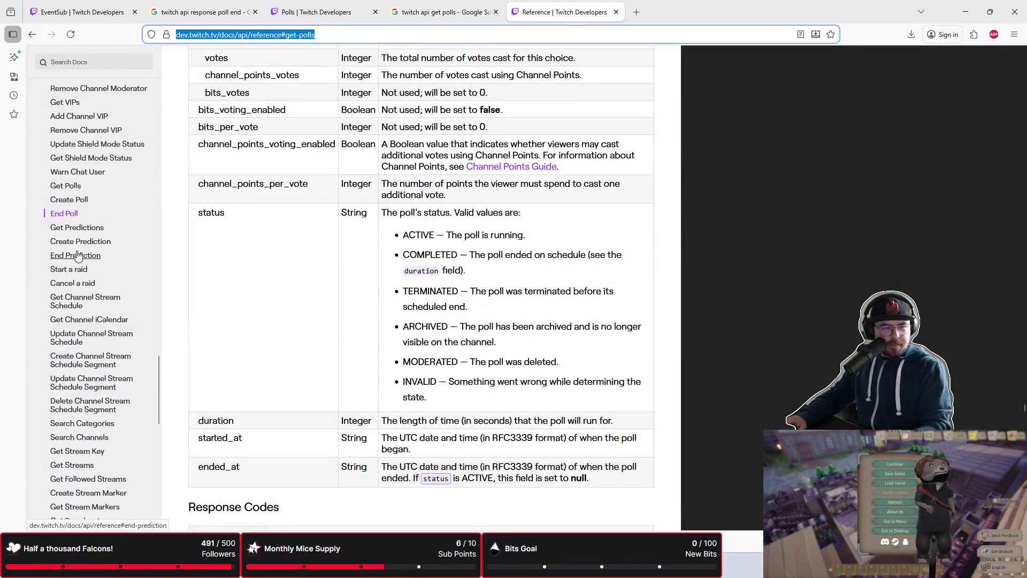
{"action": "scroll", "coordinate": [56, 289], "scroll_direction": "down", "scroll_amount": 8}
{"action": "scroll", "coordinate": [57, 304], "scroll_direction": "down", "scroll_amount": 4}
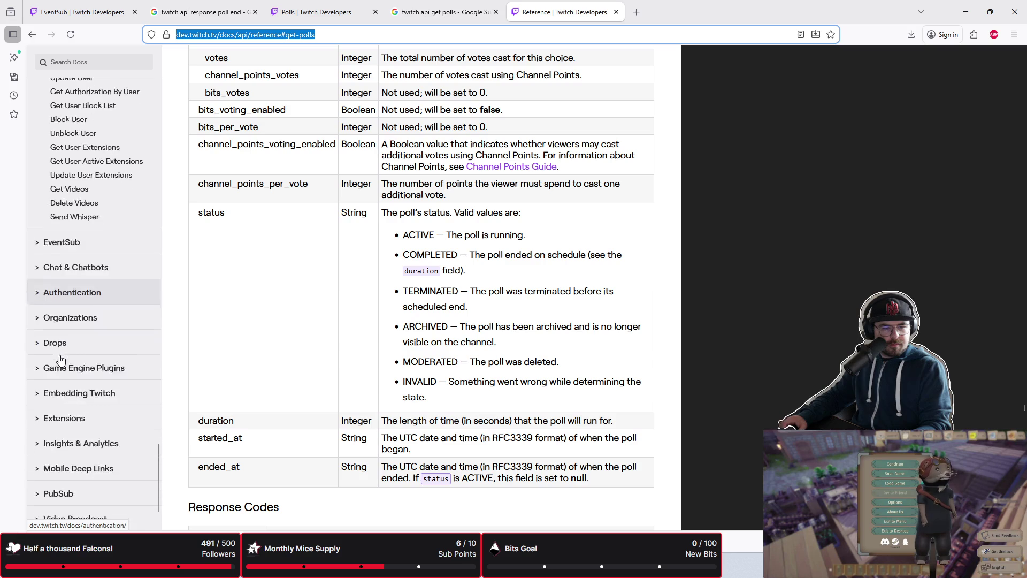
{"action": "scroll", "coordinate": [63, 361], "scroll_direction": "down", "scroll_amount": 2}
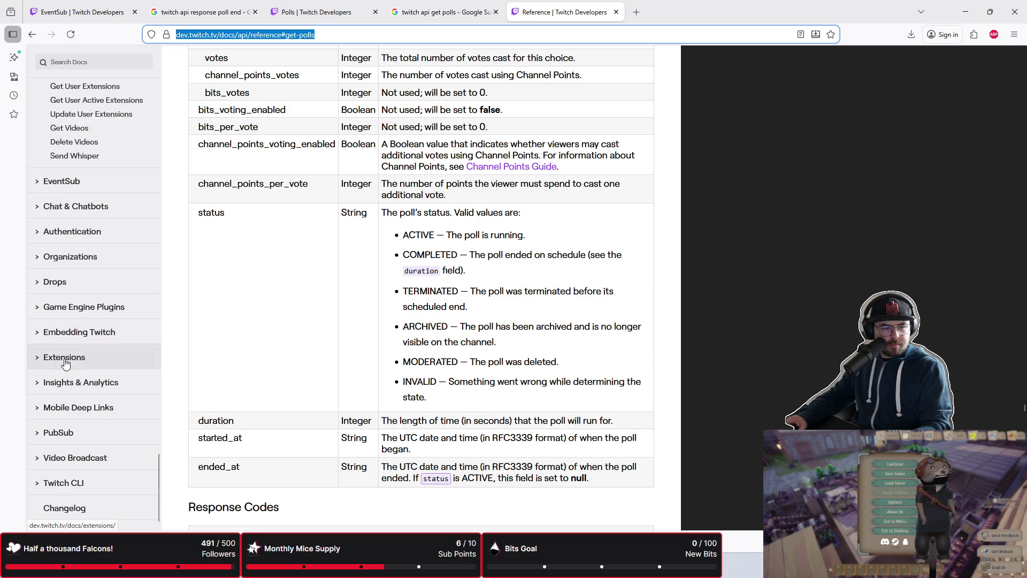
{"action": "scroll", "coordinate": [293, 314], "scroll_direction": "up", "scroll_amount": 15}
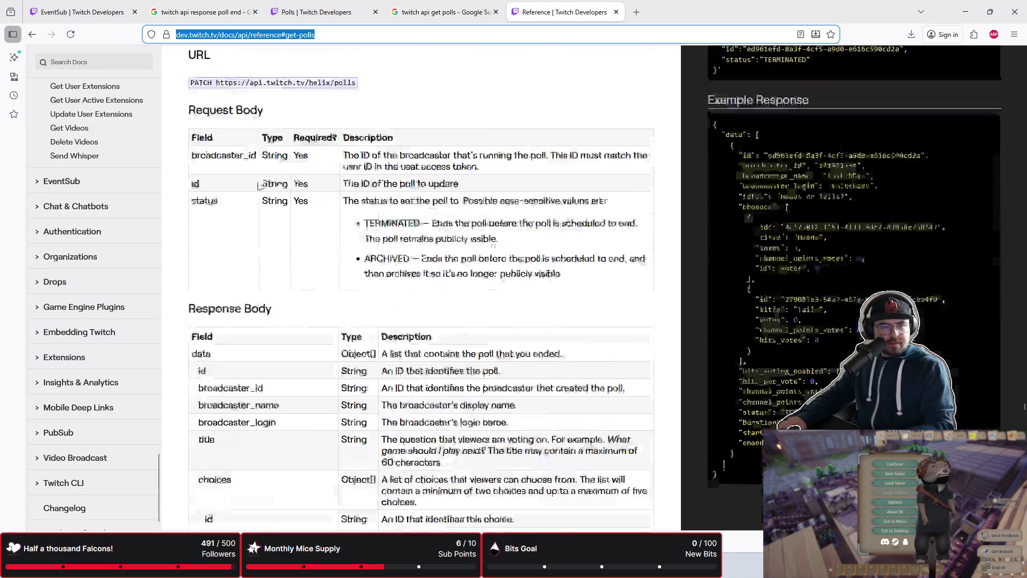
{"action": "scroll", "coordinate": [295, 321], "scroll_direction": "up", "scroll_amount": 15}
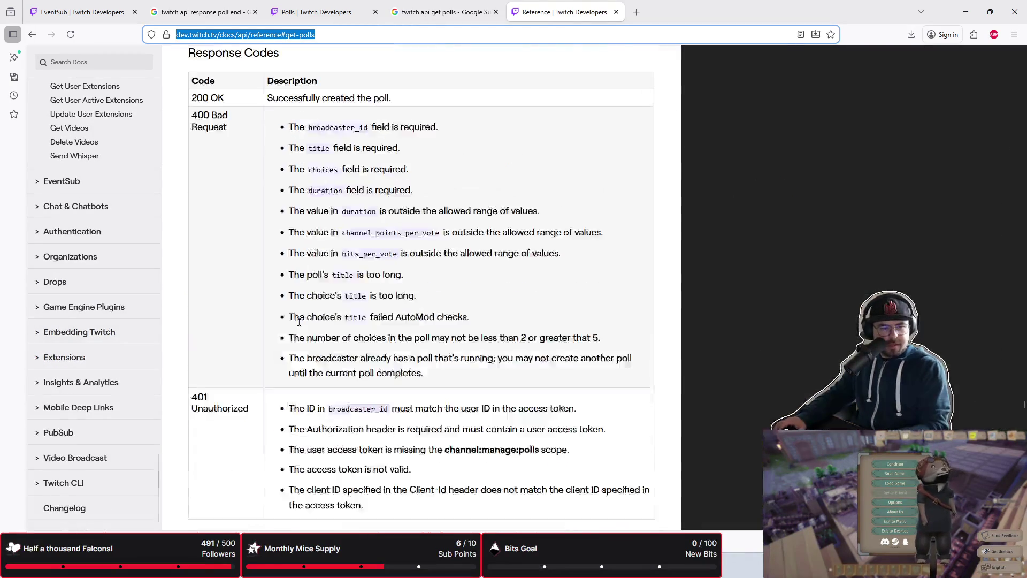
{"action": "scroll", "coordinate": [299, 325], "scroll_direction": "up", "scroll_amount": 5}
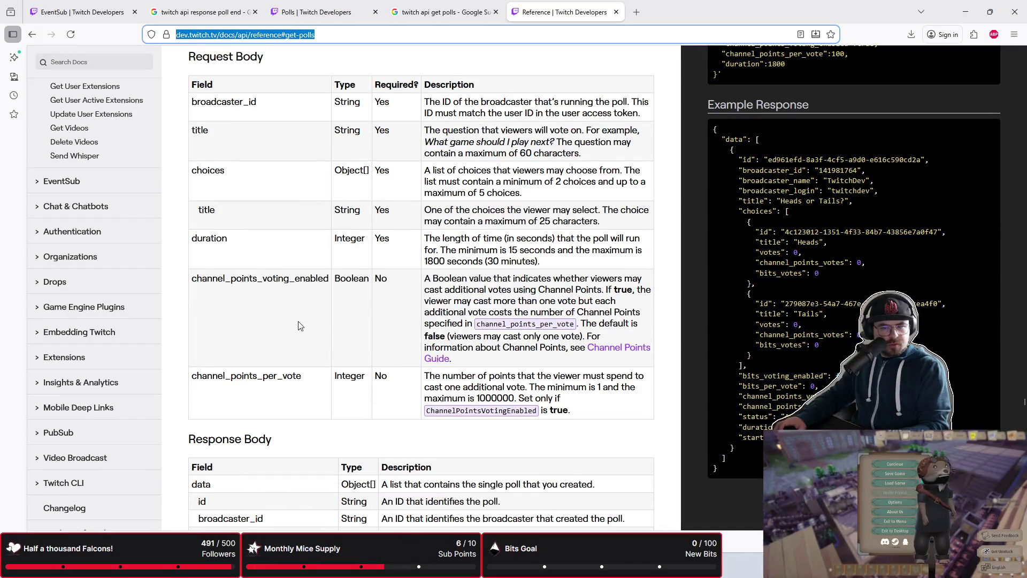
{"action": "scroll", "coordinate": [298, 325], "scroll_direction": "up", "scroll_amount": 20}
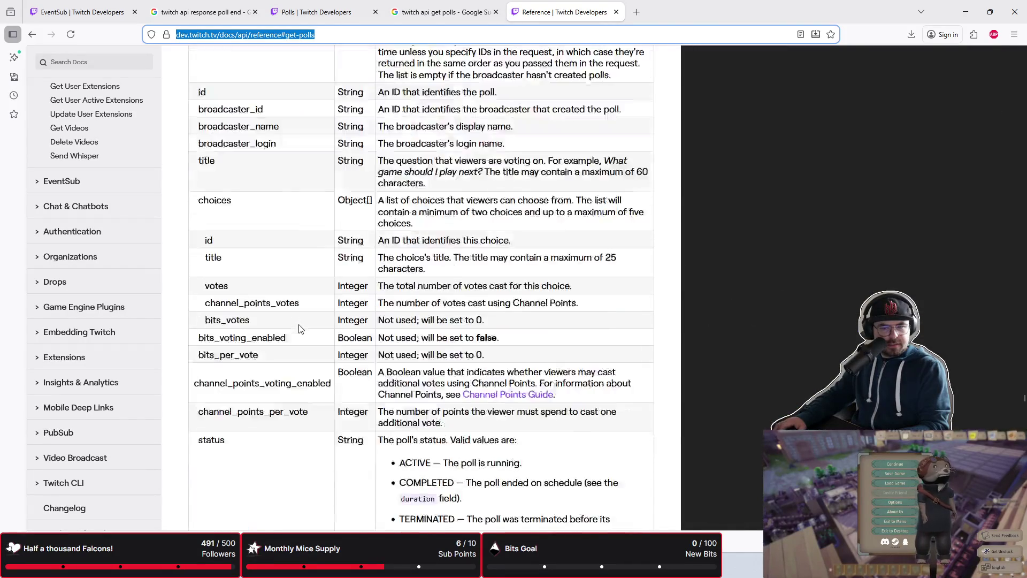
{"action": "scroll", "coordinate": [298, 329], "scroll_direction": "up", "scroll_amount": 2}
{"action": "scroll", "coordinate": [299, 328], "scroll_direction": "down", "scroll_amount": 1}
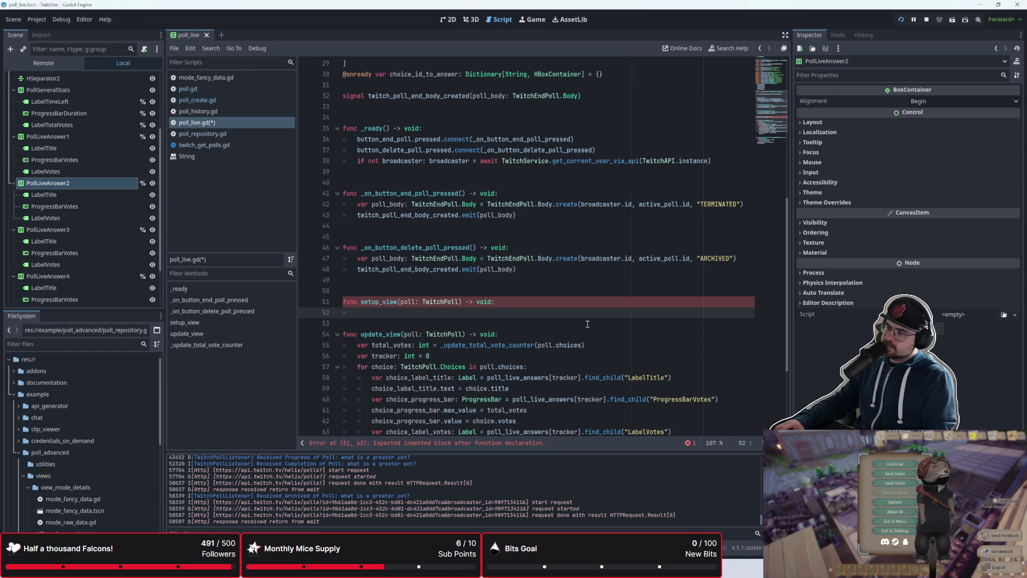
- Begin setup_view with var choices typed as TwitchPoll.Choices, fixing typos along the way
{"action": "type", "text": "var"}
{"action": "key", "text": "BackSpace"}
{"action": "key", "text": "BackSpace"}
{"action": "key", "text": "BackSpace"}
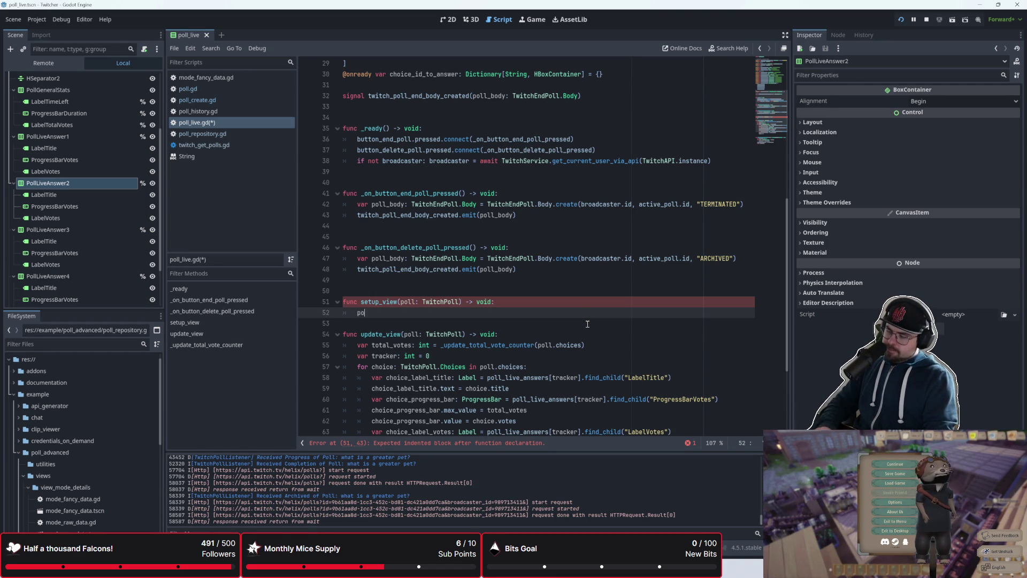
{"action": "type", "text": "var "}
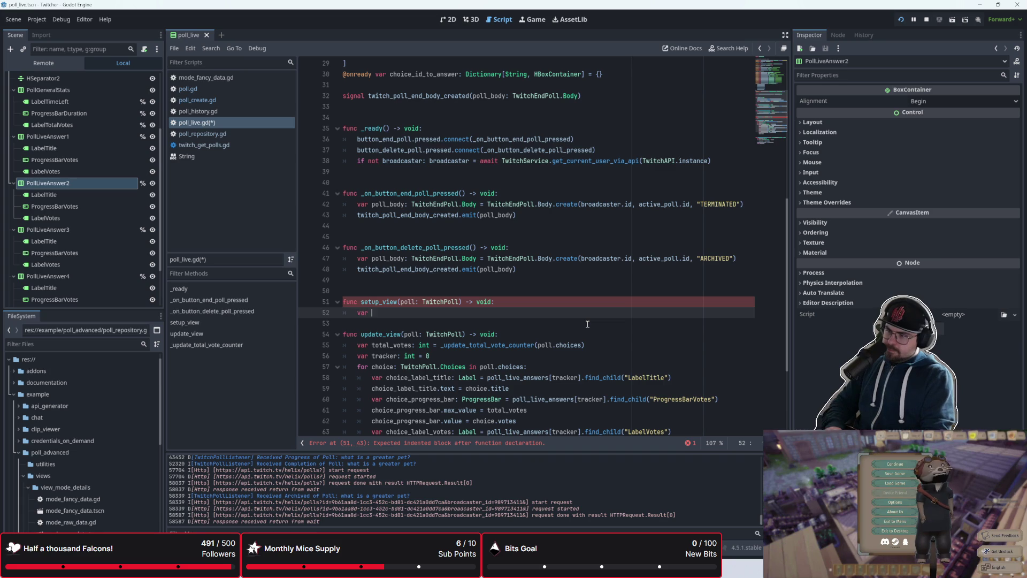
{"action": "type", "text": "choices: Tw"}
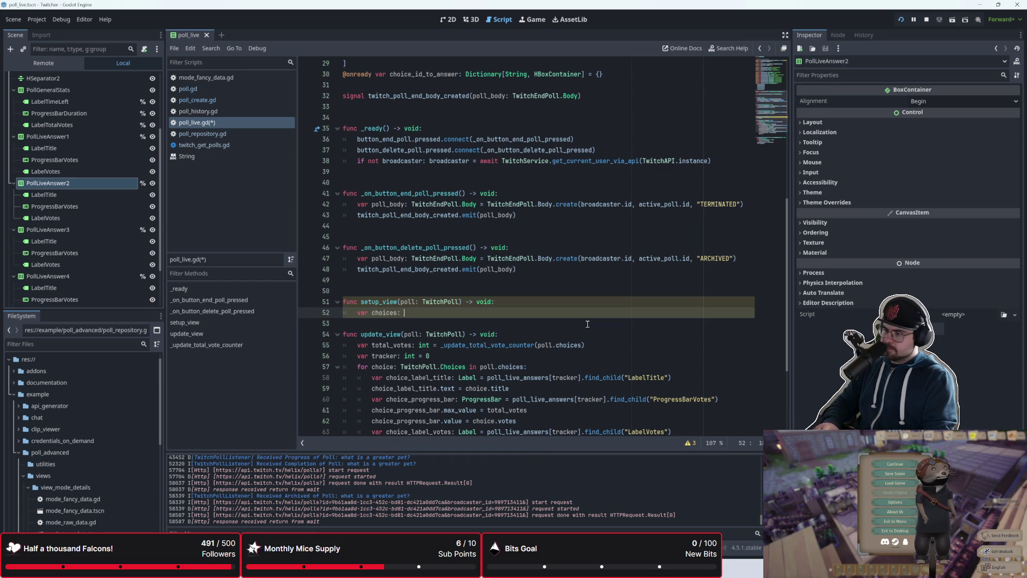
{"action": "key", "text": "BackSpace"}
{"action": "key", "text": "BackSpace"}
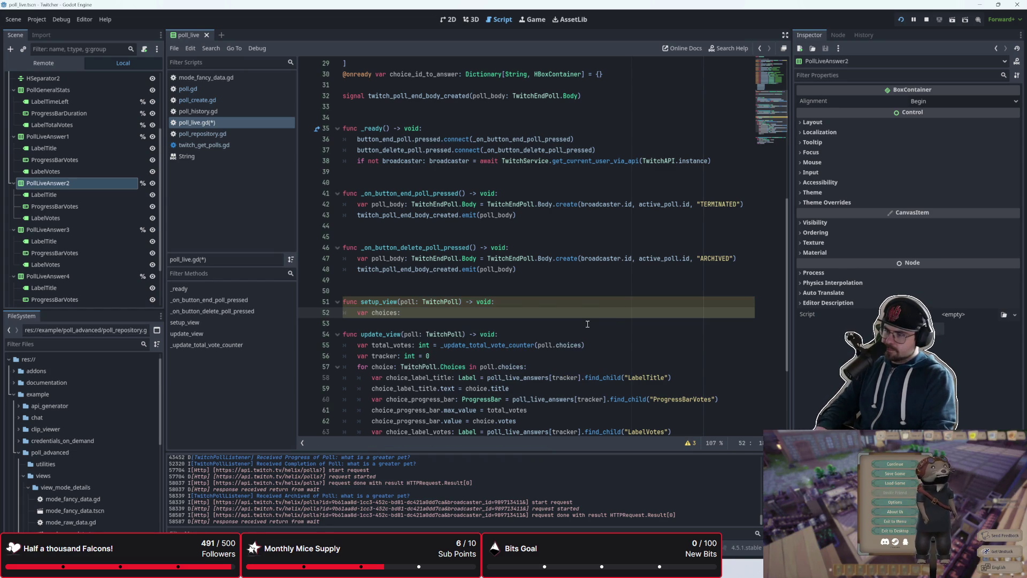
{"action": "type", "text": "Twitc"}
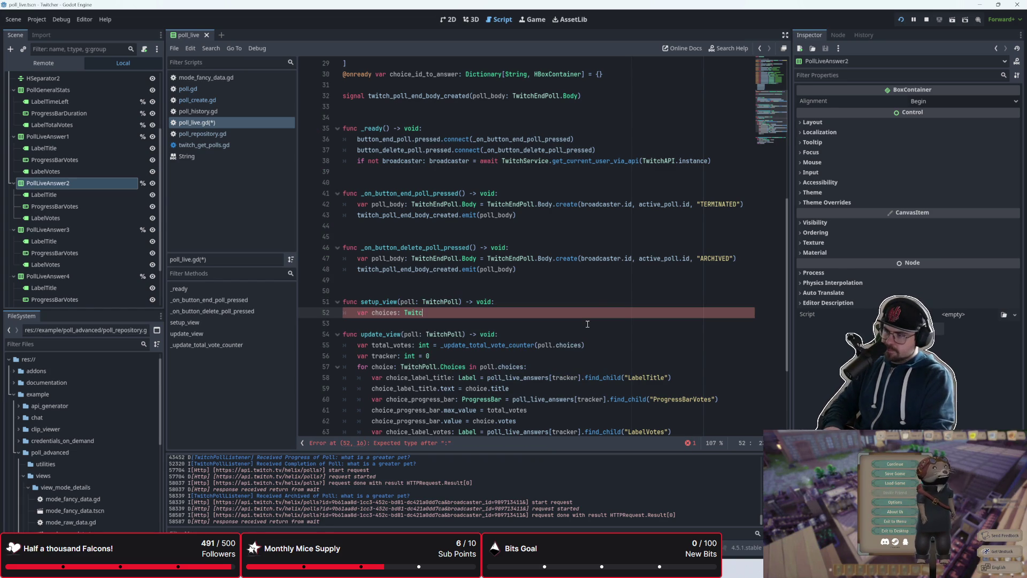
{"action": "type", "text": "hPoll.Ch"}
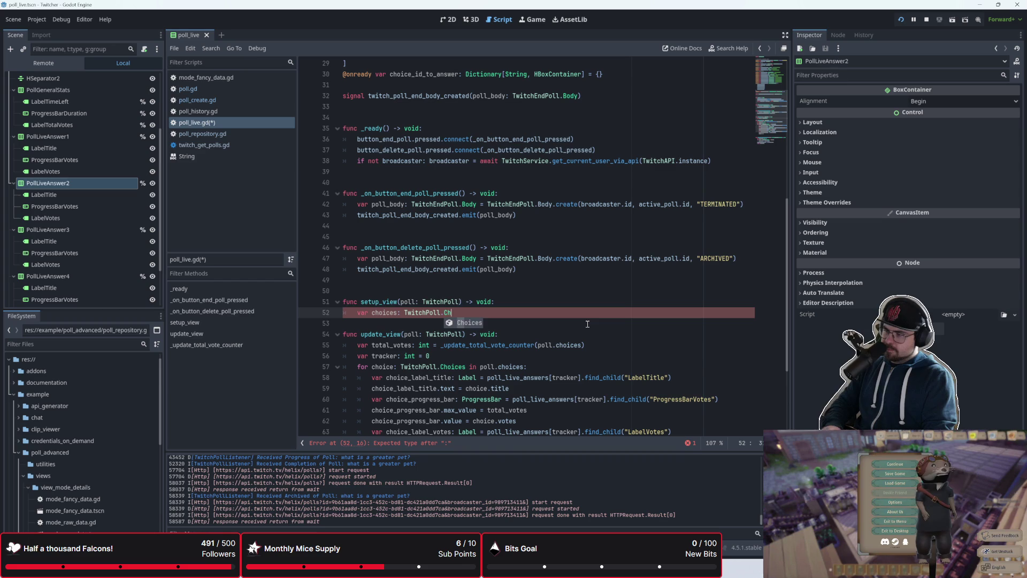
{"action": "key", "text": "Return"}
{"action": "key", "text": "BackSpace"}
{"action": "key", "text": "BackSpace"}
{"action": "key", "text": "BackSpace"}
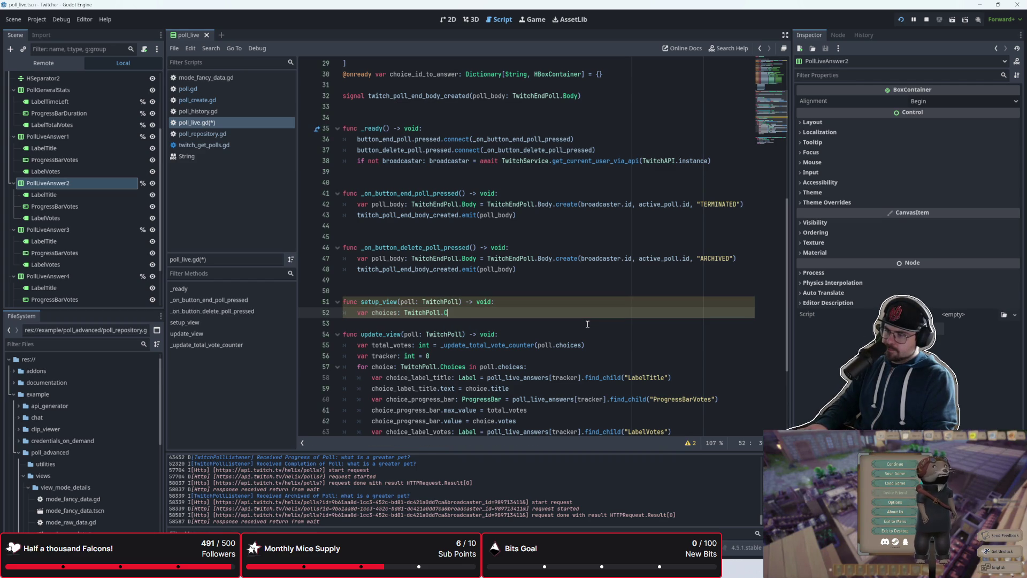
{"action": "key", "text": "BackSpace"}
{"action": "key", "text": "BackSpace"}
{"action": "key", "text": "BackSpace"}
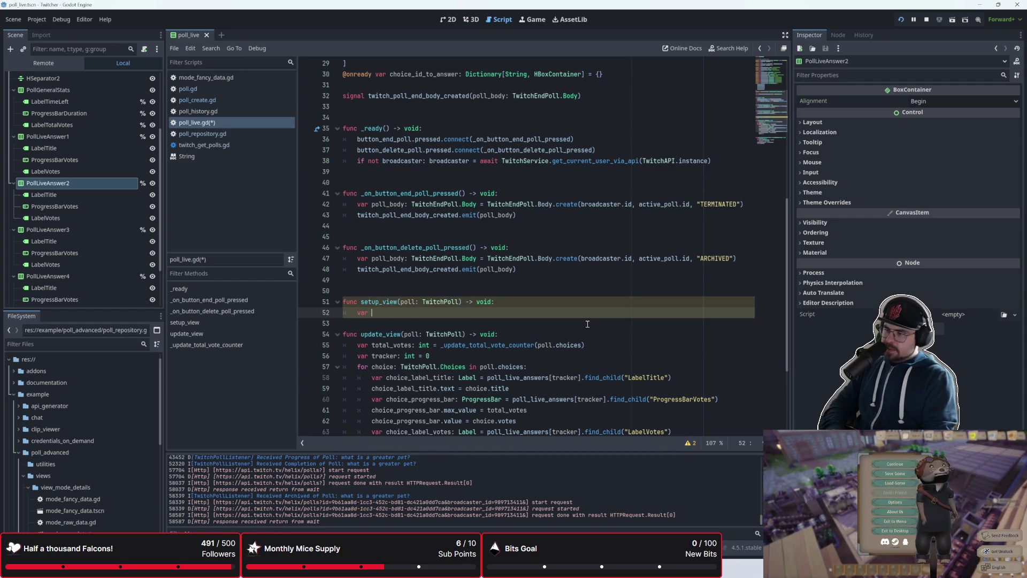
{"action": "type", "text": "choc"}
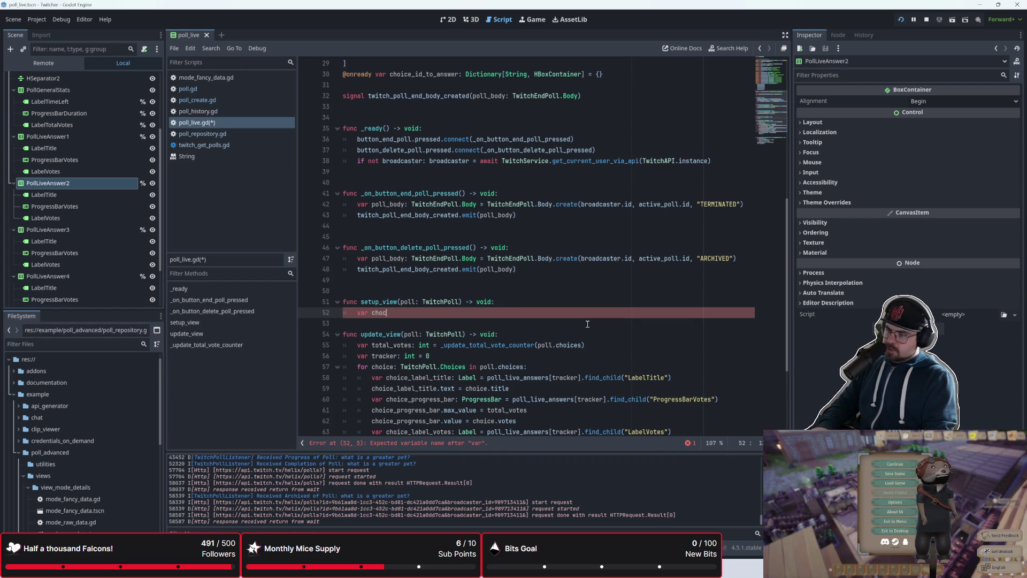
{"action": "key", "text": "BackSpace"}
{"action": "key", "text": "BackSpace"}
{"action": "type", "text": "i"}
{"action": "key", "text": "BackSpace"}
{"action": "type", "text": "oices : TwitchP"}
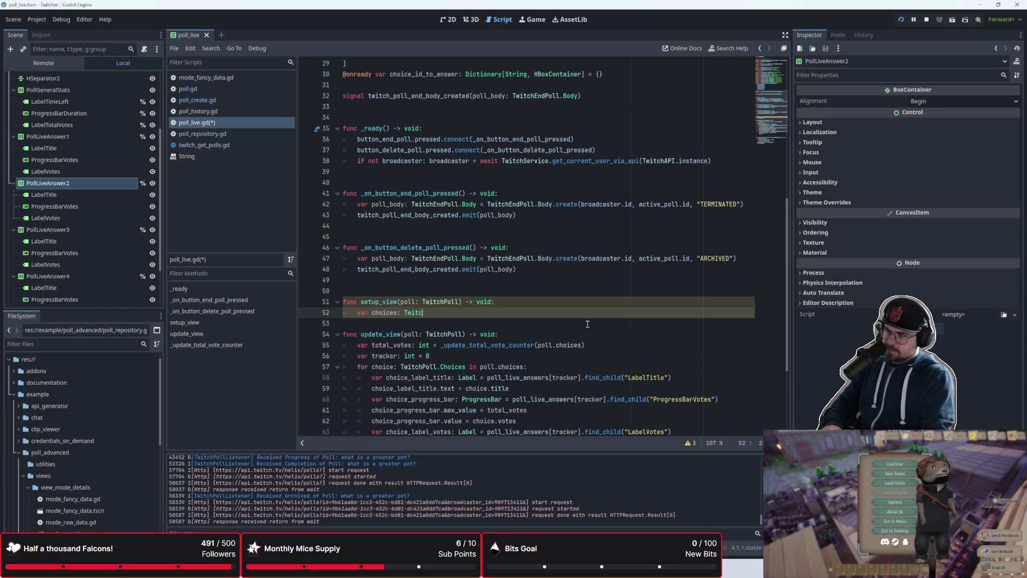
{"action": "type", "text": "oll"}
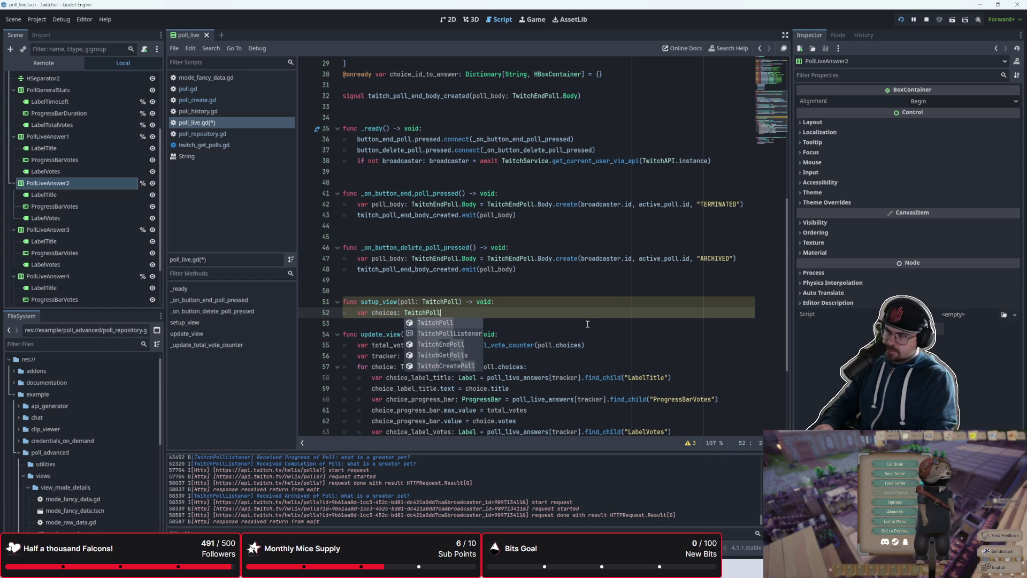
{"action": "type", "text": ".C"}
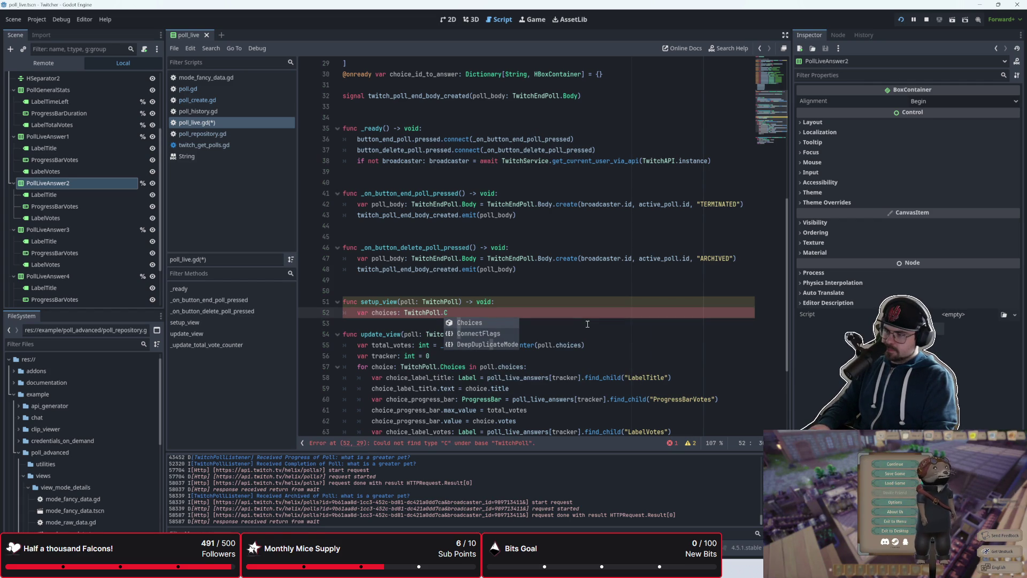
{"action": "key", "text": "Return"}
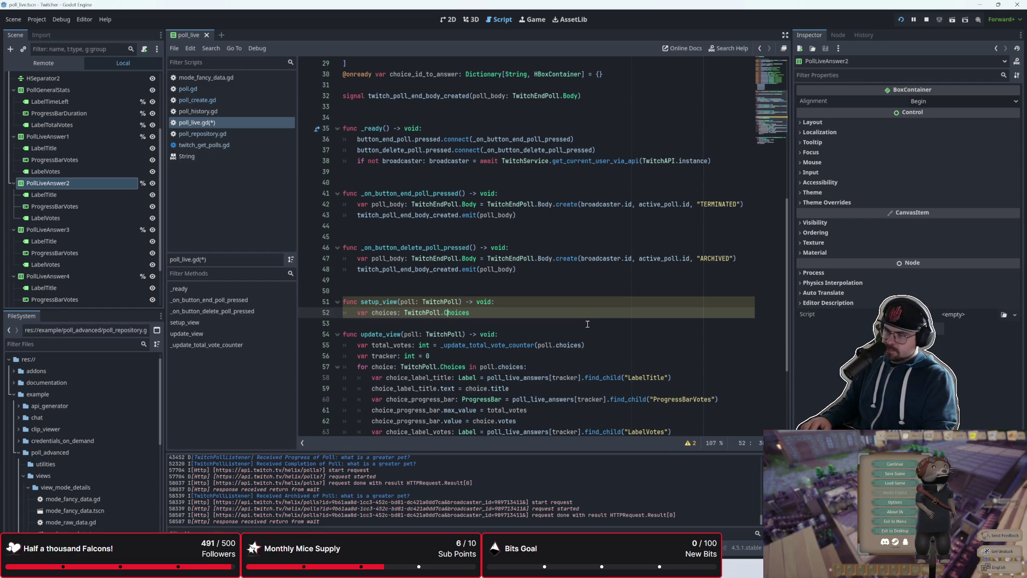
- Make the type Array[TwitchPoll.Choices], assign poll.choices, and add blank lines below
{"action": "type", "text": "Array["}
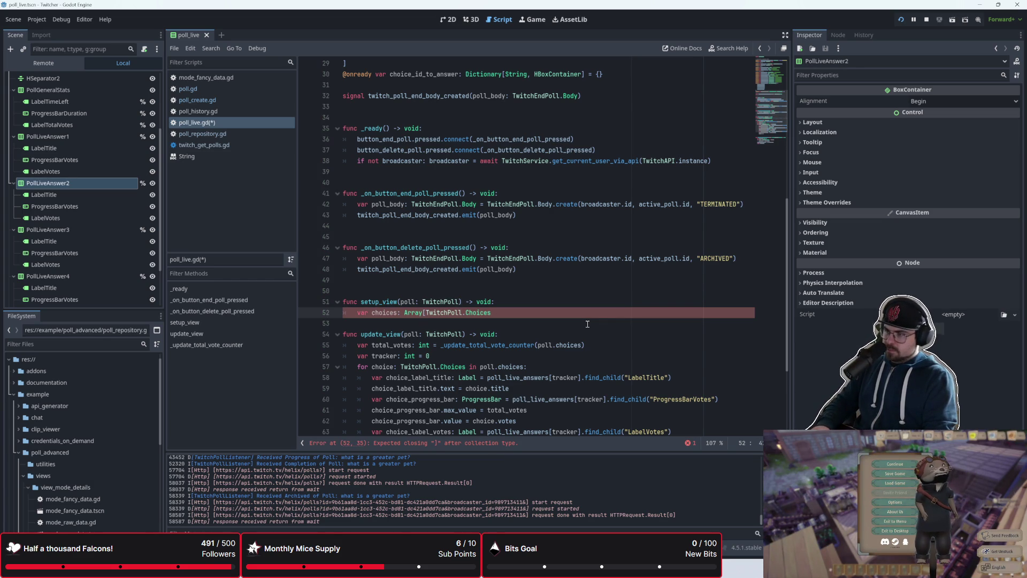
{"action": "type", "text": "] = "}
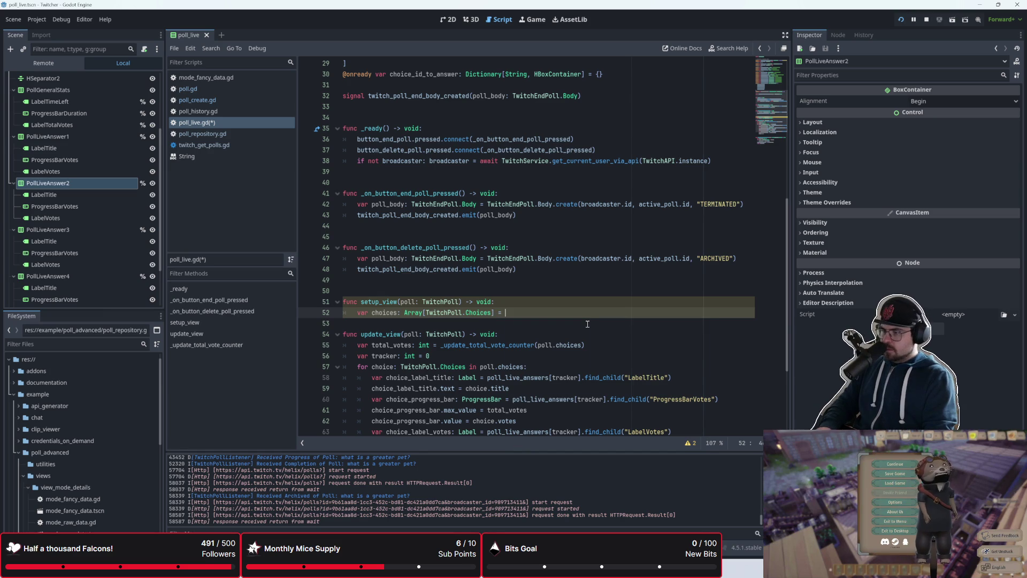
{"action": "type", "text": "poll.ch"}
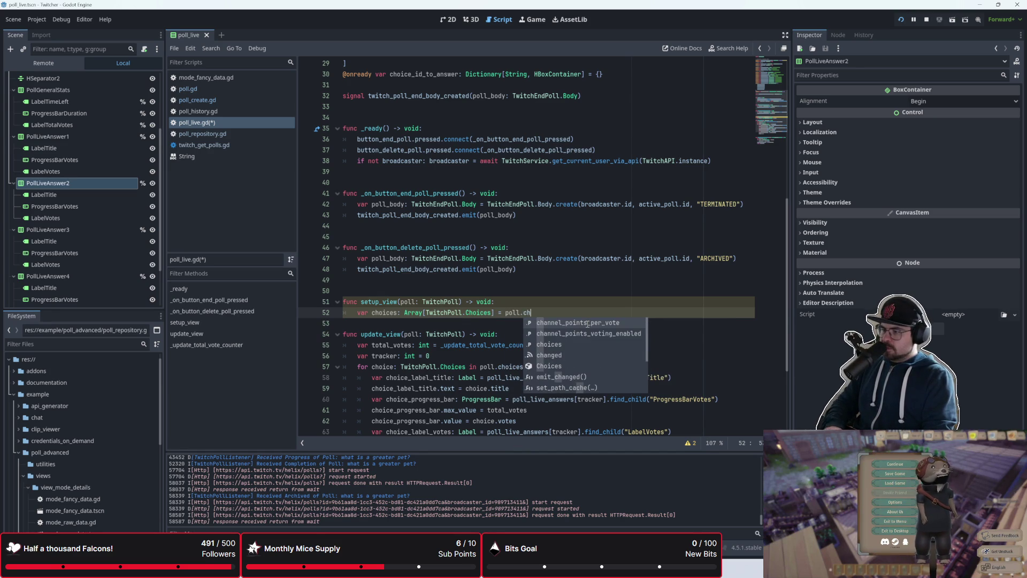
{"action": "key", "text": "Down"}
{"action": "key", "text": "Down"}
{"action": "key", "text": "Down"}
{"action": "key", "text": "Up"}
{"action": "key", "text": "Return"}
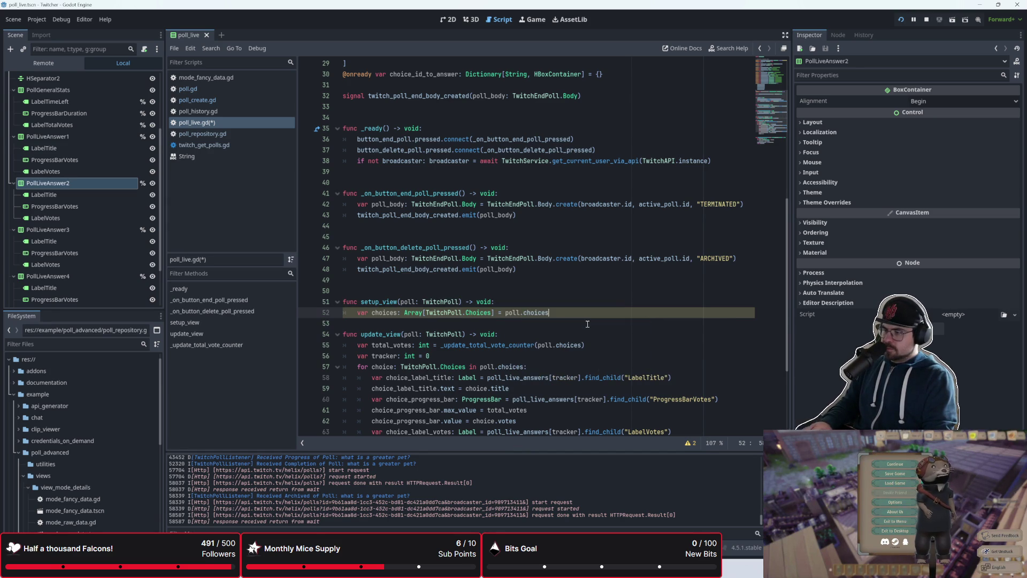
{"action": "key", "text": "Return"}
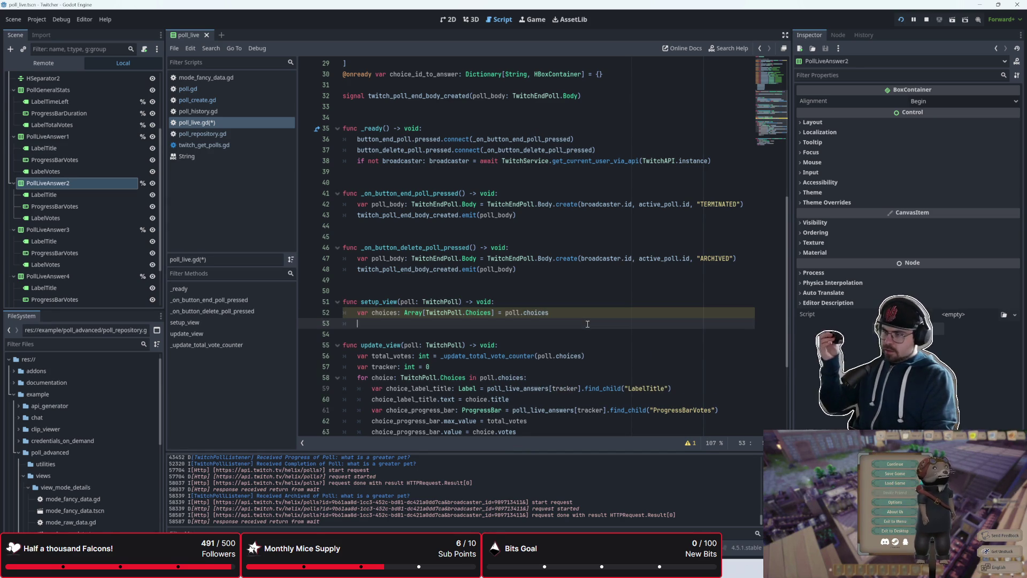
- Write 'for choice: TwitchPoll.Choices in poll.choices:' in place of the choices variable, indenting its body
{"action": "type", "text": "for ch"}
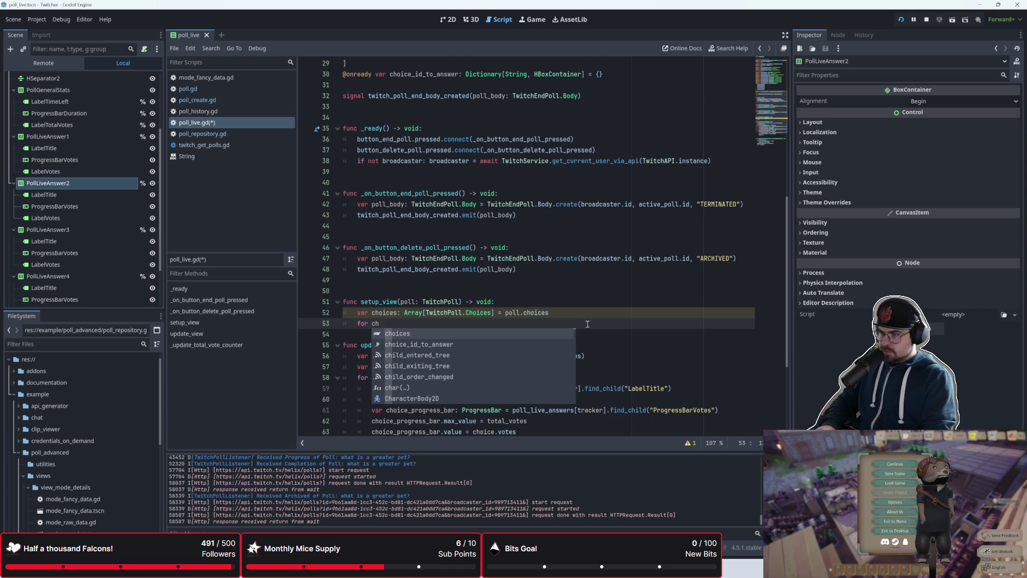
{"action": "type", "text": "oice in"}
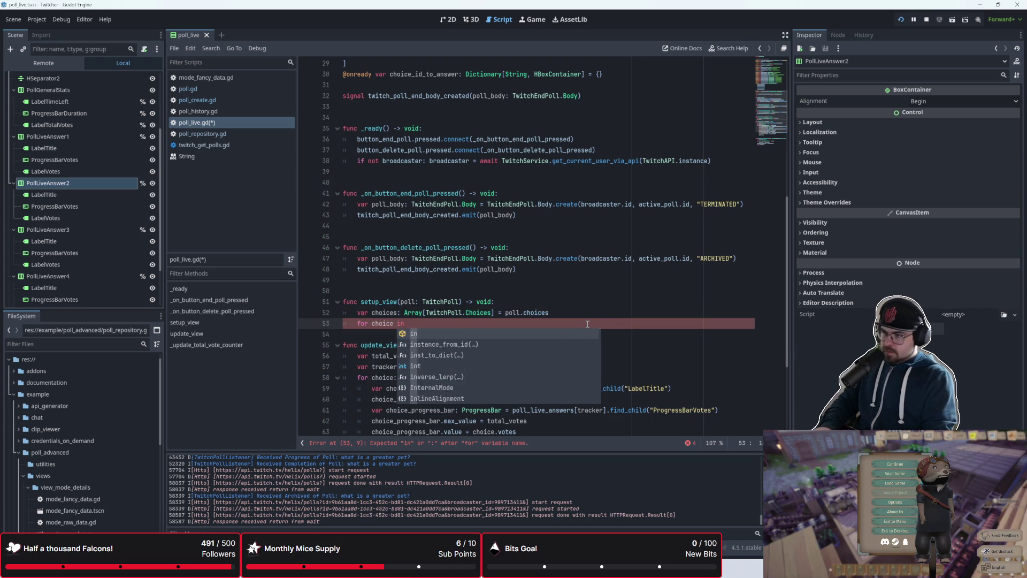
{"action": "type", "text": ": Twitc"}
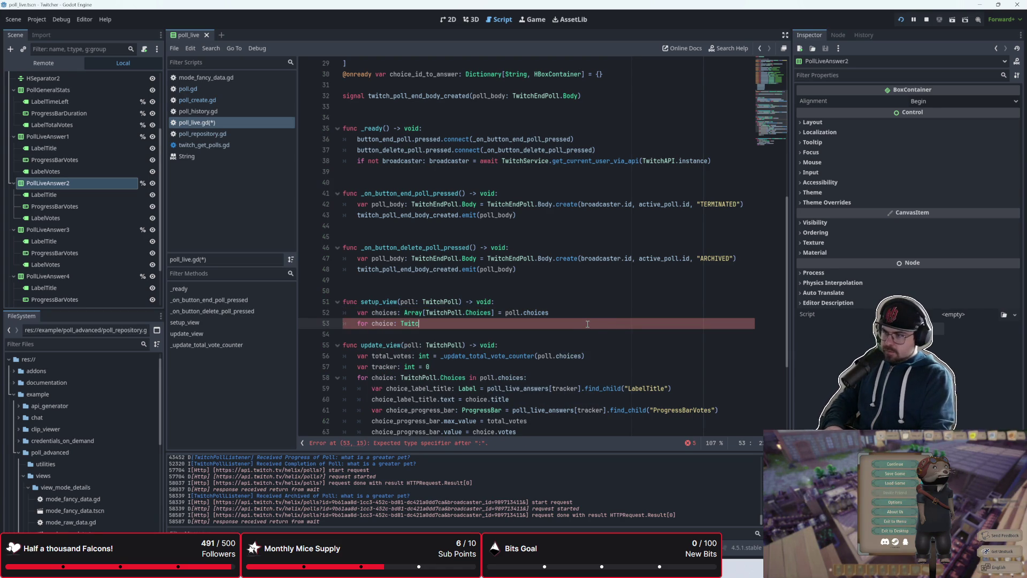
{"action": "type", "text": "hPoll.Choi"}
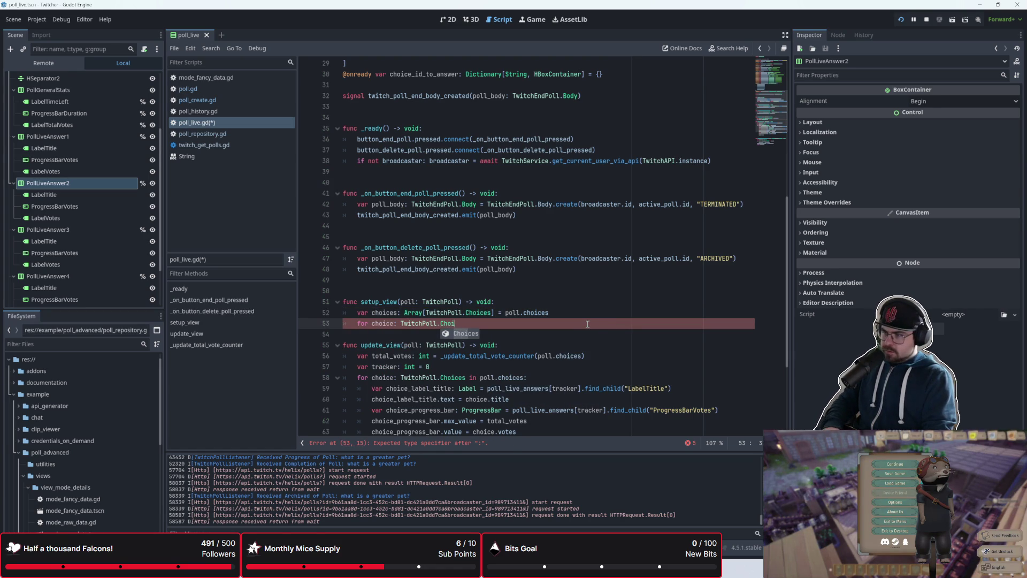
{"action": "type", "text": "c"}
{"action": "type", "text": "es"}
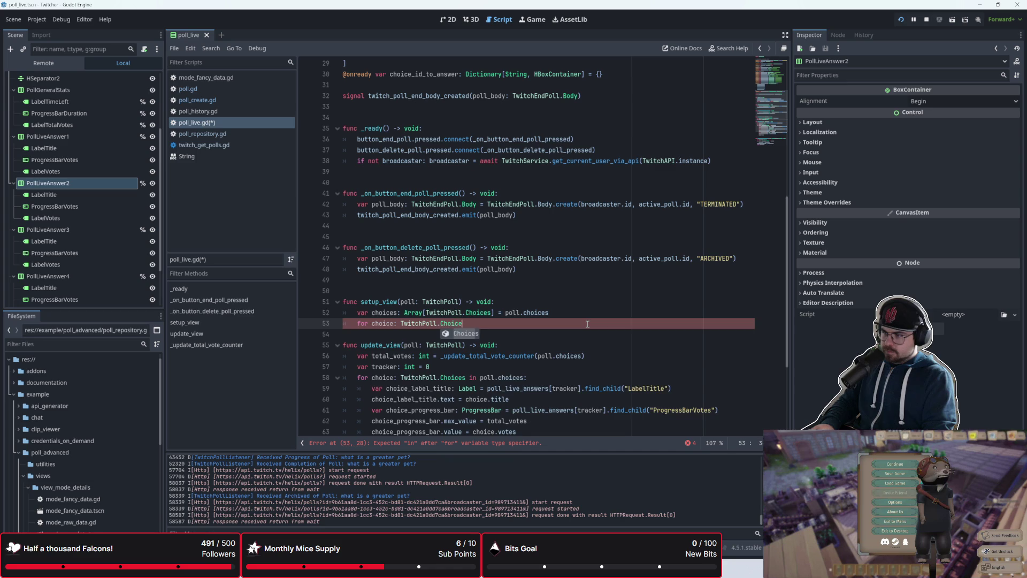
{"action": "key", "text": "Return"}
{"action": "key", "text": "Return"}
{"action": "key", "text": "BackSpace"}
{"action": "key", "text": "BackSpace"}
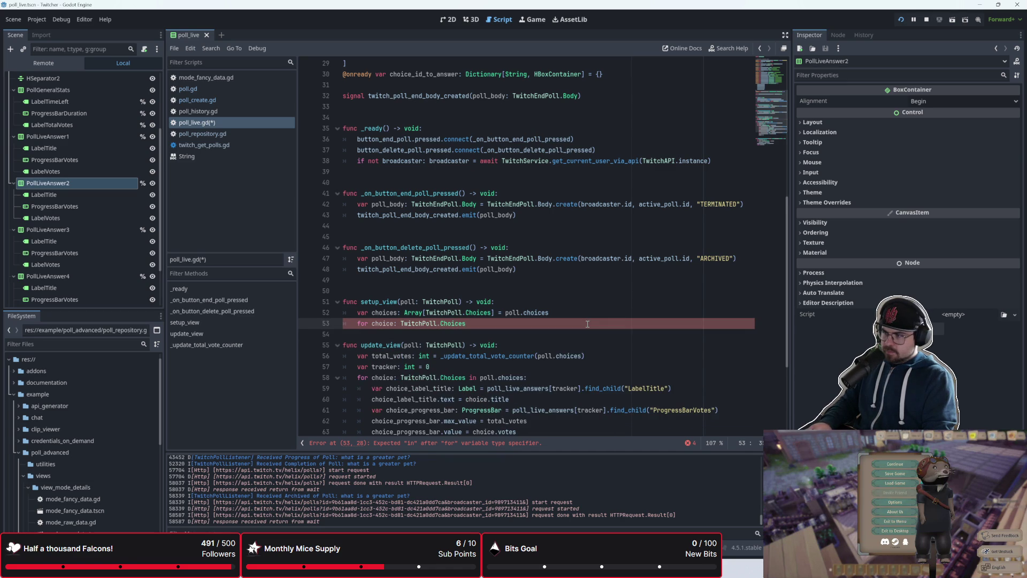
{"action": "key", "text": "BackSpace"}
{"action": "key", "text": "BackSpace"}
{"action": "key", "text": "BackSpace"}
{"action": "key", "text": "BackSpace"}
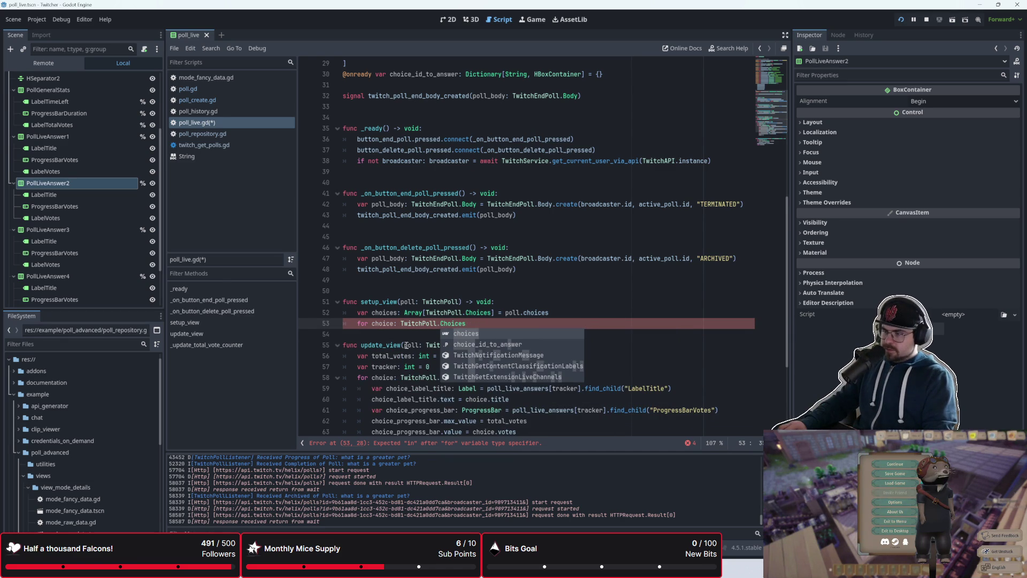
{"action": "type", "text": "in"}
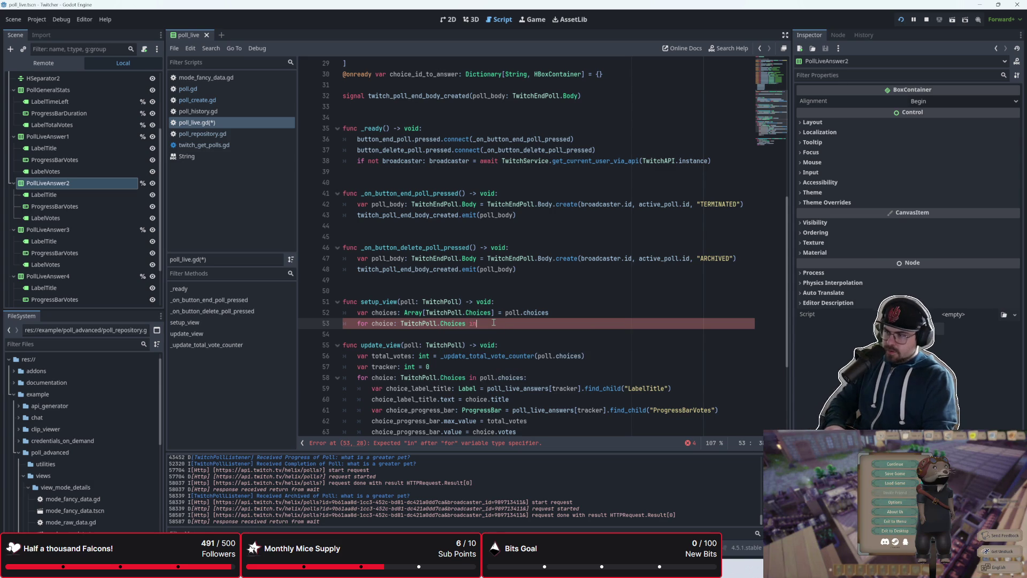
{"action": "key", "text": "BackSpace"}
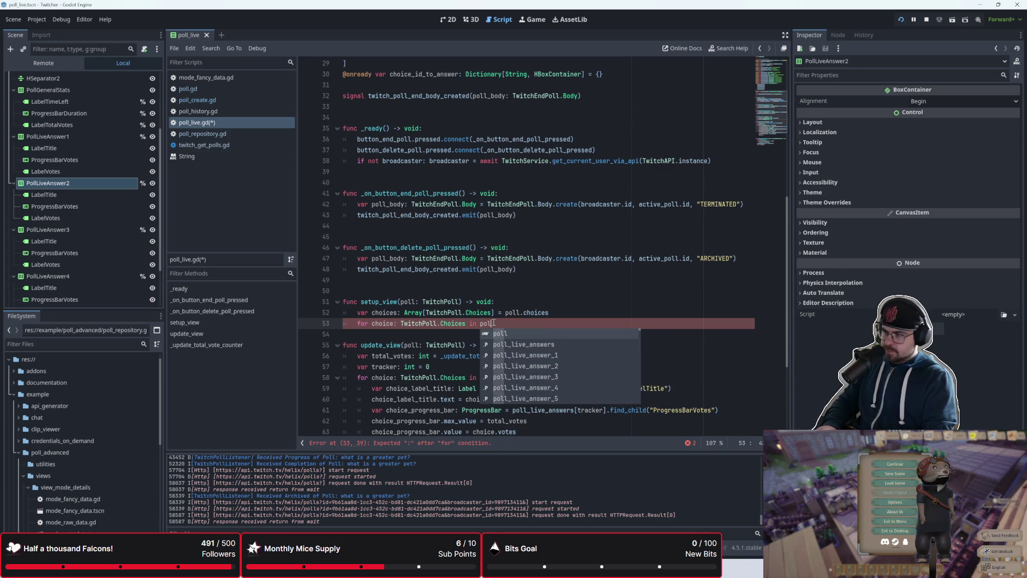
{"action": "type", "text": "poll.choices"}
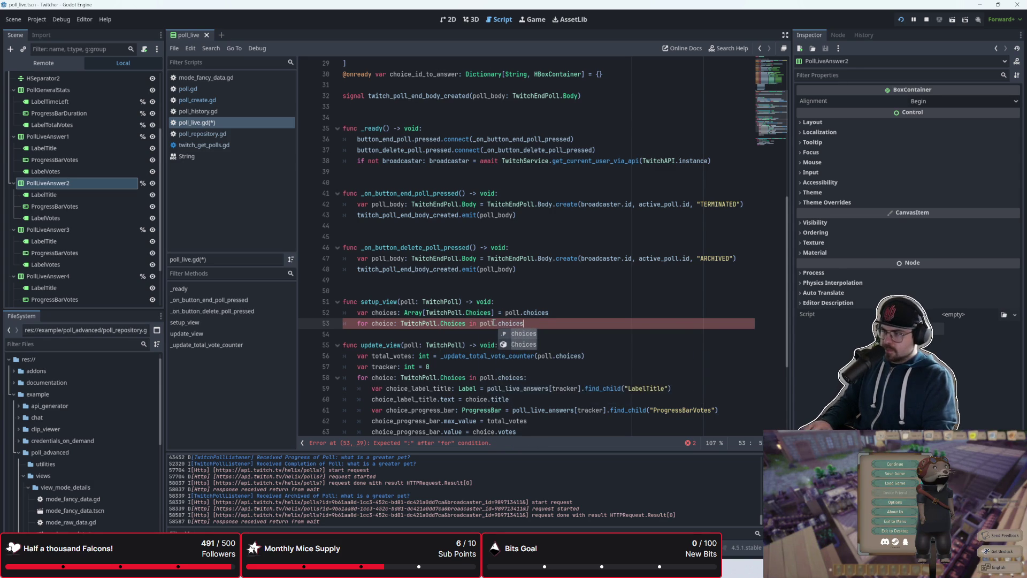
{"action": "key", "text": "Escape"}
{"action": "key", "text": "Up"}
{"action": "key", "text": "ctrl+shift+k"}
{"action": "type", "text": ":"}
{"action": "key", "text": "Return"}
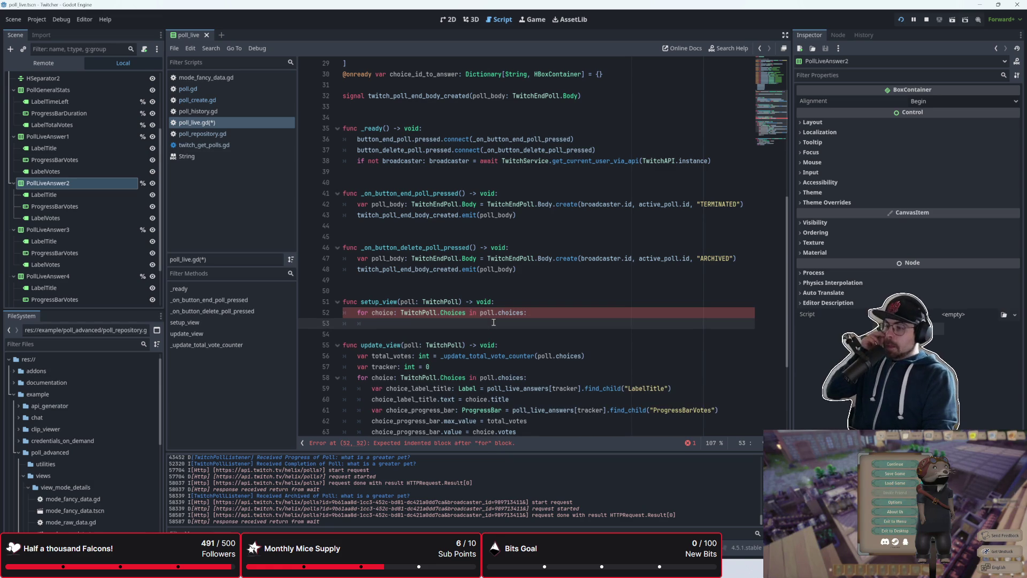
{"action": "scroll", "coordinate": [489, 322], "scroll_direction": "up", "scroll_amount": 1}
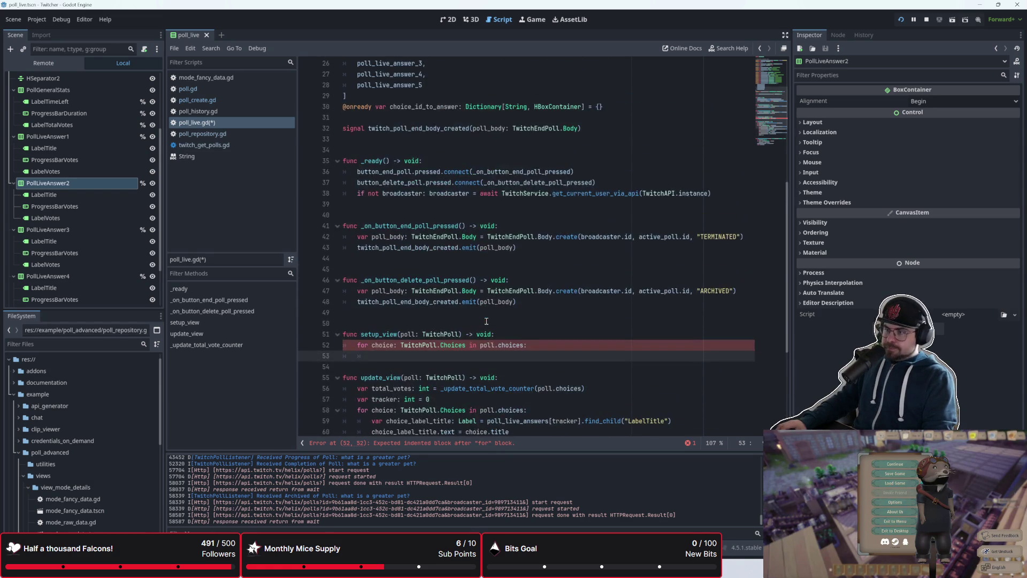
{"action": "scroll", "coordinate": [487, 321], "scroll_direction": "up", "scroll_amount": 3}
{"action": "scroll", "coordinate": [487, 321], "scroll_direction": "down", "scroll_amount": 2}
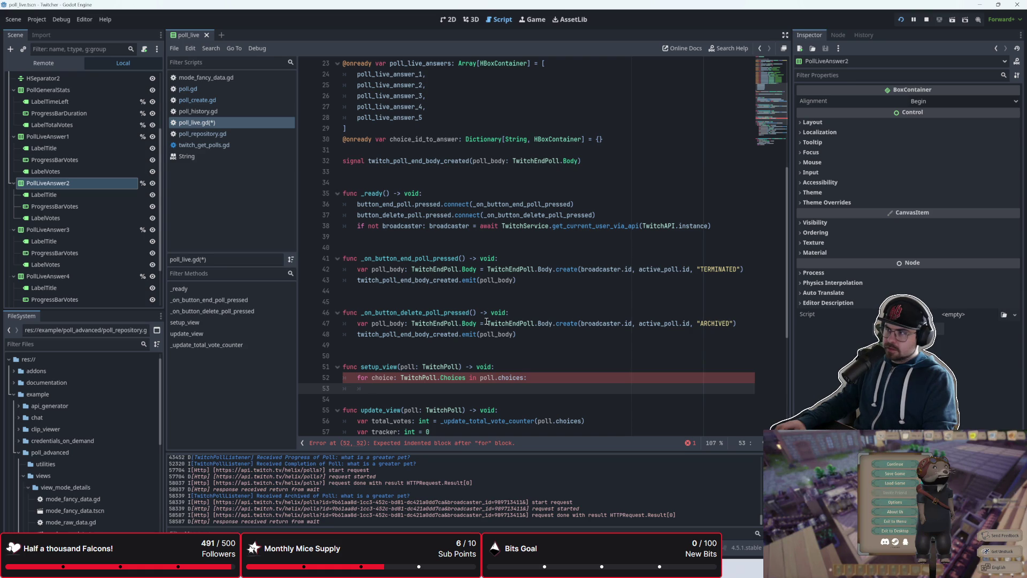
{"action": "scroll", "coordinate": [486, 321], "scroll_direction": "up", "scroll_amount": 1}
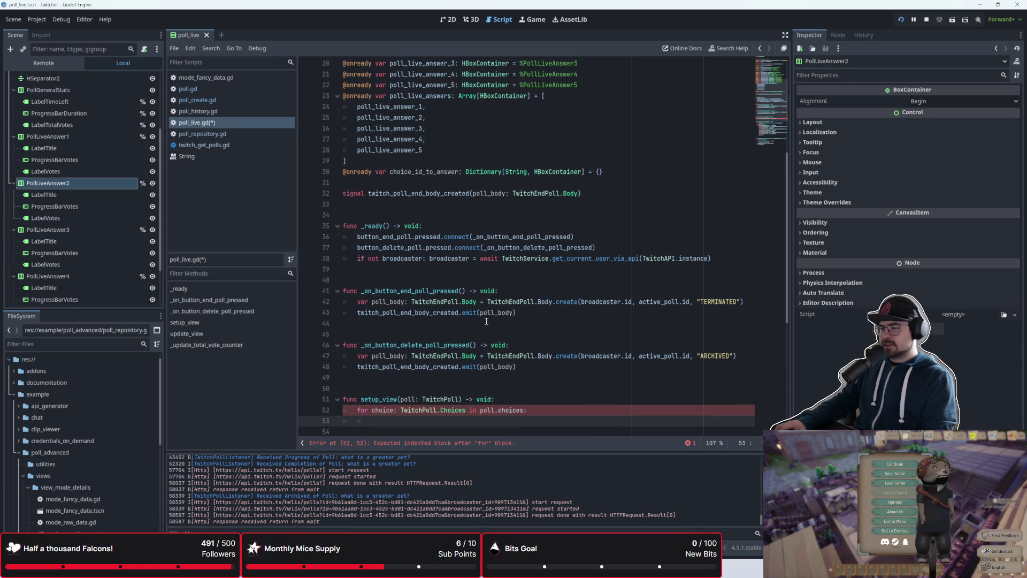
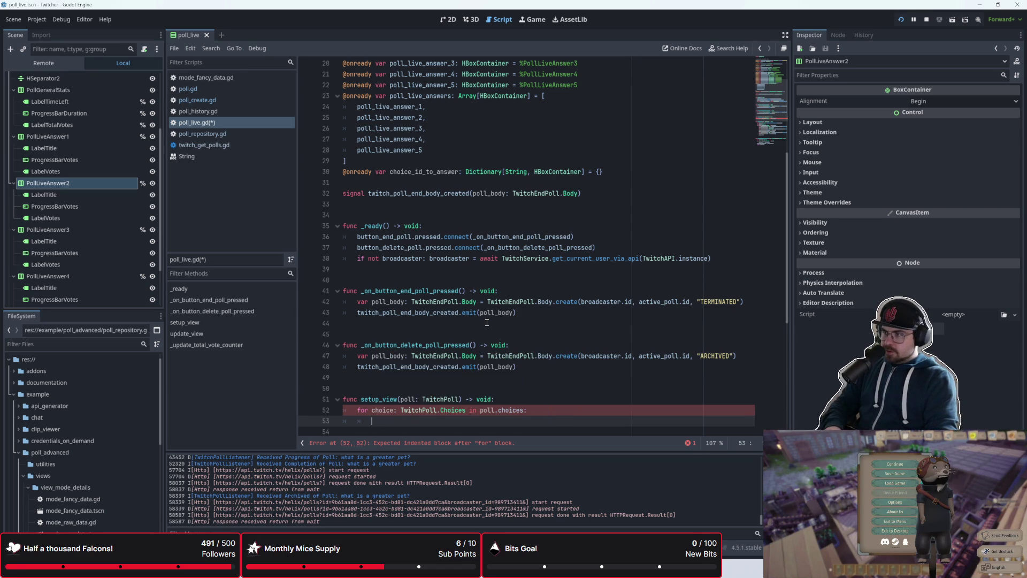
- Start a choice_id_to_answer.set(choice.id, ...) call inside the choices loop
{"action": "type", "text": "t"}
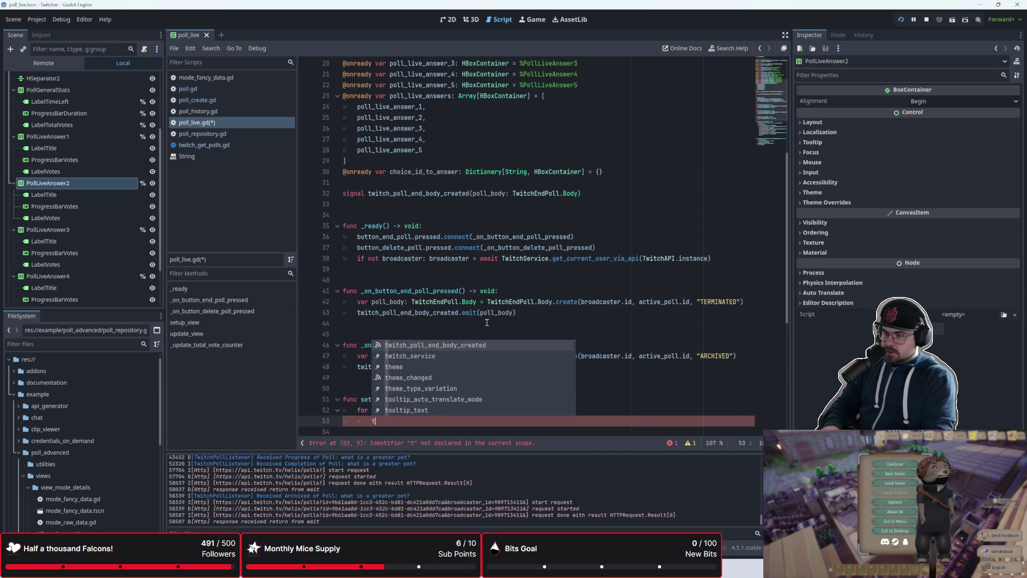
{"action": "type", "text": "witch"}
{"action": "key", "text": "BackSpace"}
{"action": "key", "text": "BackSpace"}
{"action": "key", "text": "BackSpace"}
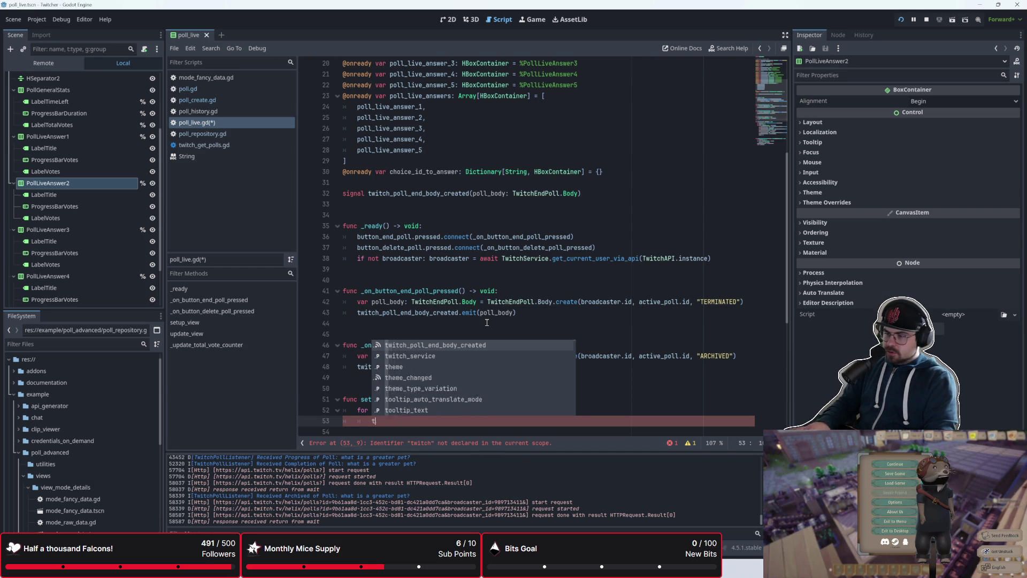
{"action": "key", "text": "BackSpace"}
{"action": "type", "text": "choice"}
{"action": "key", "text": "Down"}
{"action": "key", "text": "Return"}
{"action": "type", "text": ".set("}
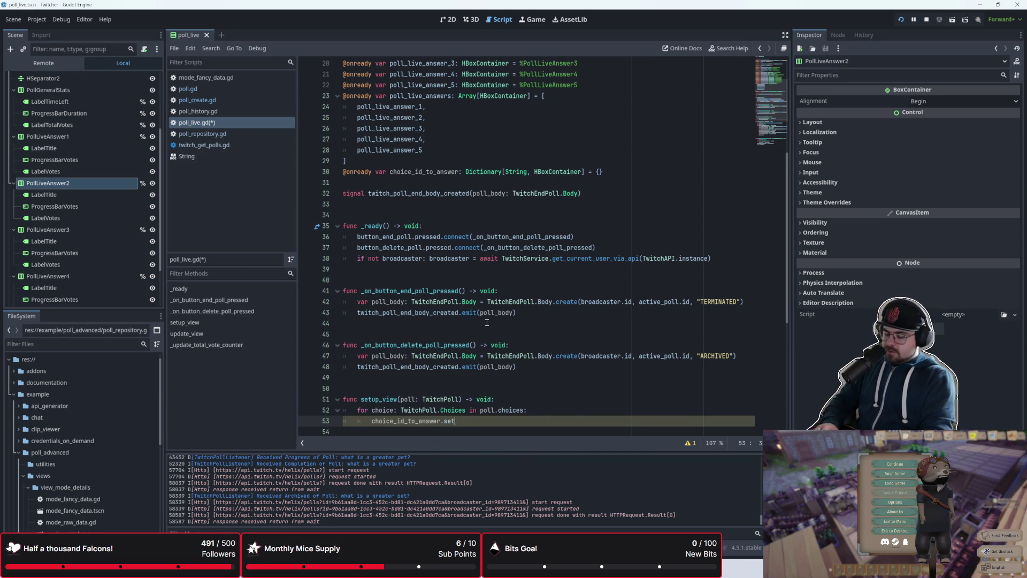
{"action": "scroll", "coordinate": [548, 300], "scroll_direction": "down", "scroll_amount": 3}
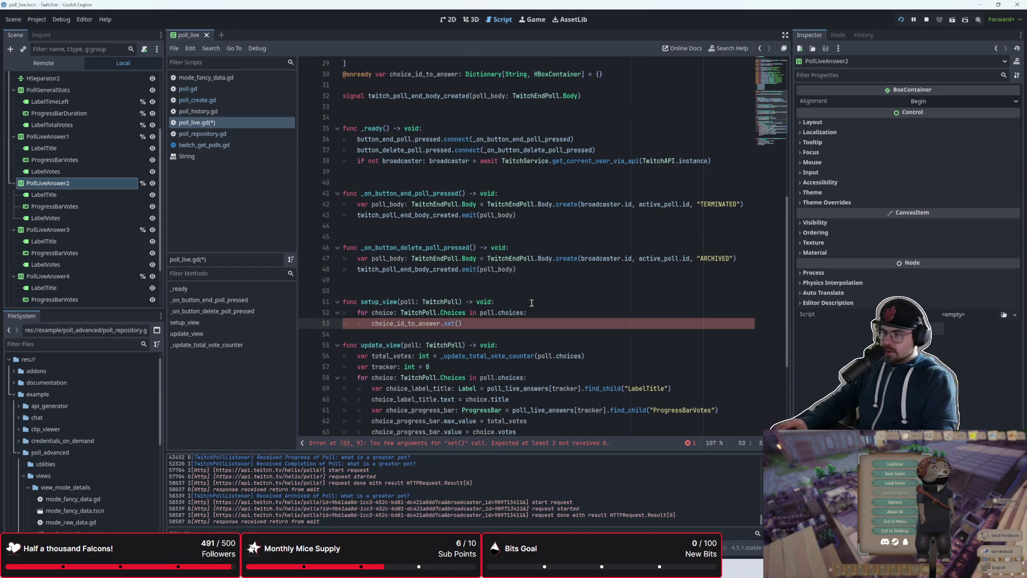
{"action": "type", "text": "choice.id"}
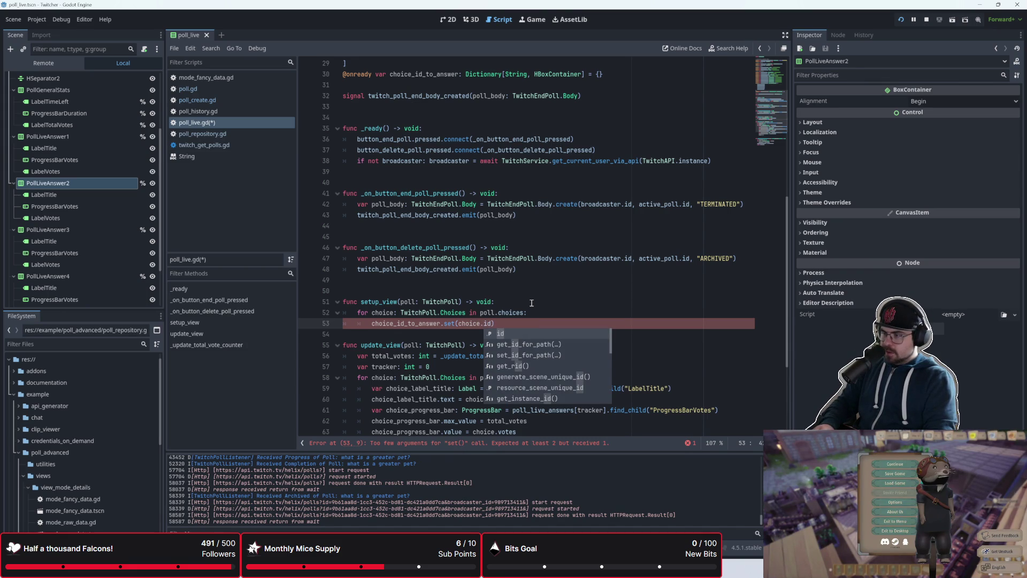
{"action": "type", "text": ","}
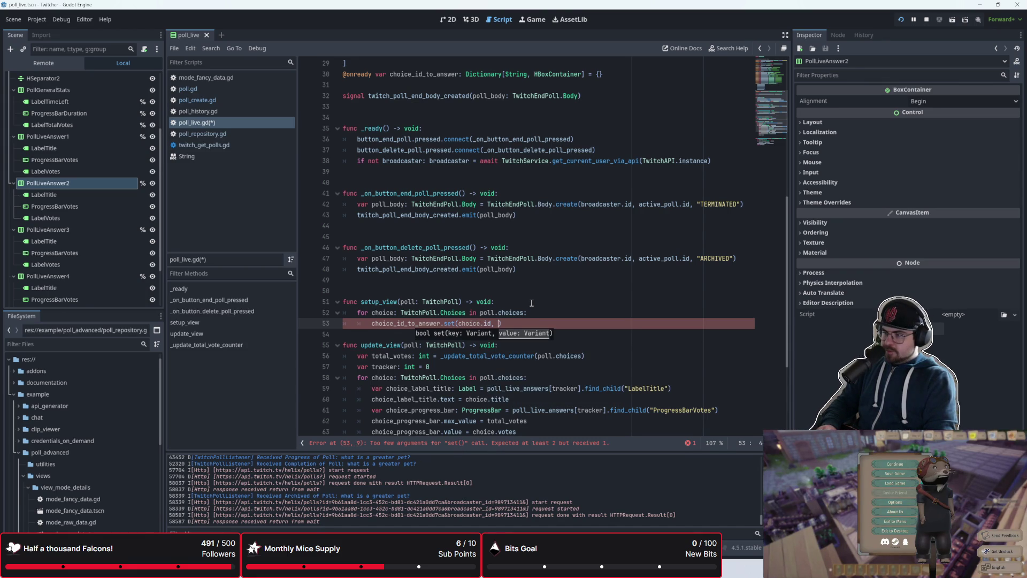
{"action": "scroll", "coordinate": [514, 278], "scroll_direction": "up", "scroll_amount": 3}
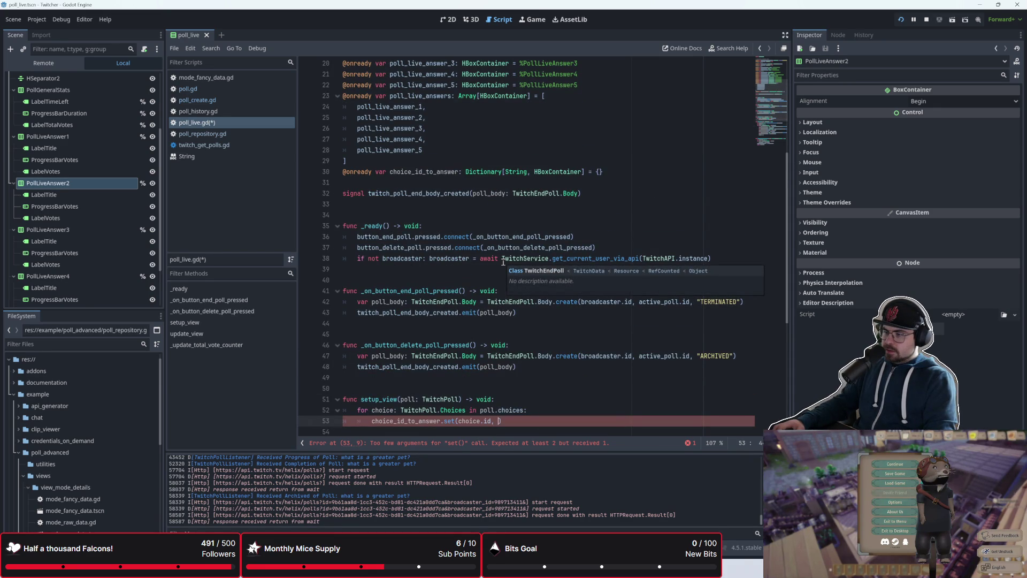
- Declare var tracker: int = 0 above the for loop
{"action": "left_click", "coordinate": [550, 411]}
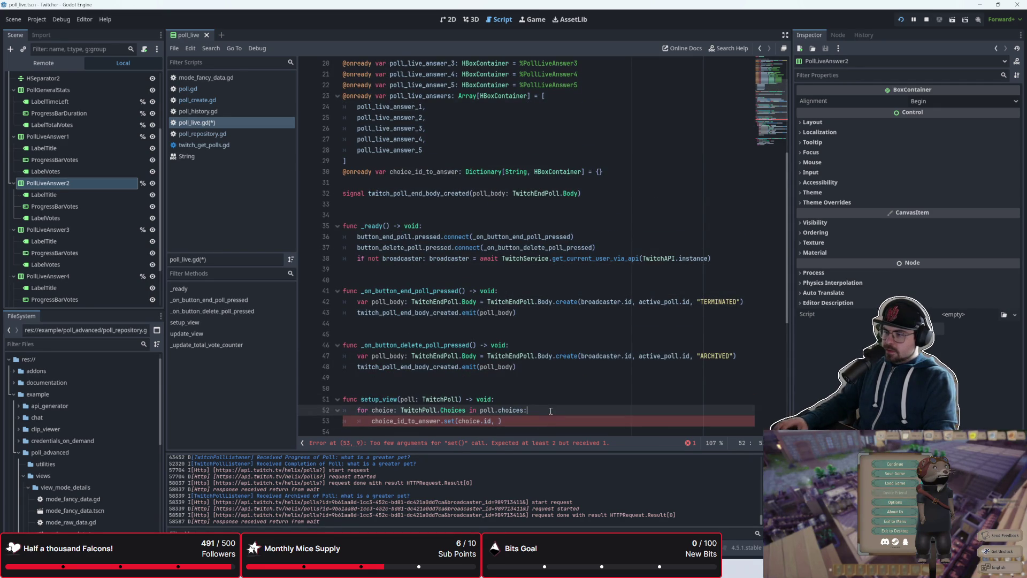
{"action": "key", "text": "Return"}
{"action": "key", "text": "BackSpace"}
{"action": "key", "text": "ctrl+shift+Return"}
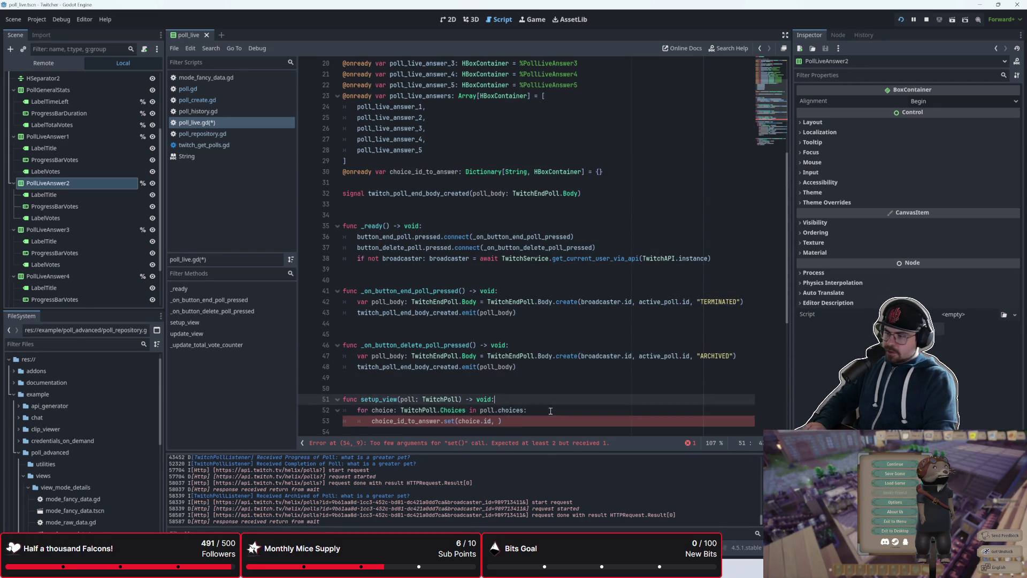
{"action": "type", "text": "trac"}
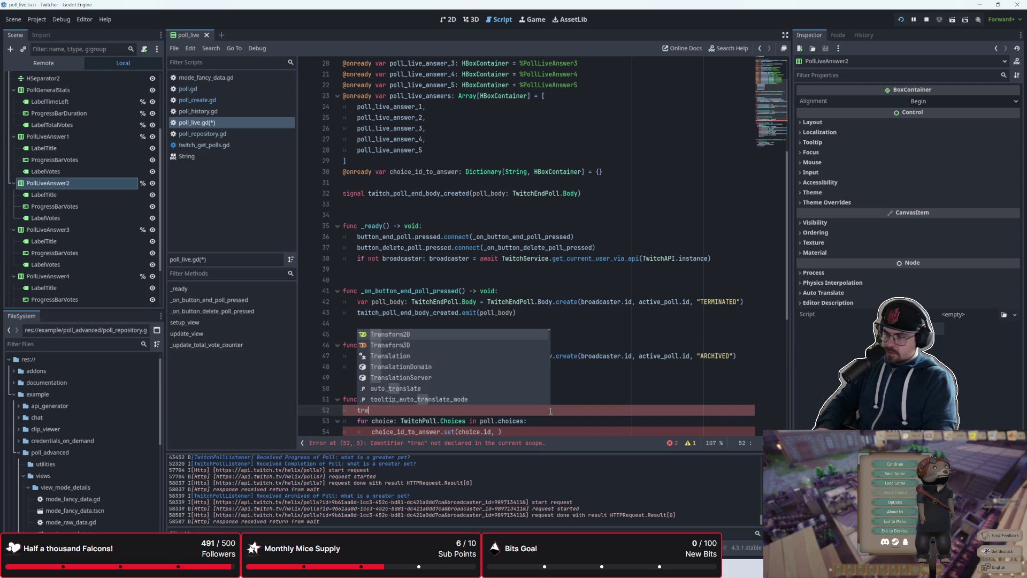
{"action": "key", "text": "BackSpace"}
{"action": "key", "text": "BackSpace"}
{"action": "key", "text": "BackSpace"}
{"action": "type", "text": "var tracker: int = "}
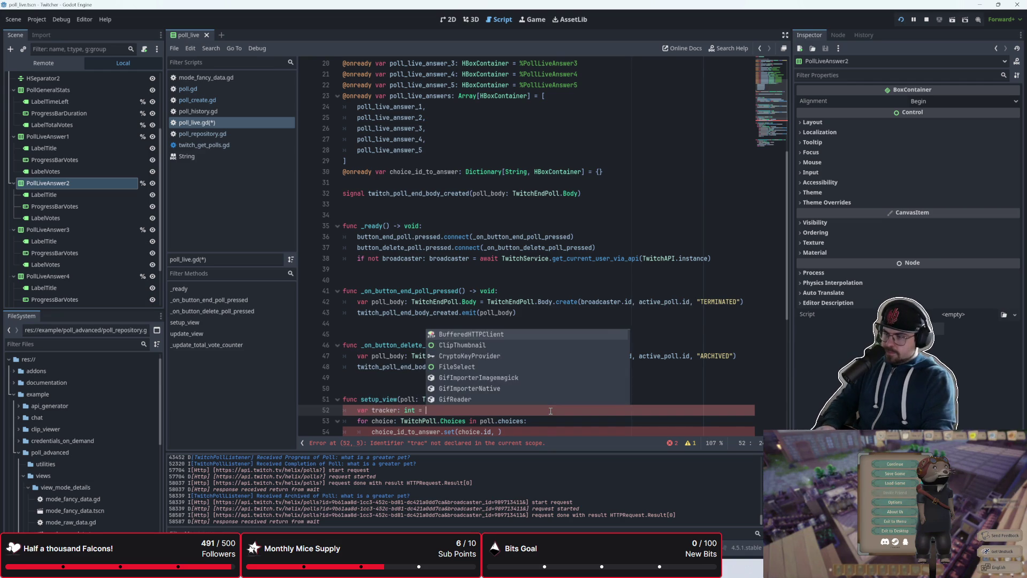
{"action": "type", "text": "0"}
- Pass poll_live_answers[tracker] as the set() value and add tracker += 1 below it
{"action": "scroll", "coordinate": [551, 411], "scroll_direction": "down", "scroll_amount": 2}
{"action": "left_click", "coordinate": [501, 367]}
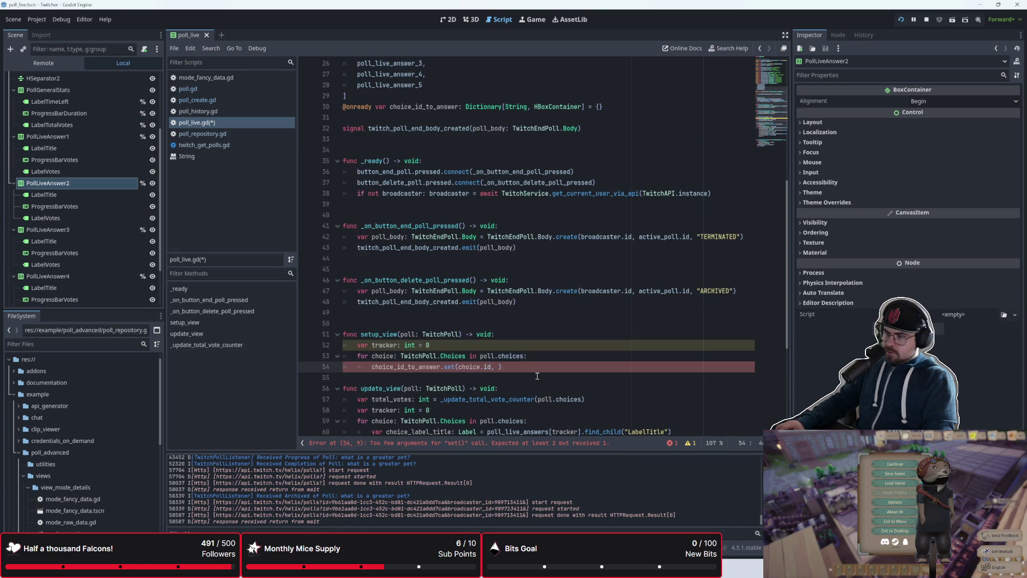
{"action": "scroll", "coordinate": [537, 376], "scroll_direction": "up", "scroll_amount": 2}
{"action": "type", "text": "poll_live"}
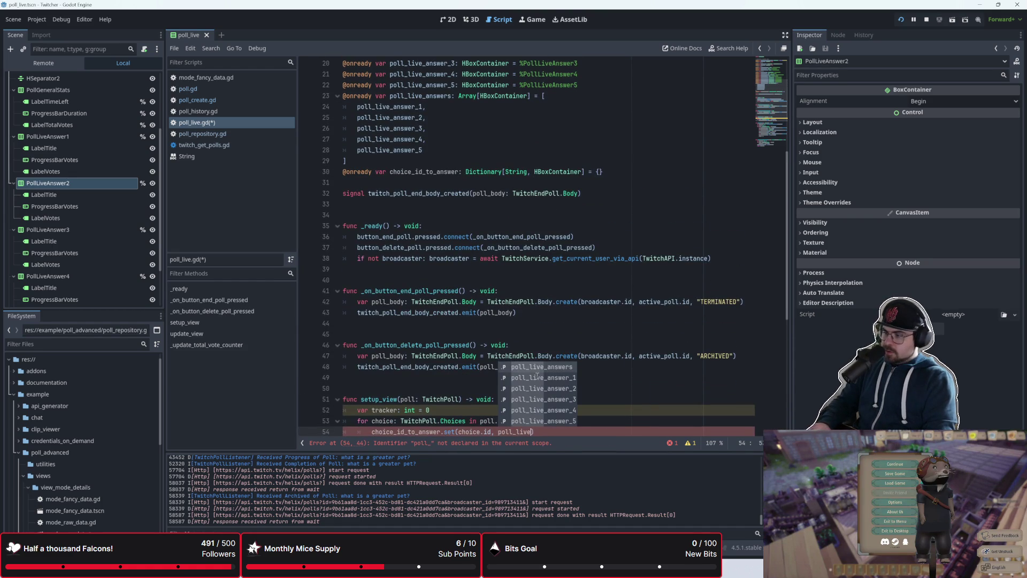
{"action": "key", "text": "Return"}
{"action": "type", "text": "[tracker"}
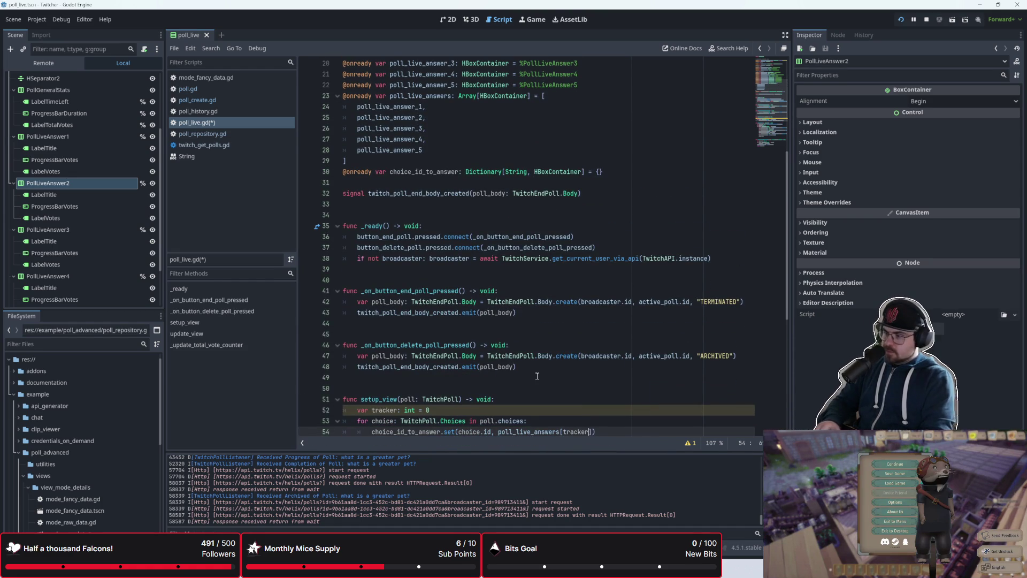
{"action": "key", "text": "Return"}
{"action": "type", "text": "tracker += 1"}
{"action": "scroll", "coordinate": [536, 375], "scroll_direction": "down", "scroll_amount": 2}
{"action": "left_click", "coordinate": [512, 379]}
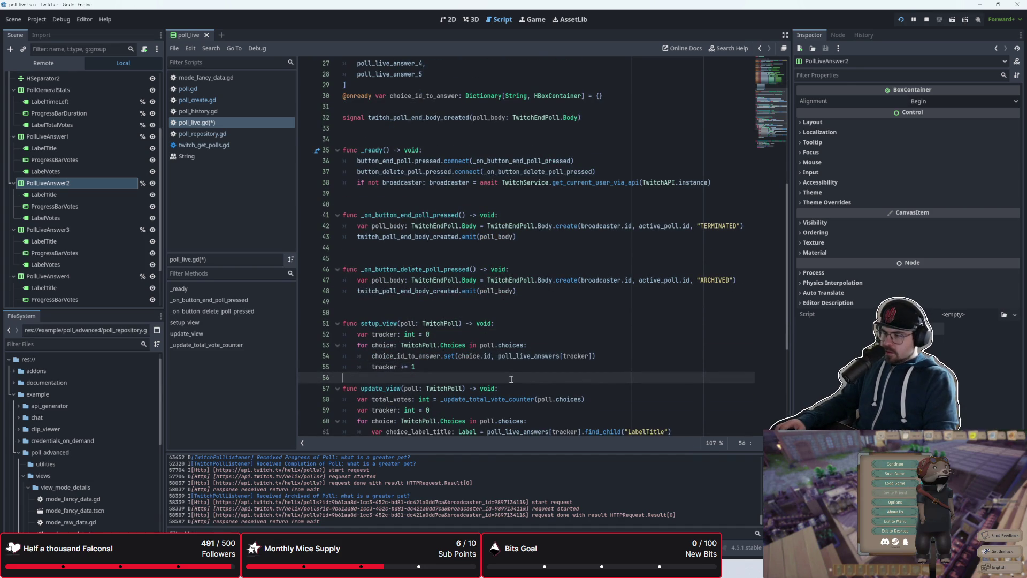
- Add blank lines after the setup_view loop
{"action": "scroll", "coordinate": [513, 362], "scroll_direction": "down", "scroll_amount": 1}
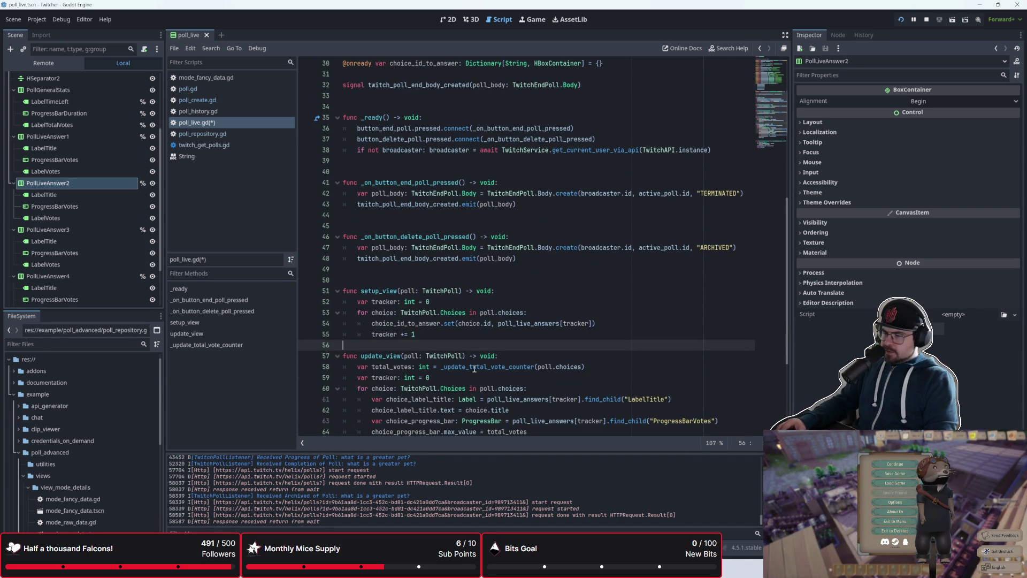
{"action": "key", "text": "Return"}
{"action": "key", "text": "Return"}
{"action": "key", "text": "Up"}
{"action": "key", "text": "Up"}
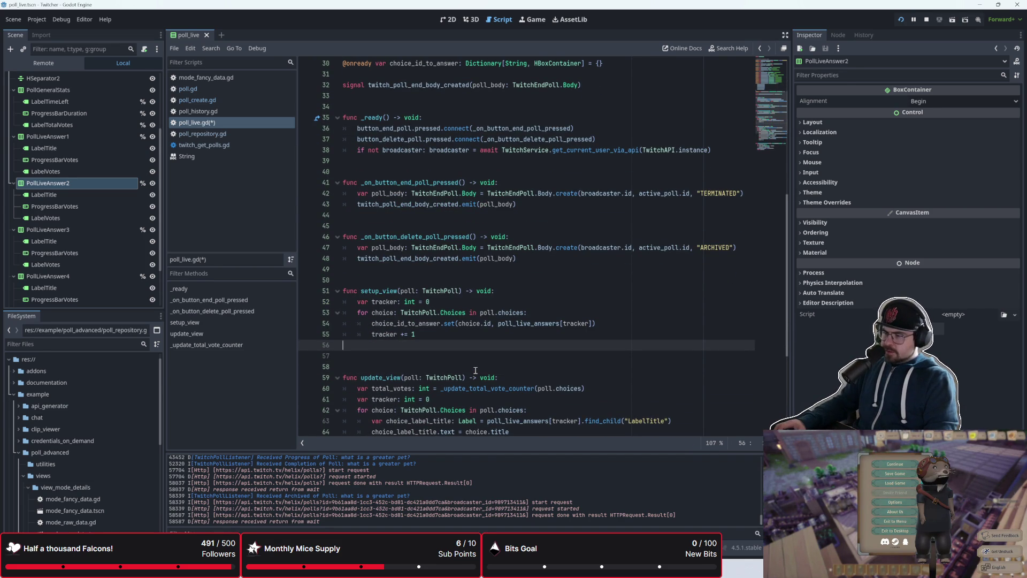
{"action": "scroll", "coordinate": [474, 371], "scroll_direction": "up", "scroll_amount": 1}
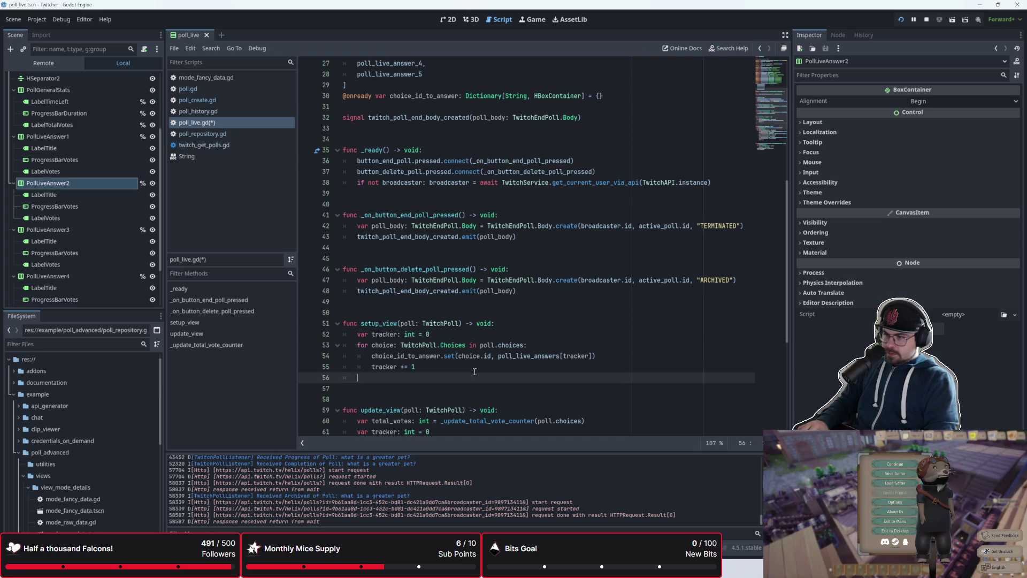
- Insert blank lines above tracker += 1 inside the loop
{"action": "key", "text": "Up"}
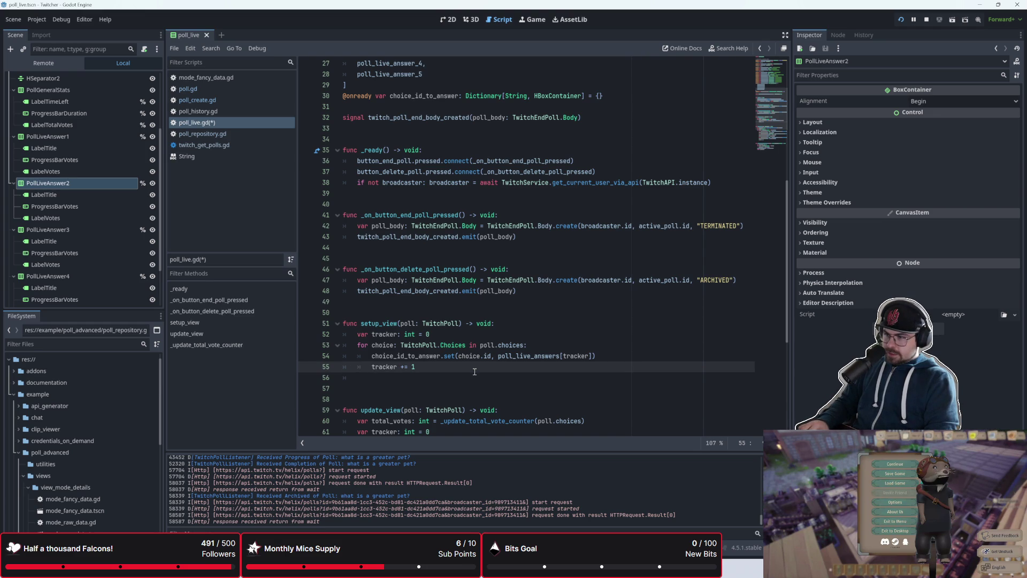
{"action": "key", "text": "Return"}
{"action": "key", "text": "Return"}
{"action": "key", "text": "Return"}
{"action": "key", "text": "Up"}
{"action": "key", "text": "Up"}
{"action": "key", "text": "Up"}
{"action": "scroll", "coordinate": [474, 372], "scroll_direction": "up", "scroll_amount": 7}
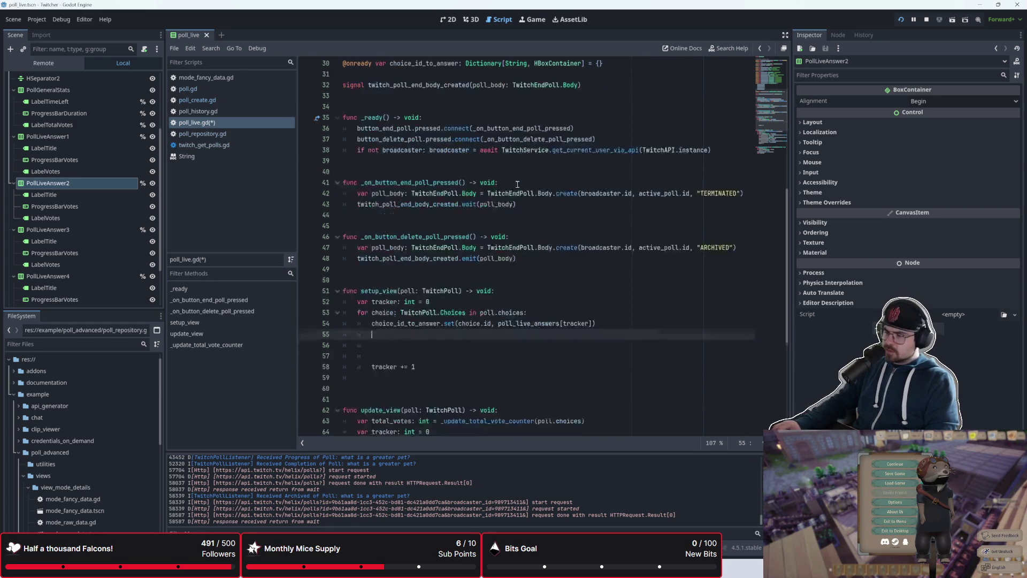
{"action": "scroll", "coordinate": [506, 285], "scroll_direction": "down", "scroll_amount": 6}
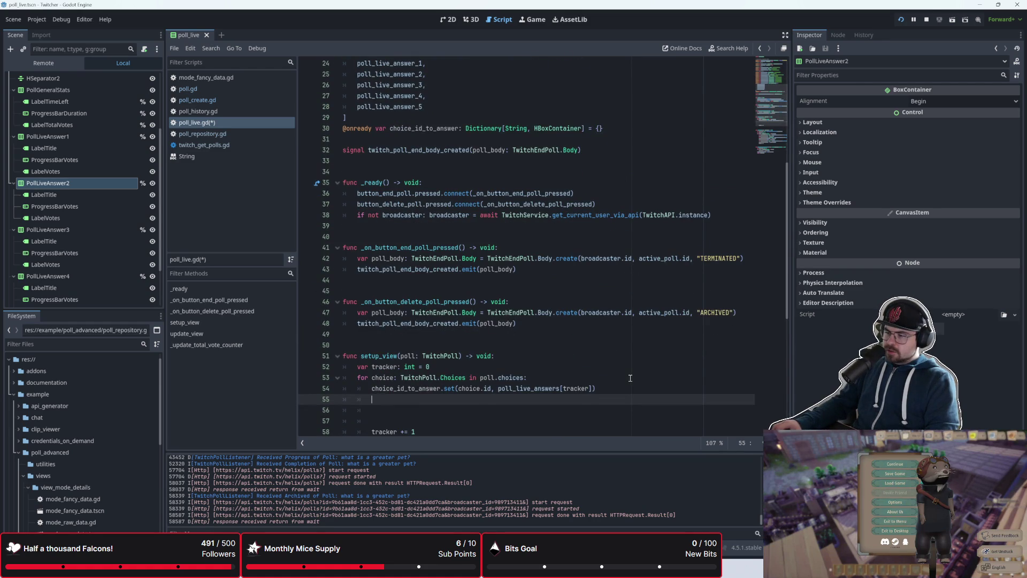
{"action": "scroll", "coordinate": [633, 377], "scroll_direction": "down", "scroll_amount": 1}
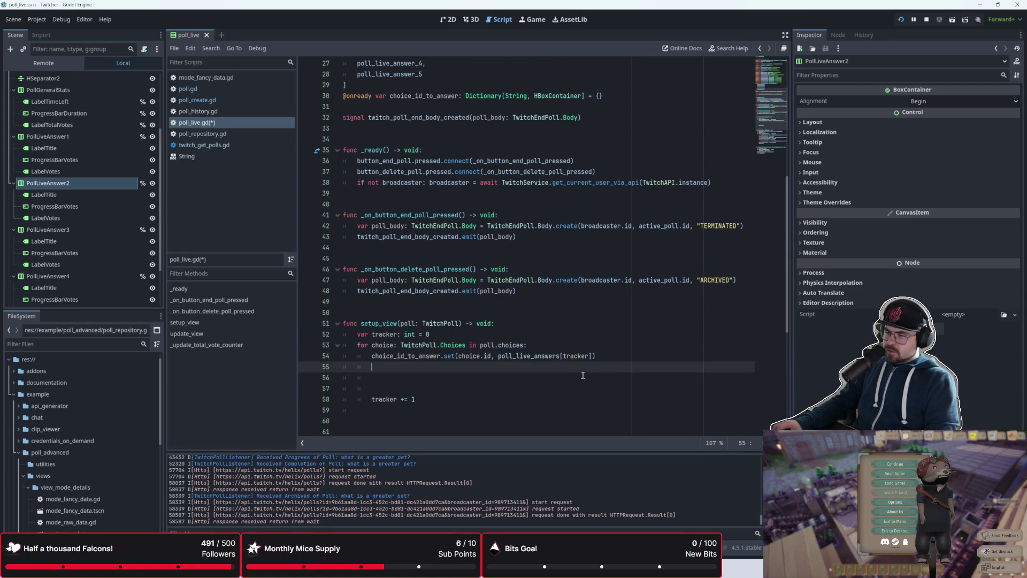
{"action": "scroll", "coordinate": [583, 375], "scroll_direction": "down", "scroll_amount": 2}
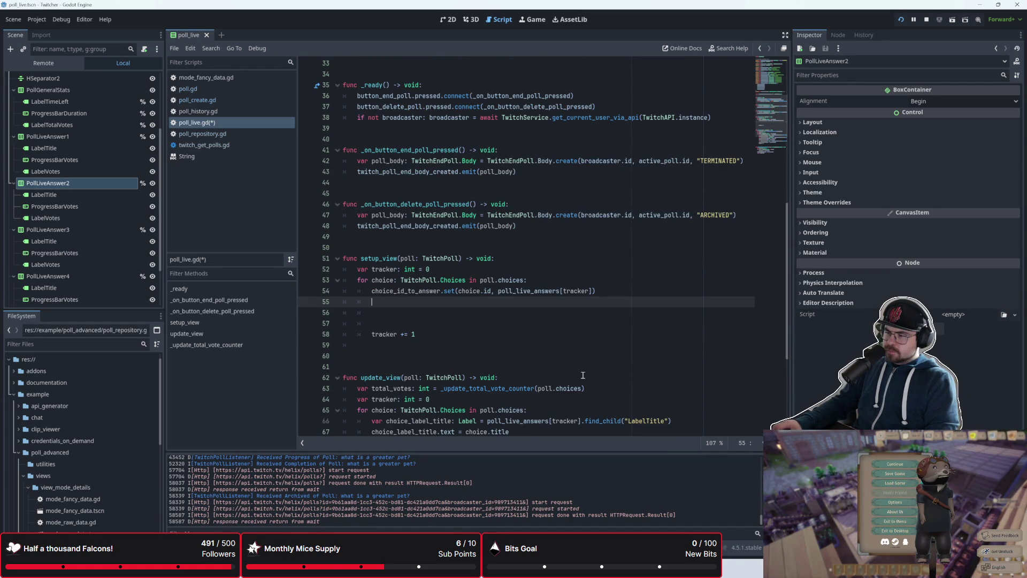
{"action": "left_click", "coordinate": [429, 357]}
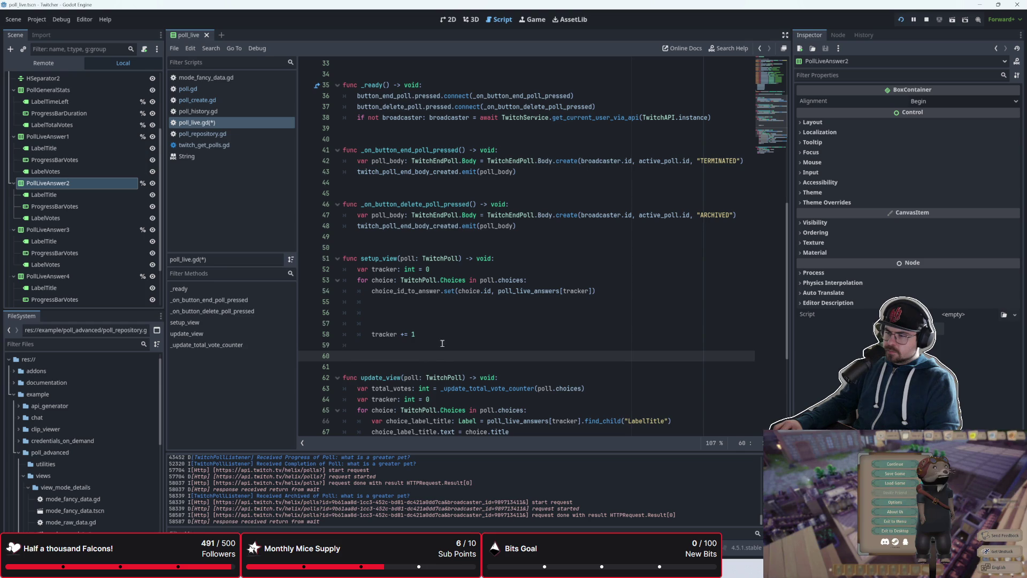
- Add func _update_answer(choice: TwitchPoll.Choices) -> void: below setup_view, with an empty body
{"action": "left_click", "coordinate": [442, 344]}
{"action": "key", "text": "Return"}
{"action": "type", "text": "fu"}
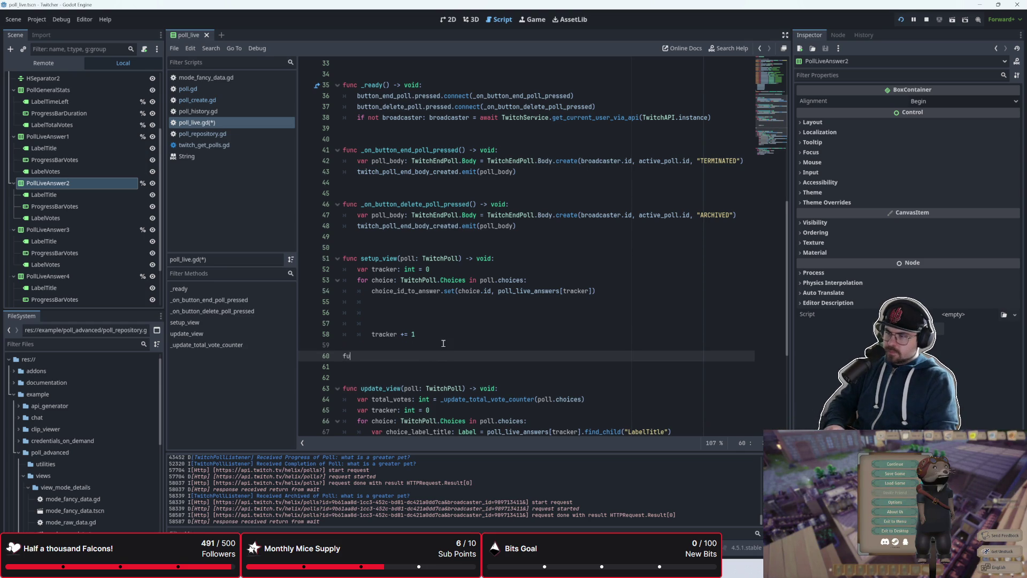
{"action": "type", "text": "nc _update_"}
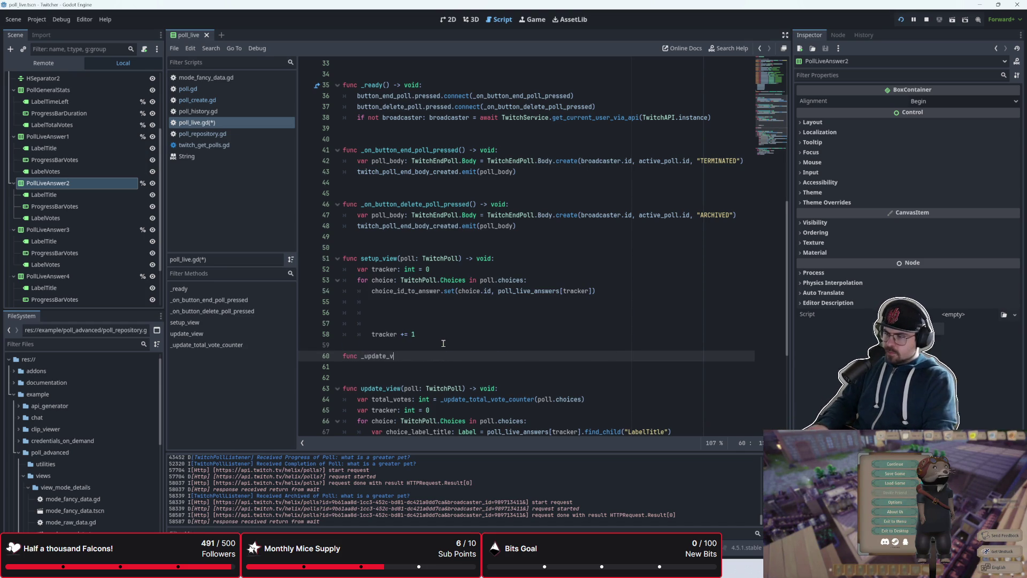
{"action": "type", "text": "answer"}
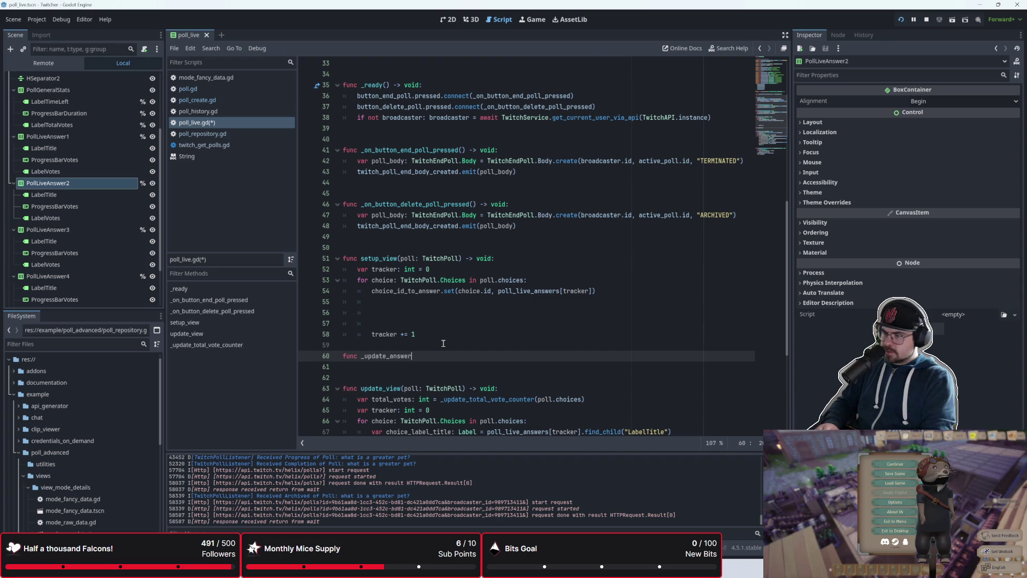
{"action": "type", "text": "(choice"}
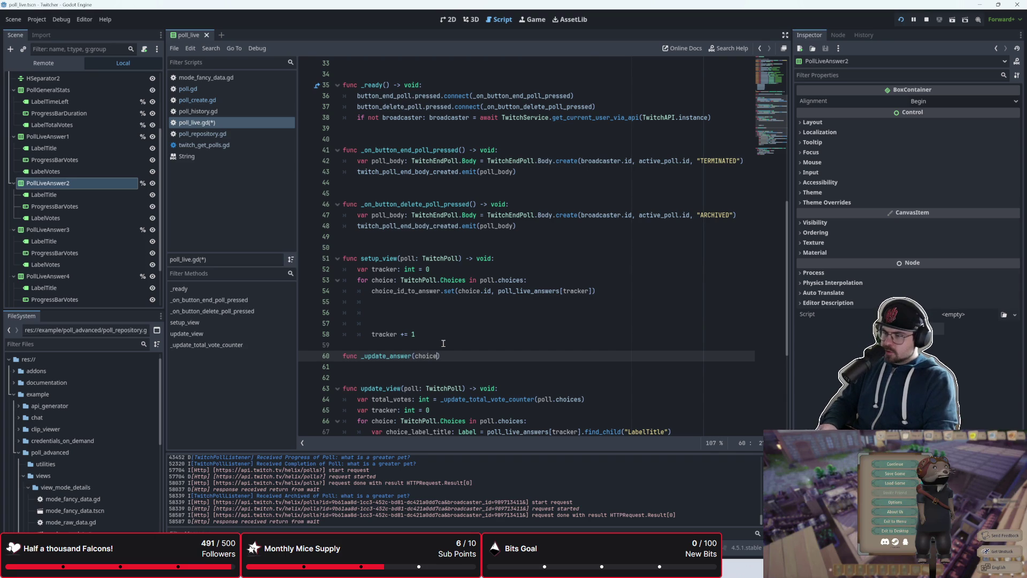
{"action": "type", "text": ": Twi"}
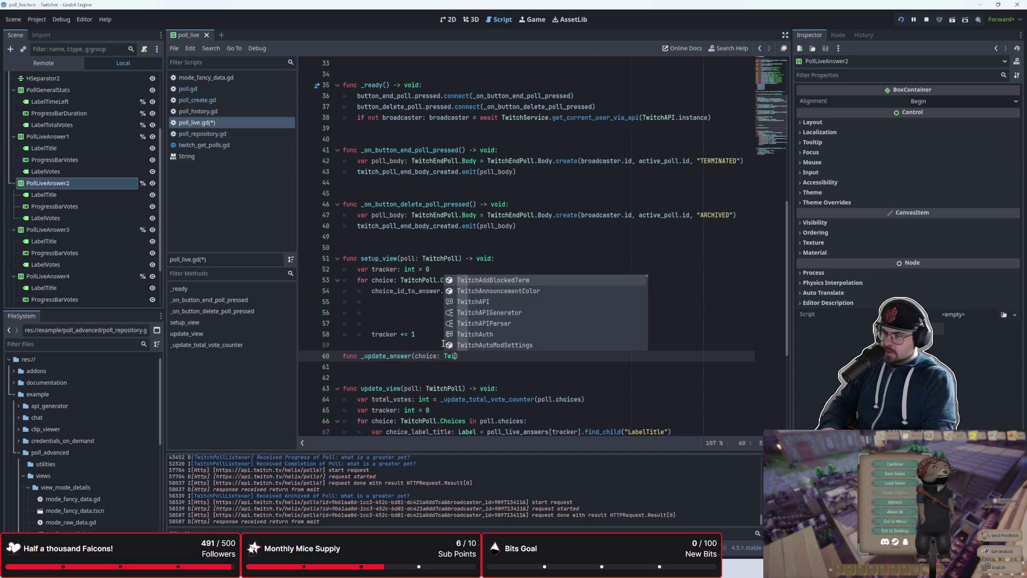
{"action": "type", "text": "tchPoll.Choic"}
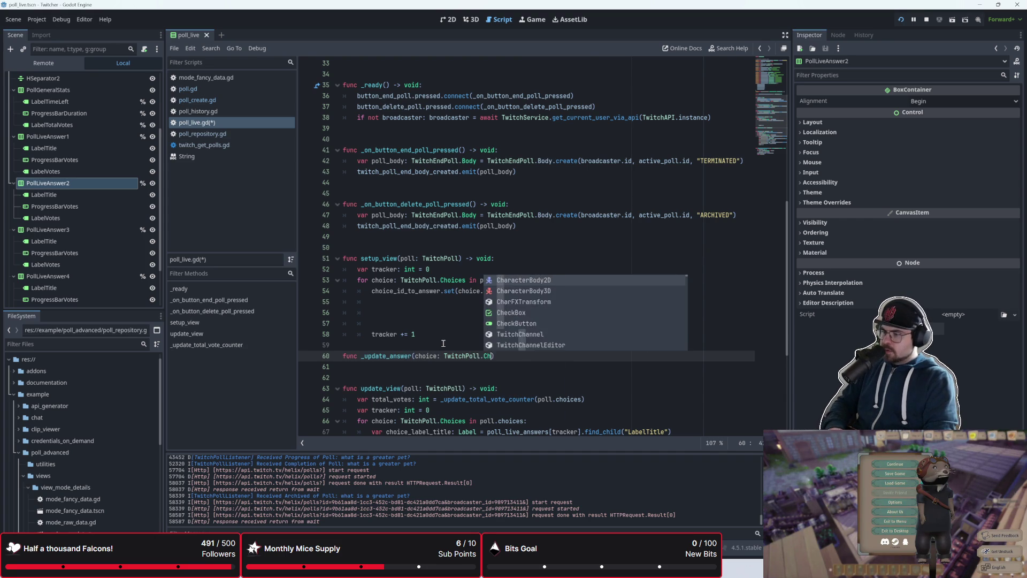
{"action": "type", "text": "es"}
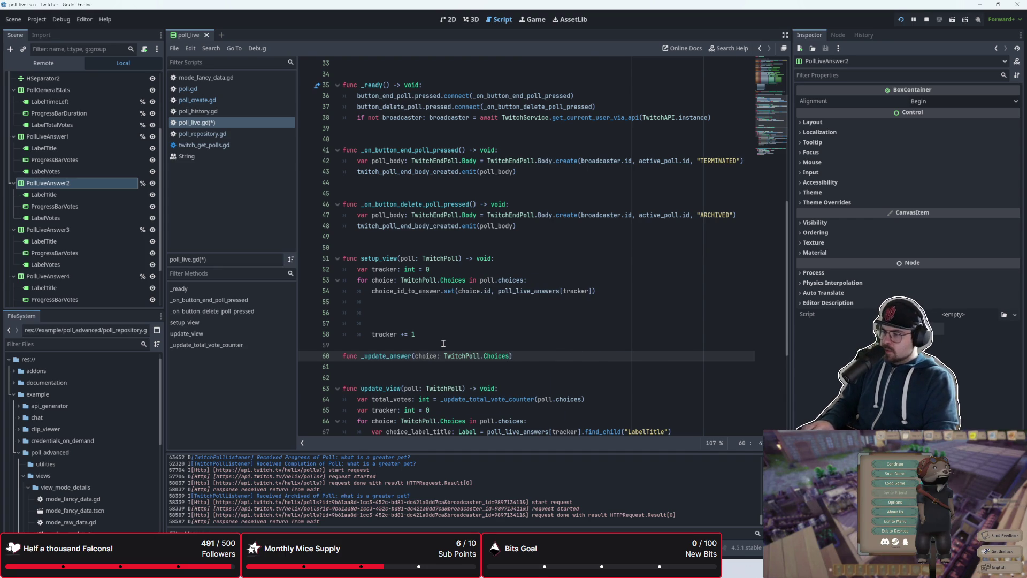
{"action": "type", "text": "> vb"}
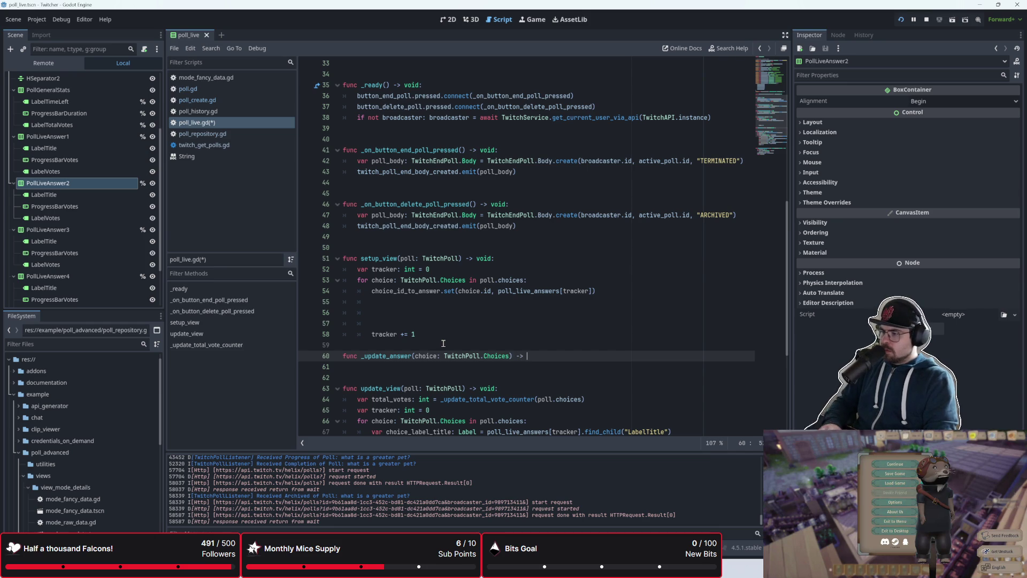
{"action": "type", "text": "oid:"}
{"action": "key", "text": "Return"}
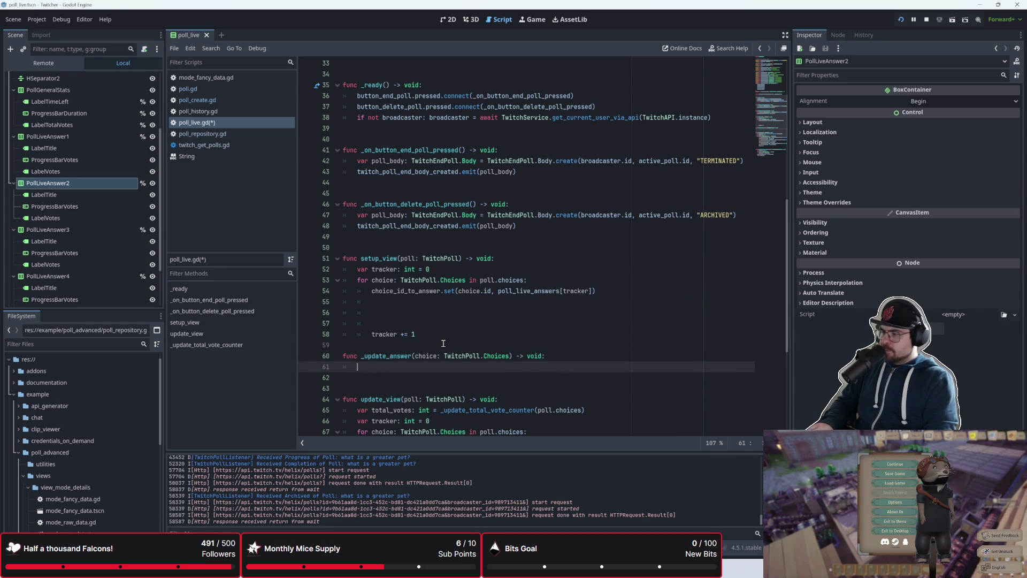
{"action": "type", "text": "fo"}
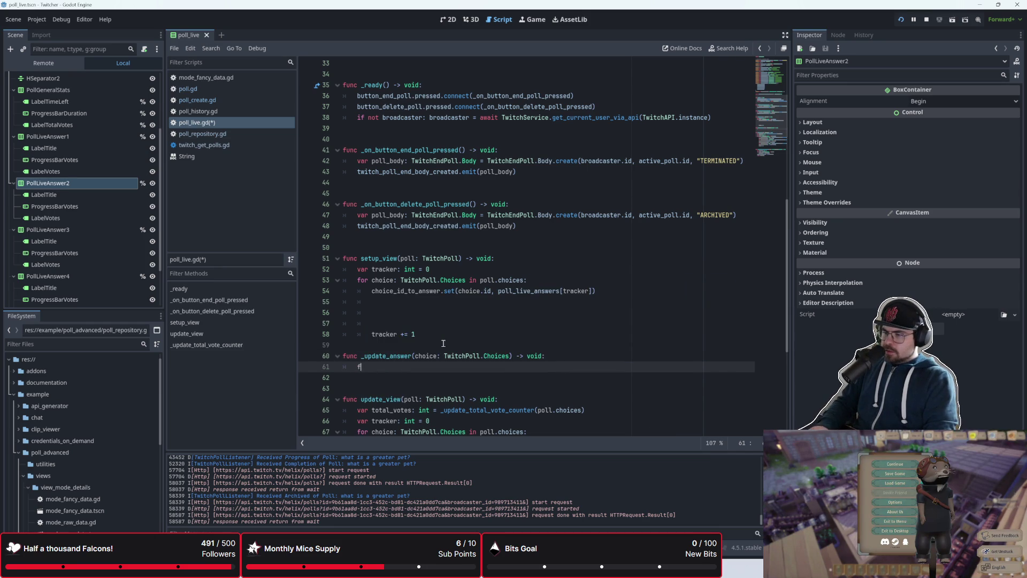
{"action": "key", "text": "BackSpace"}
{"action": "key", "text": "BackSpace"}
{"action": "key", "text": "BackSpace"}
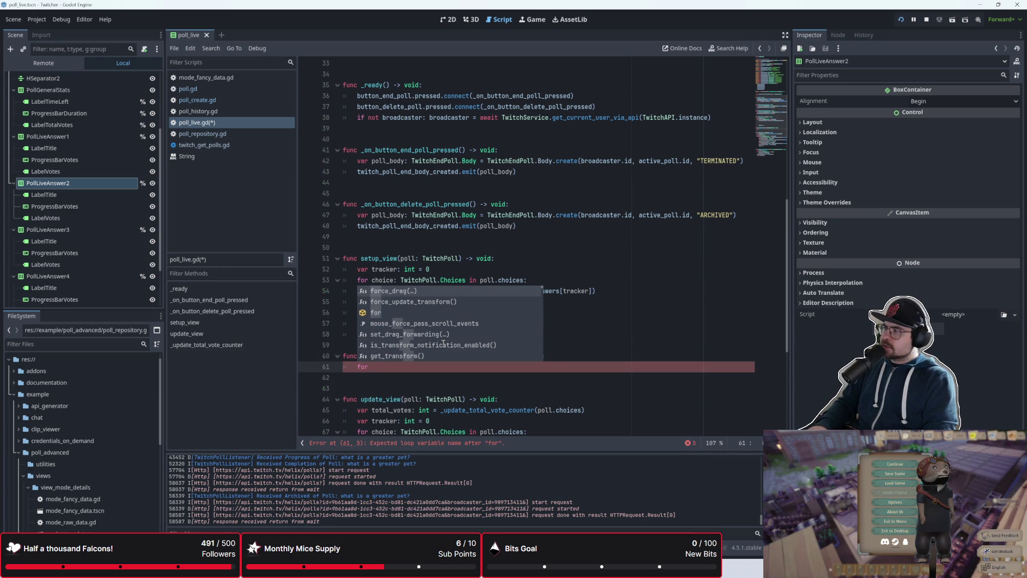
{"action": "scroll", "coordinate": [444, 343], "scroll_direction": "down", "scroll_amount": 2}
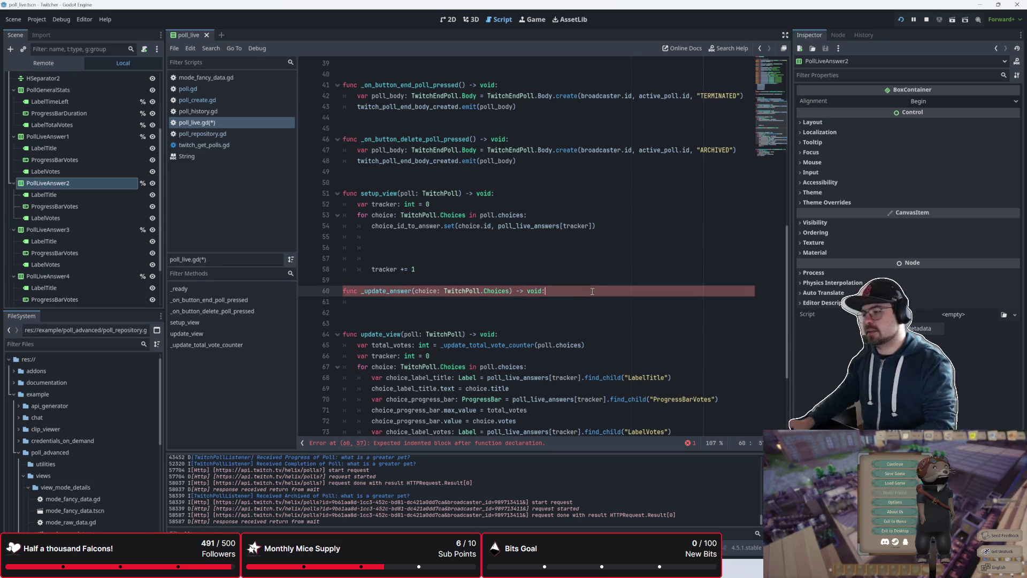
{"action": "scroll", "coordinate": [589, 314], "scroll_direction": "down", "scroll_amount": 2}
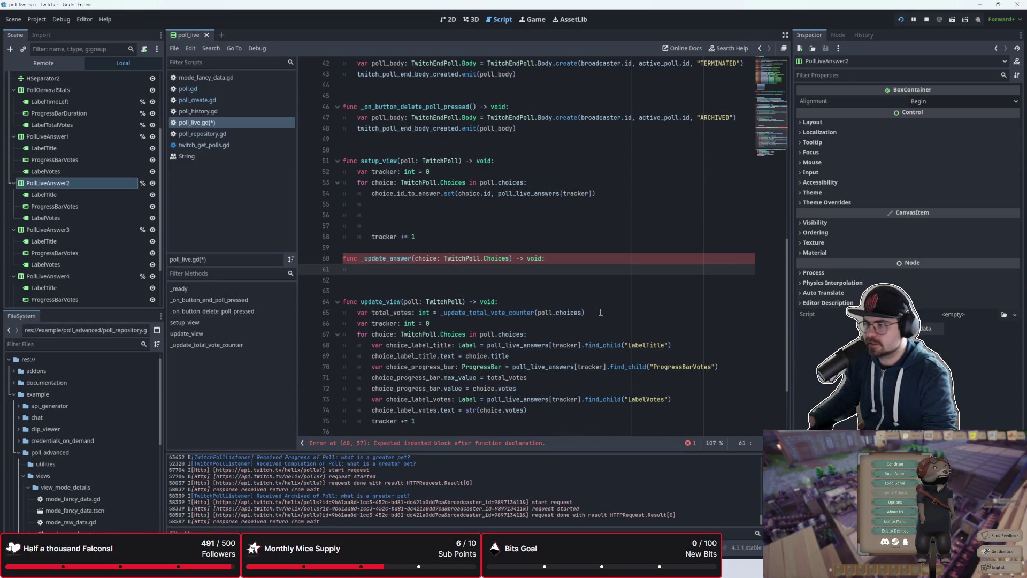
- Declare var answer_container: HBoxContainer = choice_id_to_answer.get(choice.id) in _update_answer
{"action": "type", "text": "var"}
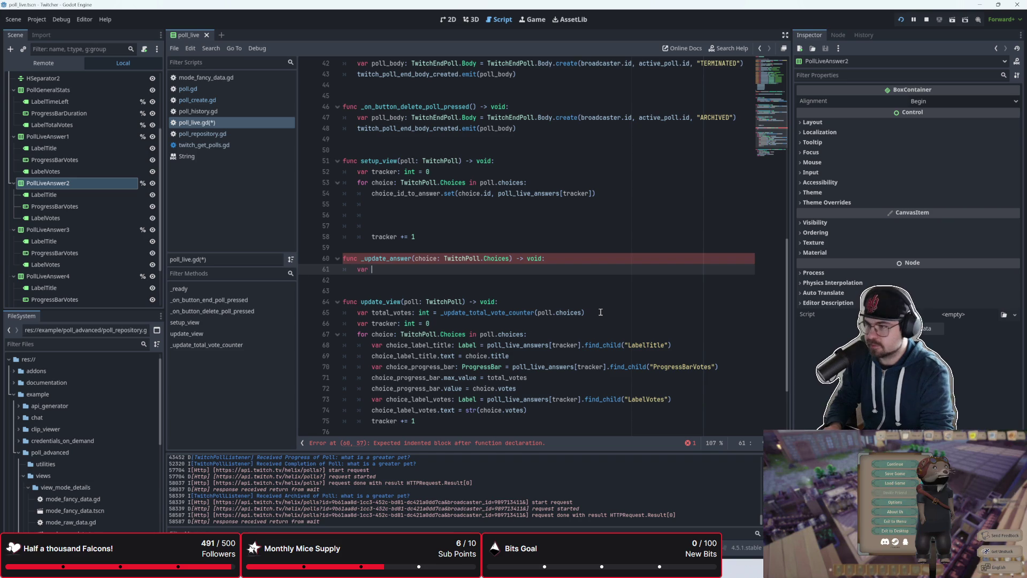
{"action": "type", "text": " answer_container: H"}
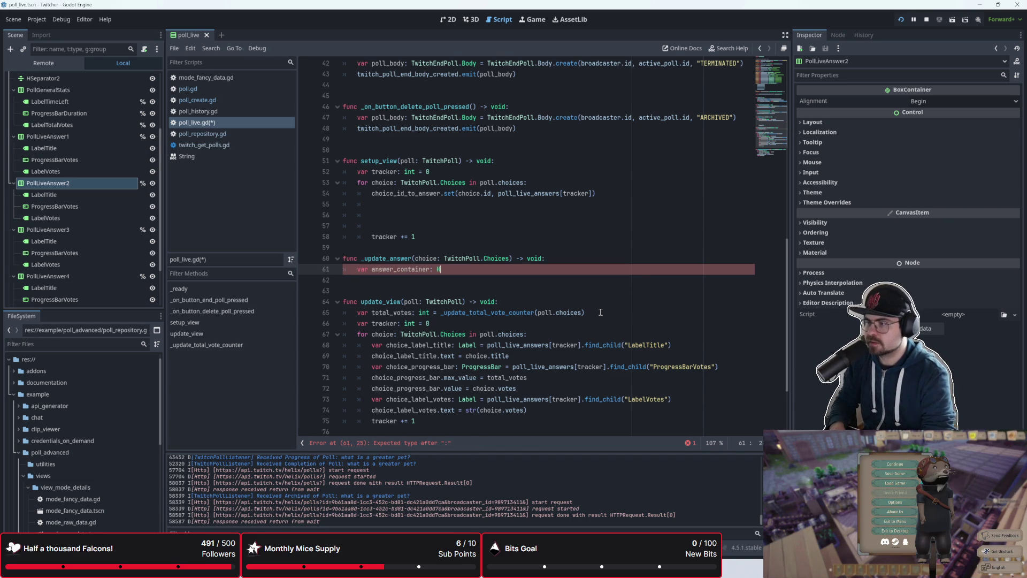
{"action": "key", "text": "Return"}
{"action": "scroll", "coordinate": [653, 333], "scroll_direction": "up", "scroll_amount": 4}
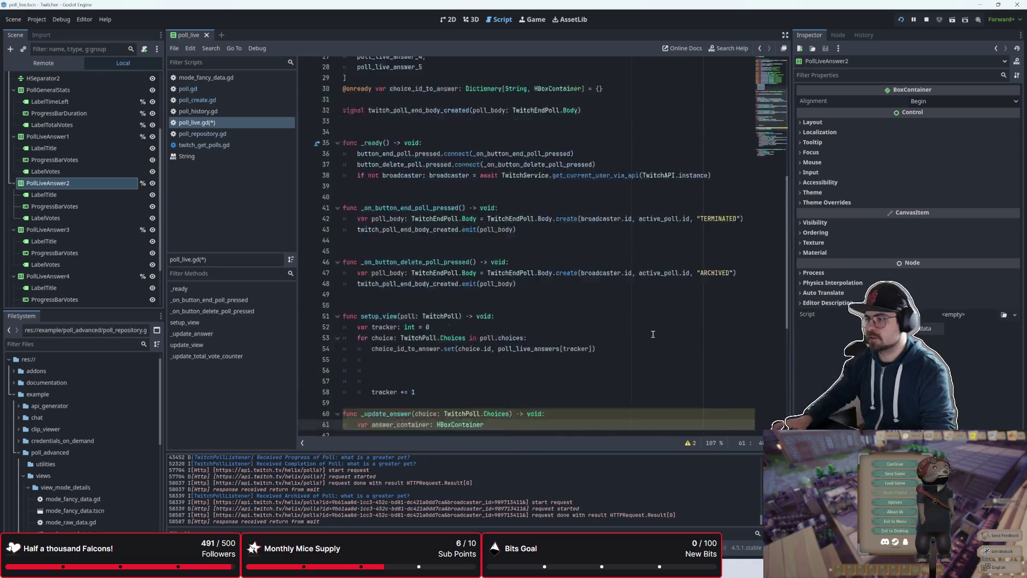
{"action": "scroll", "coordinate": [653, 334], "scroll_direction": "up", "scroll_amount": 5}
{"action": "scroll", "coordinate": [610, 324], "scroll_direction": "down", "scroll_amount": 9}
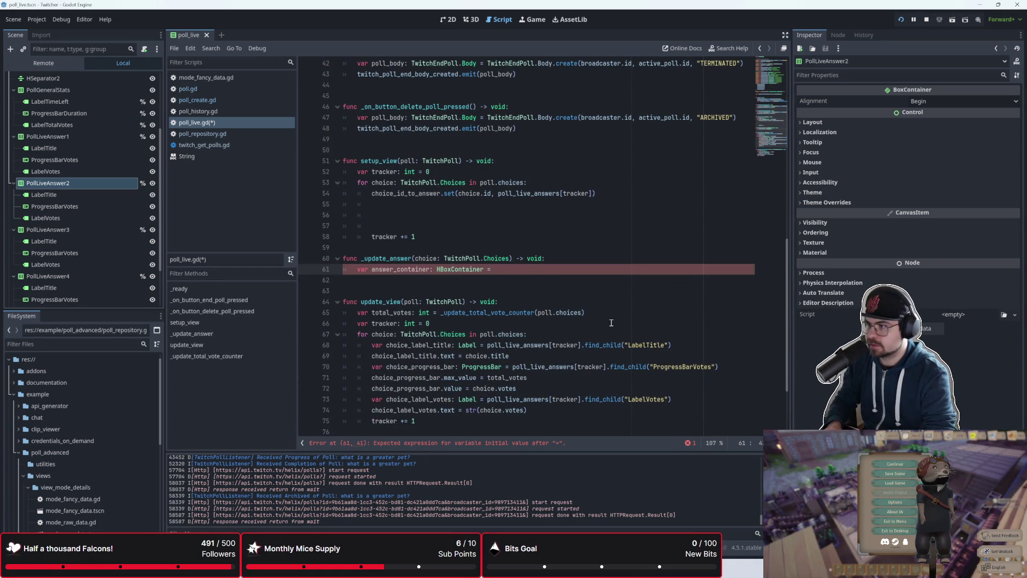
{"action": "type", "text": "o"}
{"action": "key", "text": "Down"}
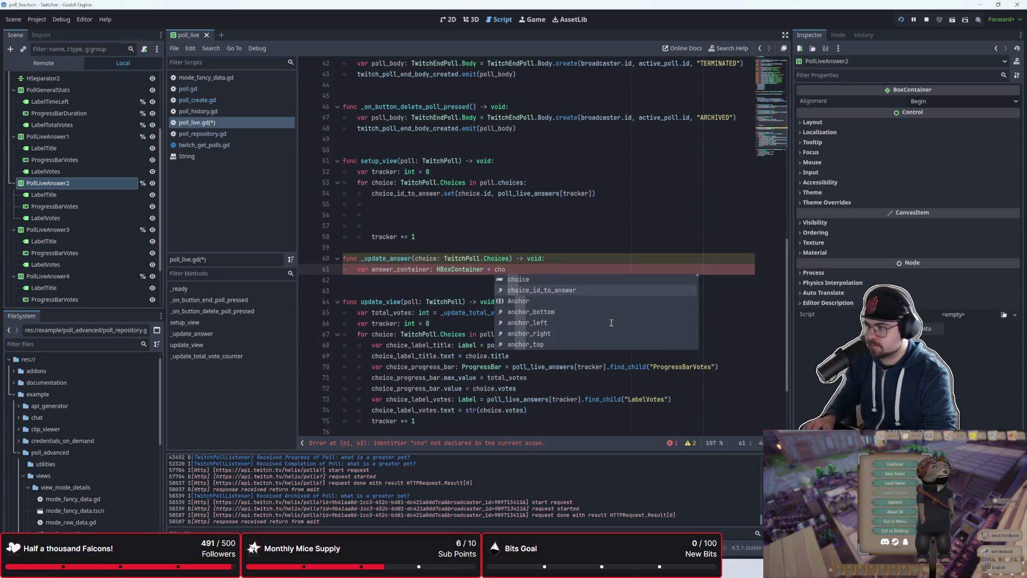
{"action": "key", "text": "Return"}
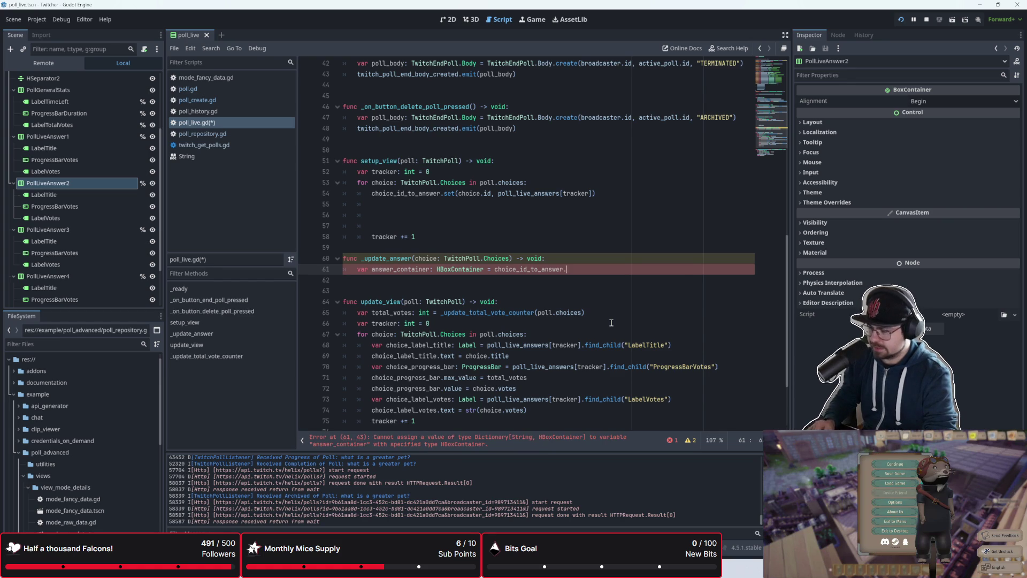
{"action": "type", "text": "get"}
{"action": "key", "text": "Return"}
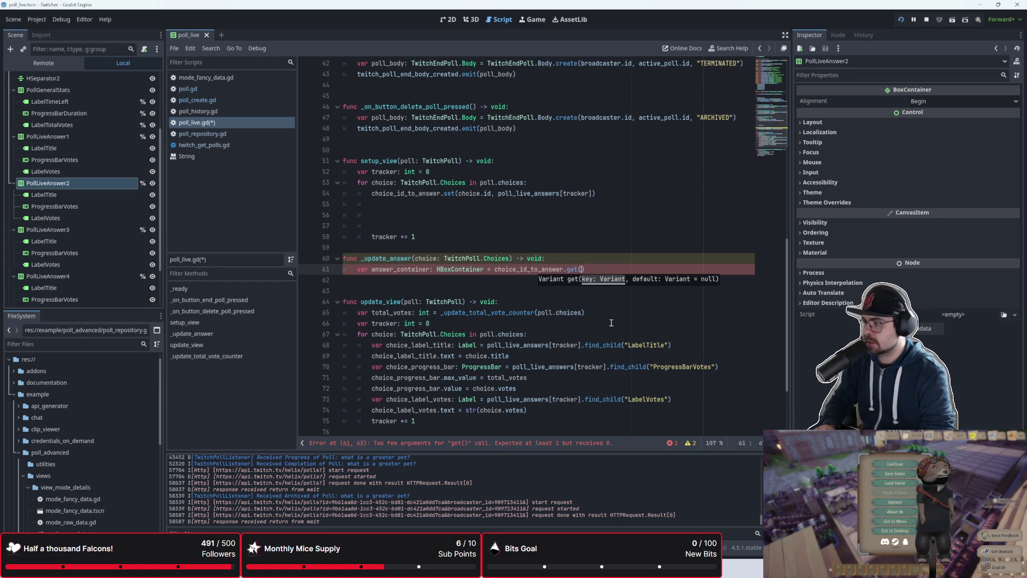
{"action": "type", "text": "choice.id"}
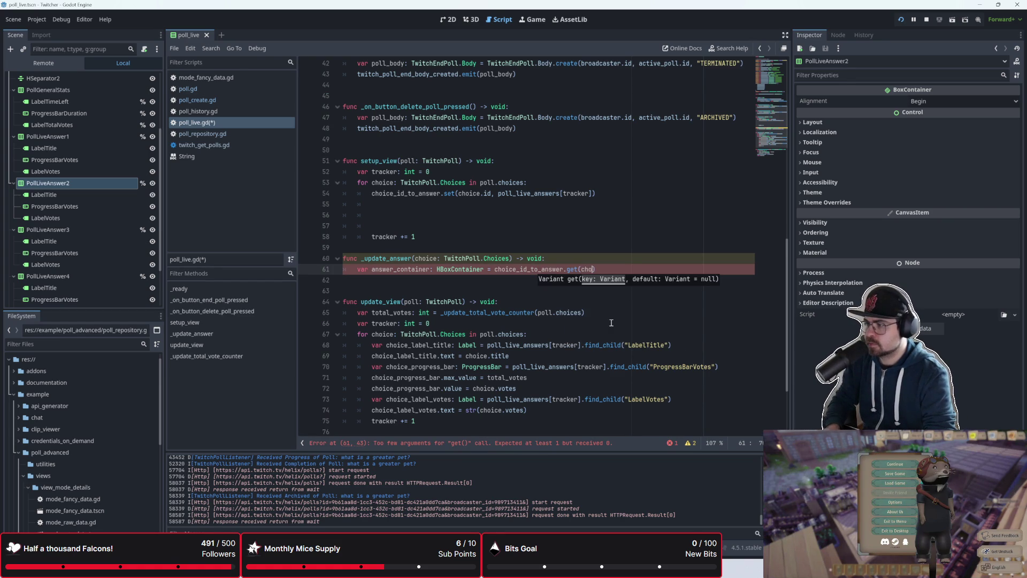
- Delete the blank lines above tracker += 1 in setup_view's loop
{"action": "key", "text": "Escape"}
{"action": "key", "text": "Up"}
{"action": "key", "text": "Up"}
{"action": "key", "text": "Up"}
{"action": "key", "text": "Down"}
{"action": "key", "text": "Down"}
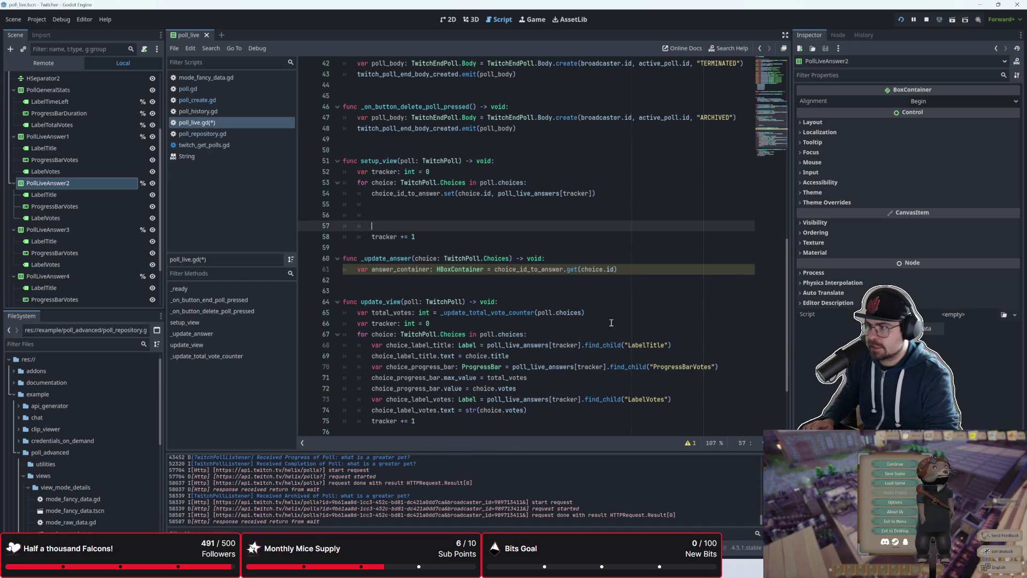
{"action": "key", "text": "Up"}
{"action": "key", "text": "Up"}
{"action": "key", "text": "Down"}
{"action": "key", "text": "Down"}
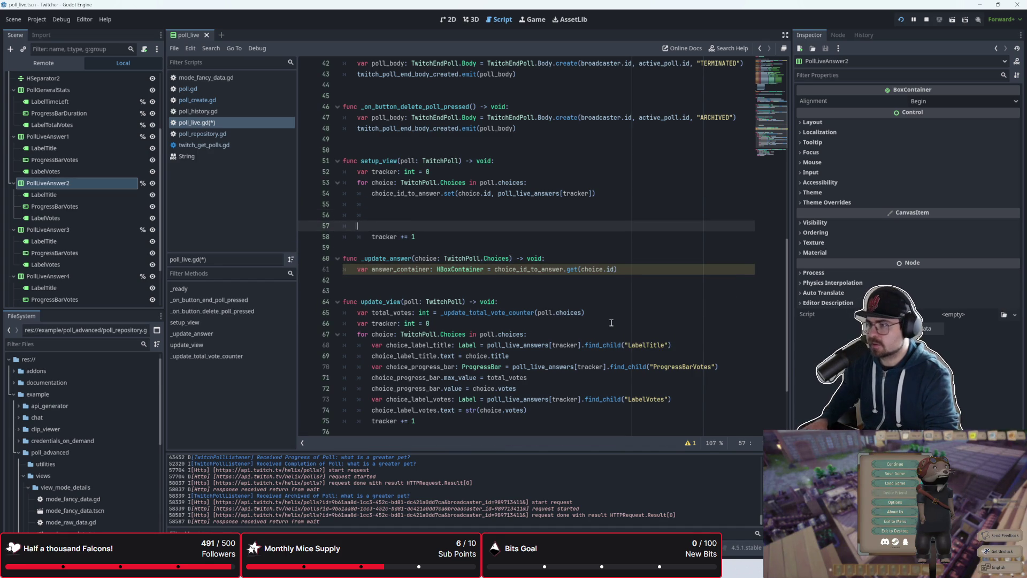
{"action": "key", "text": "ctrl+shift+k"}
{"action": "key", "text": "ctrl+shift+k"}
{"action": "key", "text": "ctrl+shift+k"}
{"action": "key", "text": "Down"}
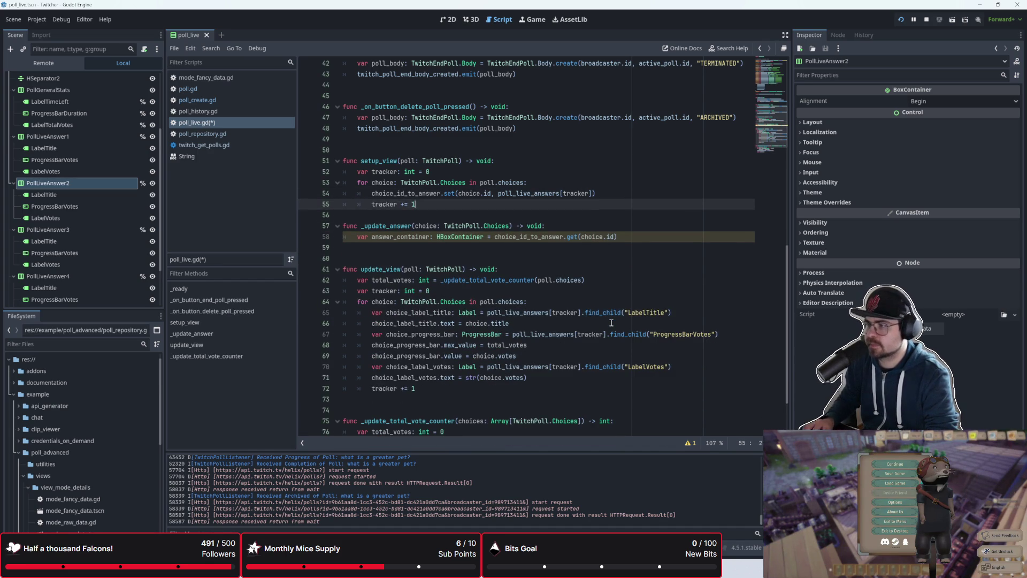
- Write a second loop, for choice: TwitchPoll.Choices in poll.choices:, calling _update_answer(choice)
{"action": "key", "text": "Return"}
{"action": "key", "text": "BackSpace"}
{"action": "type", "text": "for choice: Tw"}
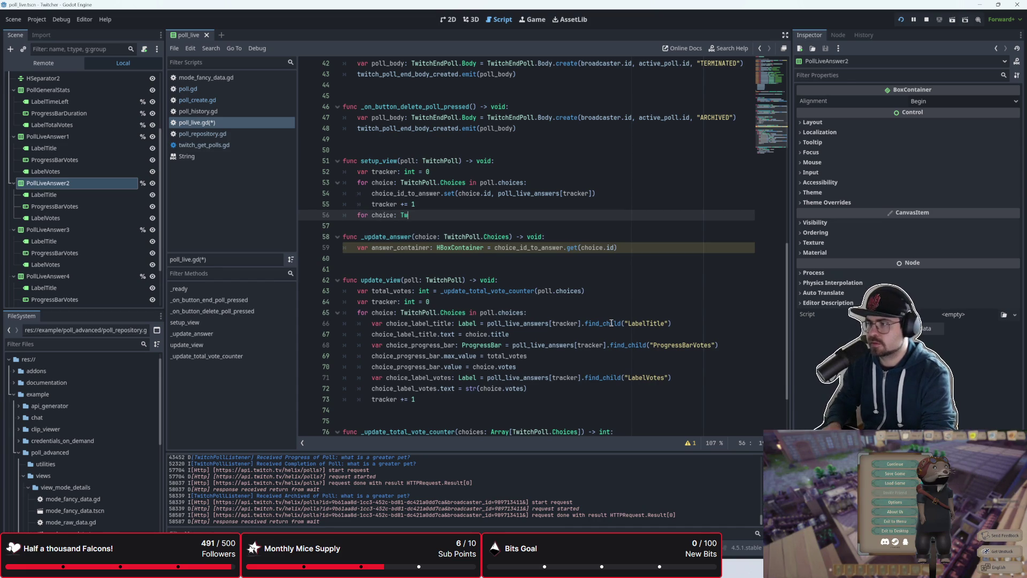
{"action": "type", "text": "itchPoll.CHoices"}
{"action": "key", "text": "BackSpace"}
{"action": "key", "text": "BackSpace"}
{"action": "key", "text": "BackSpace"}
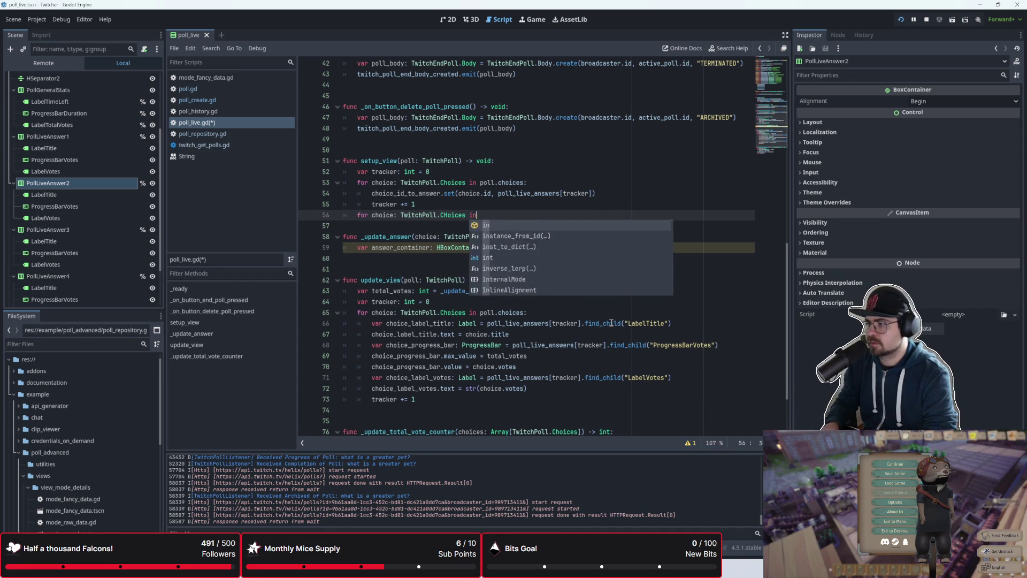
{"action": "type", "text": "ho"}
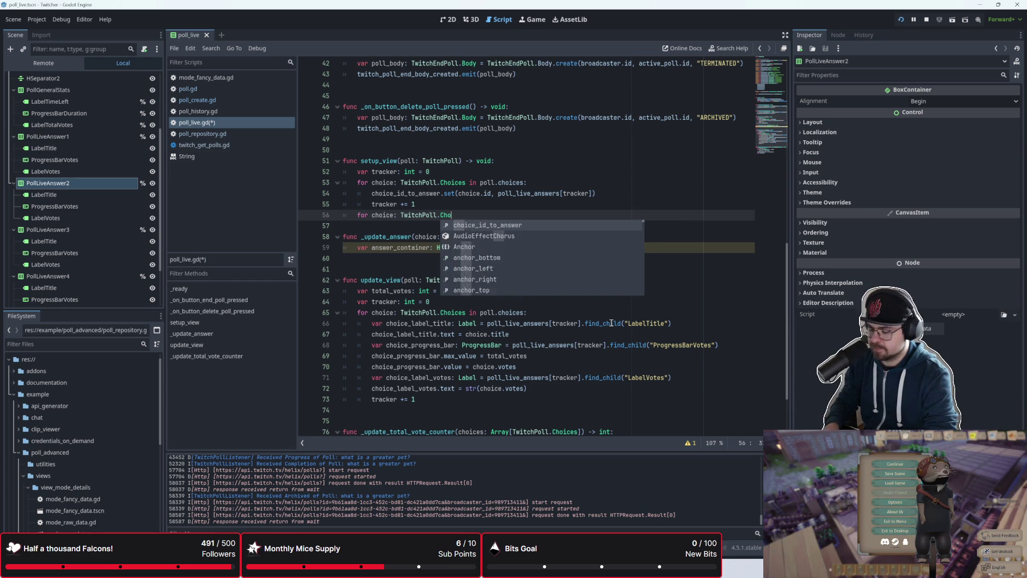
{"action": "type", "text": "ices in poll."}
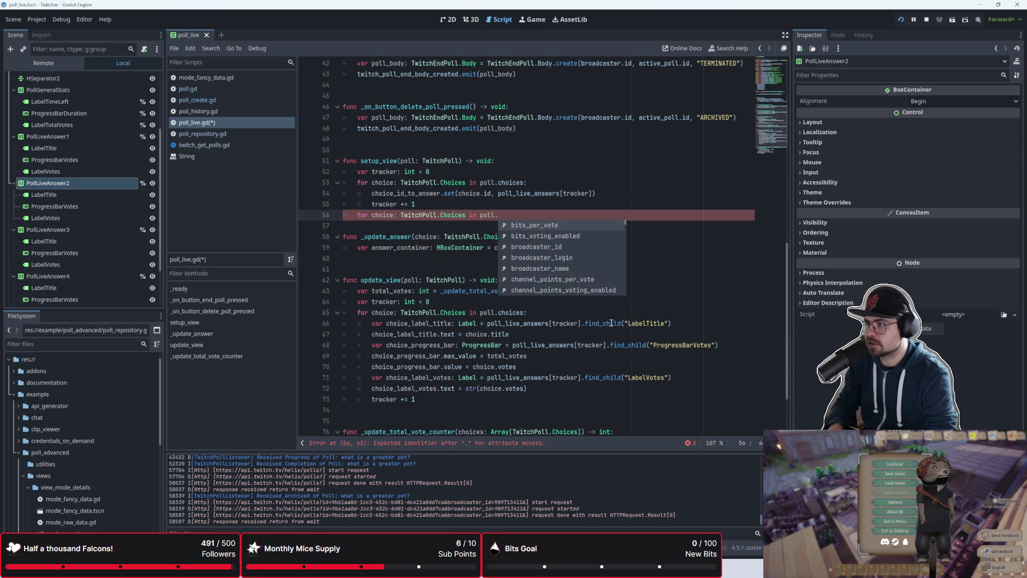
{"action": "type", "text": "choices_"}
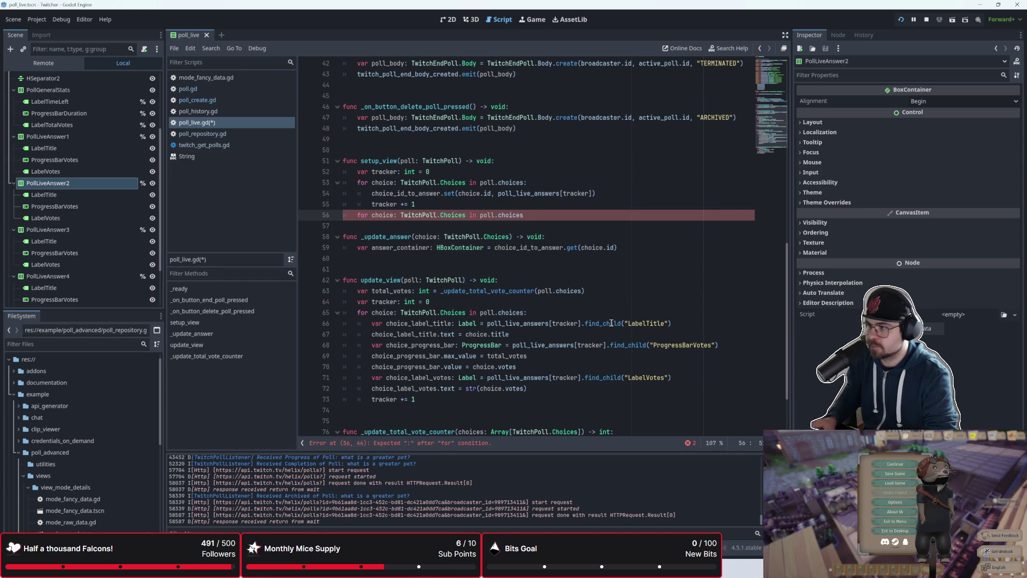
{"action": "key", "text": "BackSpace"}
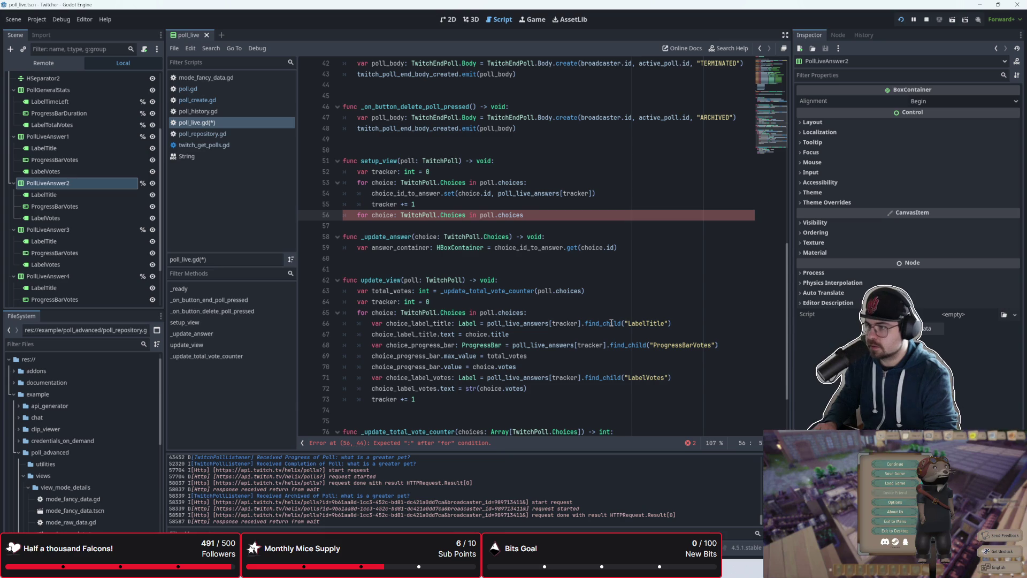
{"action": "type", "text": ":"}
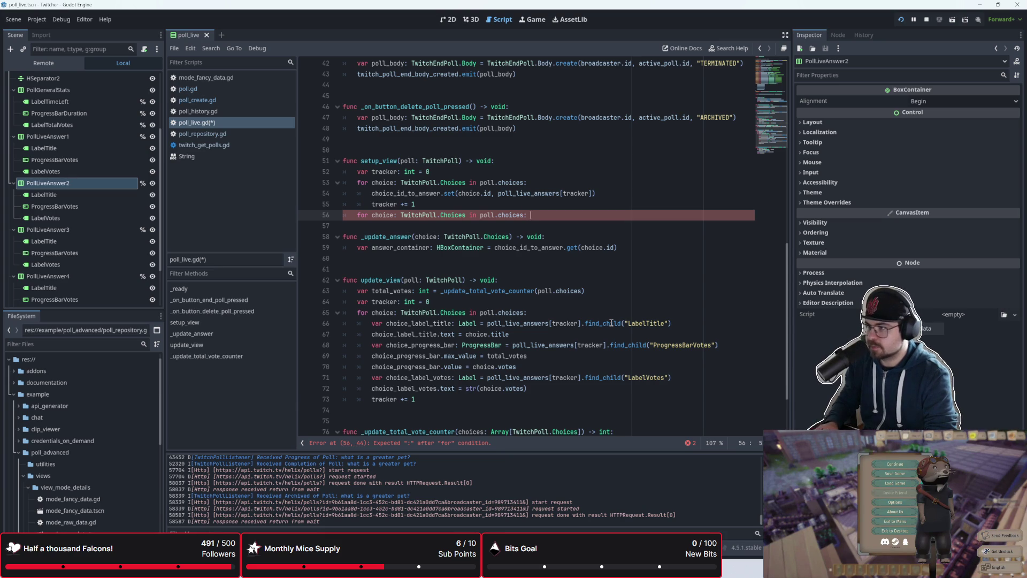
{"action": "key", "text": "Return"}
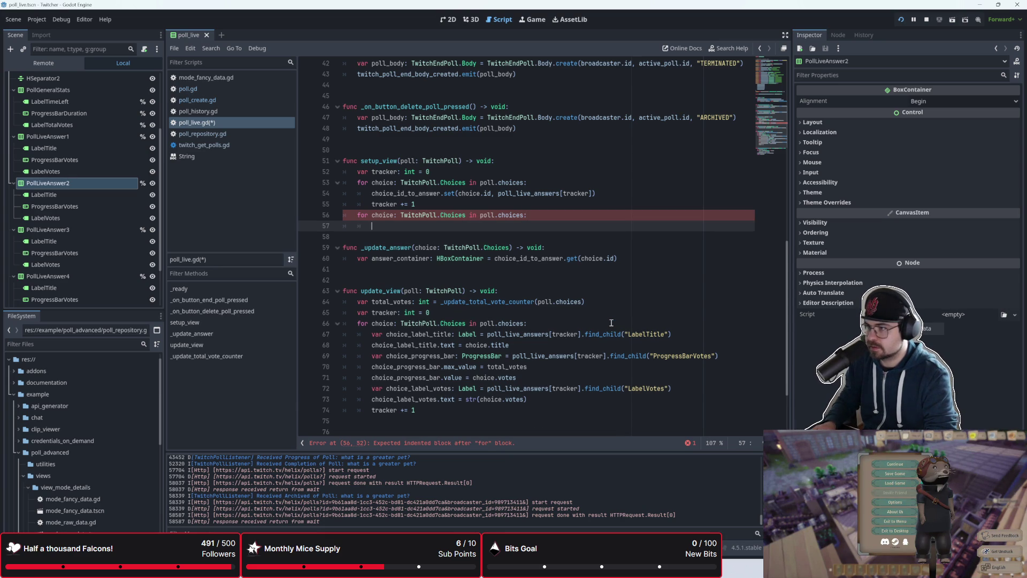
{"action": "key", "text": "BackSpace"}
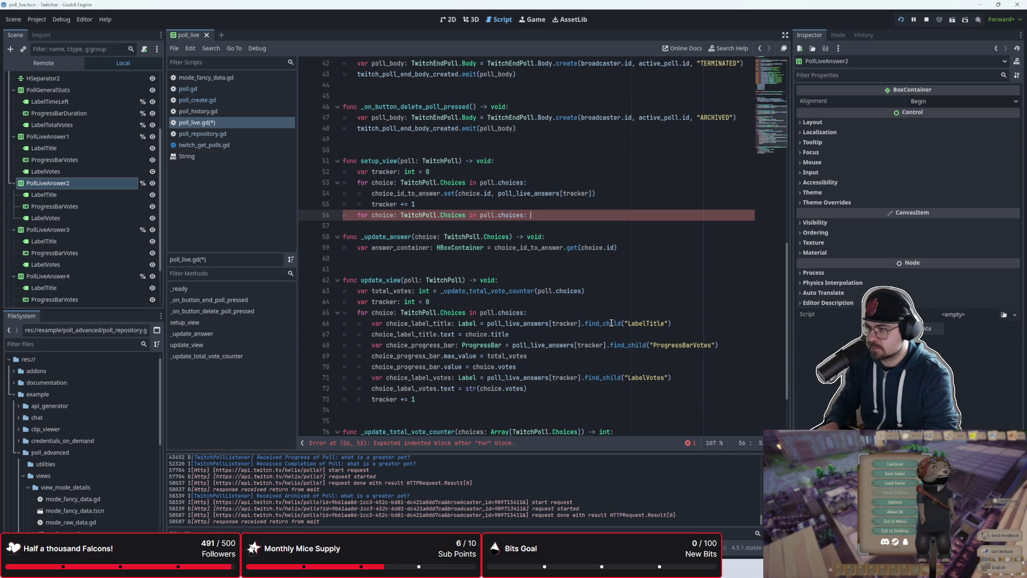
{"action": "type", "text": "_updat"}
{"action": "key", "text": "Return"}
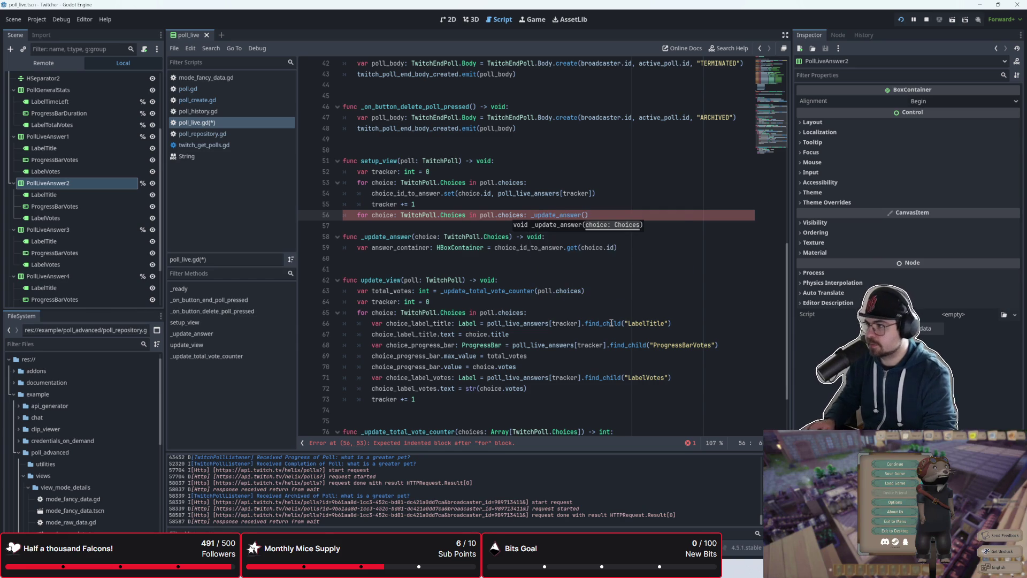
{"action": "type", "text": "choice"}
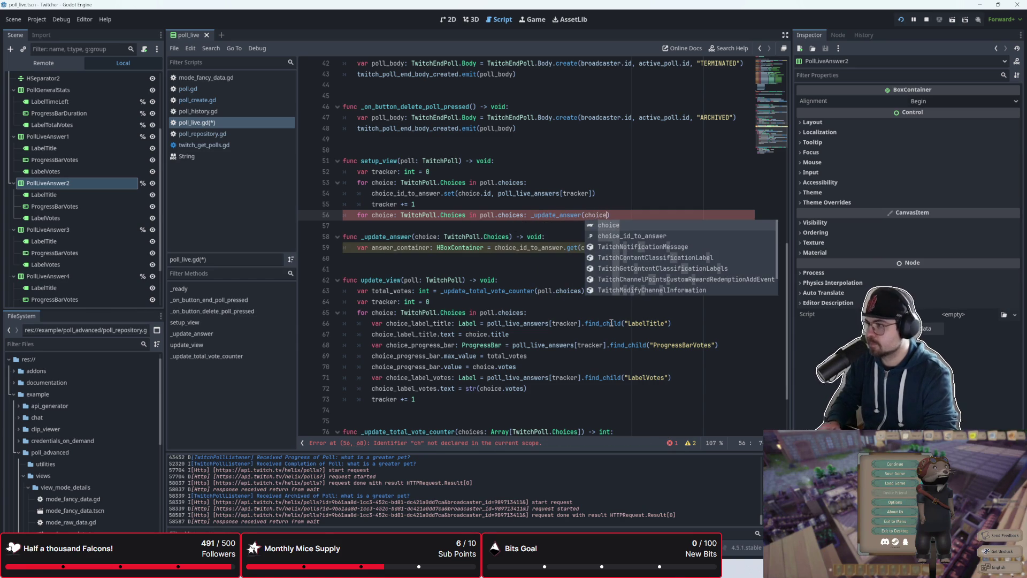
{"action": "key", "text": "Return"}
{"action": "left_click", "coordinate": [422, 226]}
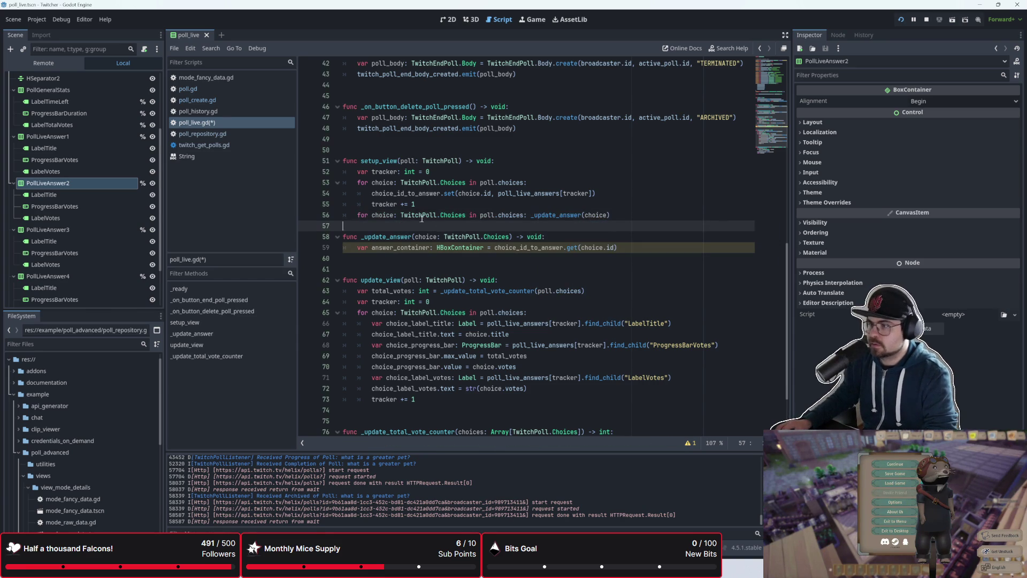
{"action": "left_click", "coordinate": [526, 214]}
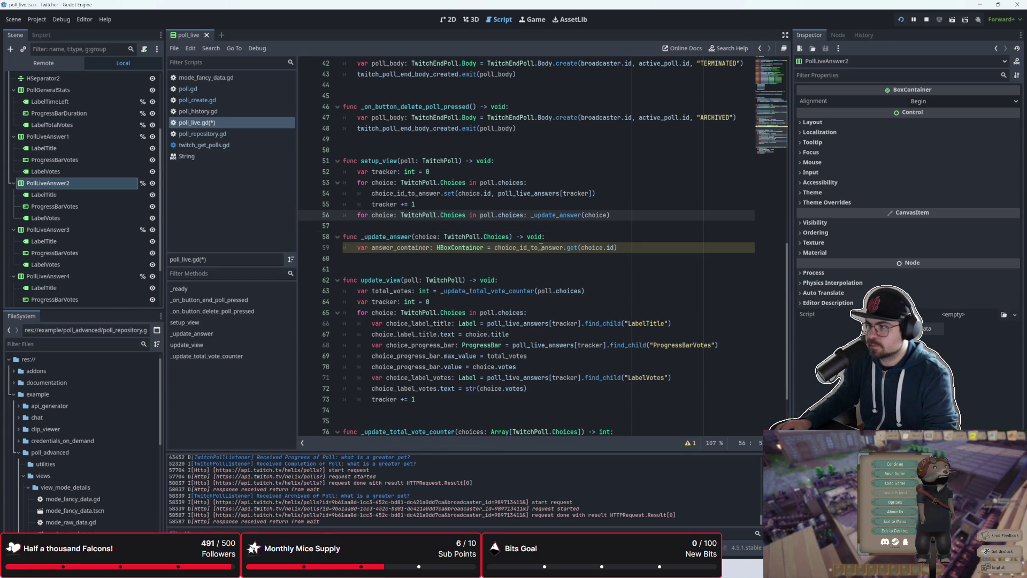
{"action": "key", "text": "Return"}
{"action": "key", "text": "End"}
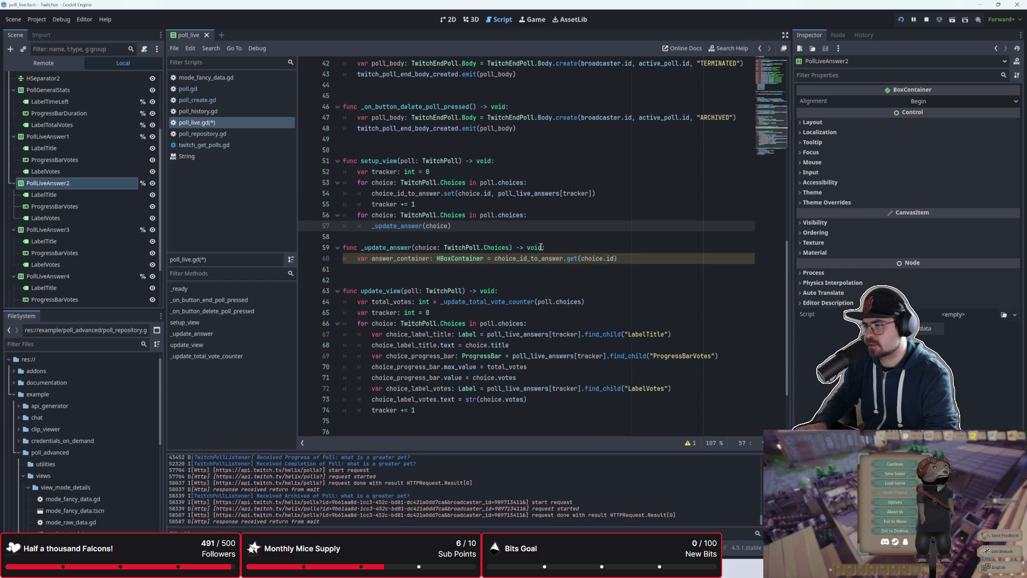
- Move _update_answer(choice) into the first loop after the set call and delete the duplicate loop
{"action": "left_click", "coordinate": [377, 233]}
{"action": "left_click_drag", "start_coordinate": [373, 225], "coordinate": [454, 225]}
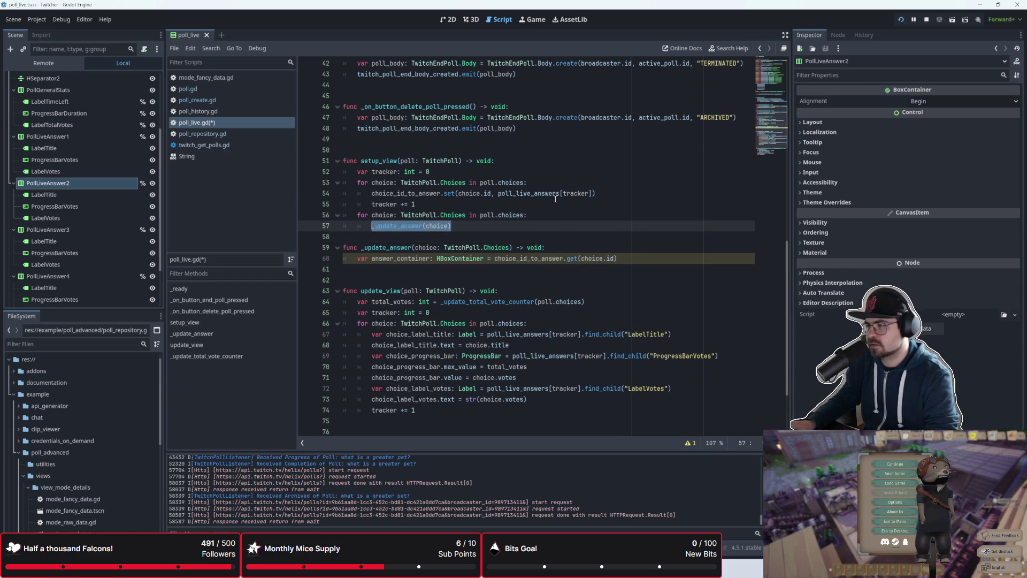
{"action": "key", "text": "ctrl+x"}
{"action": "left_click", "coordinate": [607, 193]}
{"action": "key", "text": "Return"}
{"action": "key", "text": "ctrl+v"}
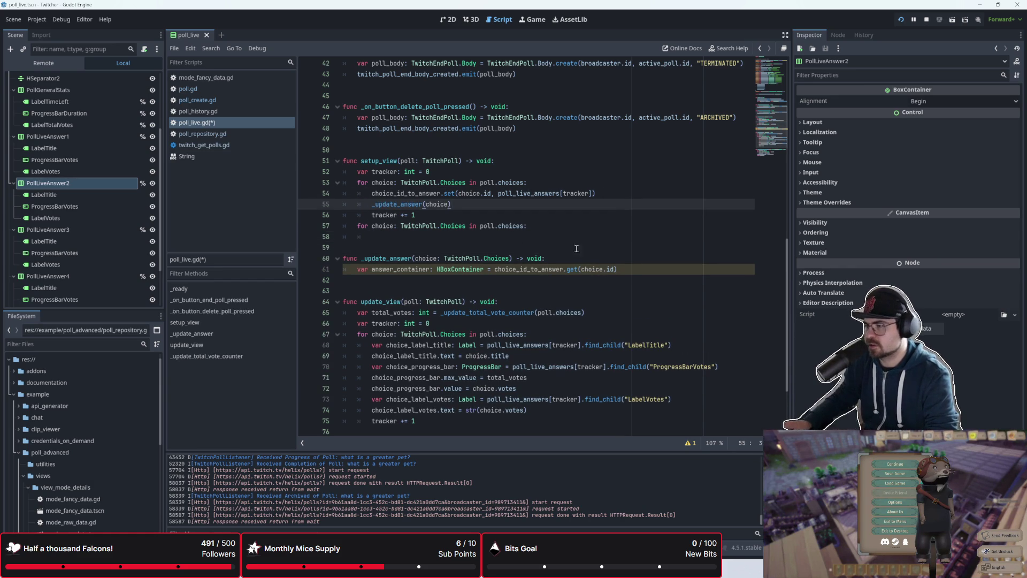
{"action": "left_click", "coordinate": [581, 226]}
{"action": "key", "text": "ctrl+shift+k"}
{"action": "key", "text": "ctrl+shift+k"}
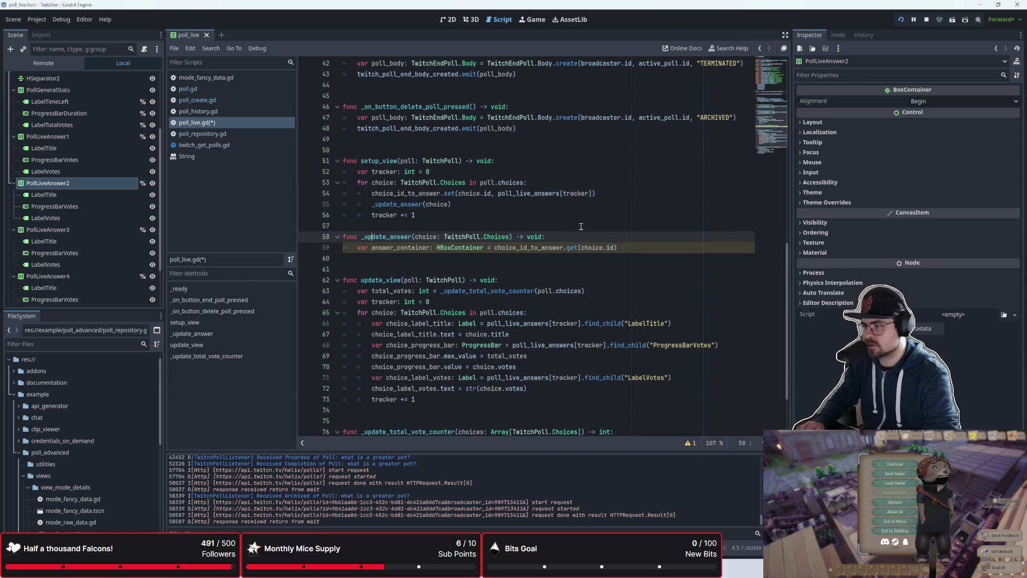
{"action": "key", "text": "Return"}
- Add blank lines inside _update_answer after the answer_container declaration
{"action": "left_click", "coordinate": [601, 296]}
{"action": "left_click", "coordinate": [489, 276]}
{"action": "key", "text": "Up"}
{"action": "key", "text": "Return"}
{"action": "key", "text": "Return"}
{"action": "key", "text": "Up"}
{"action": "key", "text": "Up"}
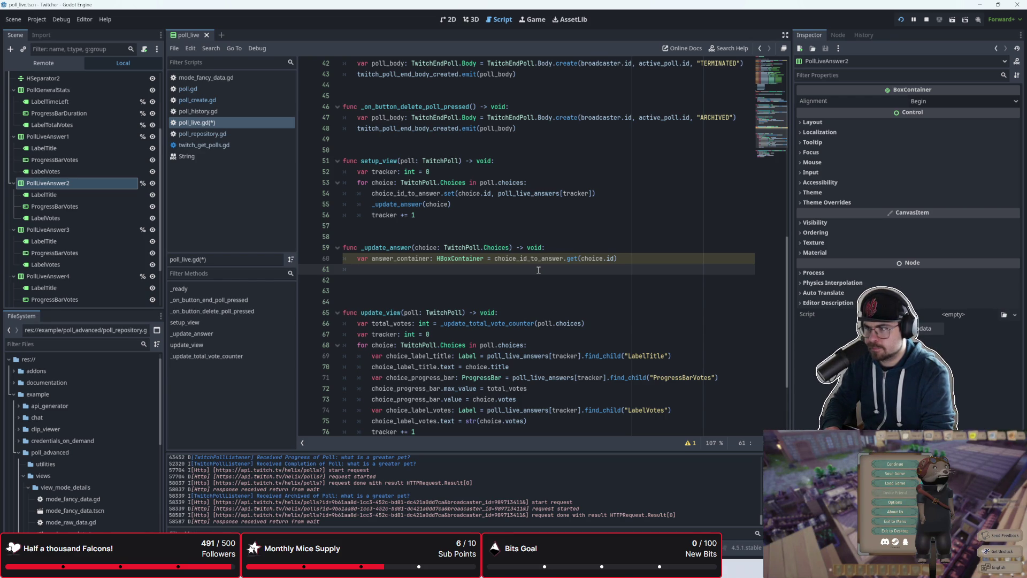
- Type answer_container.child and browse the child-related method suggestions
{"action": "type", "text": "answer_con"}
{"action": "type", "text": "taine"}
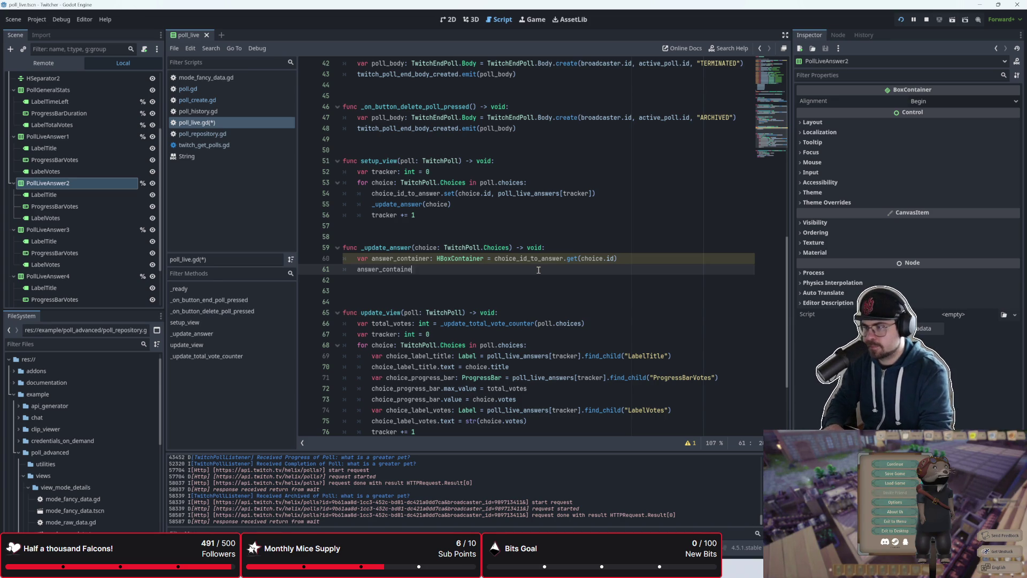
{"action": "type", "text": "r.chi"}
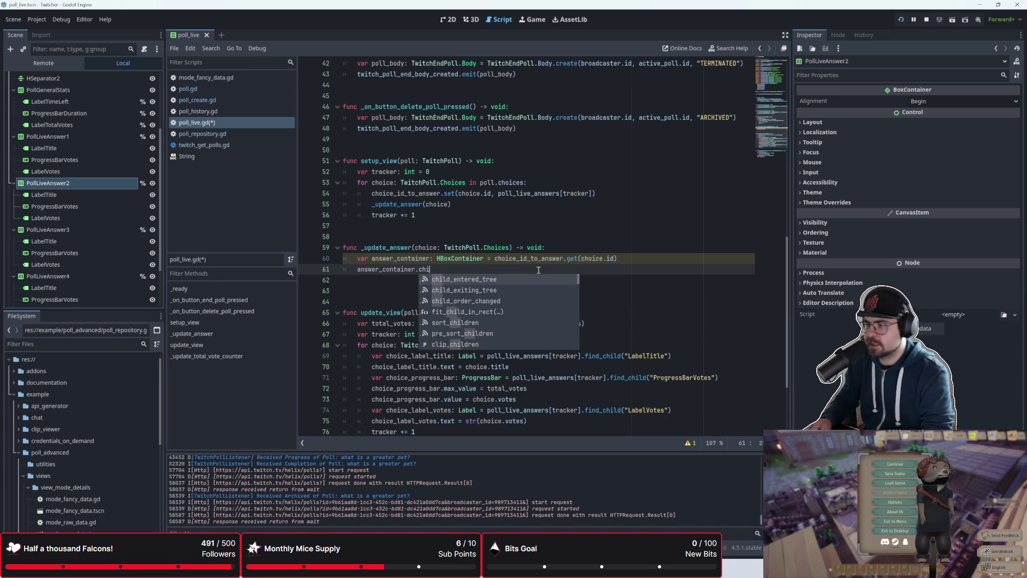
{"action": "type", "text": "ld"}
{"action": "key", "text": "Down"}
{"action": "key", "text": "Down"}
{"action": "key", "text": "Down"}
{"action": "key", "text": "Down"}
{"action": "key", "text": "Down"}
{"action": "key", "text": "Down"}
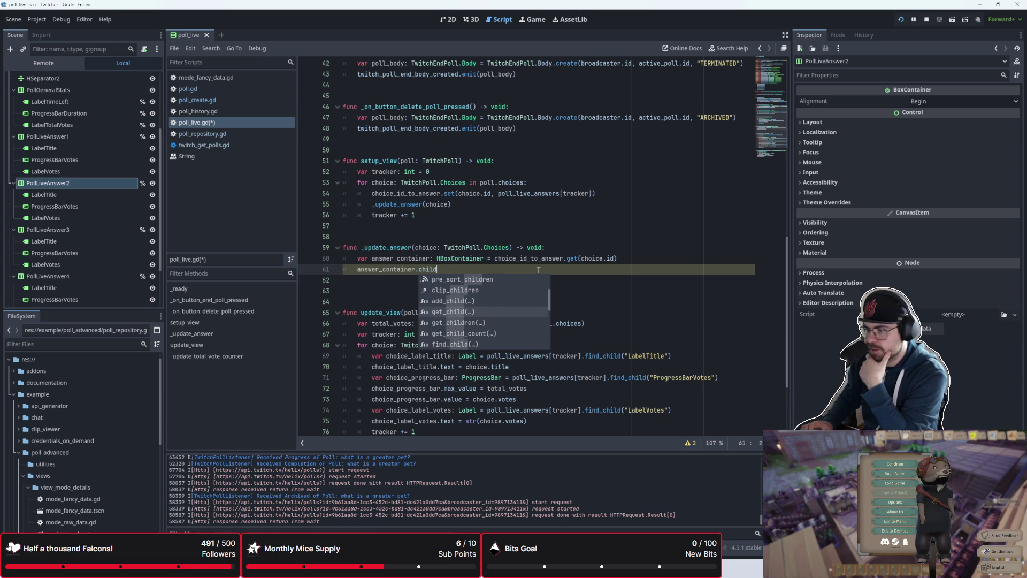
{"action": "key", "text": "Down"}
{"action": "key", "text": "Down"}
{"action": "key", "text": "Down"}
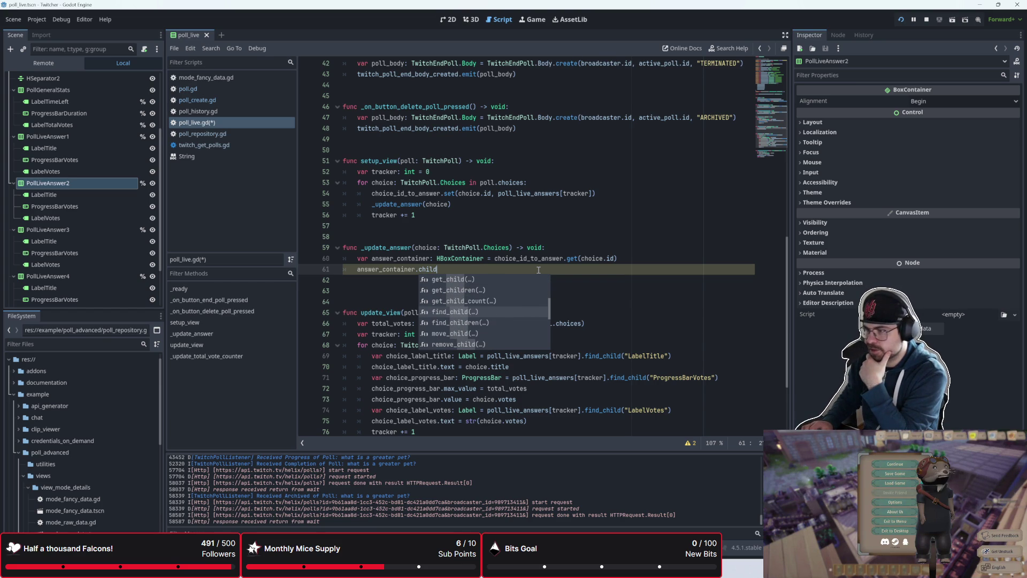
{"action": "key", "text": "Up"}
{"action": "key", "text": "Down"}
{"action": "key", "text": "Down"}
{"action": "key", "text": "Down"}
{"action": "key", "text": "Up"}
{"action": "key", "text": "Up"}
{"action": "key", "text": "Up"}
{"action": "key", "text": "Up"}
{"action": "key", "text": "Up"}
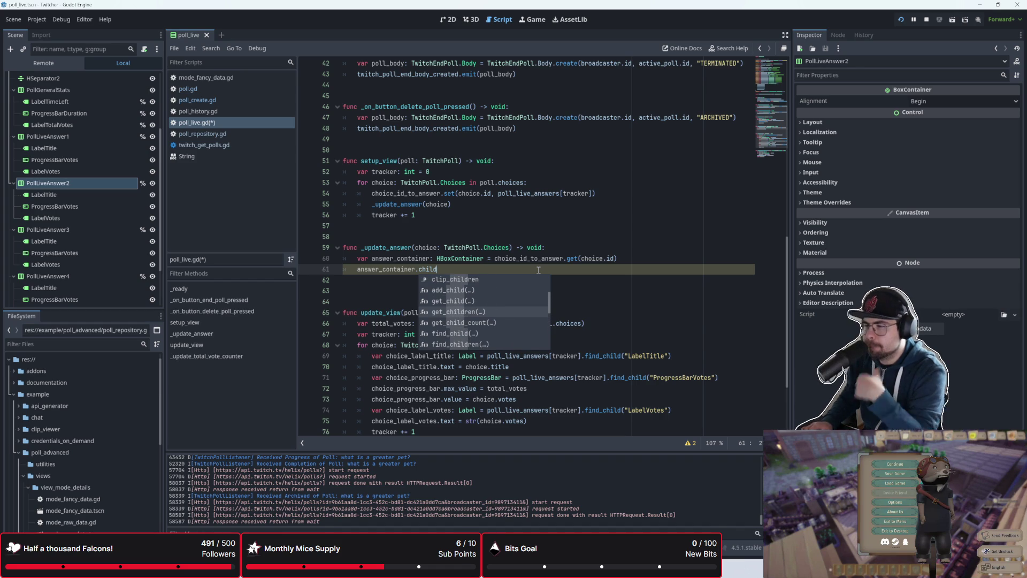
{"action": "key", "text": "Escape"}
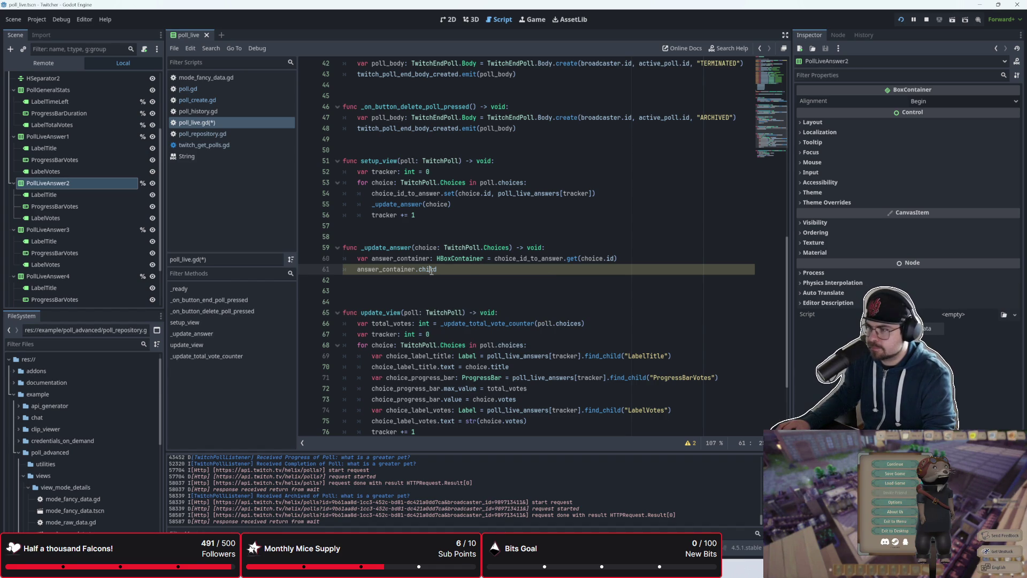
- Complete answer_container.get_child() and open its Node documentation entry
{"action": "key", "text": "BackSpace"}
{"action": "key", "text": "BackSpace"}
{"action": "key", "text": "BackSpace"}
{"action": "type", "text": "ge"}
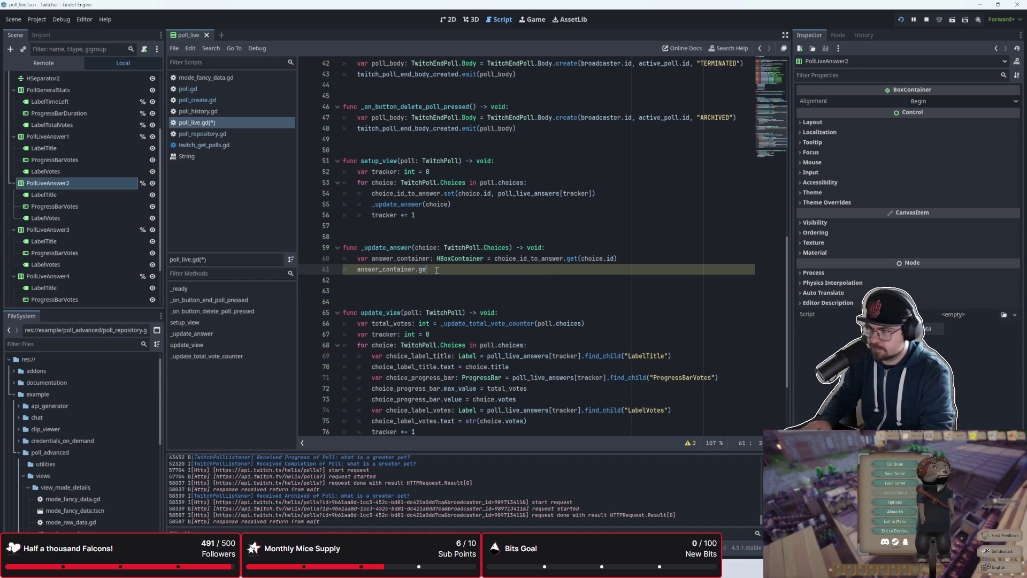
{"action": "type", "text": "t_chil"}
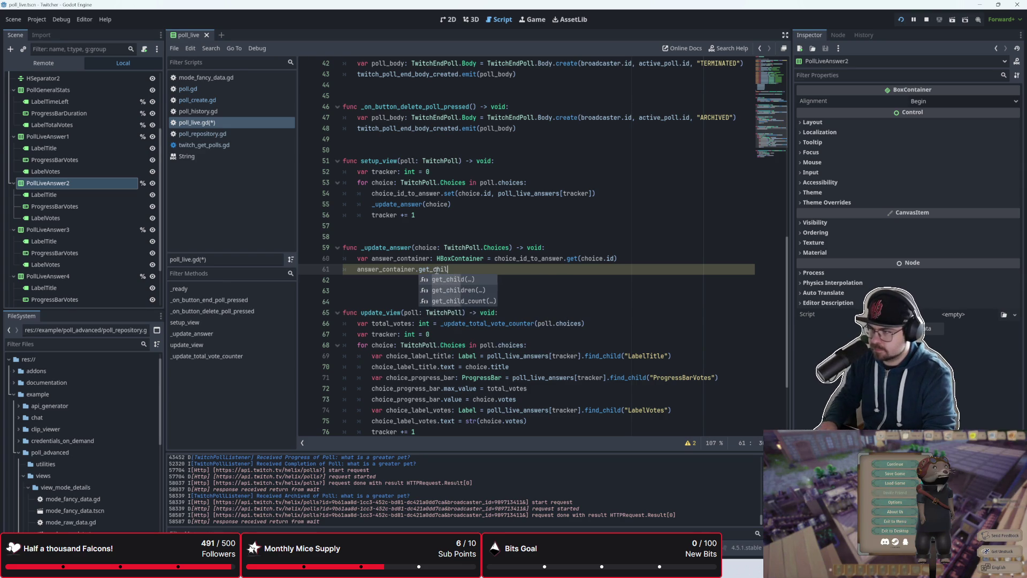
{"action": "key", "text": "Return"}
{"action": "left_click", "coordinate": [436, 269], "text": "ctrl"}
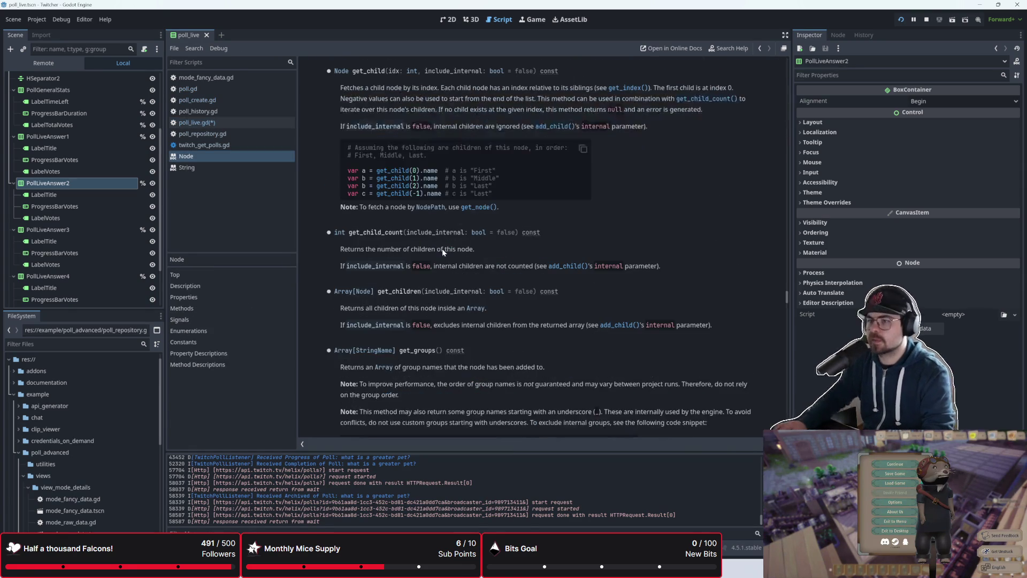
{"action": "scroll", "coordinate": [452, 231], "scroll_direction": "up", "scroll_amount": 3}
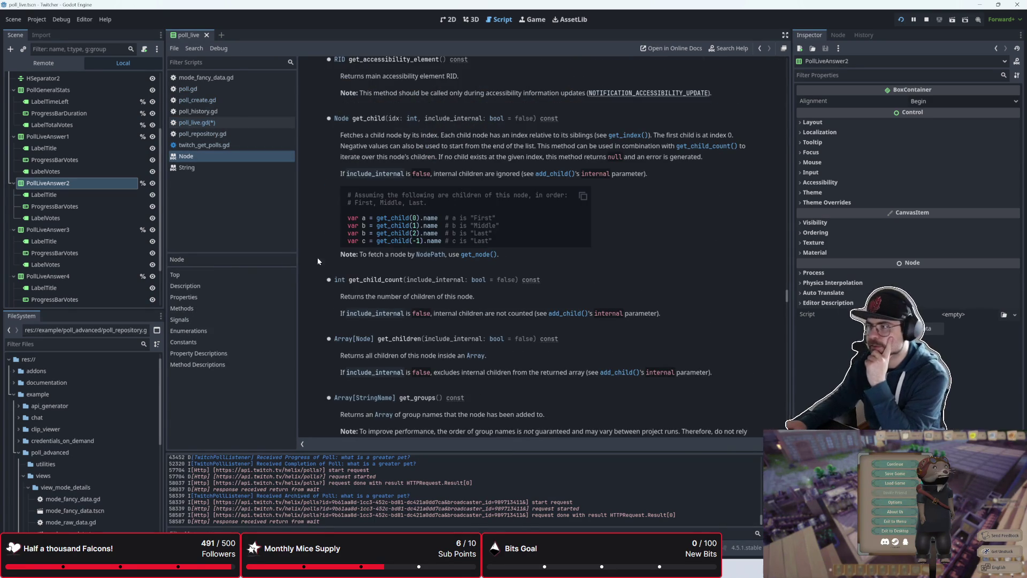
{"action": "scroll", "coordinate": [310, 281], "scroll_direction": "up", "scroll_amount": 2}
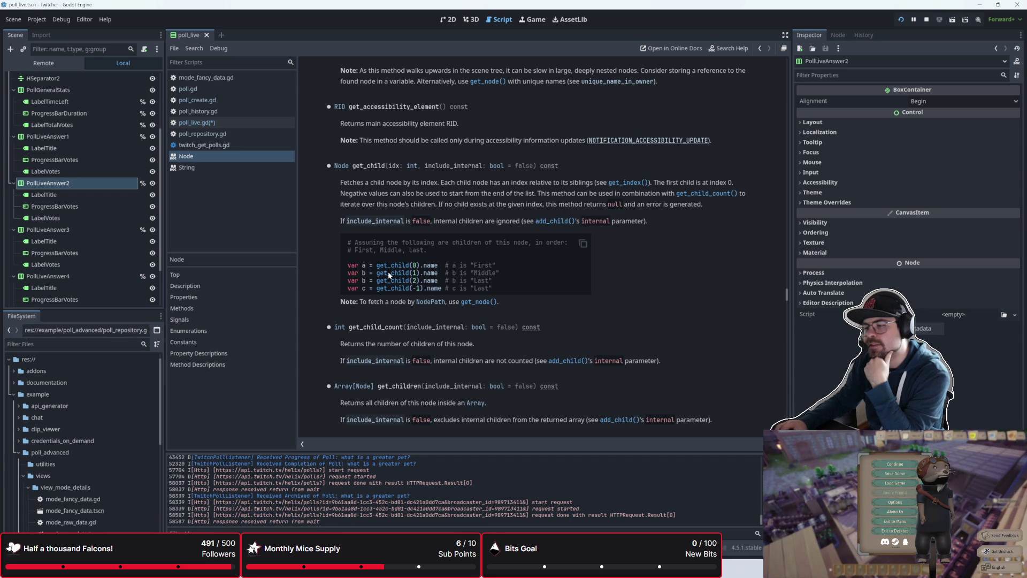
{"action": "scroll", "coordinate": [70, 231], "scroll_direction": "down", "scroll_amount": 3}
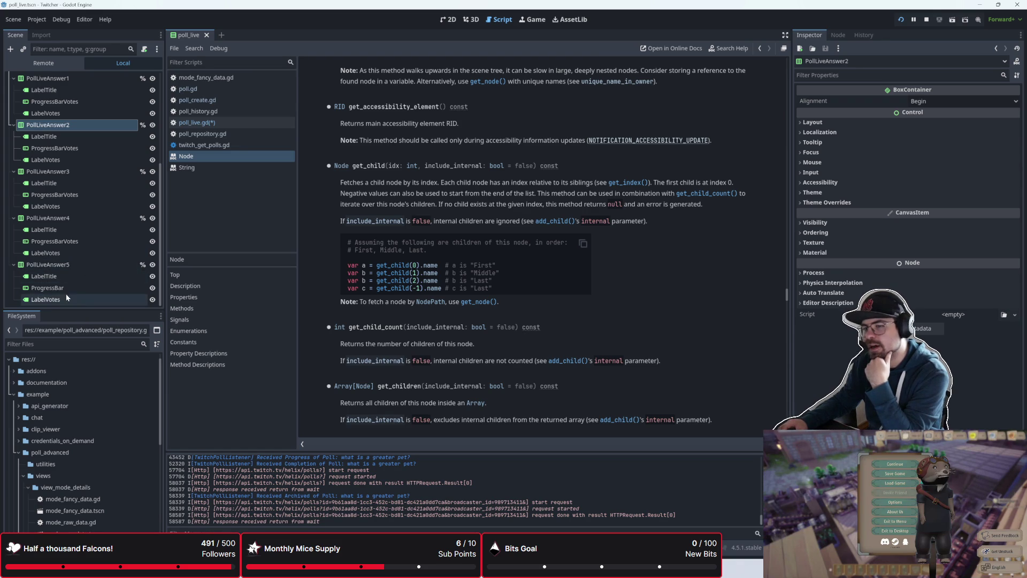
{"action": "scroll", "coordinate": [100, 281], "scroll_direction": "down", "scroll_amount": 1}
{"action": "scroll", "coordinate": [100, 281], "scroll_direction": "up", "scroll_amount": 1}
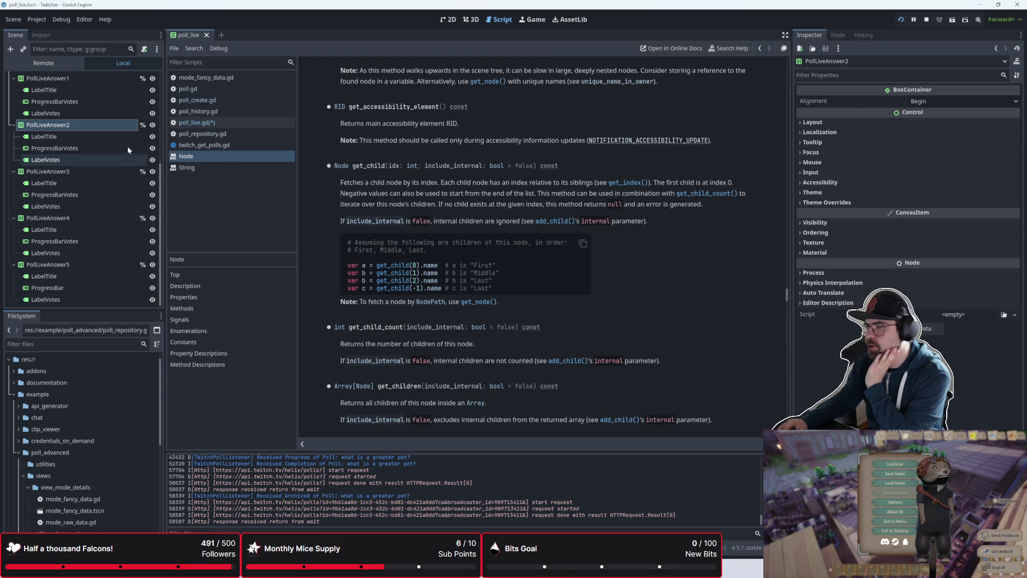
{"action": "scroll", "coordinate": [121, 159], "scroll_direction": "up", "scroll_amount": 4}
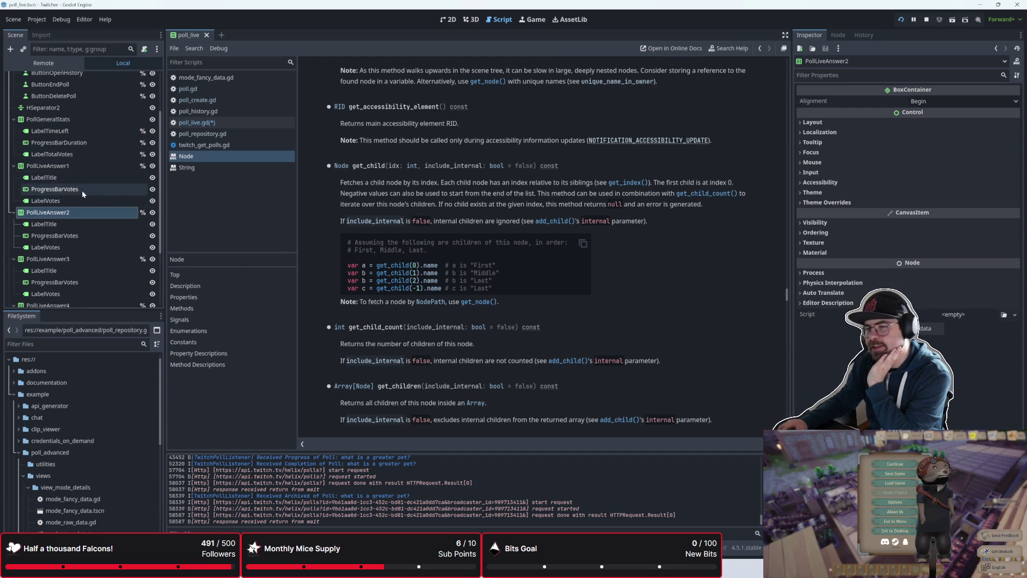
{"action": "scroll", "coordinate": [92, 213], "scroll_direction": "down", "scroll_amount": 1}
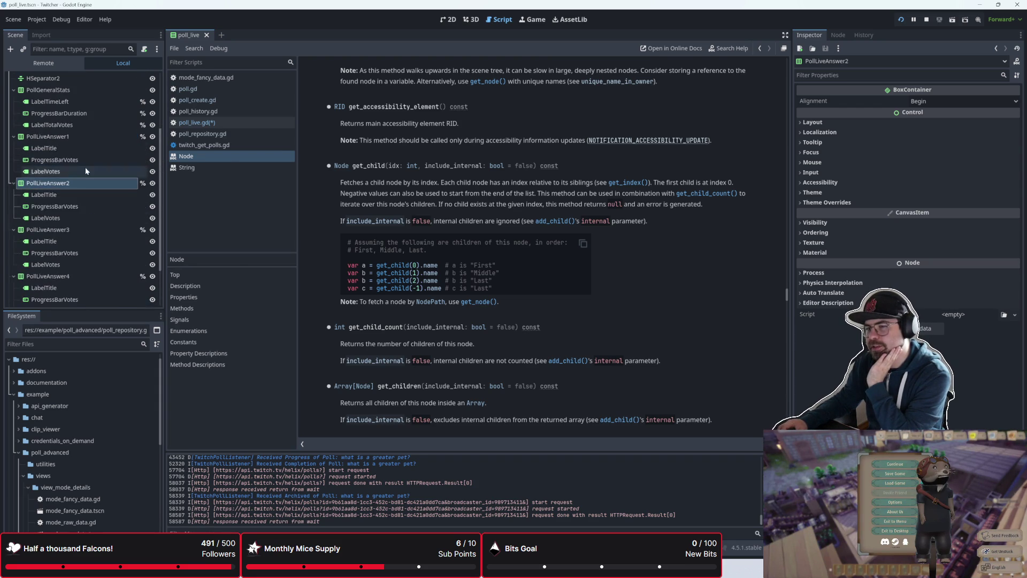
{"action": "scroll", "coordinate": [79, 209], "scroll_direction": "down", "scroll_amount": 1}
{"action": "scroll", "coordinate": [80, 225], "scroll_direction": "down", "scroll_amount": 1}
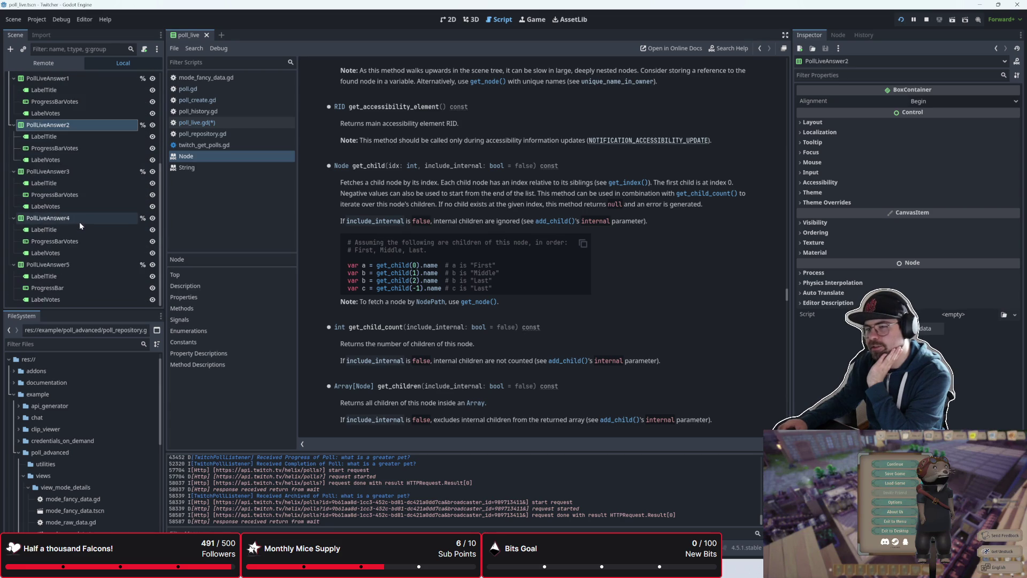
{"action": "scroll", "coordinate": [93, 245], "scroll_direction": "up", "scroll_amount": 2}
{"action": "scroll", "coordinate": [93, 245], "scroll_direction": "down", "scroll_amount": 2}
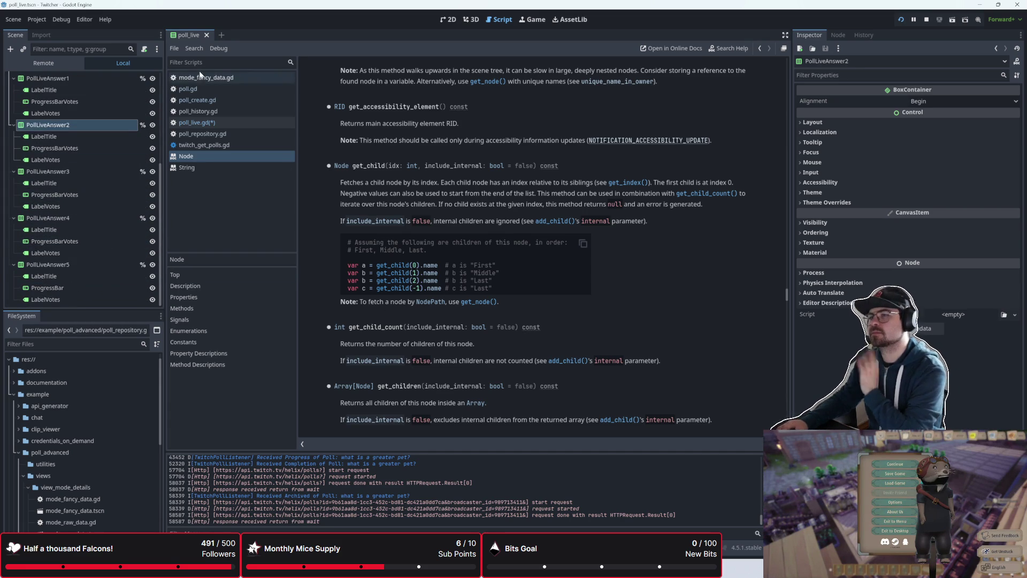
{"action": "left_click", "coordinate": [64, 62]}
{"action": "left_click", "coordinate": [95, 64]}
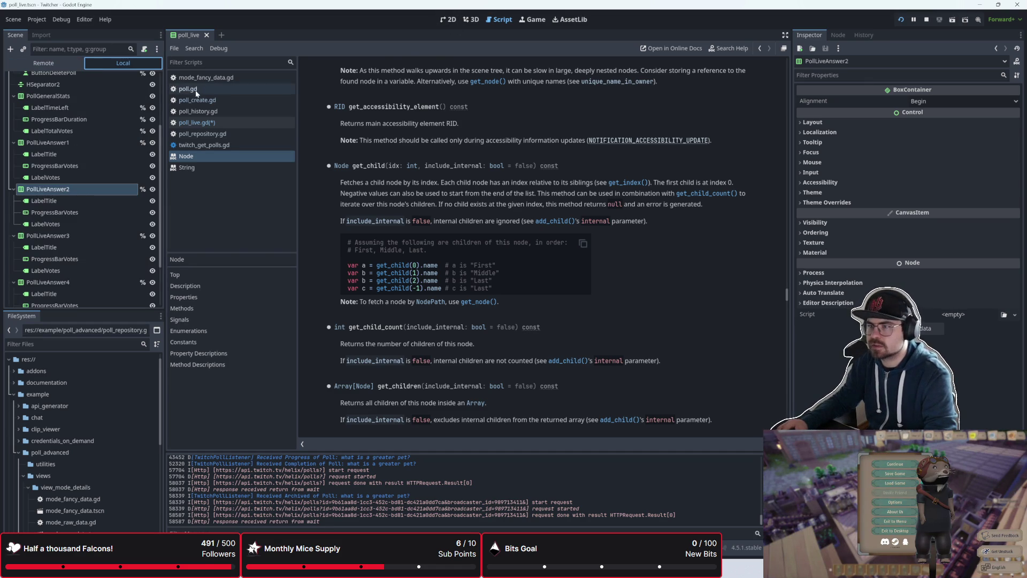
{"action": "left_click", "coordinate": [199, 124]}
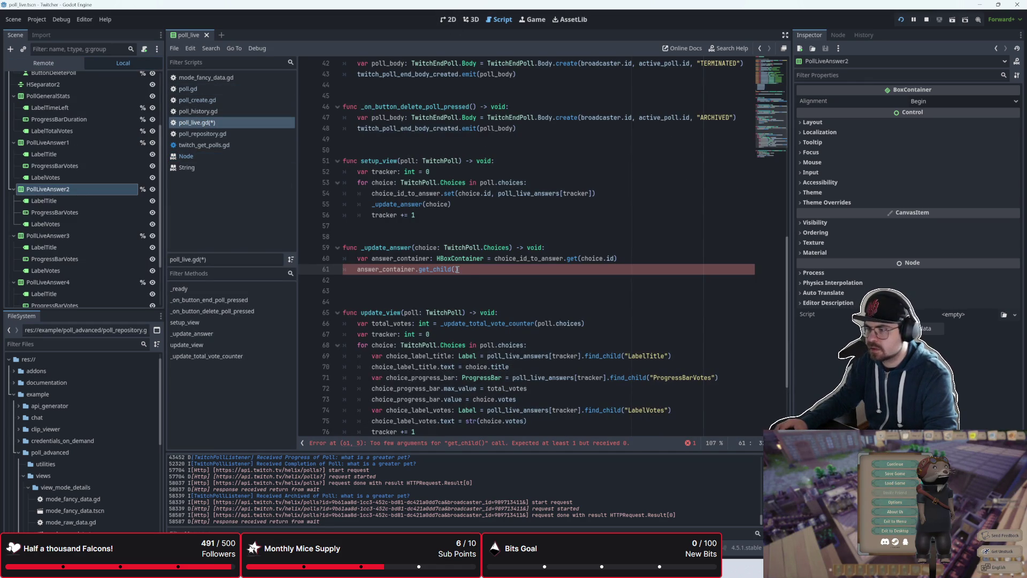
- Declare var answer_label_title: Label from answer_container's child 0
{"action": "type", "text": "0"}
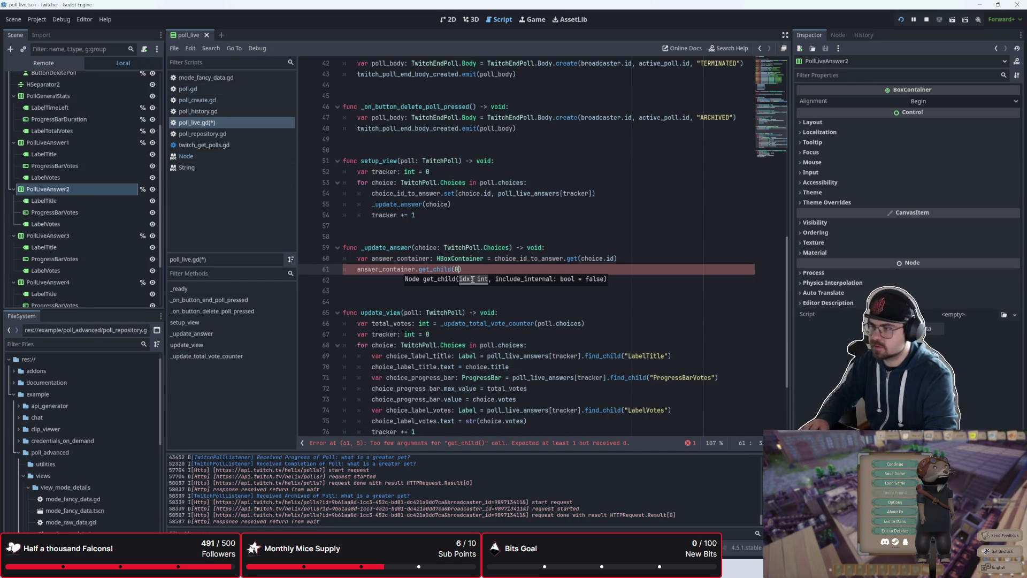
{"action": "type", "text": "var la"}
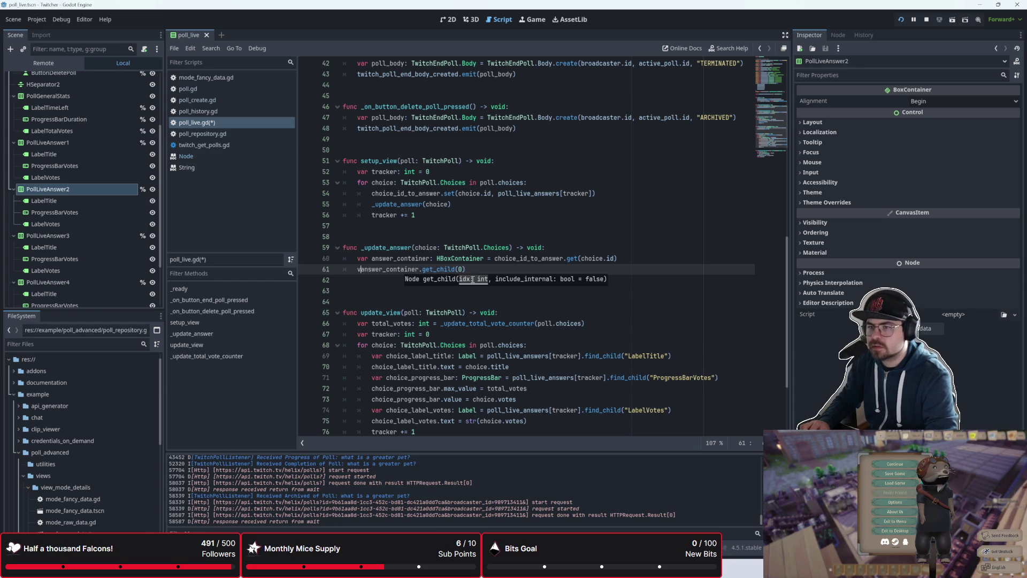
{"action": "key", "text": "BackSpace"}
{"action": "key", "text": "BackSpace"}
{"action": "type", "text": "anbsw"}
{"action": "key", "text": "BackSpace"}
{"action": "key", "text": "BackSpace"}
{"action": "key", "text": "BackSpace"}
{"action": "type", "text": "swer_la"}
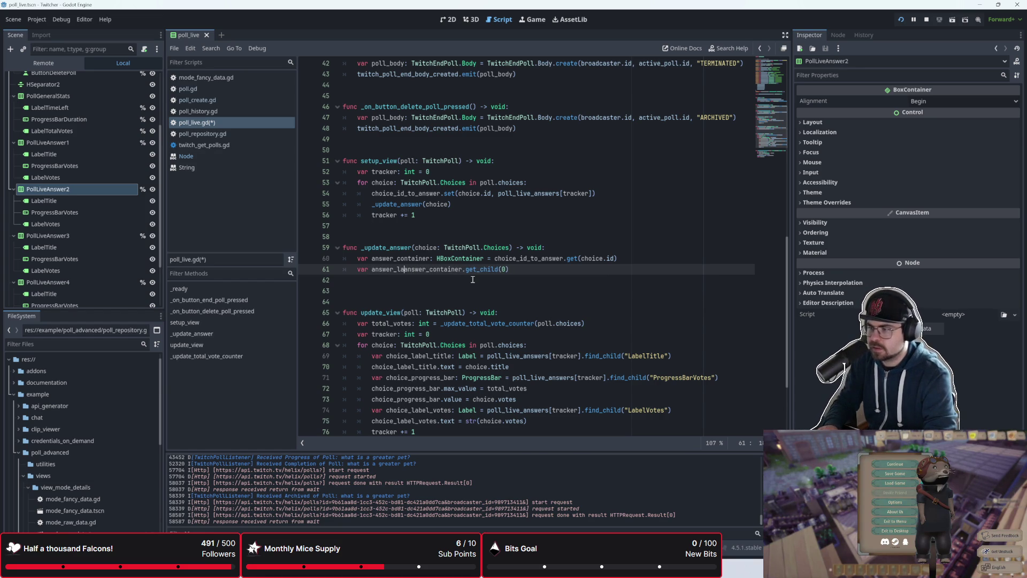
{"action": "type", "text": "bel_title"}
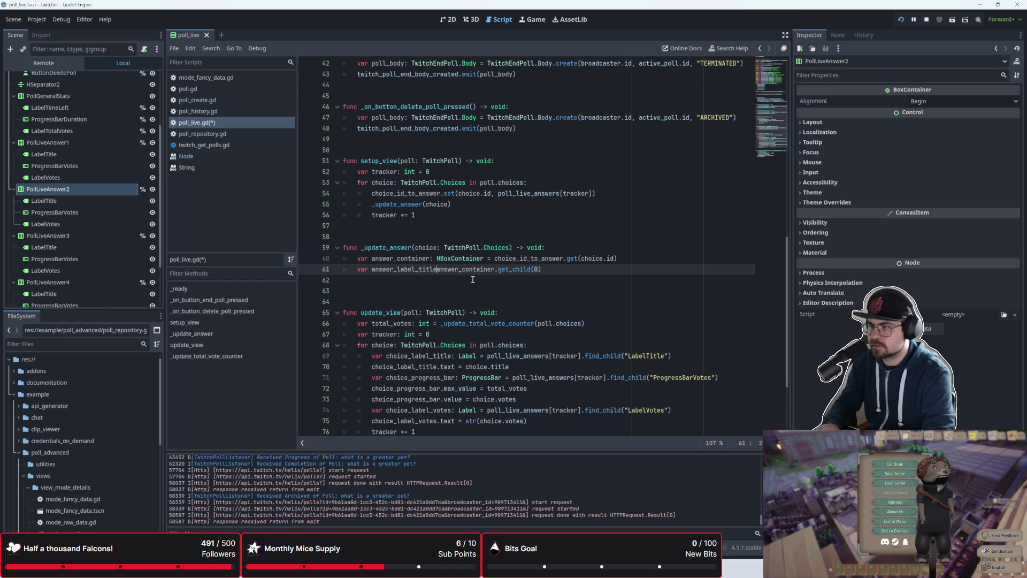
{"action": "type", "text": ": Lable ="}
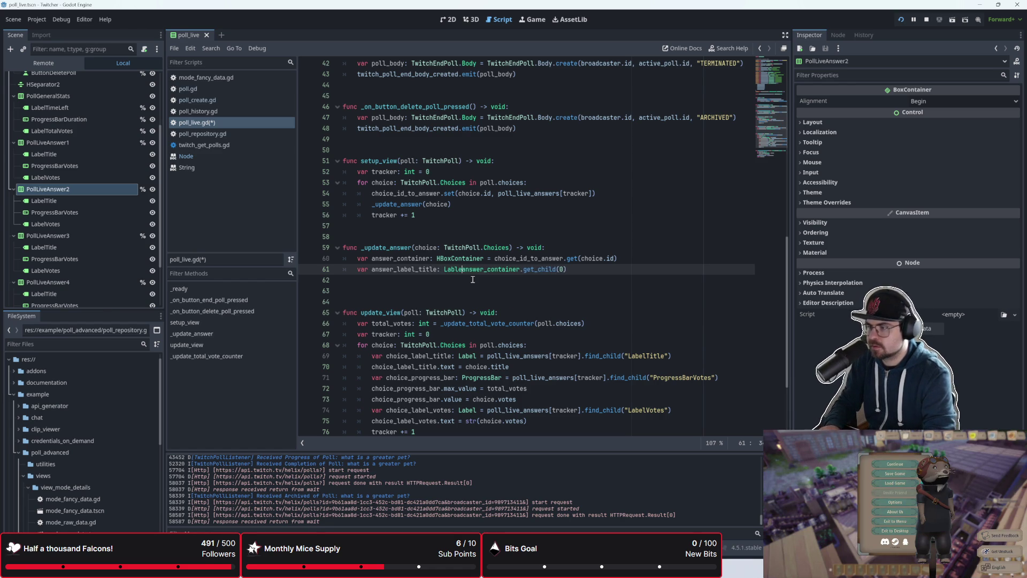
{"action": "left_click", "coordinate": [588, 269]}
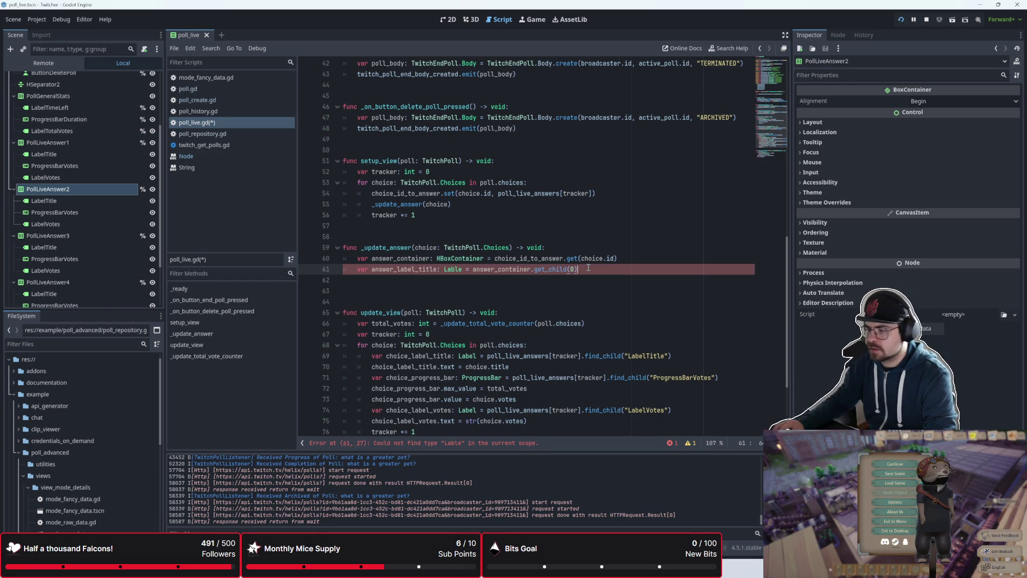
{"action": "key", "text": "BackSpace"}
{"action": "type", "text": "b"}
{"action": "key", "text": "BackSpace"}
{"action": "key", "text": "BackSpace"}
{"action": "key", "text": "BackSpace"}
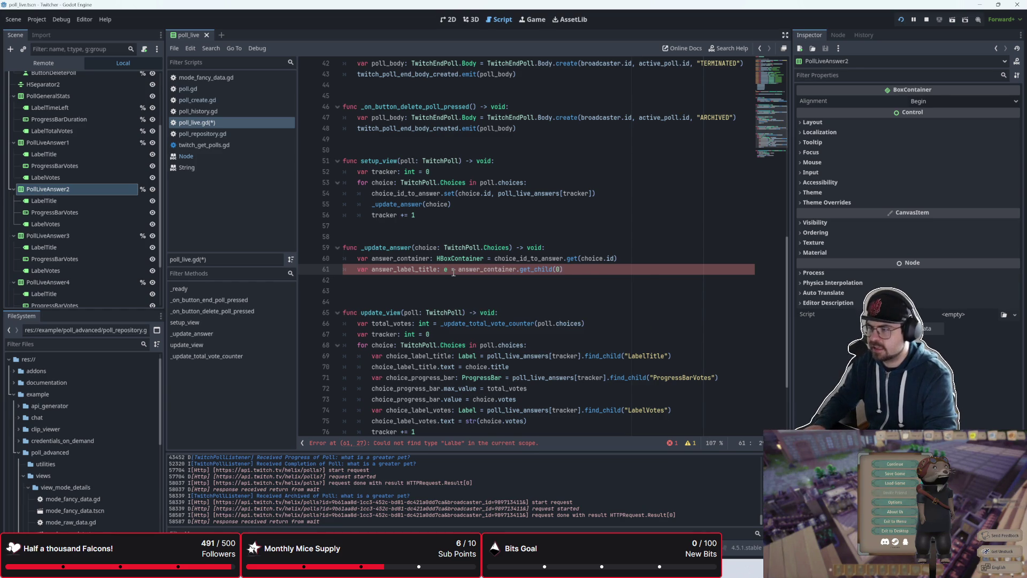
{"action": "type", "text": "bel"}
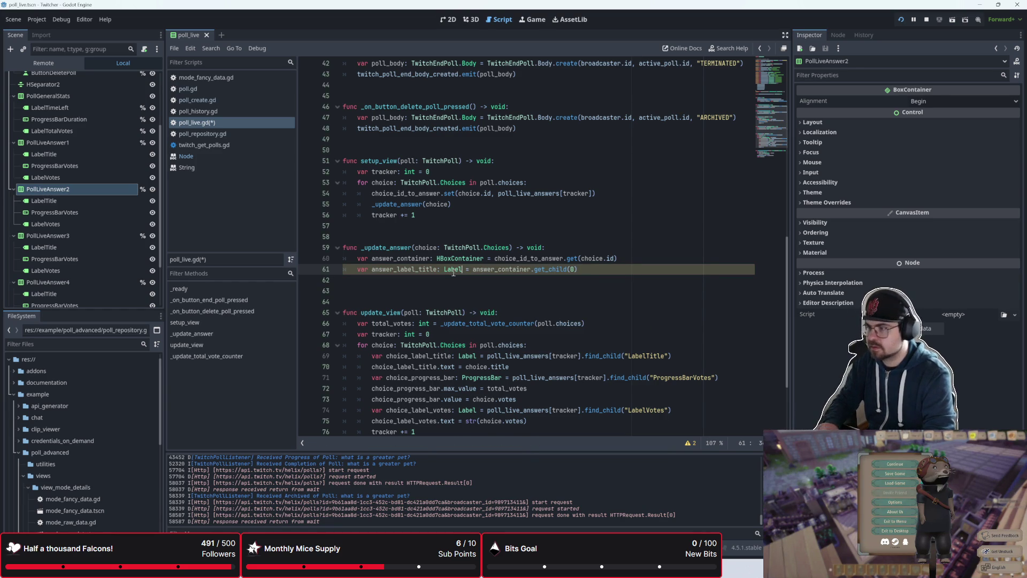
{"action": "key", "text": "Escape"}
{"action": "key", "text": "Down"}
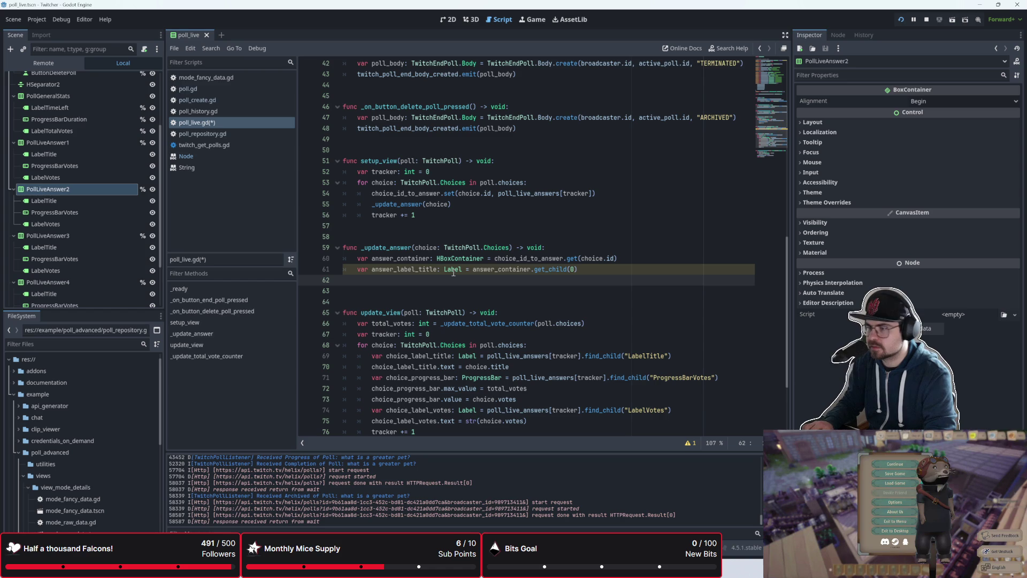
- Declare var answer_progress_bar_votes: ProgressBar = answer_container.get_child(1)
{"action": "type", "text": "var answer"}
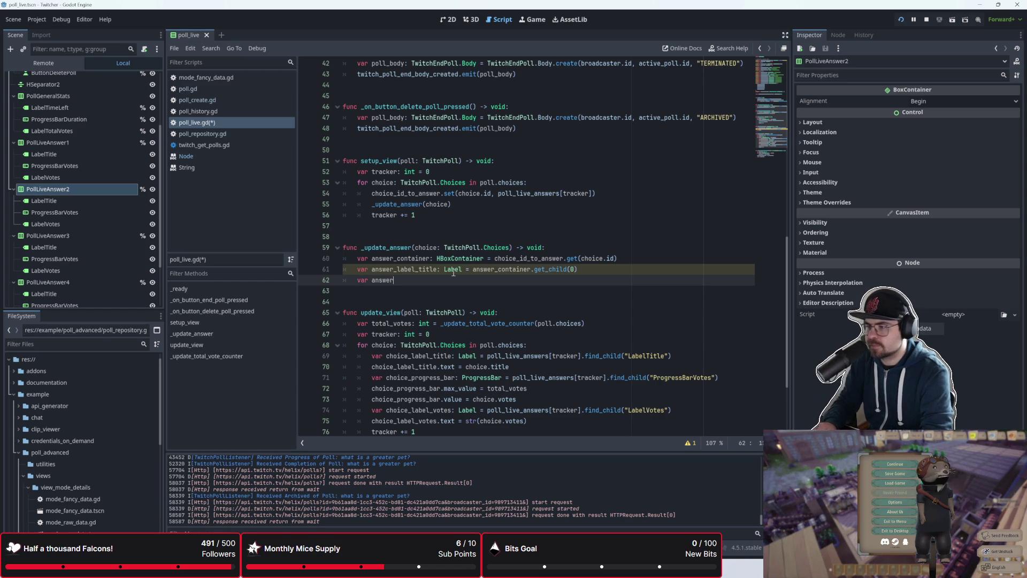
{"action": "type", "text": "_progress_bar"}
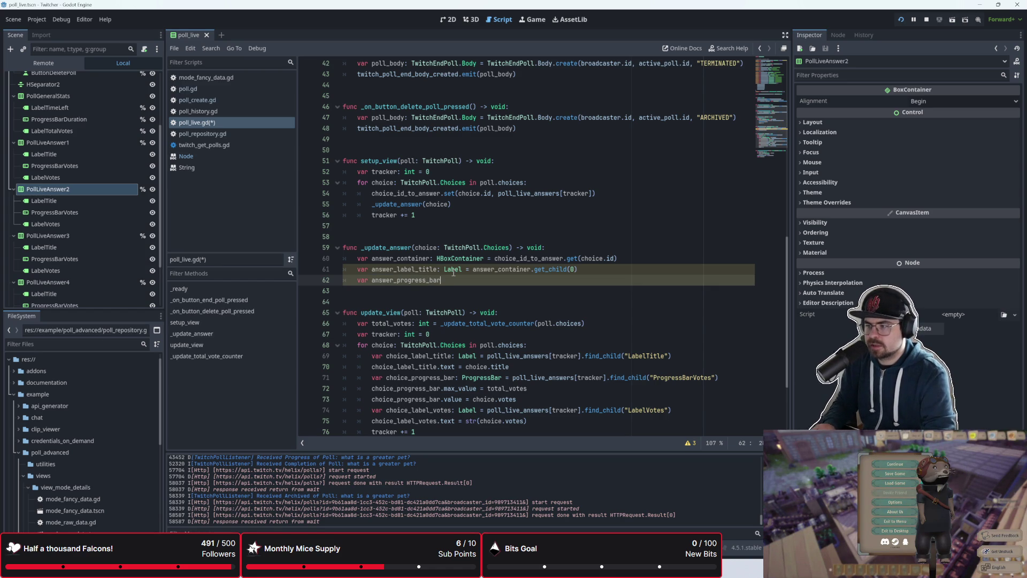
{"action": "type", "text": "_v"}
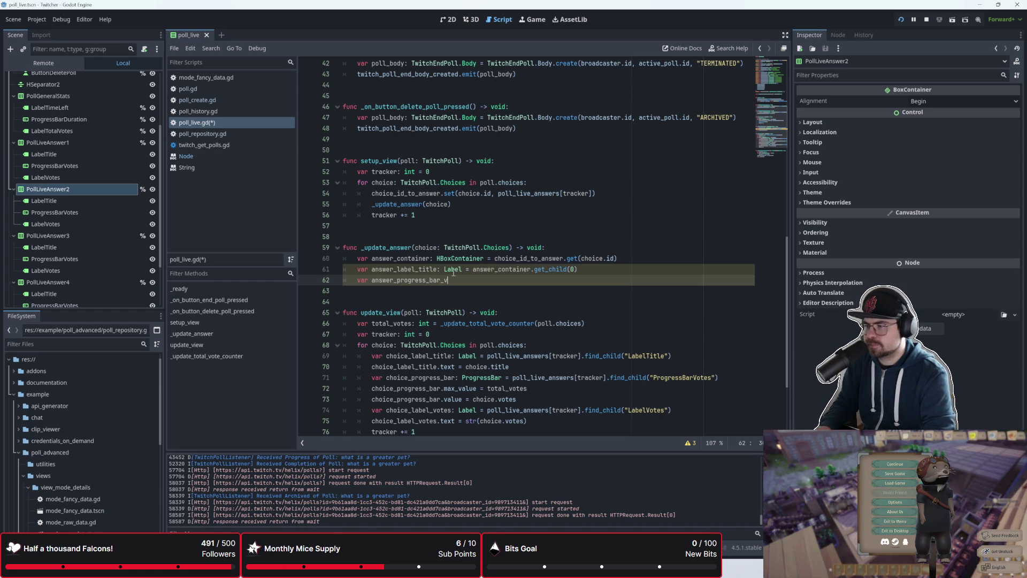
{"action": "type", "text": "otes ="}
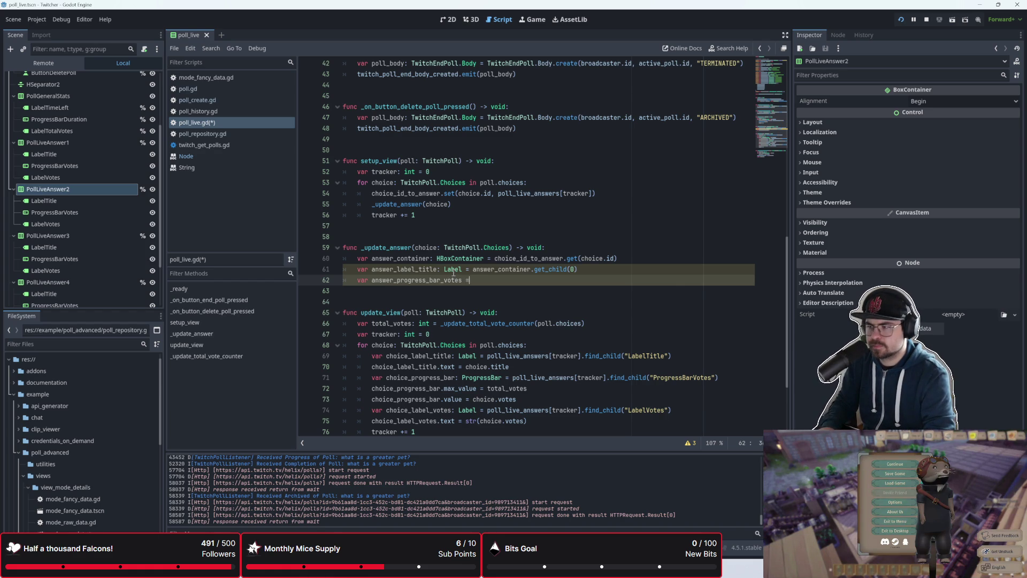
{"action": "key", "text": "BackSpace"}
{"action": "key", "text": "BackSpace"}
{"action": "key", "text": "BackSpace"}
{"action": "type", "text": ": "}
{"action": "type", "text": "Progres"}
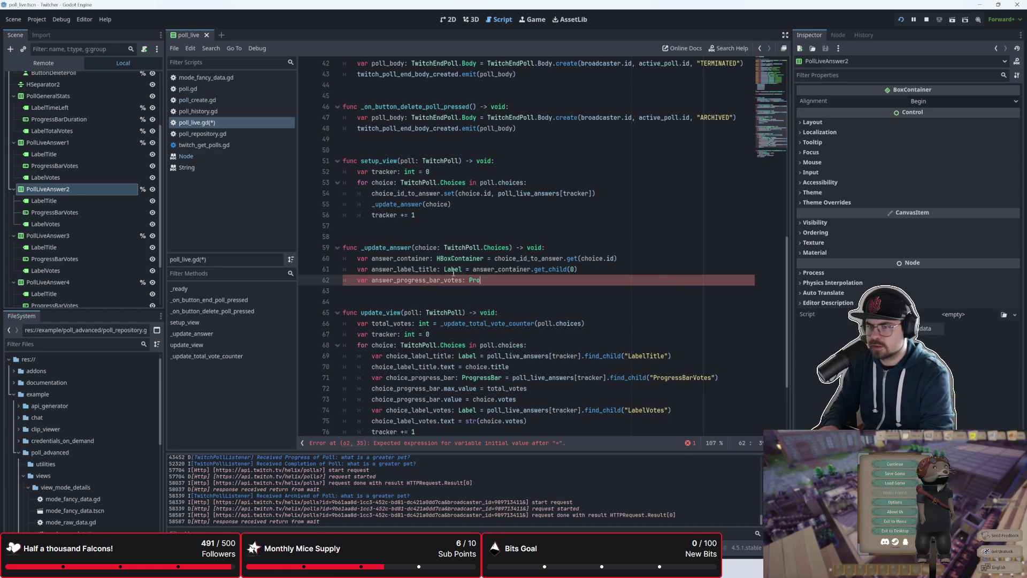
{"action": "key", "text": "Return"}
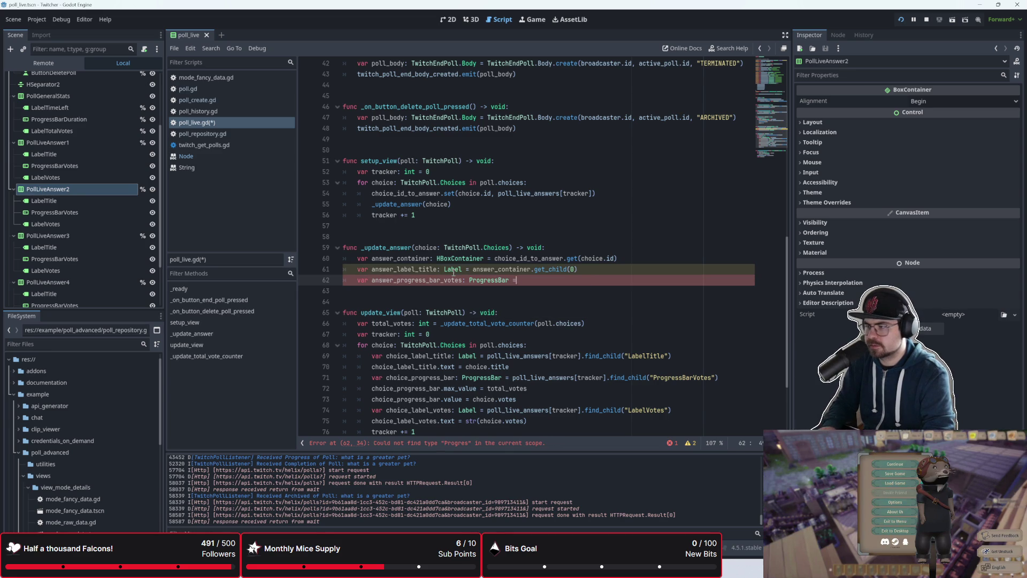
{"action": "type", "text": "= ans"}
{"action": "key", "text": "Return"}
{"action": "type", "text": ".get"}
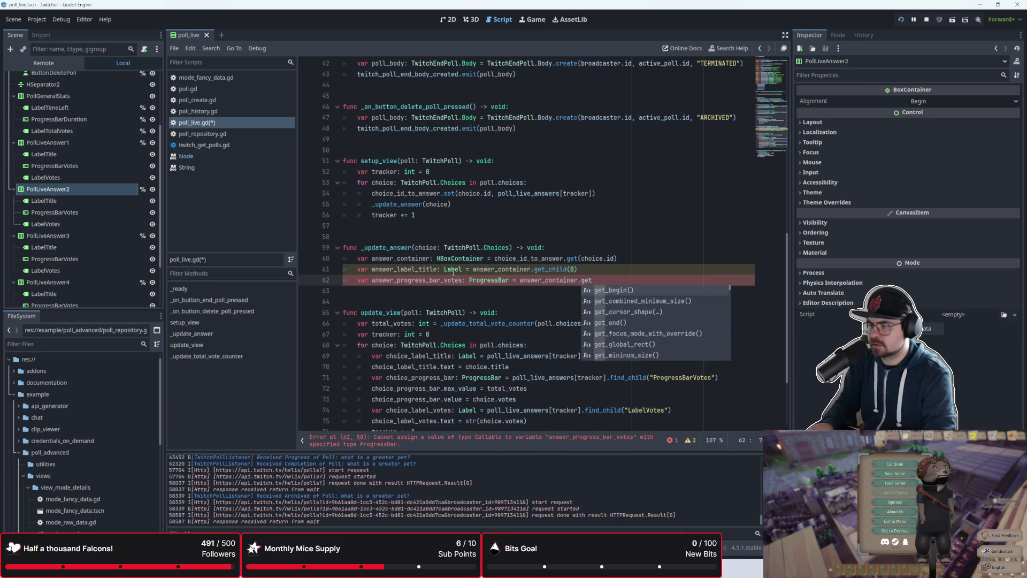
{"action": "type", "text": "_chi"}
{"action": "key", "text": "Return"}
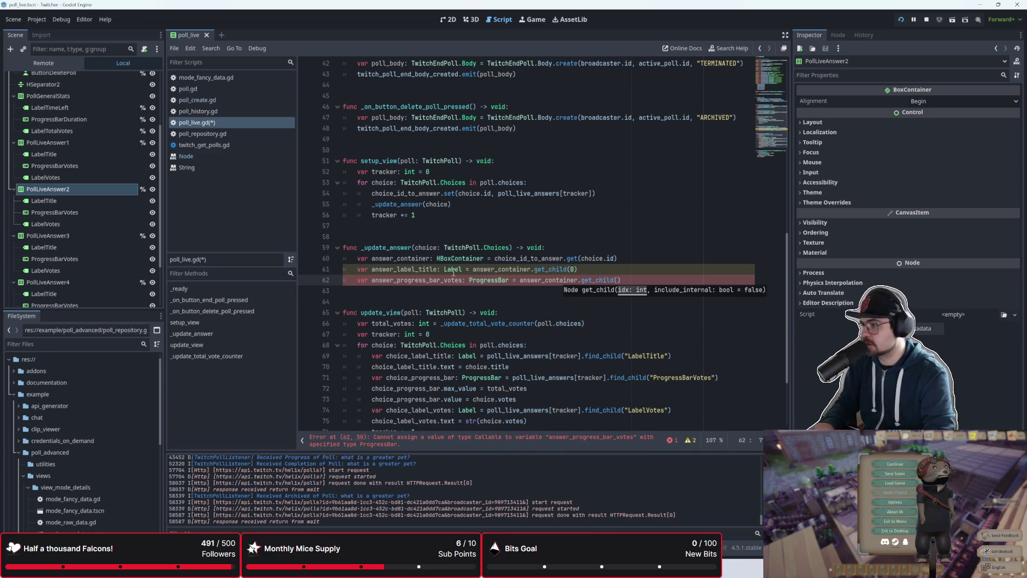
{"action": "type", "text": "1)"}
{"action": "key", "text": "Return"}
- Declare var answer_label_votes: Label = answer_container.get_child(2)
{"action": "type", "text": "var "}
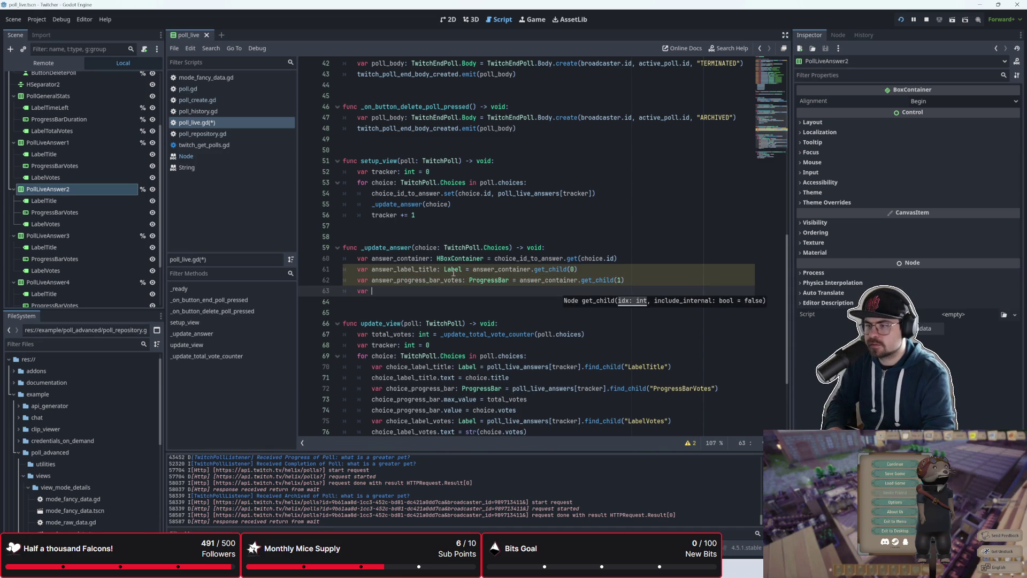
{"action": "type", "text": "answer_lavbe"}
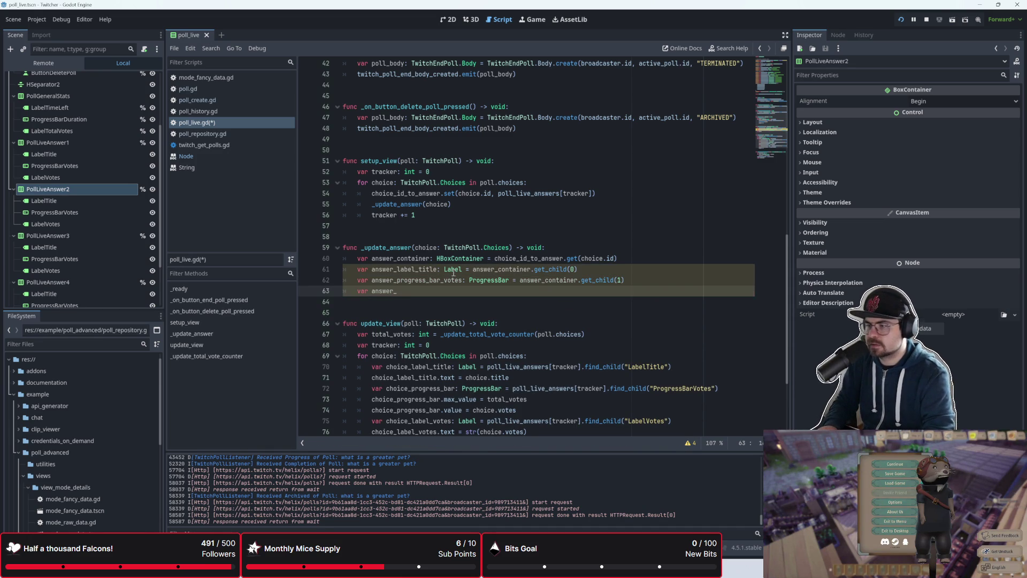
{"action": "type", "text": "bel"}
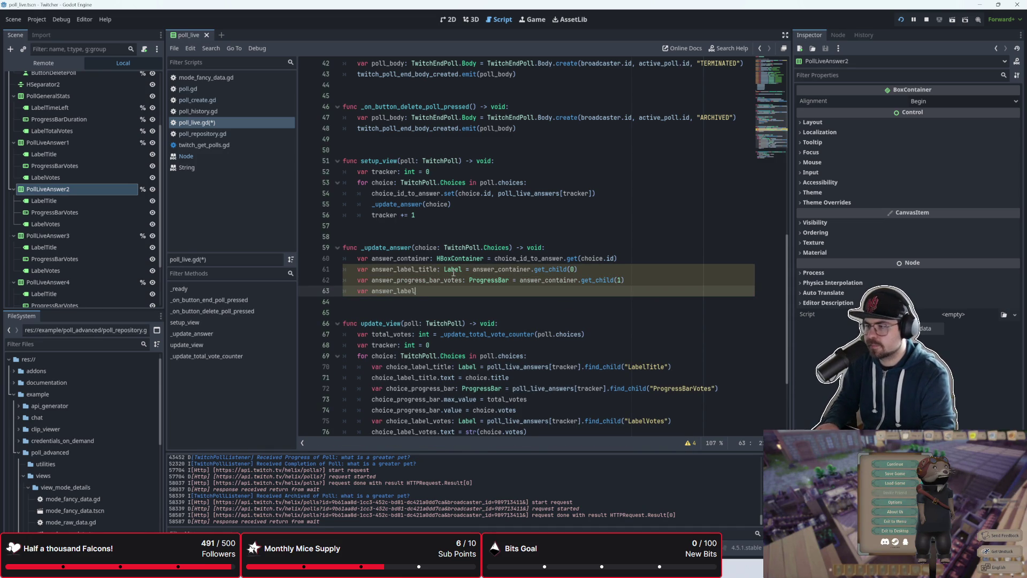
{"action": "type", "text": "_votes: Label = answe"}
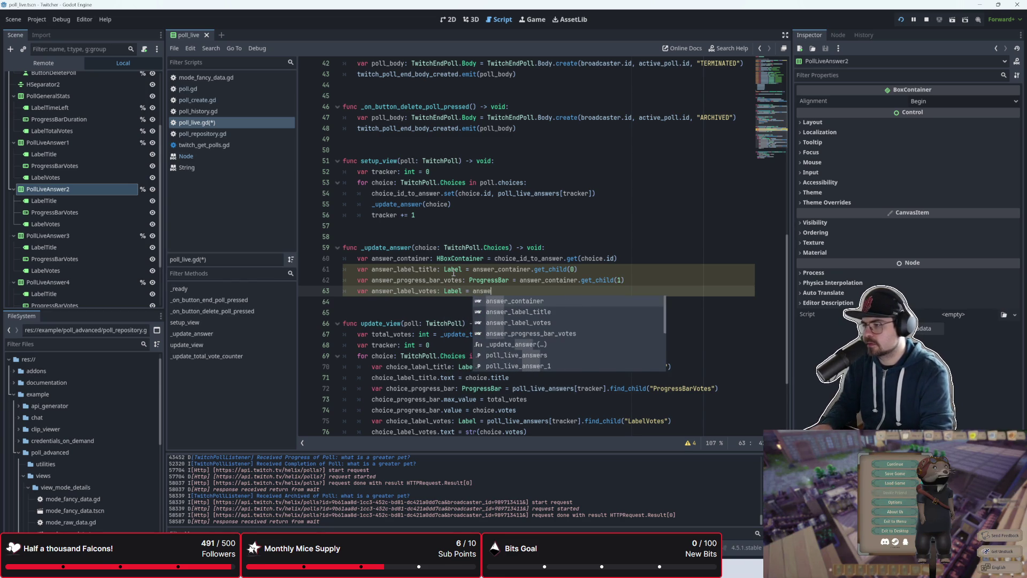
{"action": "key", "text": "Return"}
{"action": "type", "text": ".get_c"}
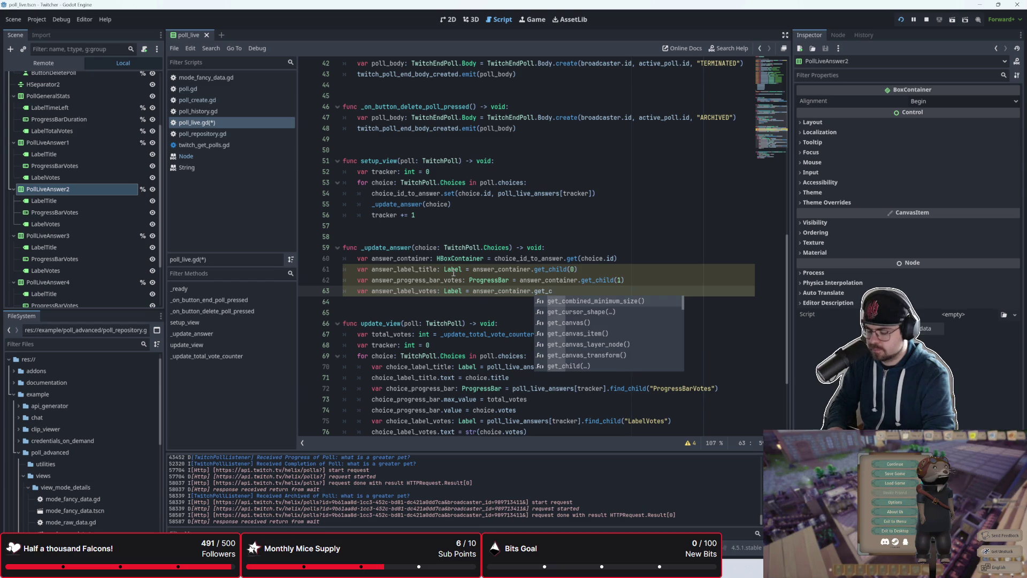
{"action": "type", "text": "hild("}
{"action": "key", "text": "Return"}
{"action": "type", "text": "3"}
{"action": "key", "text": "BackSpace"}
{"action": "type", "text": "2)"}
{"action": "left_click", "coordinate": [446, 302]}
- Check the Poll Live View layout in 2D, then select _update_answer's progress bar and votes lines
{"action": "scroll", "coordinate": [452, 297], "scroll_direction": "down", "scroll_amount": 2}
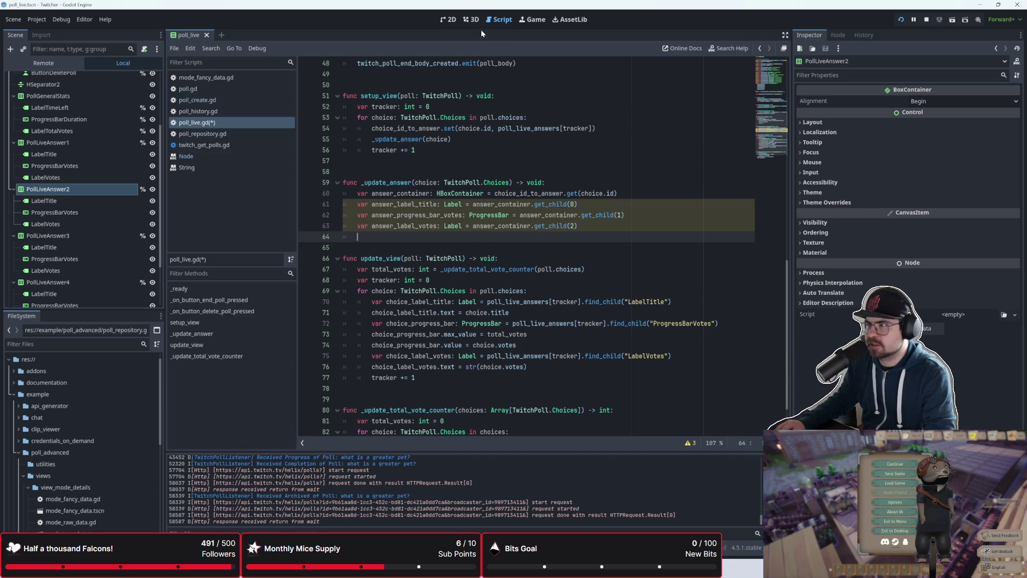
{"action": "left_click", "coordinate": [448, 19]}
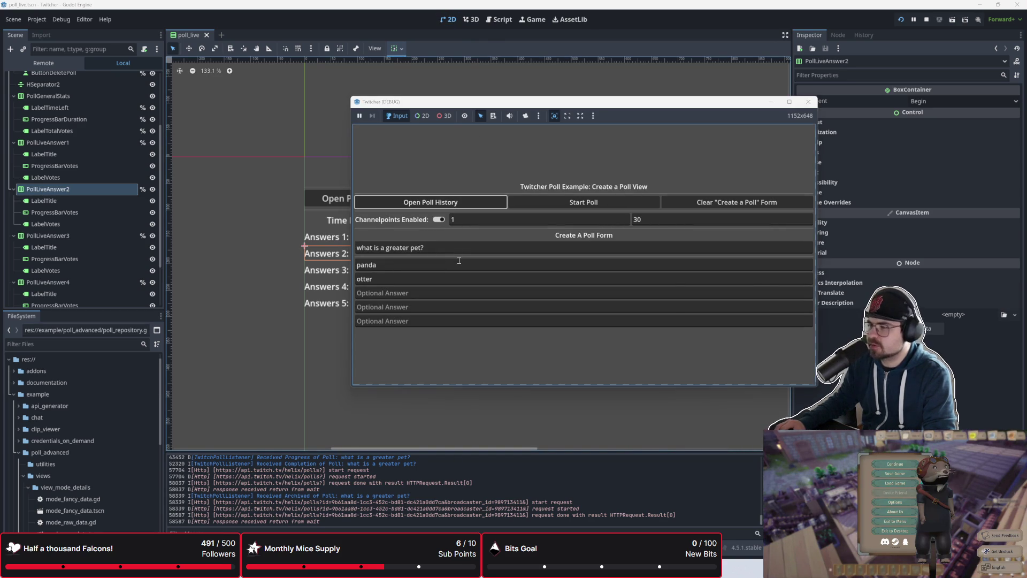
{"action": "left_click", "coordinate": [294, 228]}
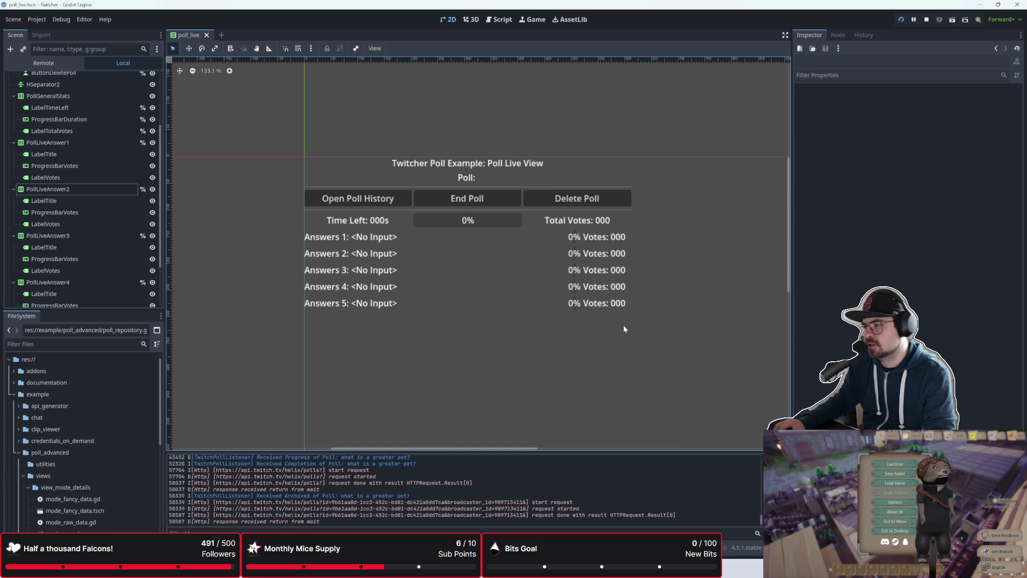
{"action": "left_click", "coordinate": [498, 24]}
{"action": "left_click_drag", "start_coordinate": [580, 226], "coordinate": [345, 212]}
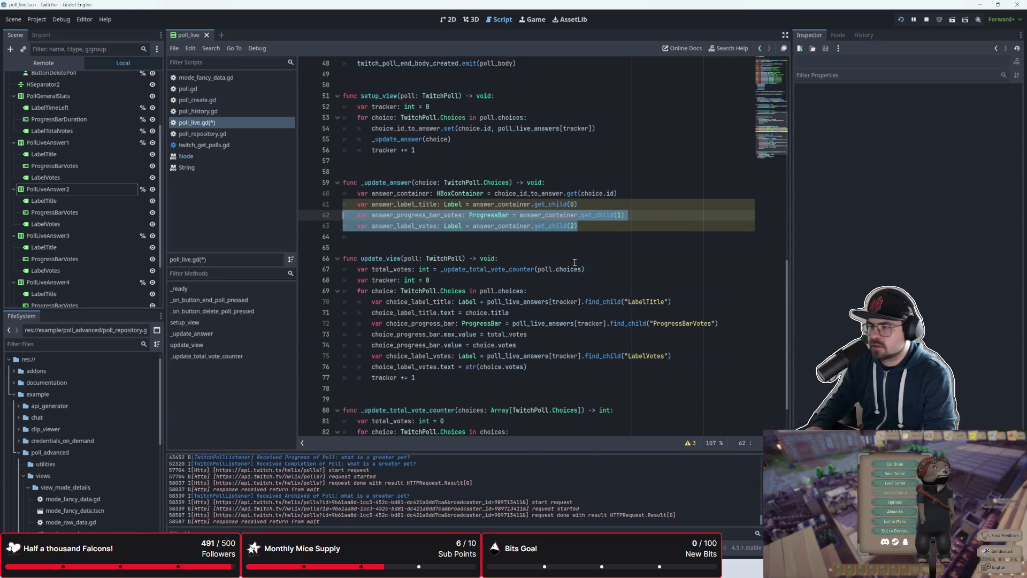
- Delete lines 62–63 and rewrite line 61 as answer_container.get_child(0).text = choice.title
{"action": "key", "text": "BackSpace"}
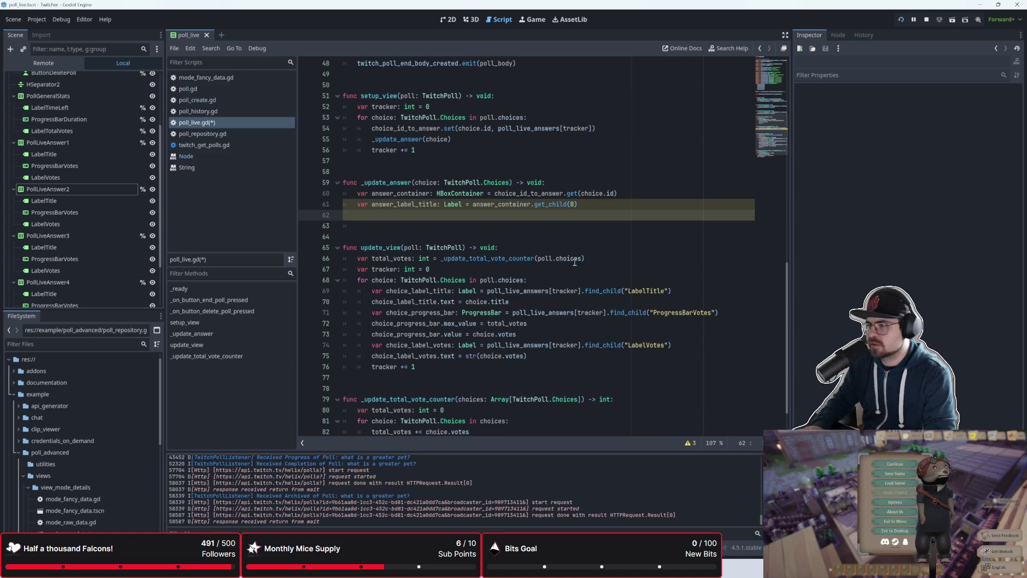
{"action": "key", "text": "Delete"}
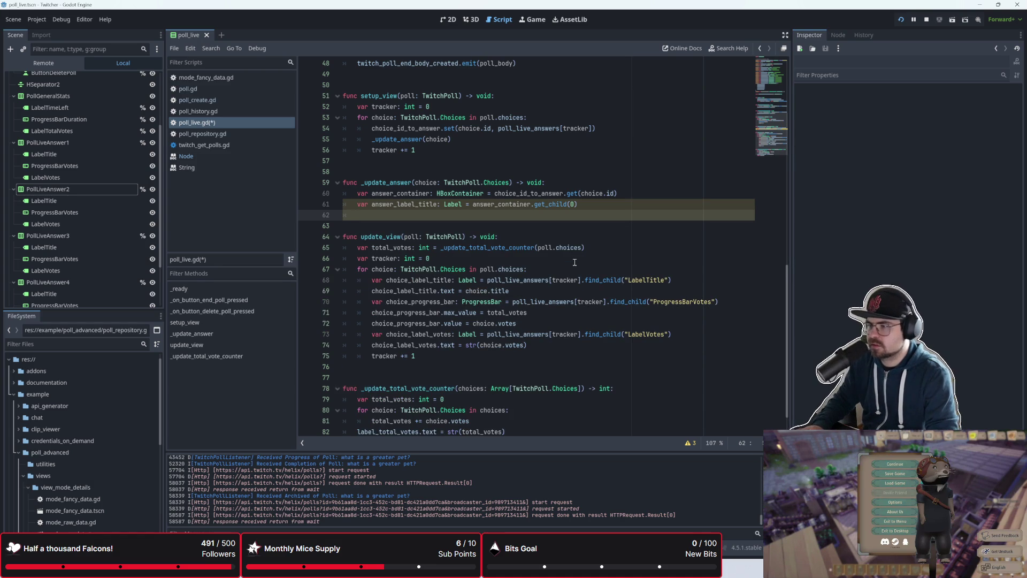
{"action": "left_click_drag", "start_coordinate": [470, 205], "coordinate": [354, 201]}
{"action": "key", "text": "BackSpace"}
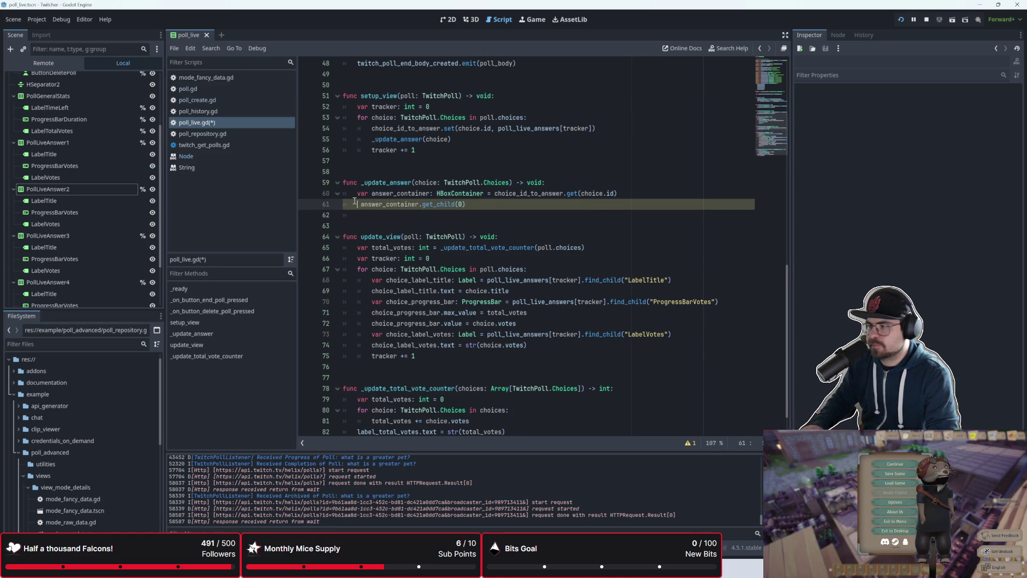
{"action": "left_click", "coordinate": [487, 208]}
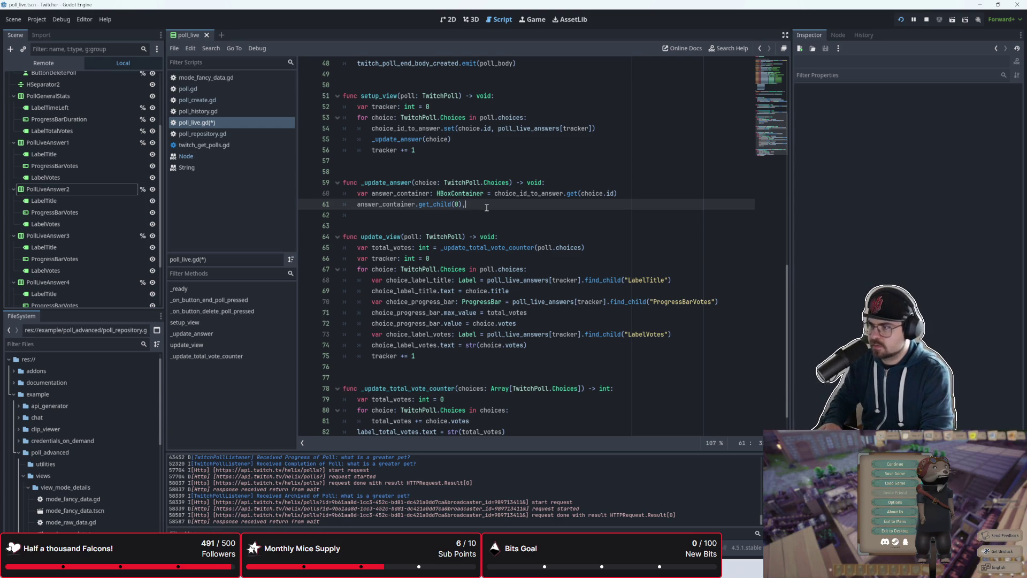
{"action": "type", "text": ".text"}
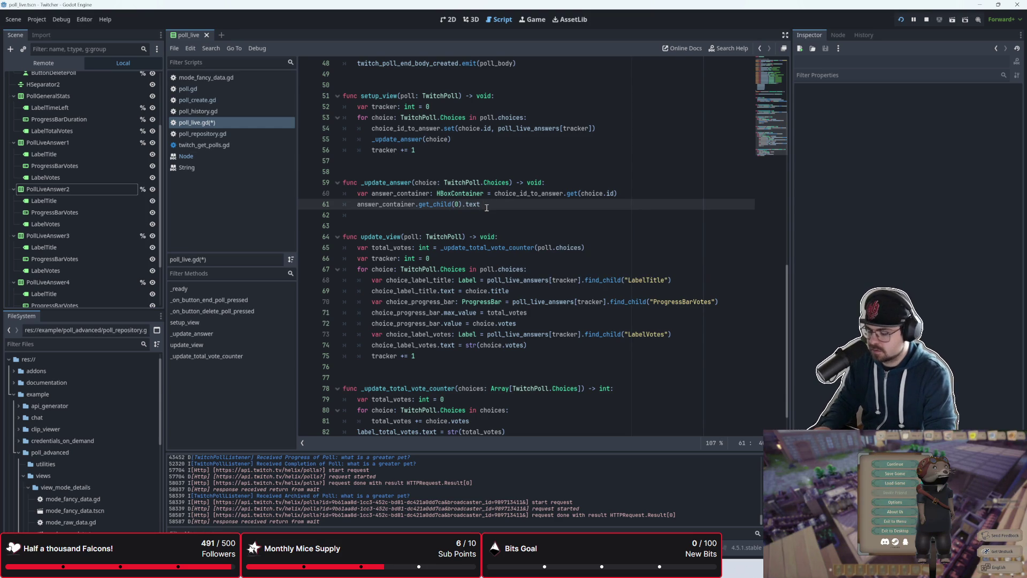
{"action": "type", "text": " = choice.title"}
{"action": "key", "text": "Down"}
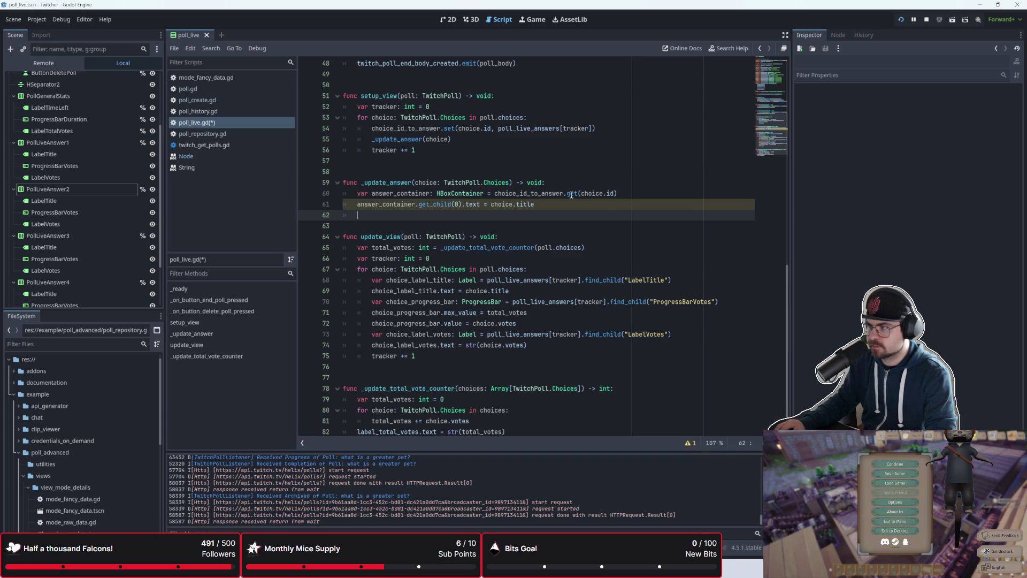
- Ignore the unsafe_property_access warning on line 61 and save poll_live.gd
{"action": "mouse_move", "coordinate": [572, 194]}
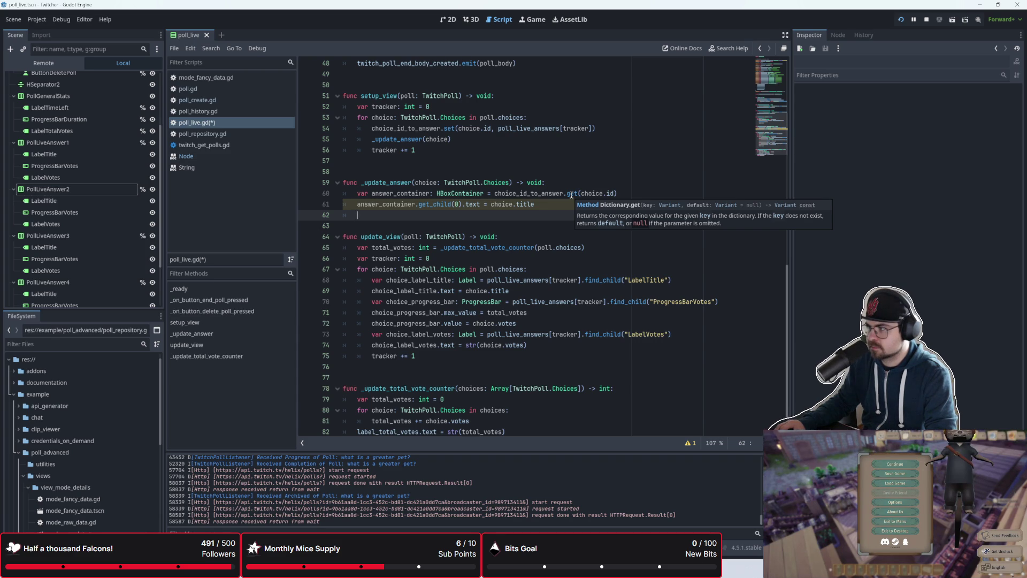
{"action": "left_click", "coordinate": [554, 204]}
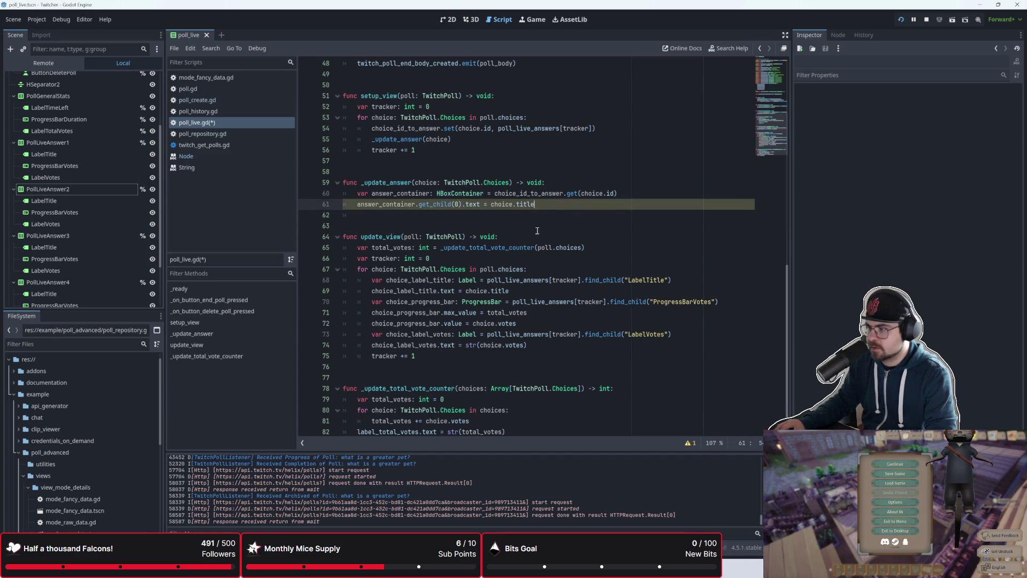
{"action": "left_click", "coordinate": [689, 443]}
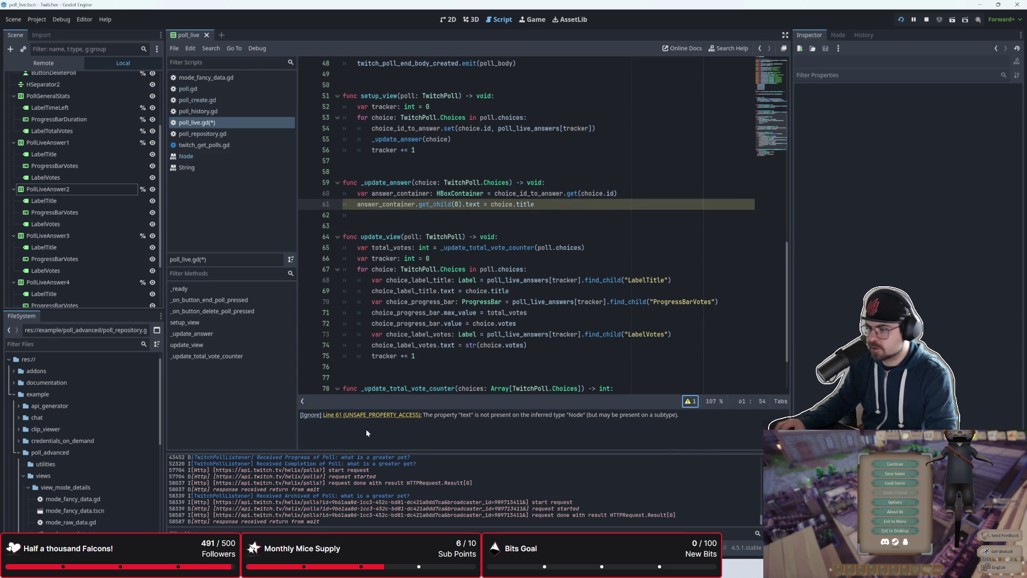
{"action": "left_click", "coordinate": [315, 415]}
{"action": "left_click", "coordinate": [513, 225]}
{"action": "key", "text": "ctrl+s"}
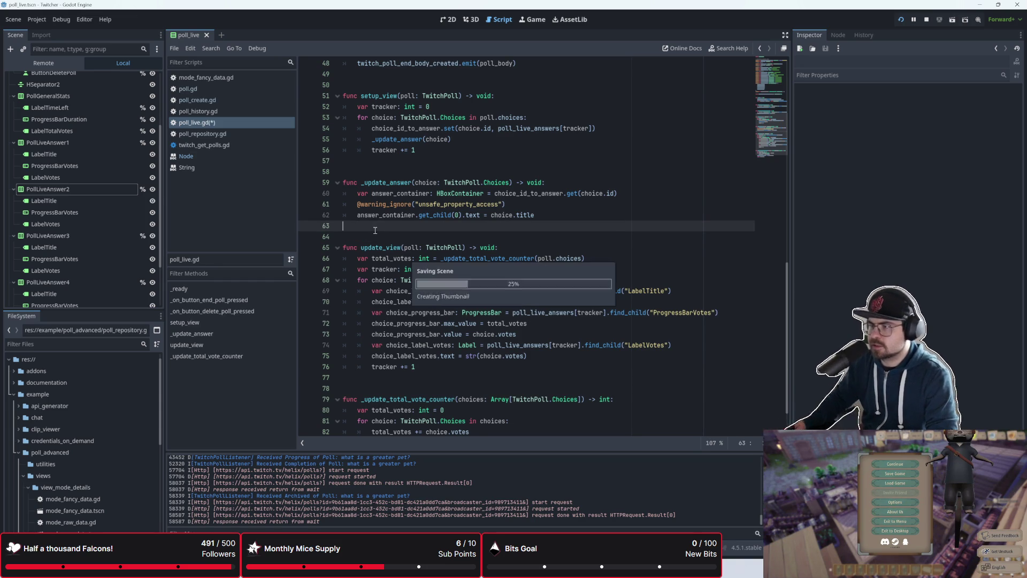
- Review the choice title and votes label lookup lines in update_view
{"action": "scroll", "coordinate": [540, 278], "scroll_direction": "down", "scroll_amount": 1}
{"action": "left_click", "coordinate": [535, 259]}
{"action": "left_click", "coordinate": [542, 298]}
{"action": "scroll", "coordinate": [541, 297], "scroll_direction": "up", "scroll_amount": 2}
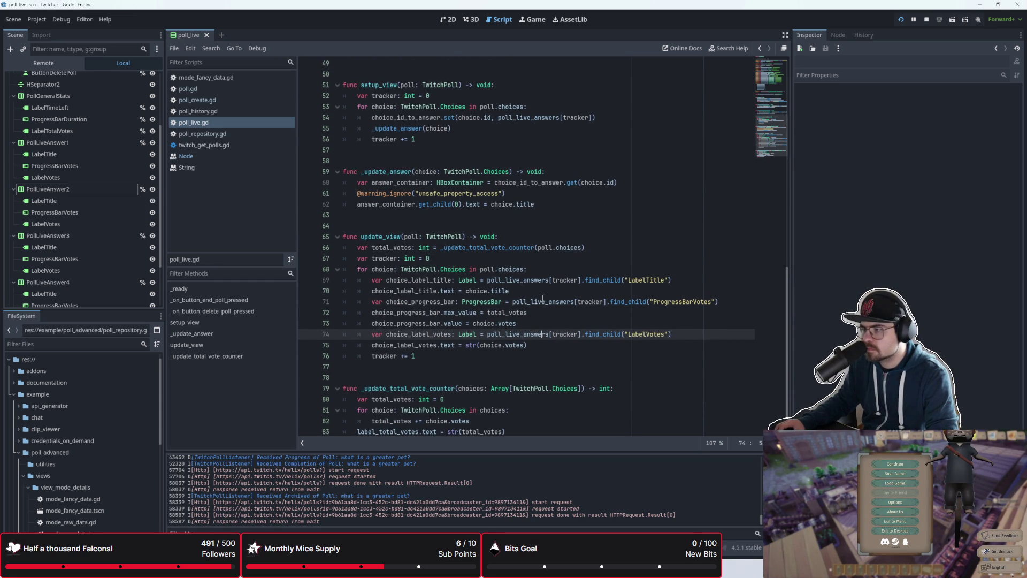
{"action": "left_click", "coordinate": [548, 294]}
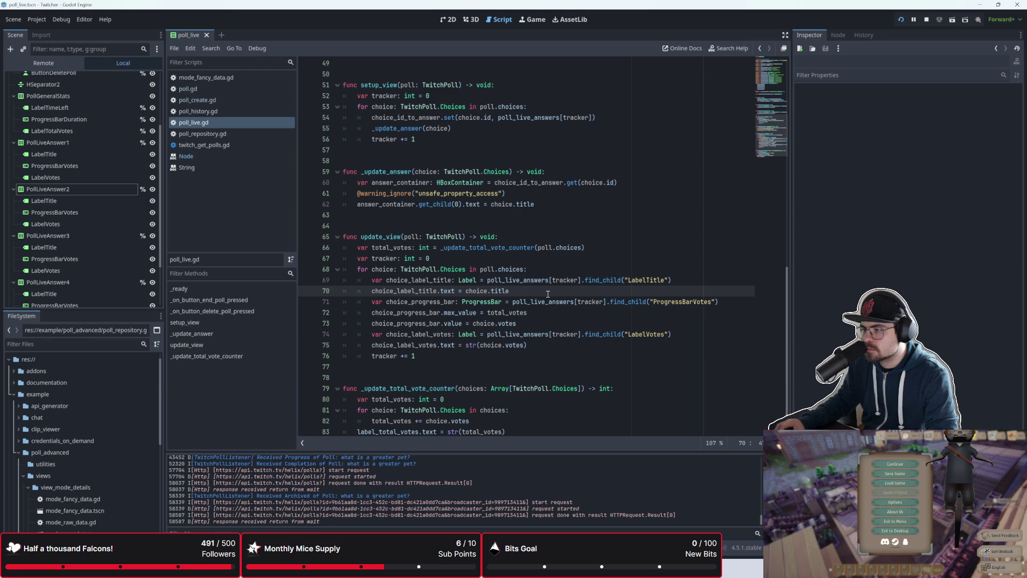
- Delete the two choice_label_title lines and the tracker declaration from update_view
{"action": "left_click", "coordinate": [679, 279]}
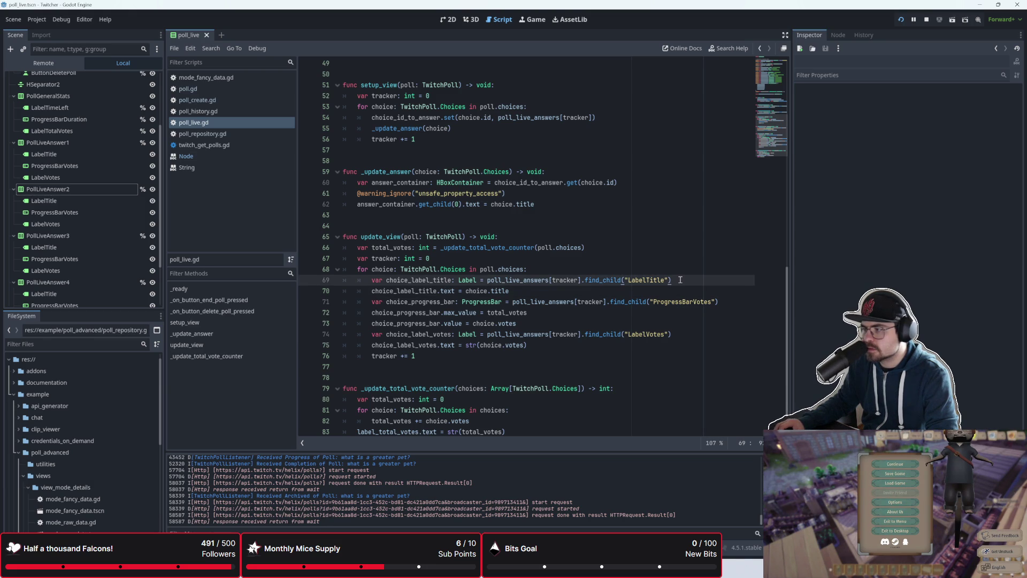
{"action": "left_click", "coordinate": [521, 292]}
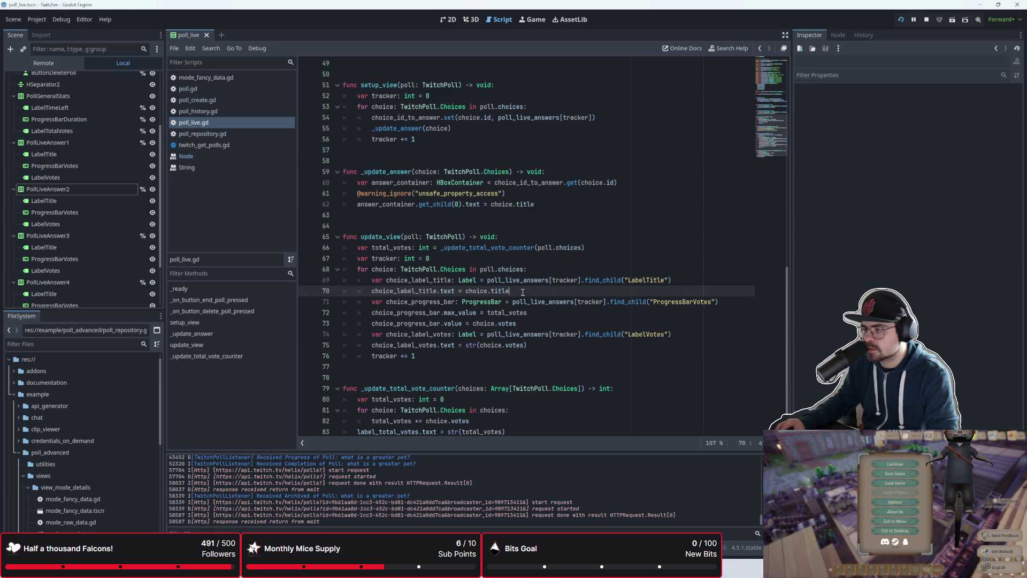
{"action": "left_click_drag", "start_coordinate": [521, 292], "coordinate": [330, 284]}
{"action": "key", "text": "BackSpace"}
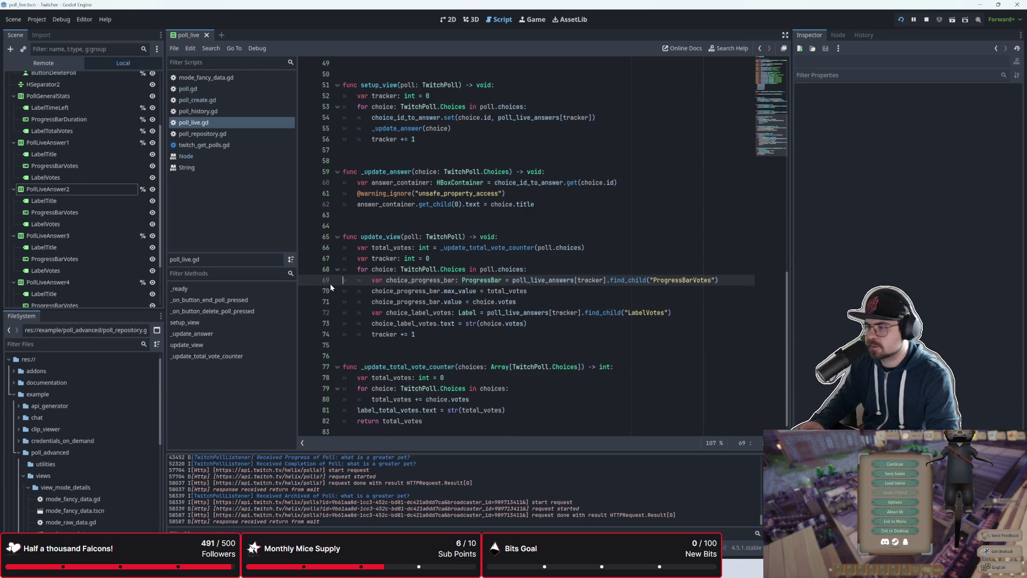
{"action": "left_click", "coordinate": [450, 259]}
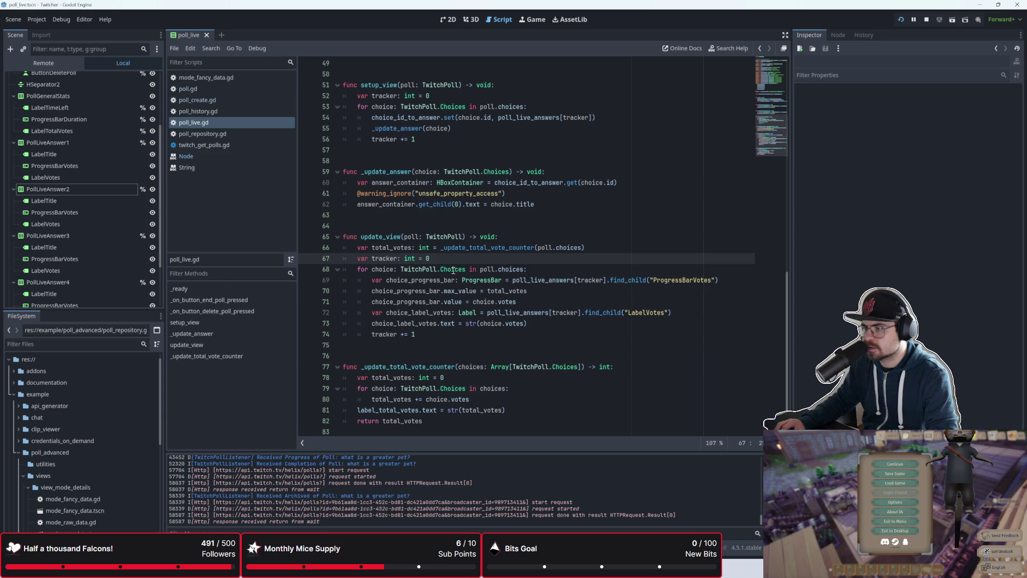
{"action": "left_click", "coordinate": [566, 249]}
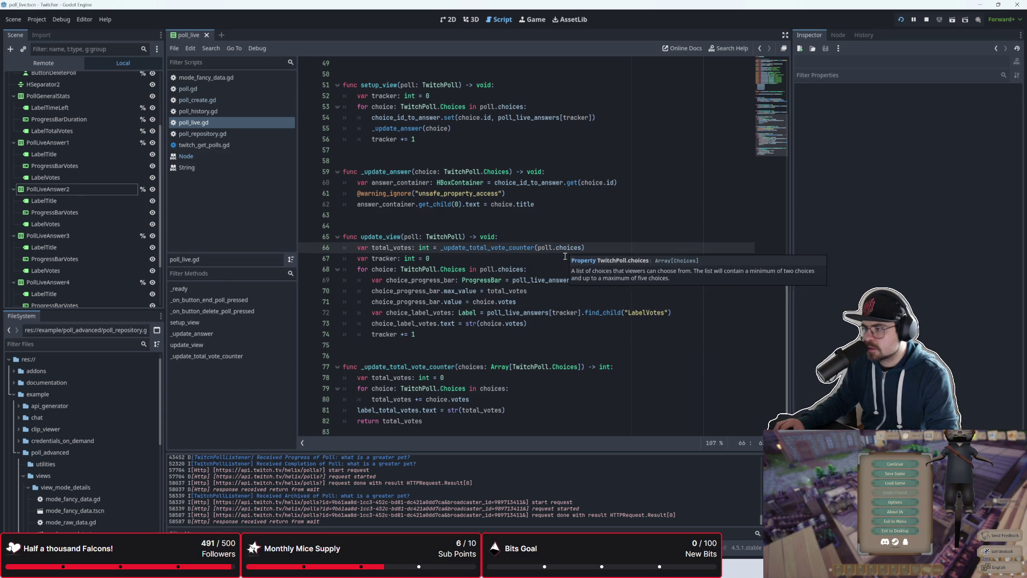
{"action": "left_click", "coordinate": [565, 256]}
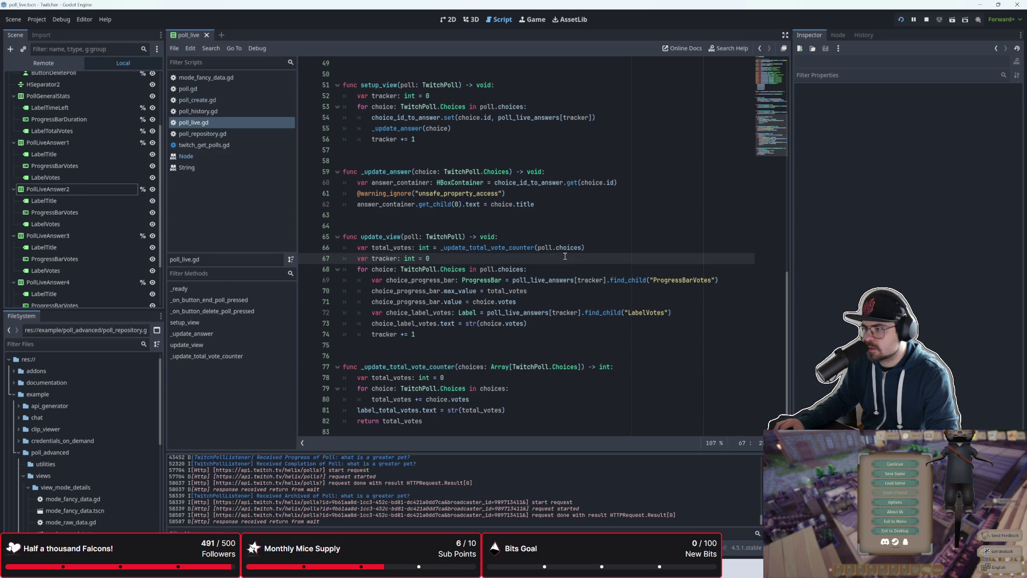
{"action": "scroll", "coordinate": [520, 247], "scroll_direction": "down", "scroll_amount": 1}
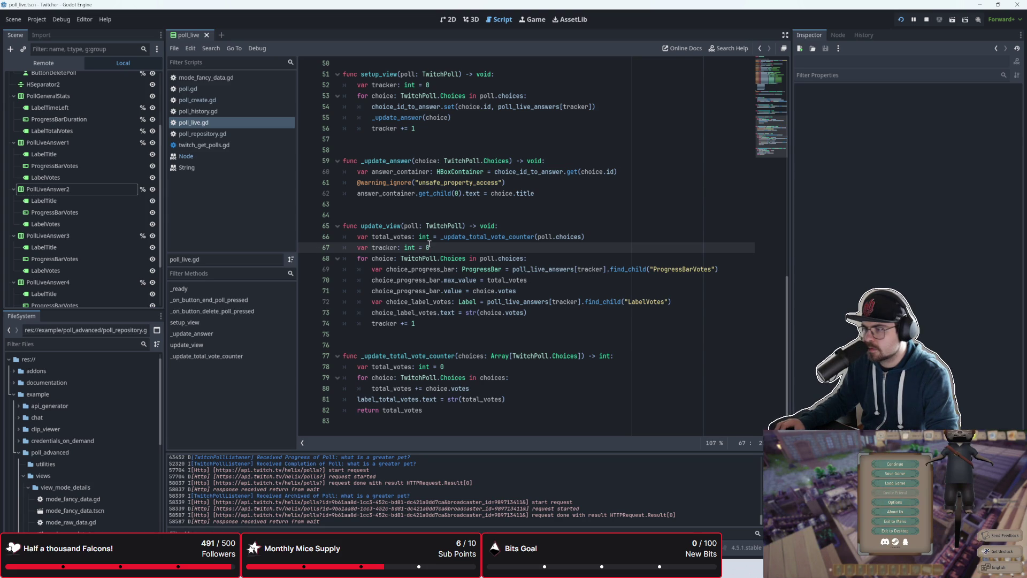
{"action": "left_click", "coordinate": [366, 270]}
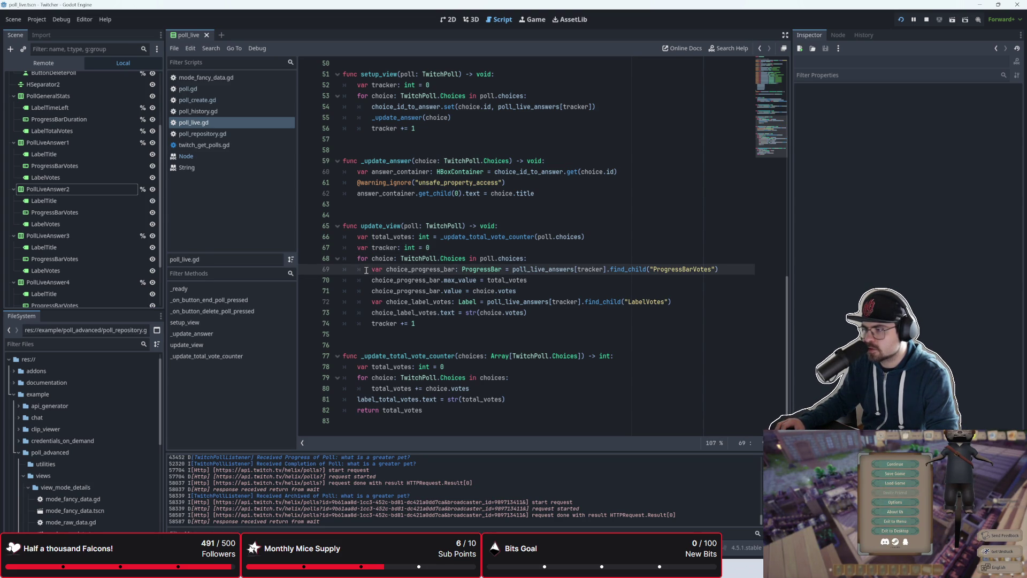
{"action": "left_click", "coordinate": [435, 250]}
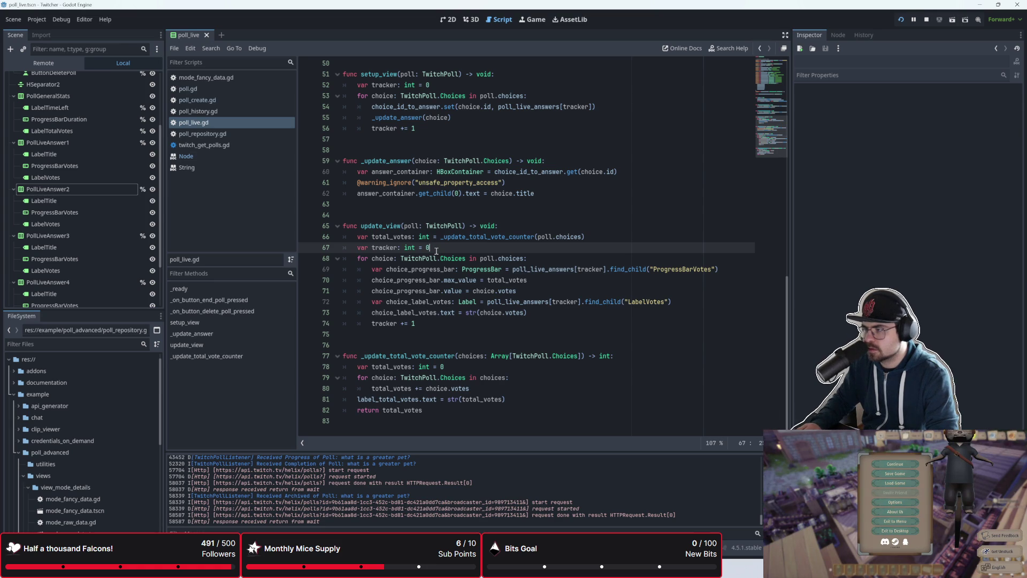
{"action": "key", "text": "ctrl+shift+k"}
- Remove the [tracker] index from the progress bar and vote label find_child lookups
{"action": "left_click", "coordinate": [577, 259]}
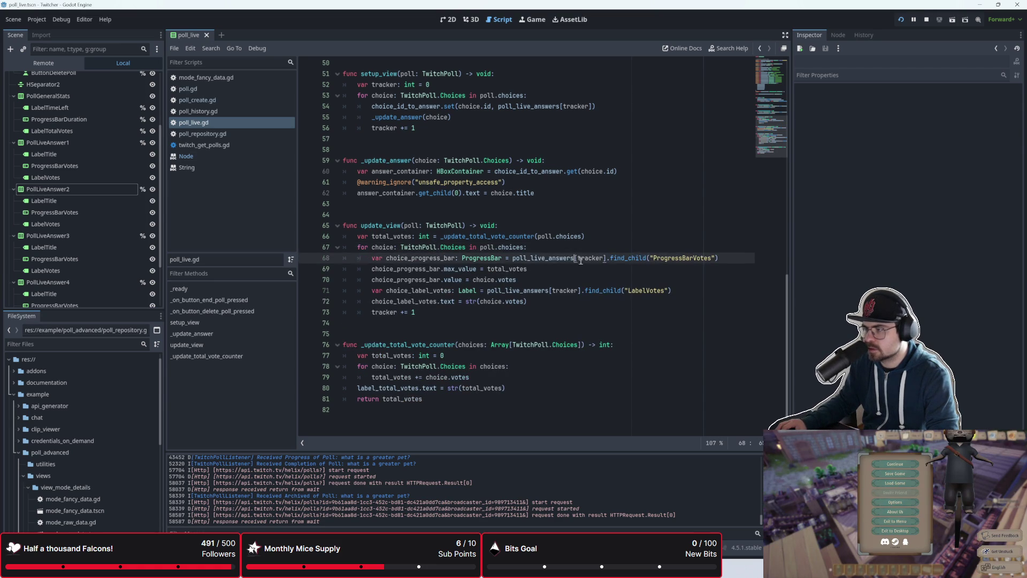
{"action": "double_click", "coordinate": [577, 258]}
{"action": "left_click", "coordinate": [603, 258]}
{"action": "left_click_drag", "start_coordinate": [603, 258], "coordinate": [567, 258]}
{"action": "key", "text": "Delete"}
{"action": "key", "text": "Delete"}
{"action": "key", "text": "Delete"}
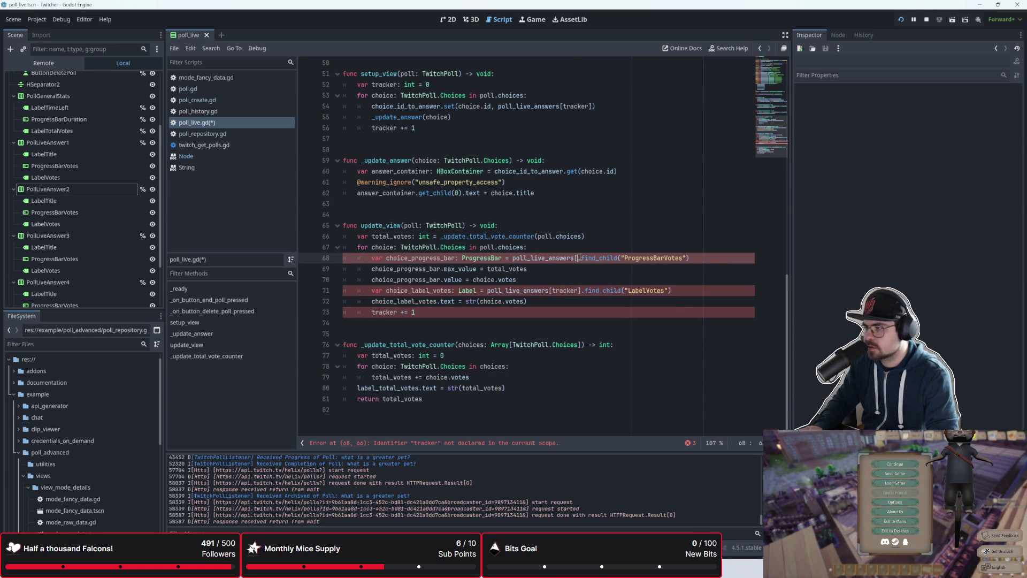
{"action": "key", "text": "Down"}
{"action": "key", "text": "Down"}
{"action": "key", "text": "Down"}
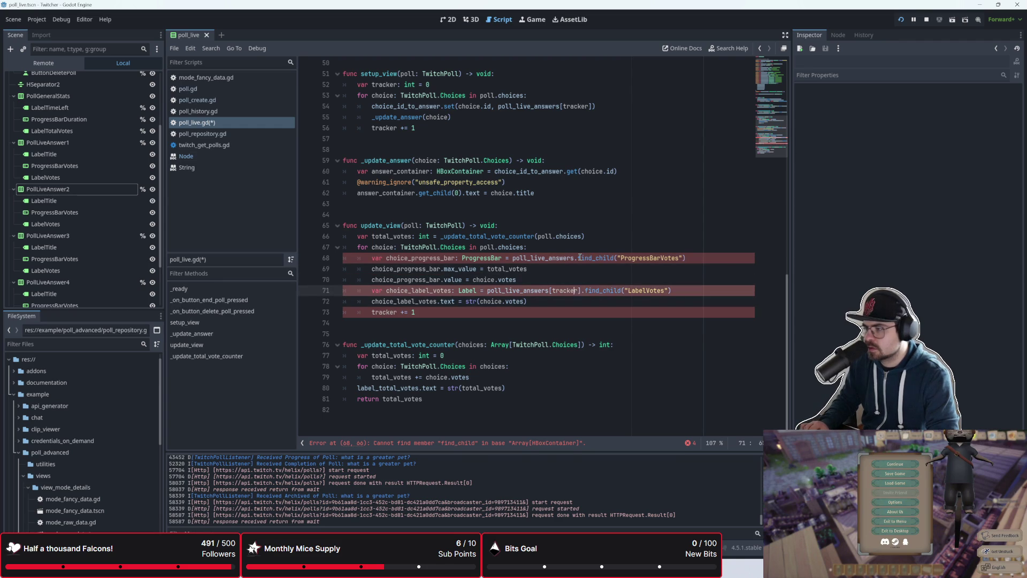
{"action": "key", "text": "Right"}
{"action": "key", "text": "BackSpace"}
{"action": "key", "text": "BackSpace"}
{"action": "key", "text": "BackSpace"}
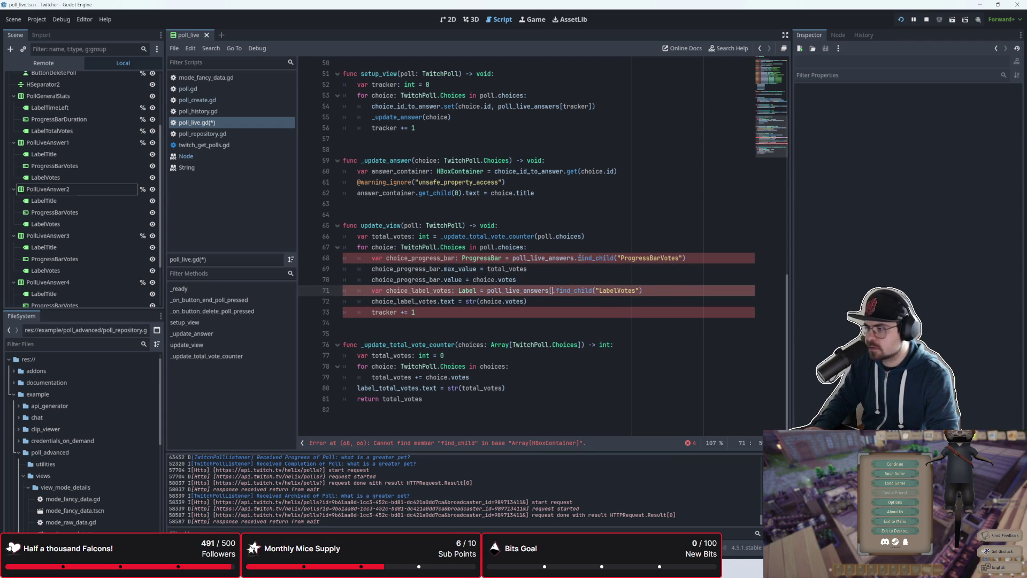
- Open blank lines at the start of the choices loop and select _update_answer's answer_container line
{"action": "left_click", "coordinate": [578, 249]}
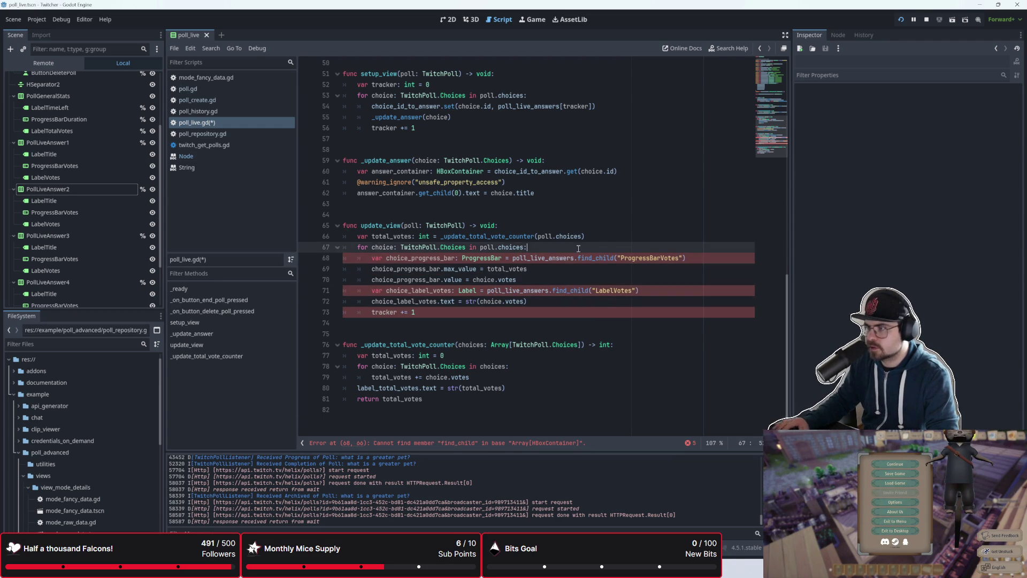
{"action": "key", "text": "Return"}
{"action": "key", "text": "Return"}
{"action": "left_click_drag", "start_coordinate": [605, 170], "coordinate": [356, 171]}
{"action": "key", "text": "ctrl+c"}
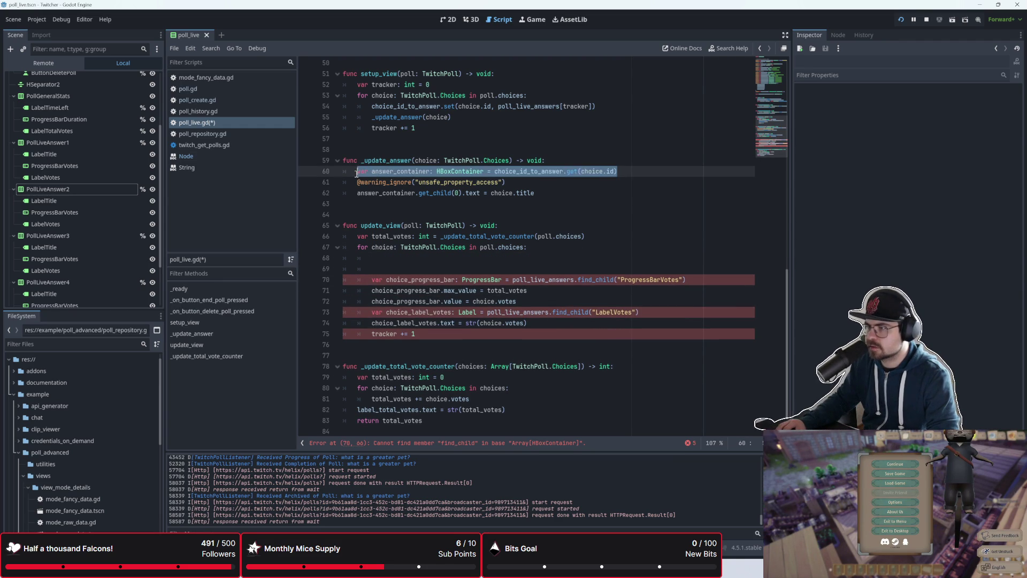
{"action": "left_click", "coordinate": [380, 256]}
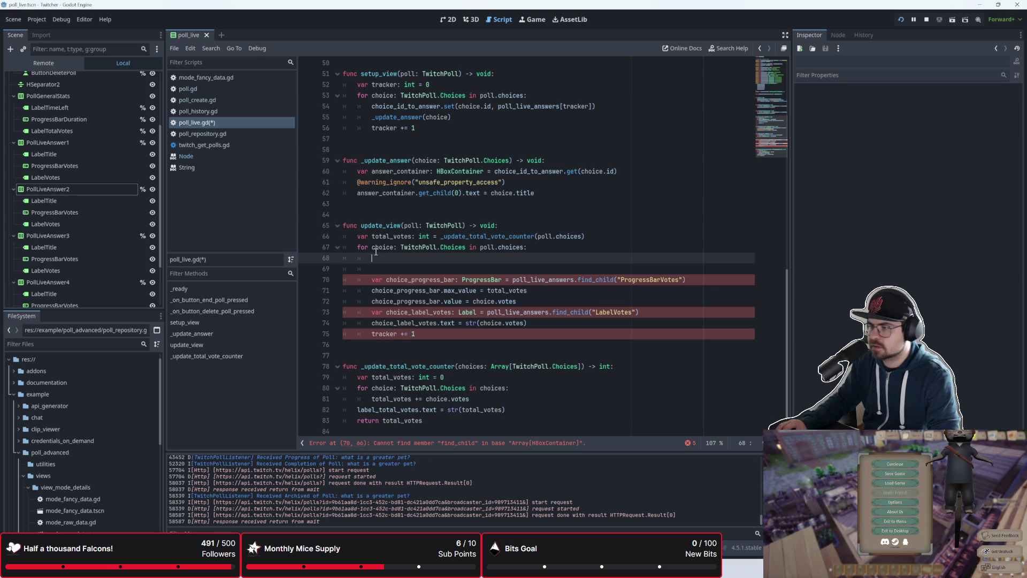
- Paste the answer_container lookup into the choices loop and add blank lines below it
{"action": "left_click", "coordinate": [587, 236]}
{"action": "key", "text": "Down"}
{"action": "key", "text": "Down"}
{"action": "key", "text": "ctrl+v"}
{"action": "key", "text": "Down"}
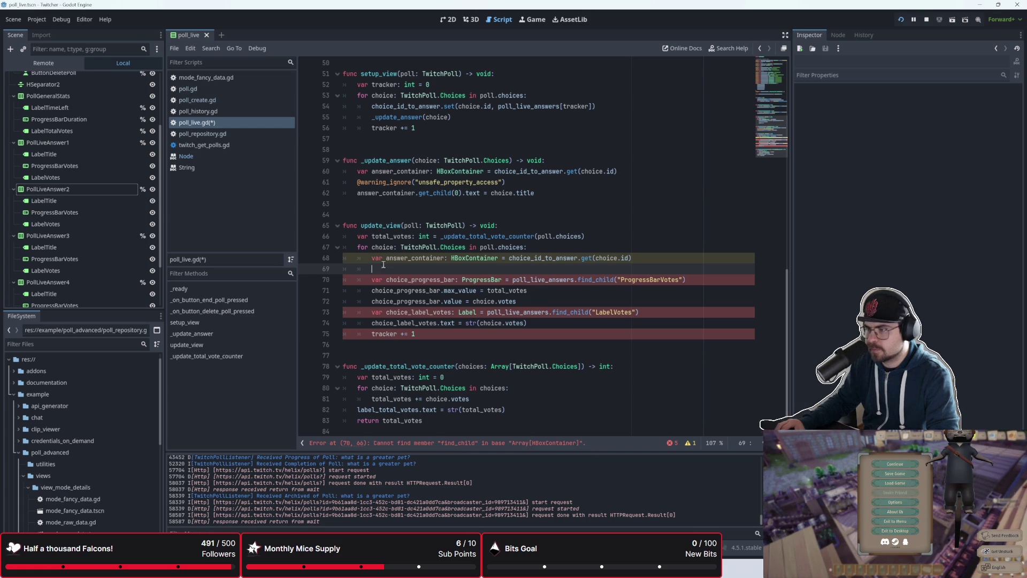
{"action": "scroll", "coordinate": [565, 274], "scroll_direction": "down", "scroll_amount": 1}
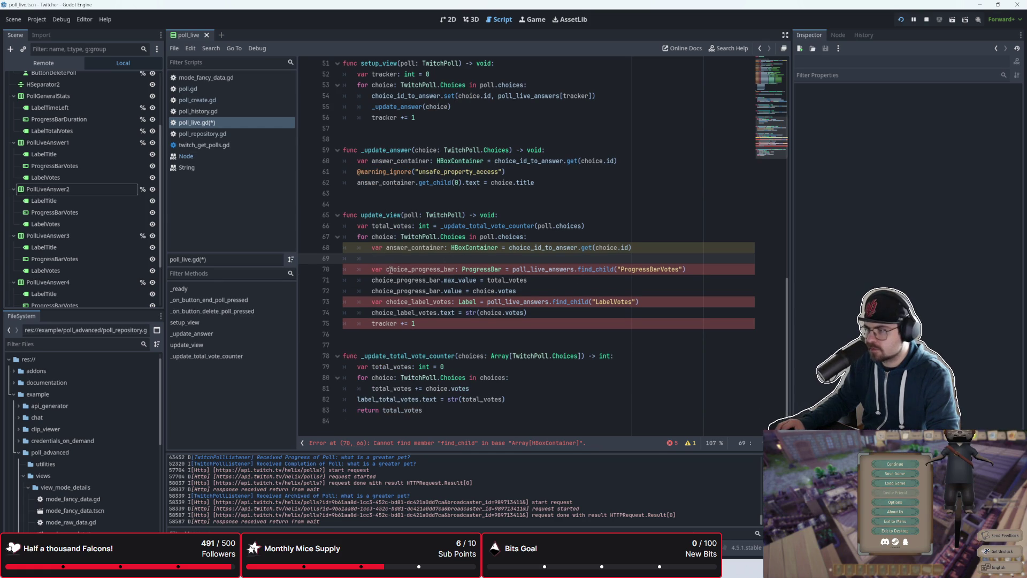
{"action": "key", "text": "Return"}
{"action": "key", "text": "Return"}
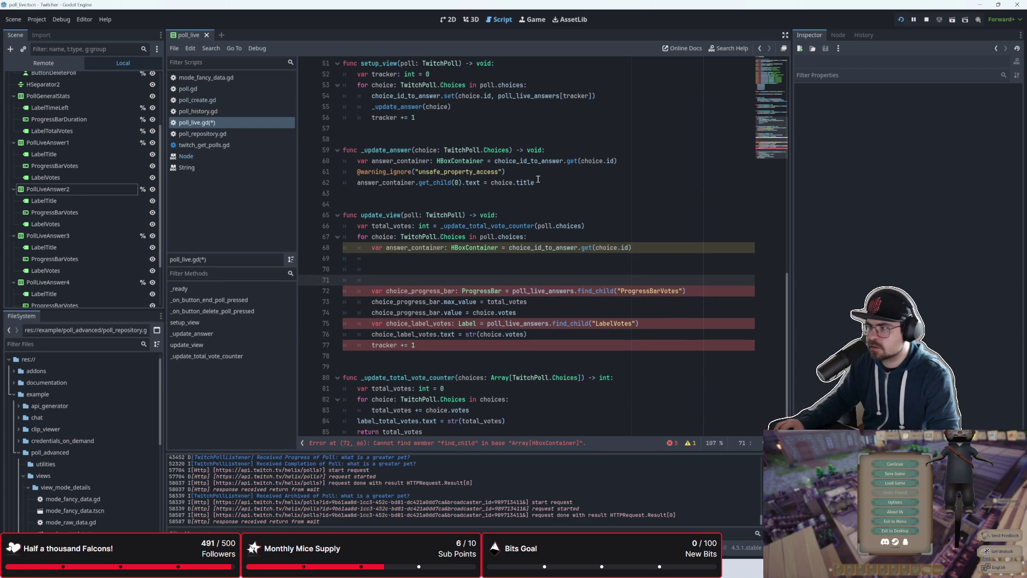
{"action": "left_click", "coordinate": [417, 255]}
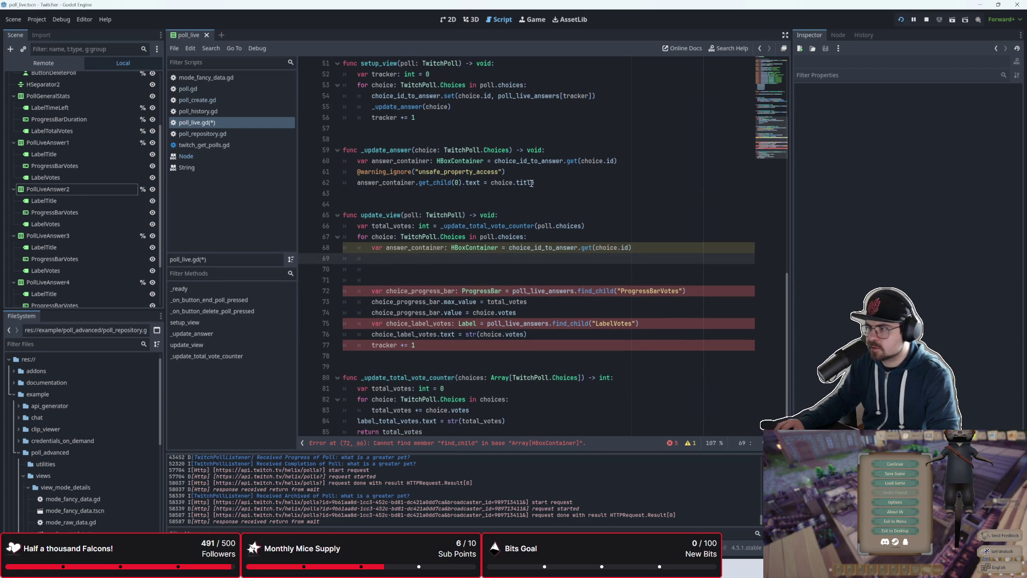
- Paste two copies of the title assignment, changing their child indexes to 1 and 2
{"action": "left_click", "coordinate": [531, 183]}
{"action": "left_click", "coordinate": [390, 257]}
{"action": "type", "text": "answer_container.get_child(0).text = choice.title"}
{"action": "key", "text": "Return"}
{"action": "type", "text": "answer_container.get_child(0).text = choice.title"}
{"action": "left_click", "coordinate": [474, 259]}
{"action": "key", "text": "BackSpace"}
{"action": "type", "text": "1"}
{"action": "key", "text": "Down"}
{"action": "key", "text": "BackSpace"}
{"action": "type", "text": "2"}
- Declare answer_progress_bar: ProgressBar and answer_label_votes: Label from those get_child calls
{"action": "left_click", "coordinate": [501, 259]}
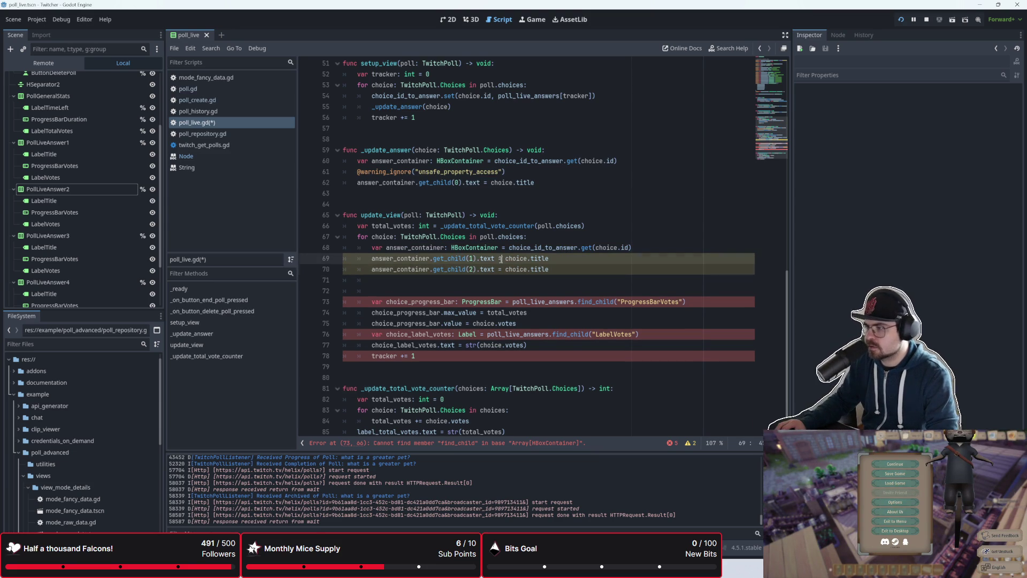
{"action": "left_click", "coordinate": [371, 259]}
{"action": "type", "text": "var "}
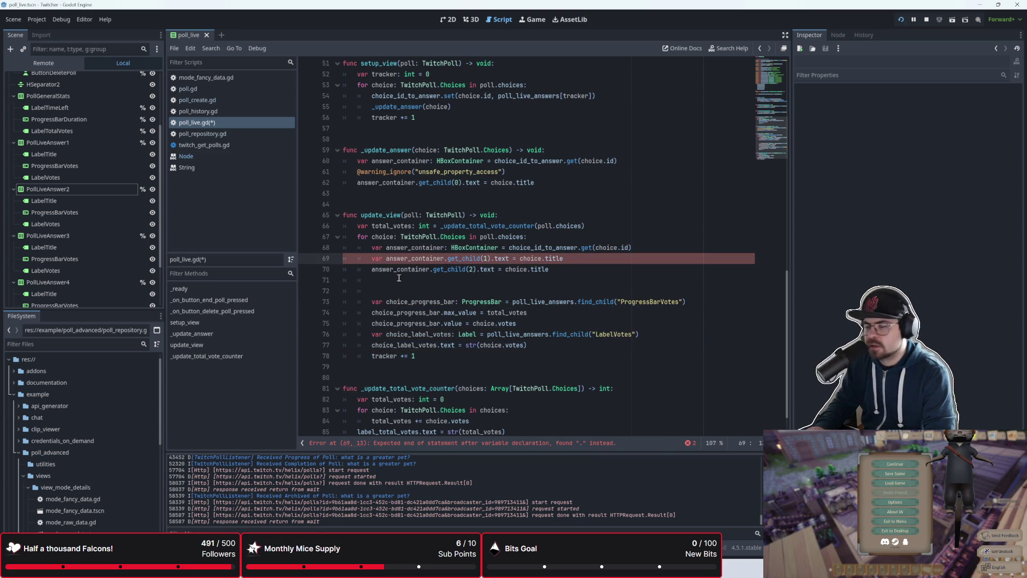
{"action": "type", "text": "a"}
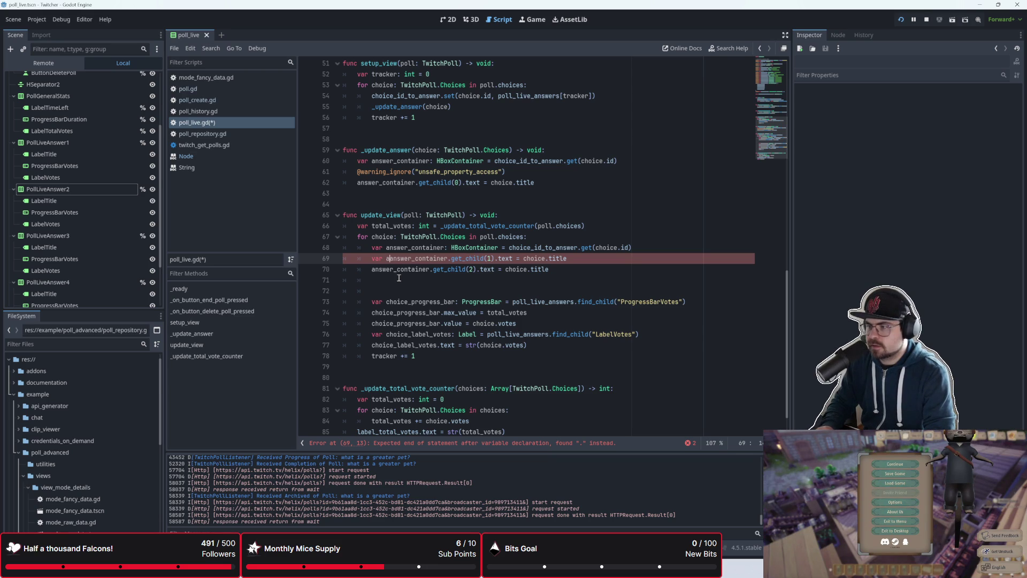
{"action": "type", "text": "nswers"}
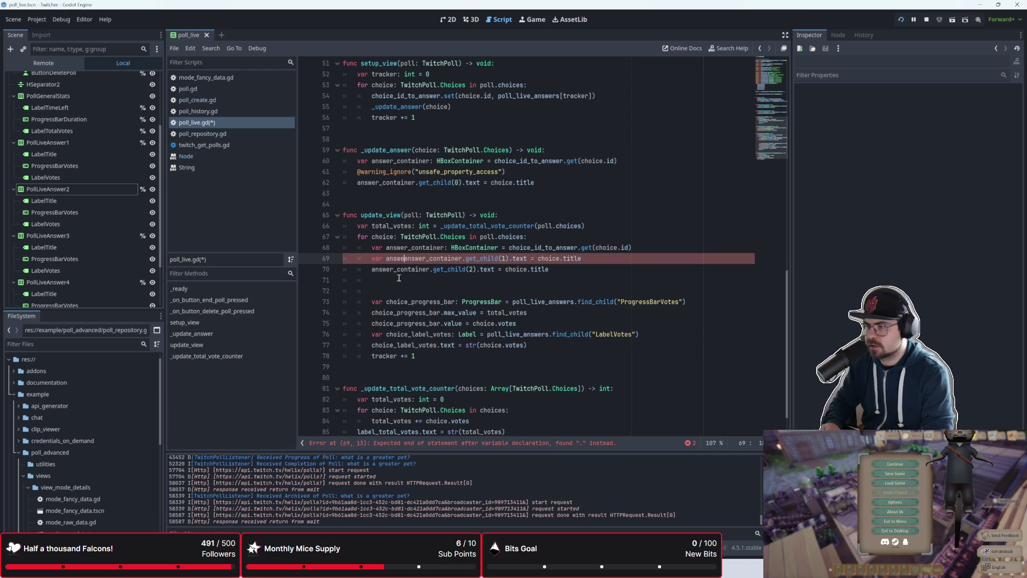
{"action": "key", "text": "BackSpace"}
{"action": "type", "text": "_progres"}
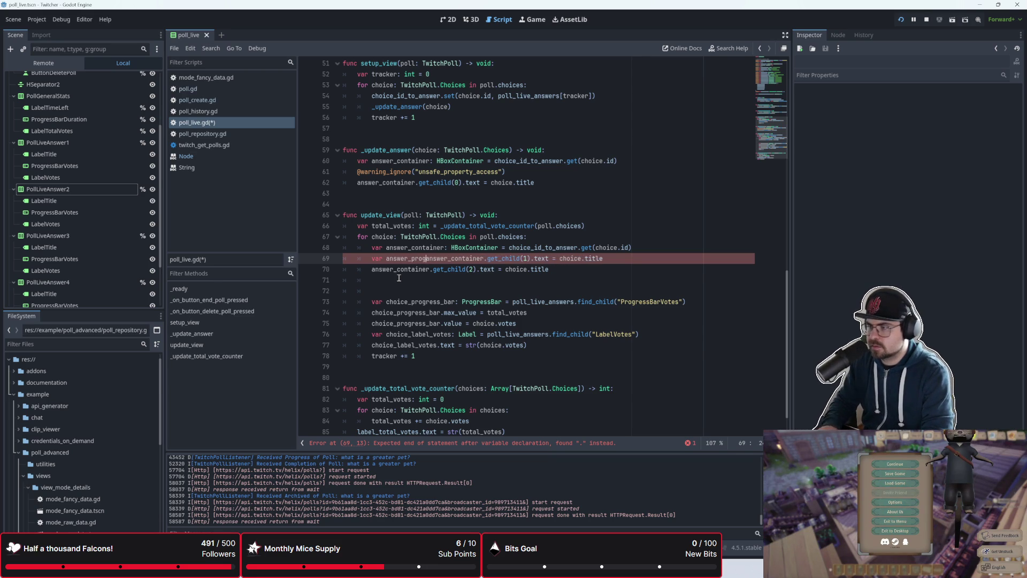
{"action": "type", "text": "s_"}
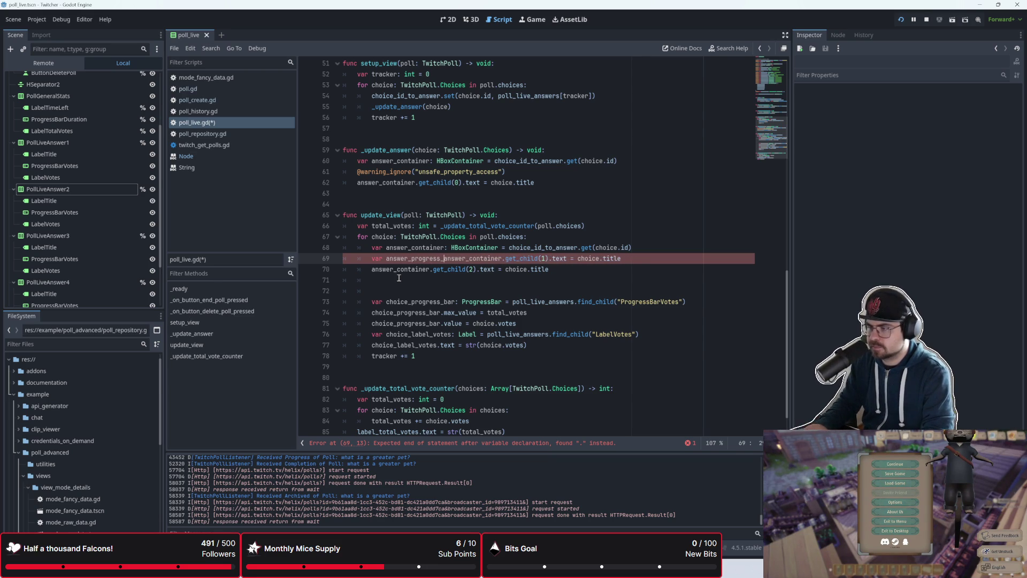
{"action": "type", "text": "bar: ProgressBar ="}
{"action": "key", "text": "Down"}
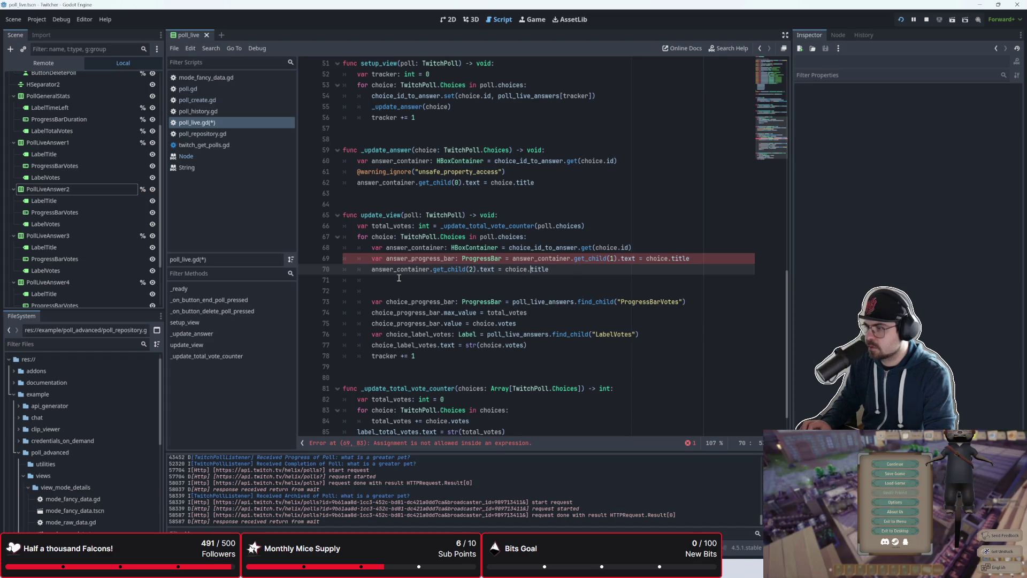
{"action": "left_click", "coordinate": [698, 257]}
{"action": "key", "text": "Return"}
{"action": "type", "text": "var an"}
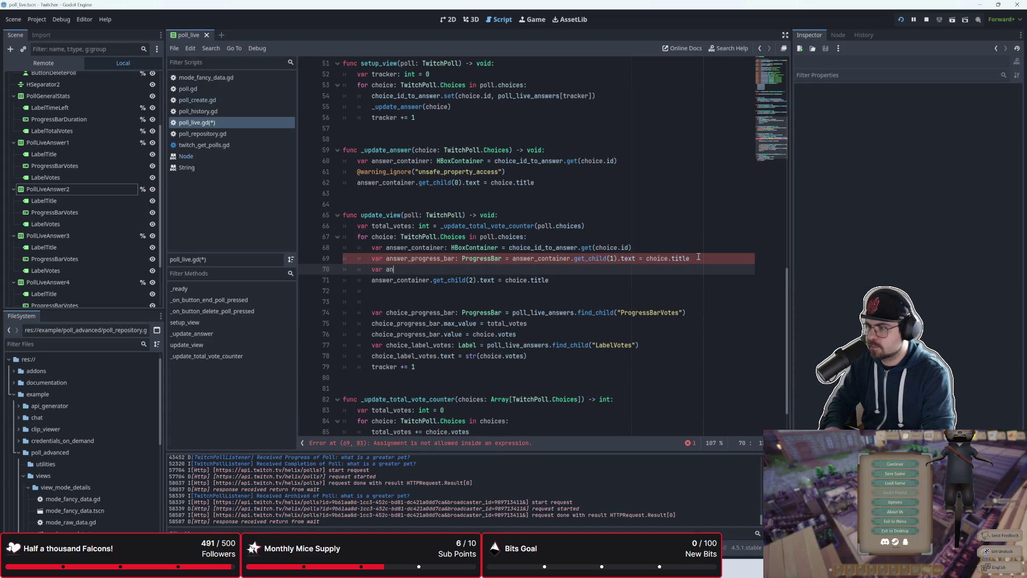
{"action": "type", "text": "swer_label"}
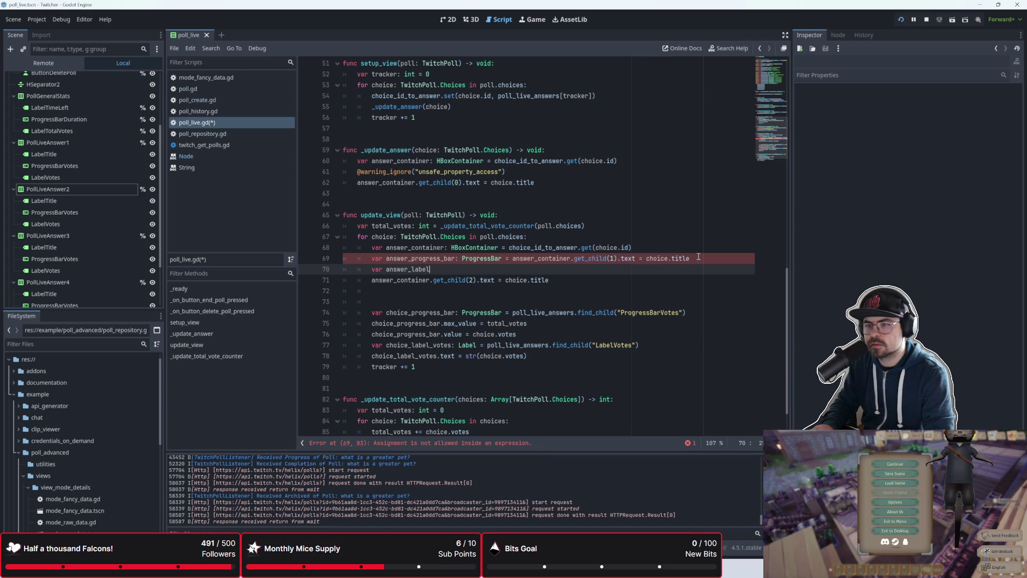
{"action": "type", "text": "_vote"}
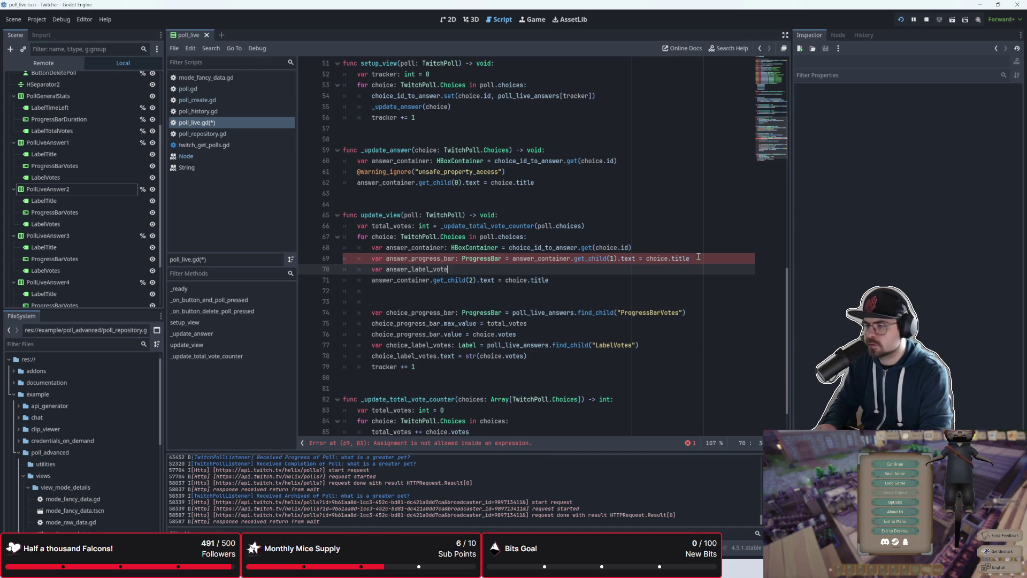
{"action": "type", "text": "s: Label "}
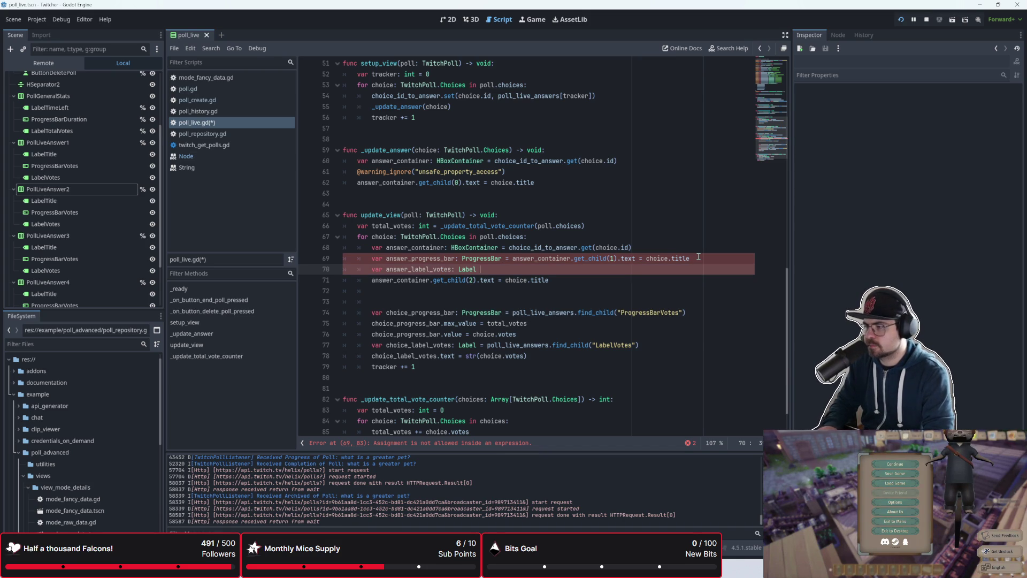
{"action": "type", "text": "= ans"}
{"action": "key", "text": "BackSpace"}
{"action": "key", "text": "BackSpace"}
{"action": "key", "text": "BackSpace"}
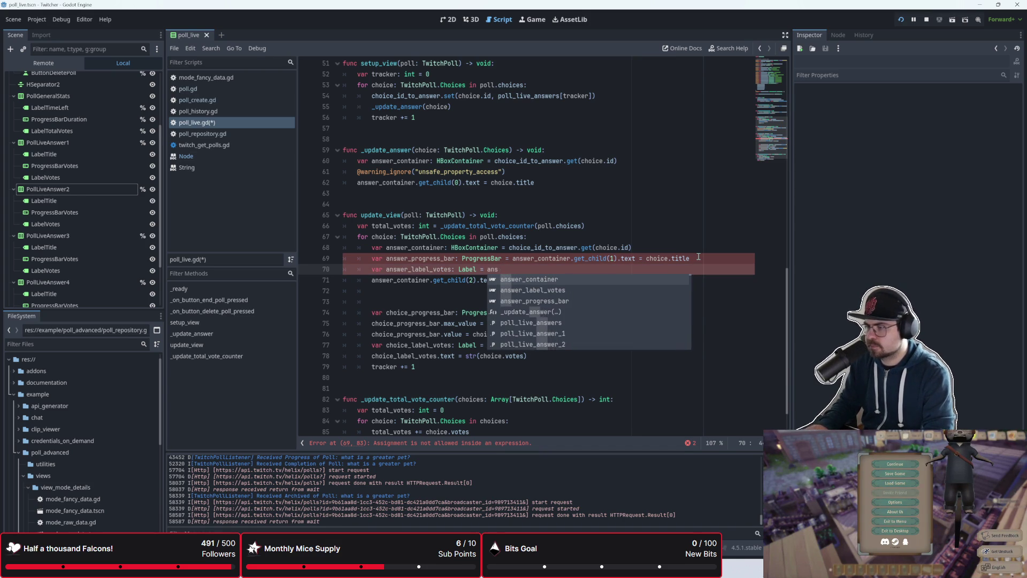
{"action": "key", "text": "Delete"}
{"action": "key", "text": "Delete"}
{"action": "key", "text": "Delete"}
- Delete the leftover .text = choice.title parts from the two new variable lines
{"action": "left_click", "coordinate": [698, 257]}
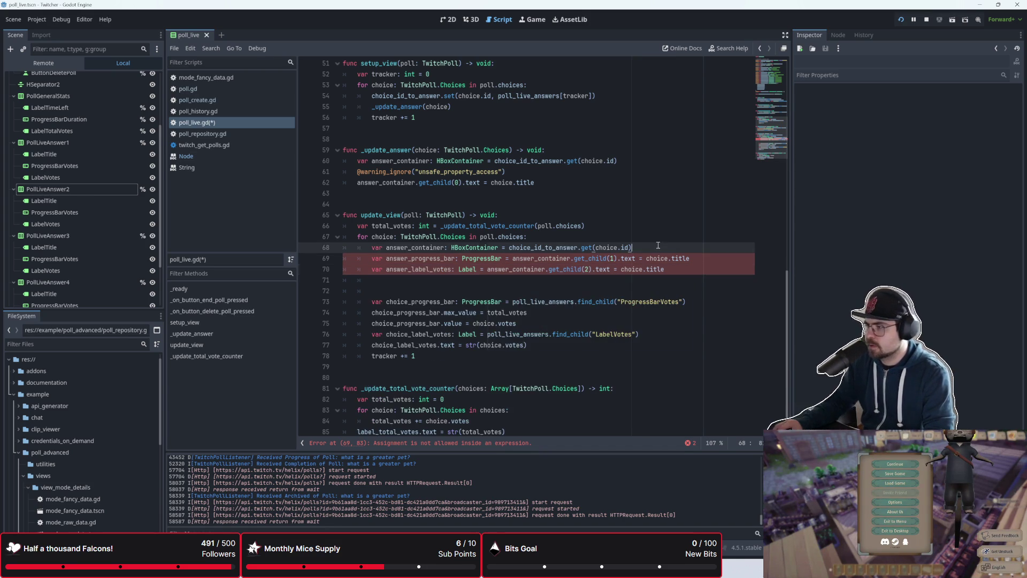
{"action": "left_click_drag", "start_coordinate": [613, 269], "coordinate": [677, 275]}
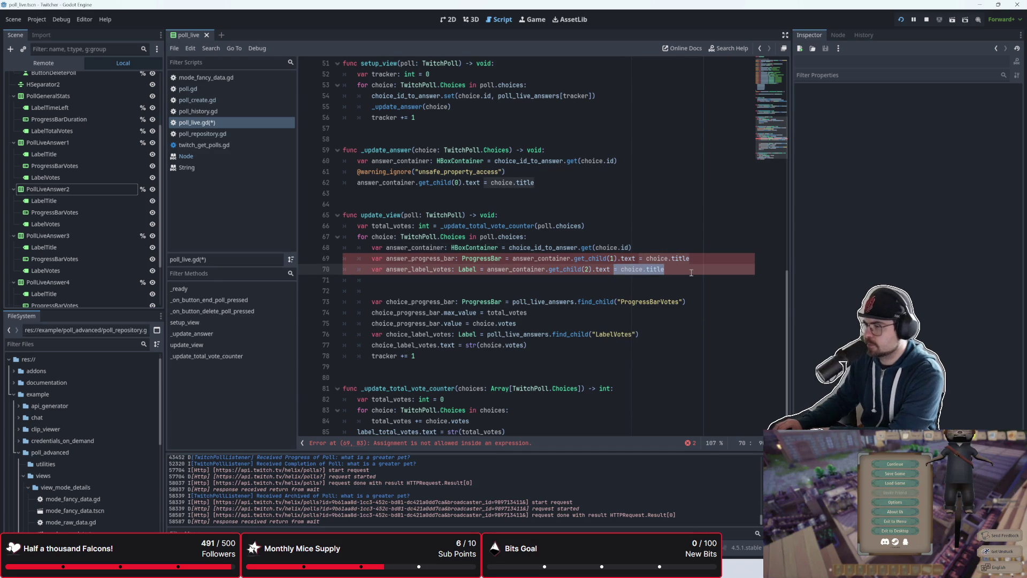
{"action": "left_click", "coordinate": [603, 270]}
{"action": "mouse_move", "coordinate": [595, 270]}
{"action": "left_mouse_down"}
{"action": "mouse_move", "coordinate": [666, 270]}
{"action": "mouse_move", "coordinate": [618, 259]}
{"action": "left_mouse_up"}
{"action": "key", "text": "BackSpace"}
{"action": "key", "text": "BackSpace"}
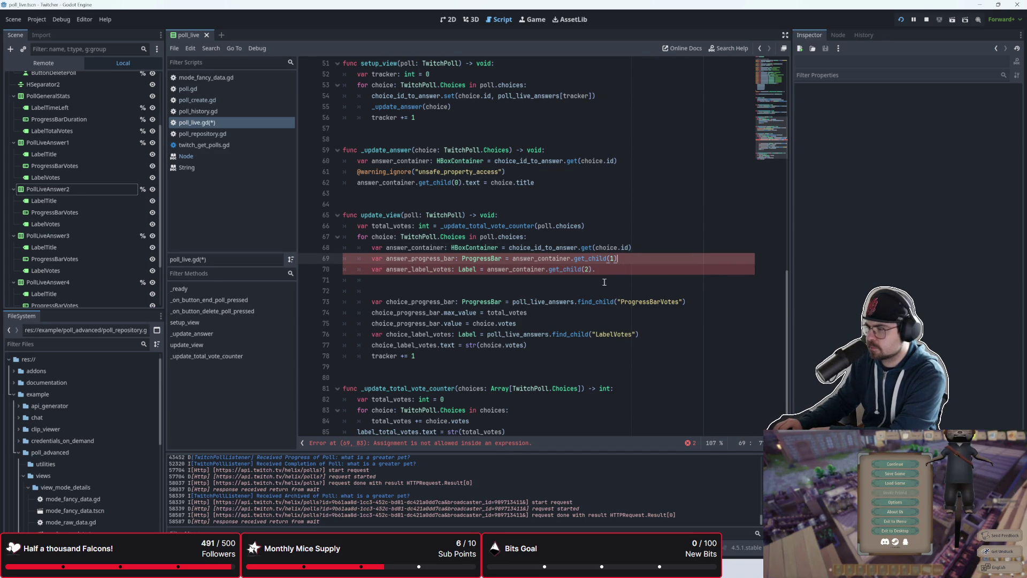
{"action": "key", "text": "Down"}
{"action": "key", "text": "BackSpace"}
{"action": "key", "text": "Down"}
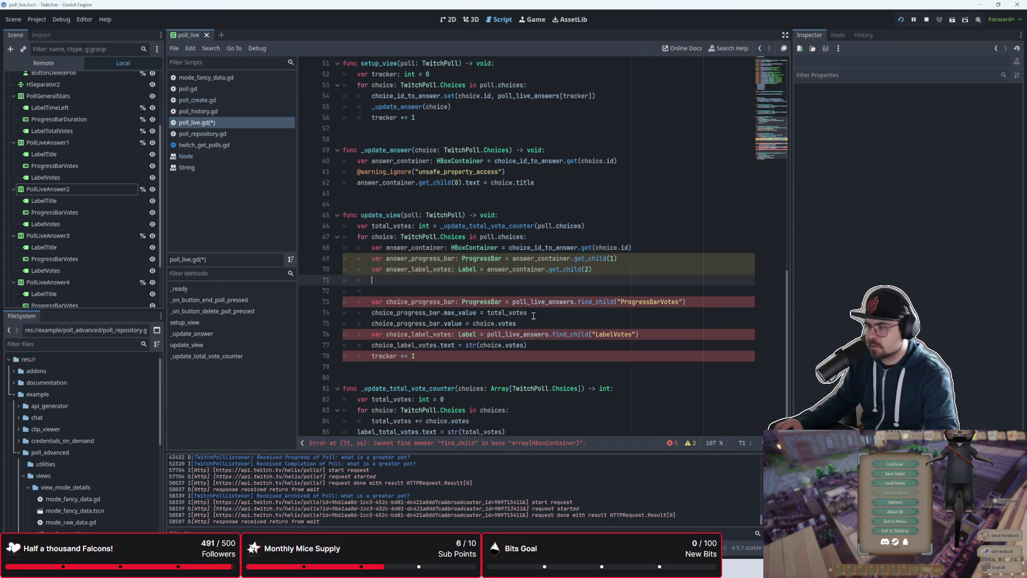
- Delete the old ProgressBarVotes lookup, tracker += 1 and LabelVotes lookup lines
{"action": "left_click", "coordinate": [584, 312]}
{"action": "triple_click", "coordinate": [687, 303]}
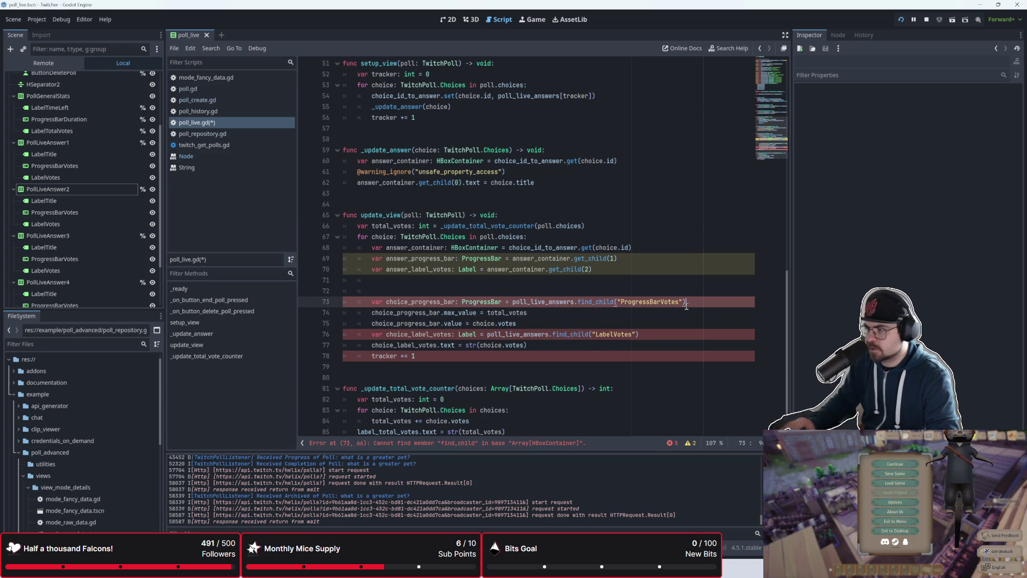
{"action": "key", "text": "BackSpace"}
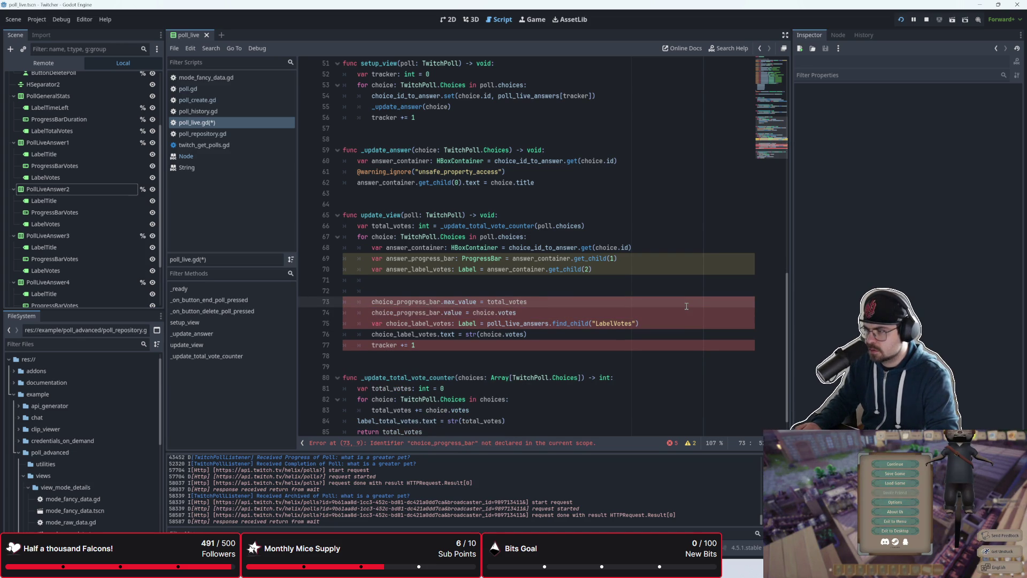
{"action": "key", "text": "Down"}
{"action": "key", "text": "Down"}
{"action": "key", "text": "Down"}
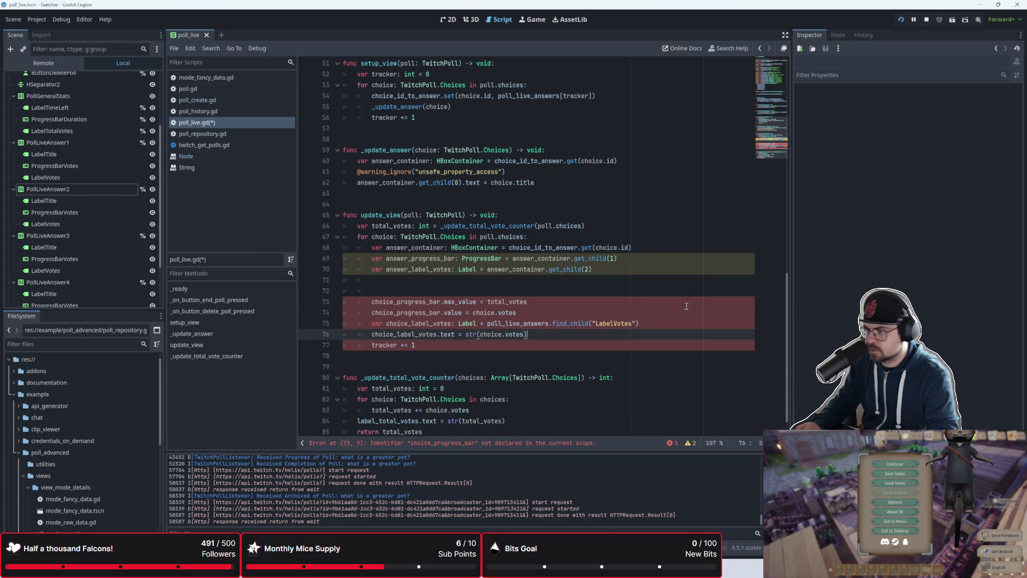
{"action": "key", "text": "ctrl+shift+k"}
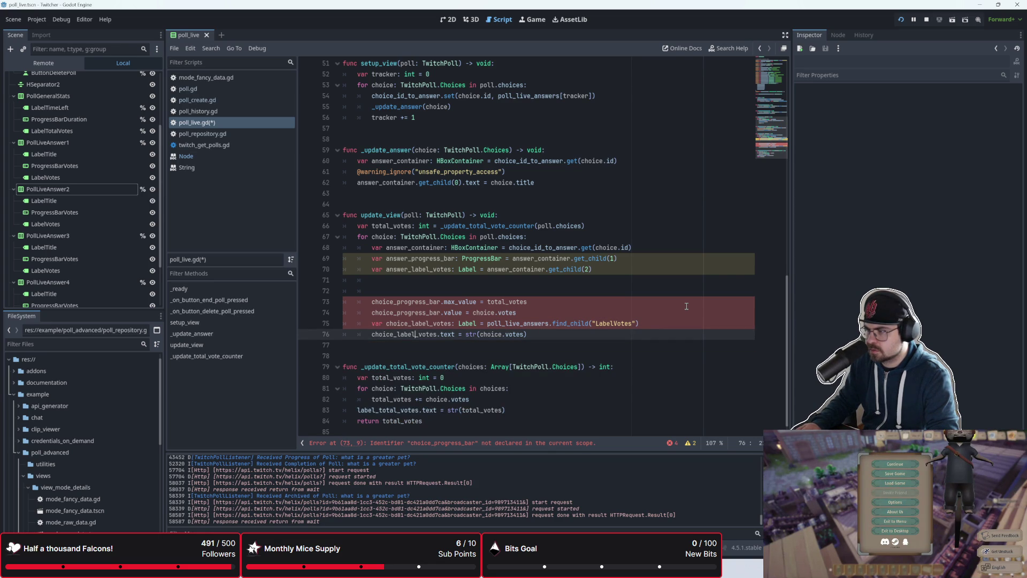
{"action": "key", "text": "Up"}
{"action": "key", "text": "ctrl+shift+k"}
- Open an empty line between the progress bar and votes label variables
{"action": "key", "text": "Up"}
{"action": "key", "text": "Up"}
{"action": "key", "text": "Up"}
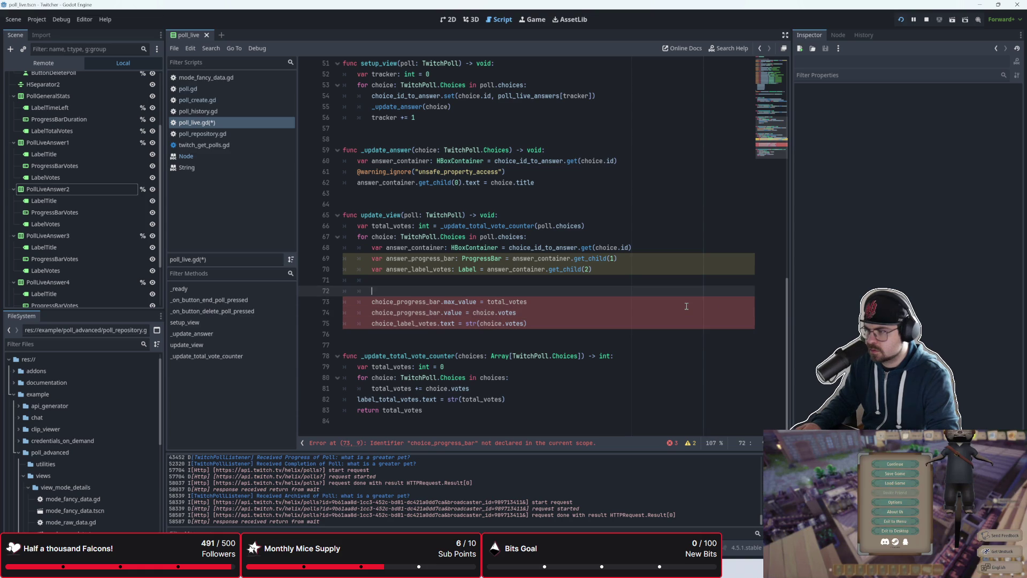
{"action": "key", "text": "Up"}
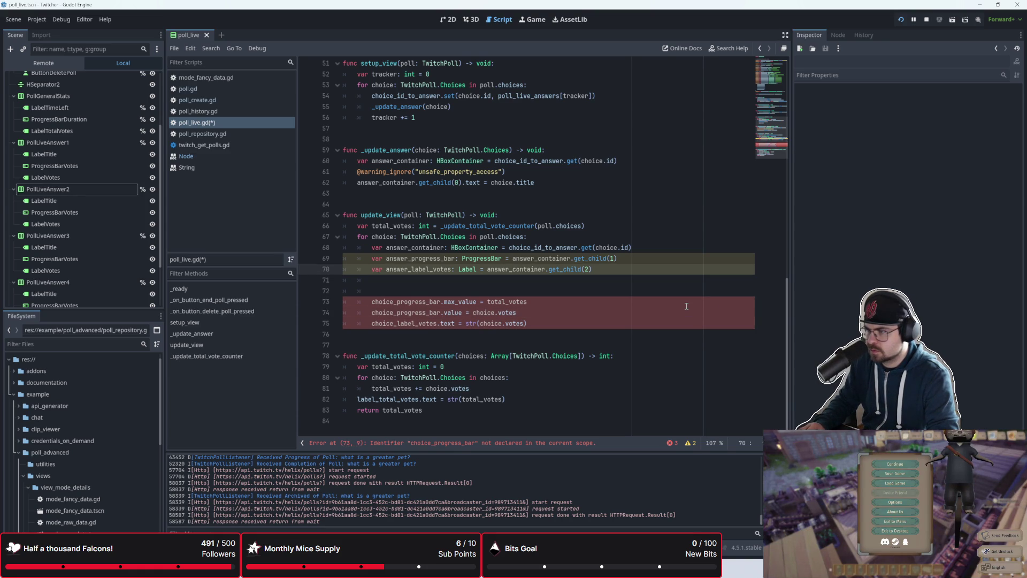
{"action": "key", "text": "Down"}
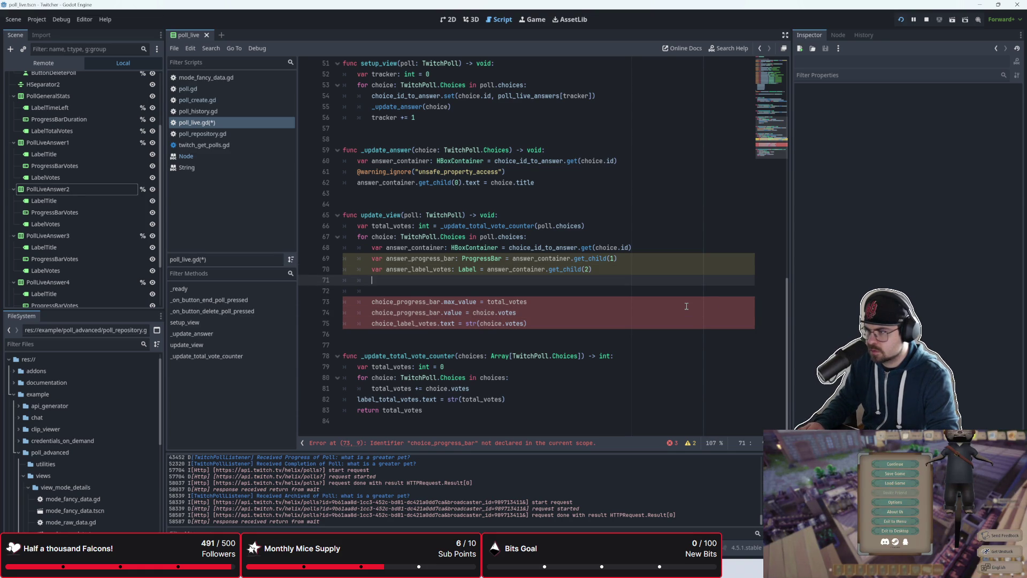
{"action": "key", "text": "Up"}
{"action": "key", "text": "ctrl+shift+Return"}
{"action": "type", "text": "ans"}
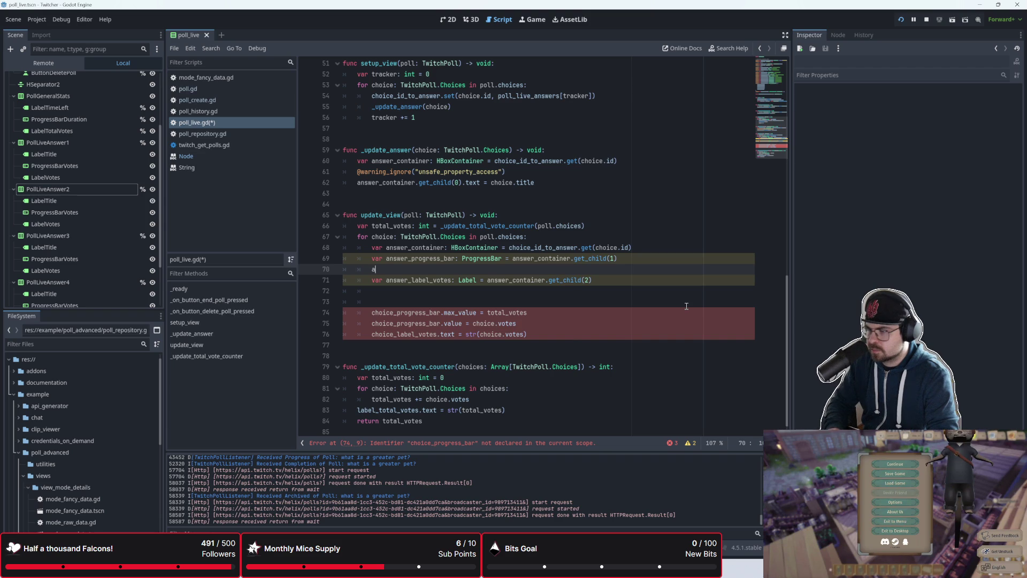
{"action": "key", "text": "BackSpace"}
{"action": "key", "text": "BackSpace"}
{"action": "key", "text": "BackSpace"}
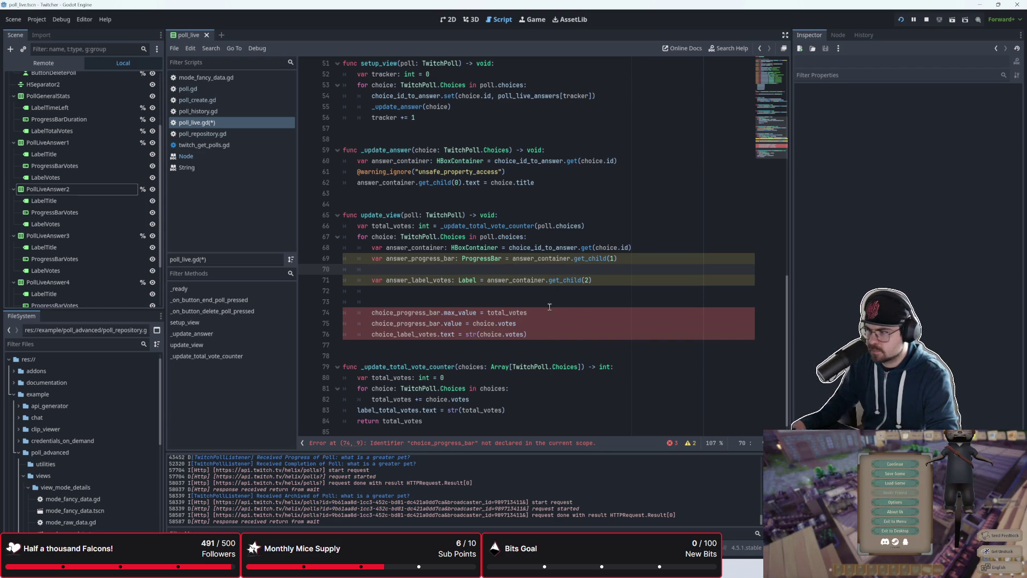
- Move the progress bar max_value and value lines under the answer_progress_bar variable
{"action": "left_click", "coordinate": [523, 310]}
{"action": "key", "text": "shift+Left"}
{"action": "key", "text": "shift+Left"}
{"action": "key", "text": "shift+Left"}
{"action": "left_click", "coordinate": [523, 323]}
{"action": "key", "text": "shift+Up"}
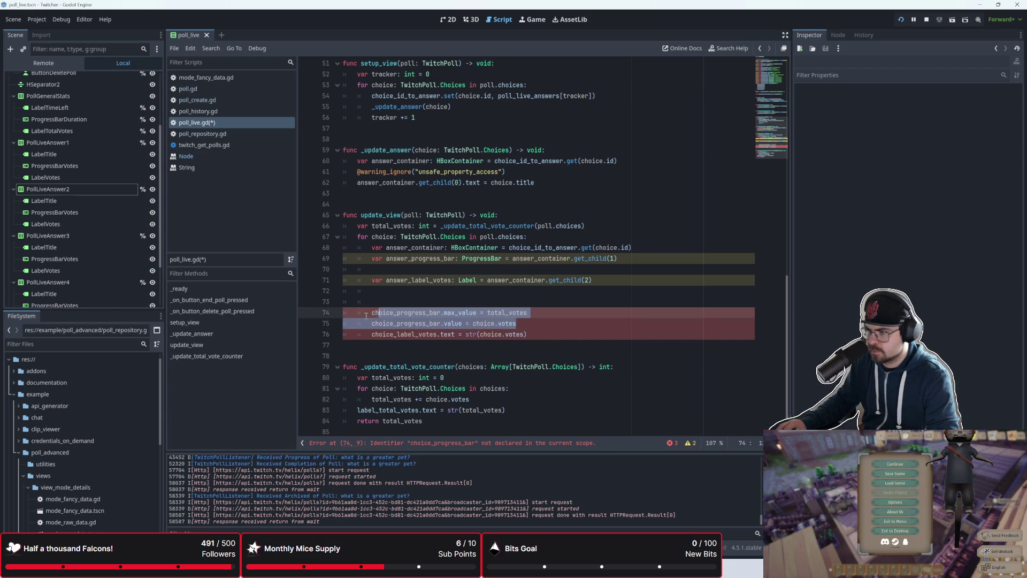
{"action": "key", "text": "shift+Home"}
{"action": "key", "text": "shift+Home"}
{"action": "key", "text": "ctrl+x"}
{"action": "left_click", "coordinate": [394, 271]}
{"action": "key", "text": "ctrl+v"}
- Rename choice_progress_bar to answer_progress_bar on both moved lines
{"action": "left_click", "coordinate": [393, 270]}
{"action": "key", "text": "BackSpace"}
{"action": "key", "text": "BackSpace"}
{"action": "type", "text": "answer_"}
{"action": "key", "text": "Delete"}
{"action": "key", "text": "Delete"}
{"action": "key", "text": "Delete"}
{"action": "key", "text": "BackSpace"}
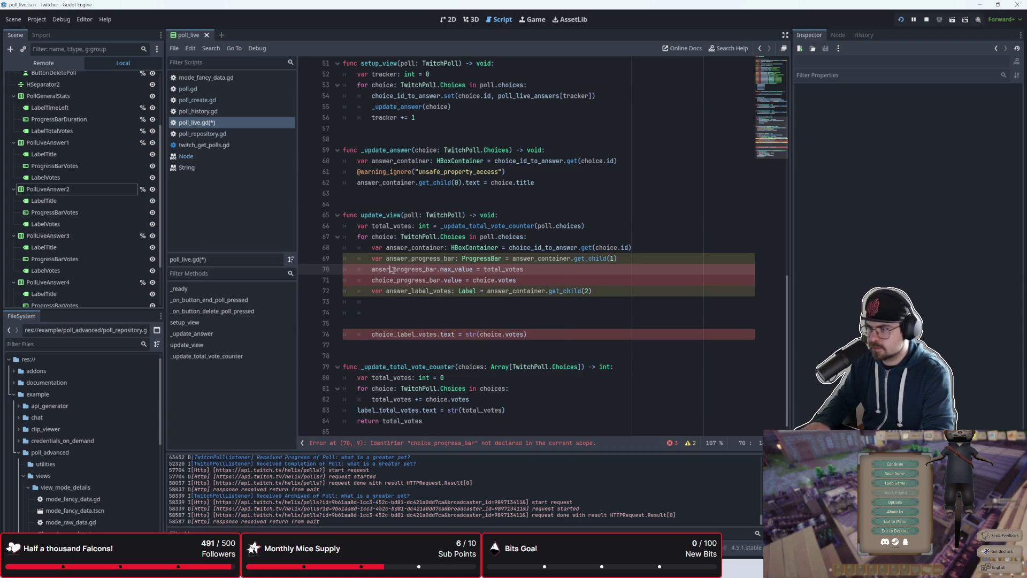
{"action": "type", "text": "r"}
{"action": "key", "text": "Escape"}
{"action": "key", "text": "Down"}
{"action": "key", "text": "BackSpace"}
{"action": "key", "text": "BackSpace"}
{"action": "key", "text": "BackSpace"}
{"action": "type", "text": "answer"}
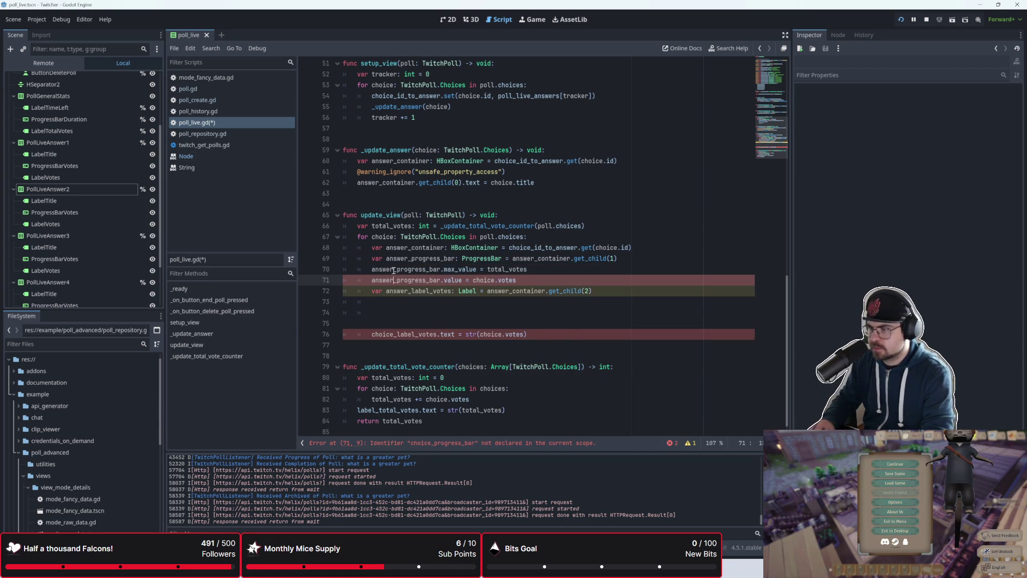
{"action": "key", "text": "Escape"}
{"action": "key", "text": "Up"}
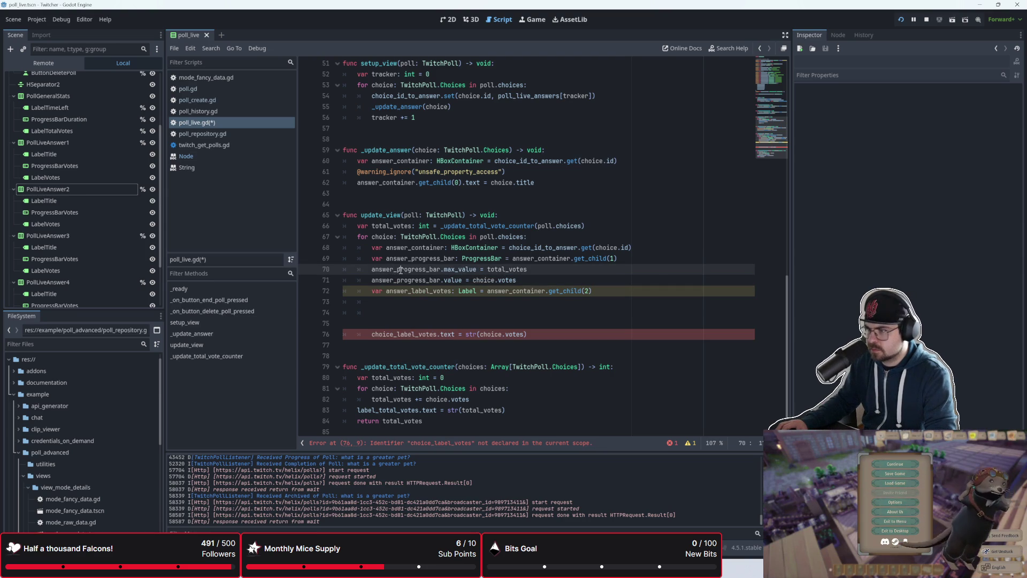
- Remove the extra blank lines between the progress bar and votes label code
{"action": "mouse_move", "coordinate": [400, 270]}
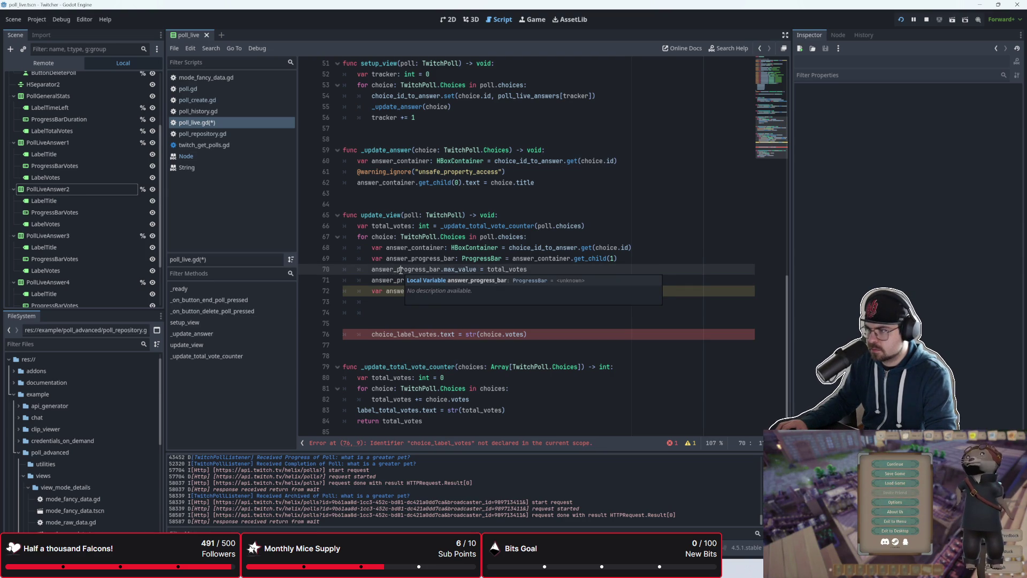
{"action": "left_click", "coordinate": [396, 316]}
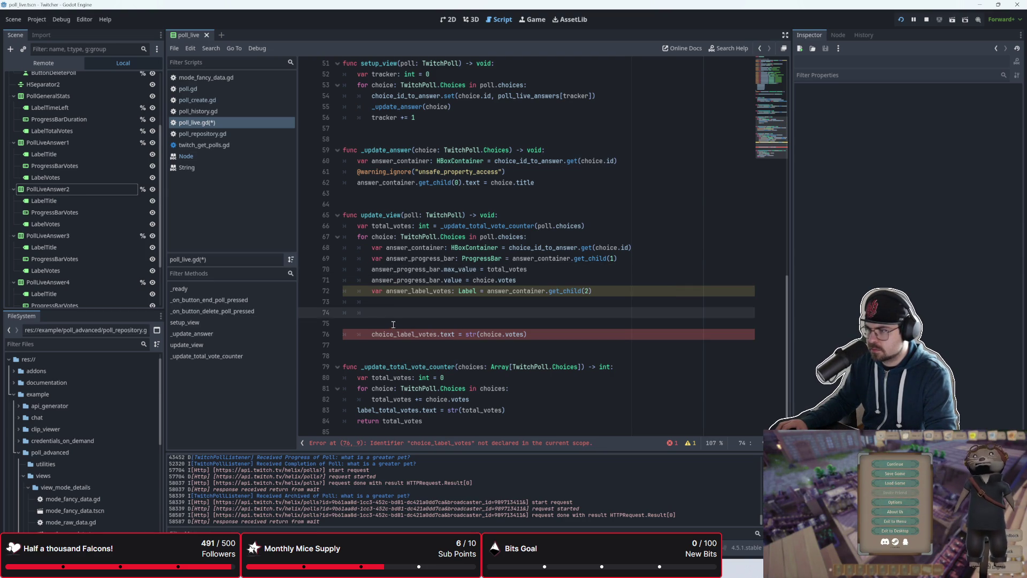
{"action": "left_click", "coordinate": [392, 326]}
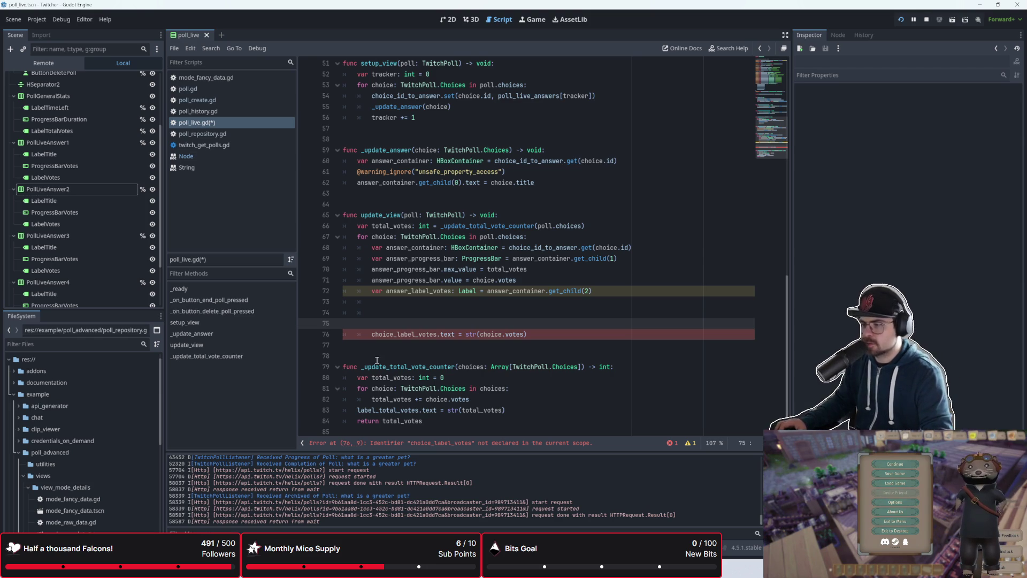
{"action": "left_click", "coordinate": [393, 300]}
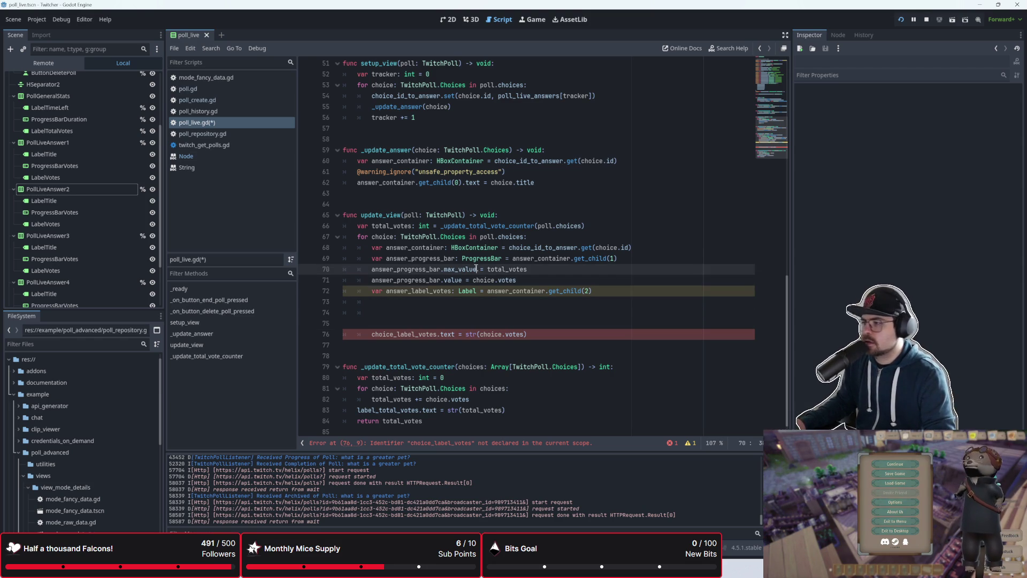
{"action": "left_click", "coordinate": [535, 282]}
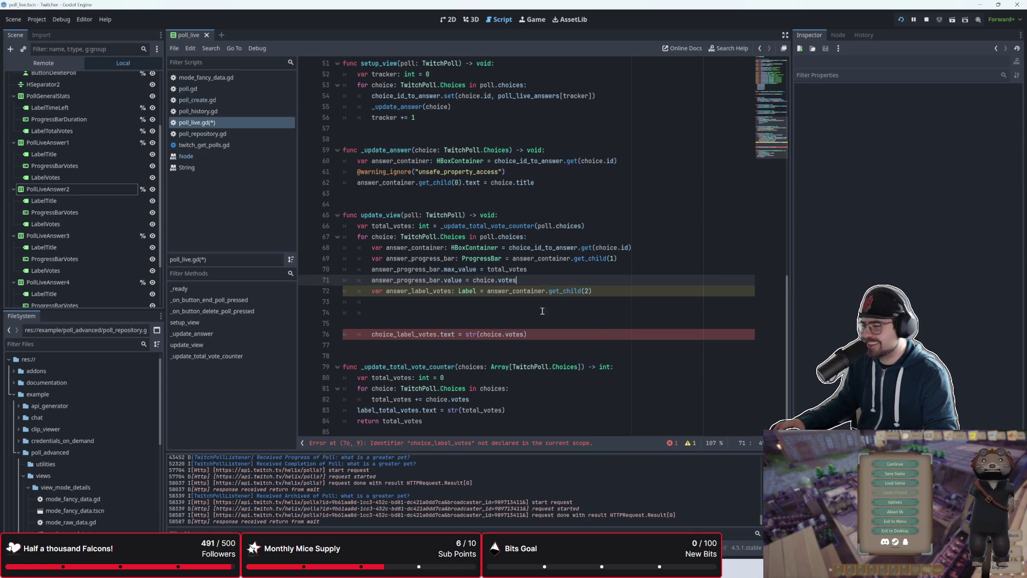
{"action": "left_click_drag", "start_coordinate": [538, 302], "coordinate": [609, 320]}
{"action": "left_click", "coordinate": [594, 314]}
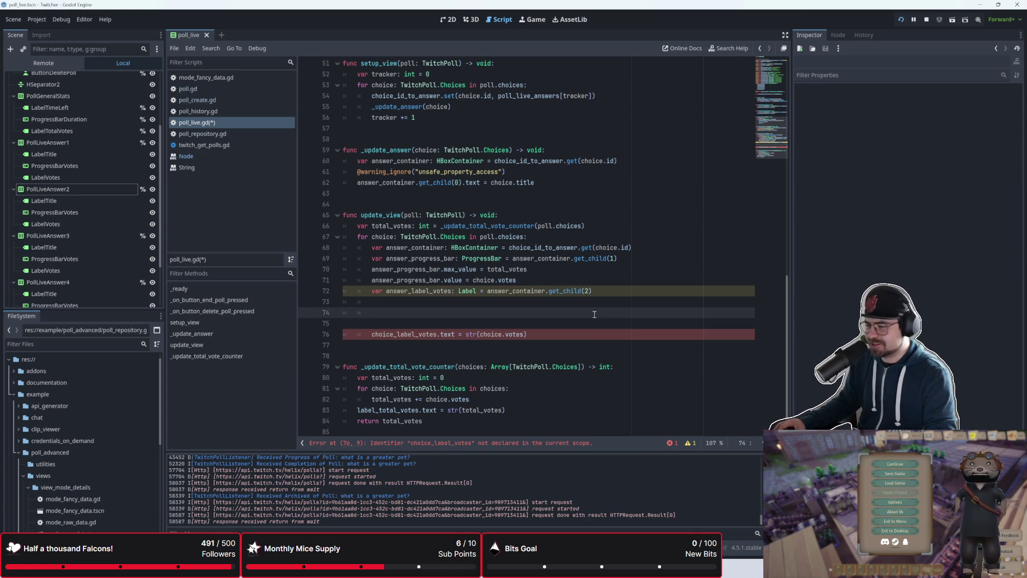
{"action": "key", "text": "Down"}
{"action": "key", "text": "BackSpace"}
{"action": "key", "text": "Up"}
{"action": "key", "text": "Up"}
{"action": "key", "text": "Up"}
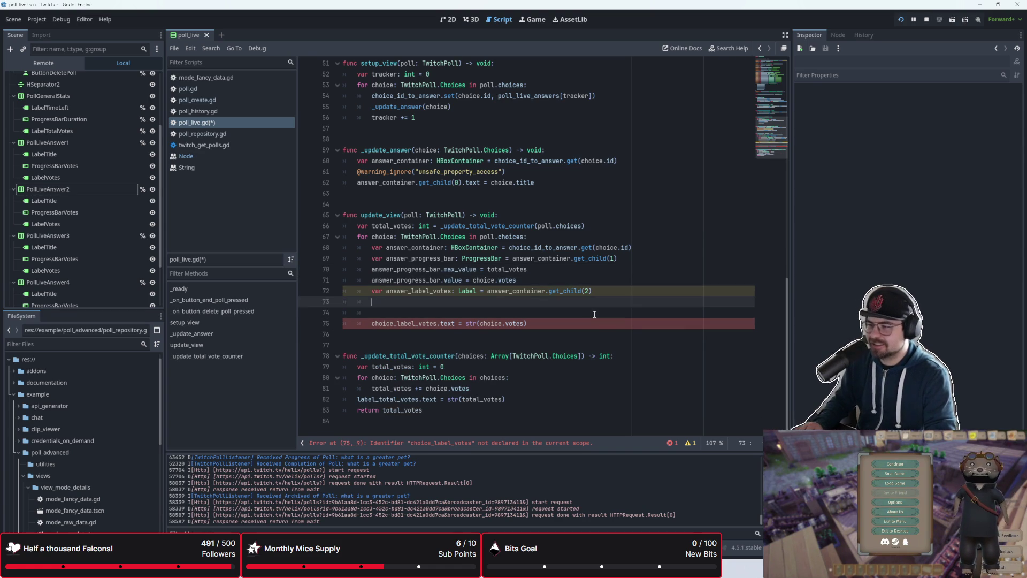
- Pull the votes label text line under its variable and rename it to answer_label_votes
{"action": "key", "text": "Down"}
{"action": "key", "text": "Down"}
{"action": "key", "text": "Delete"}
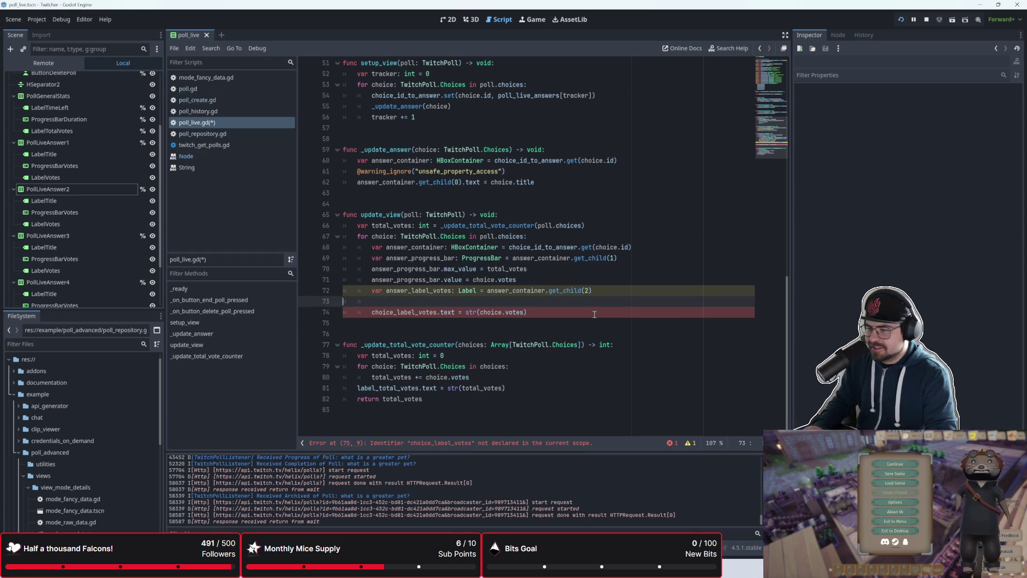
{"action": "key", "text": "Delete"}
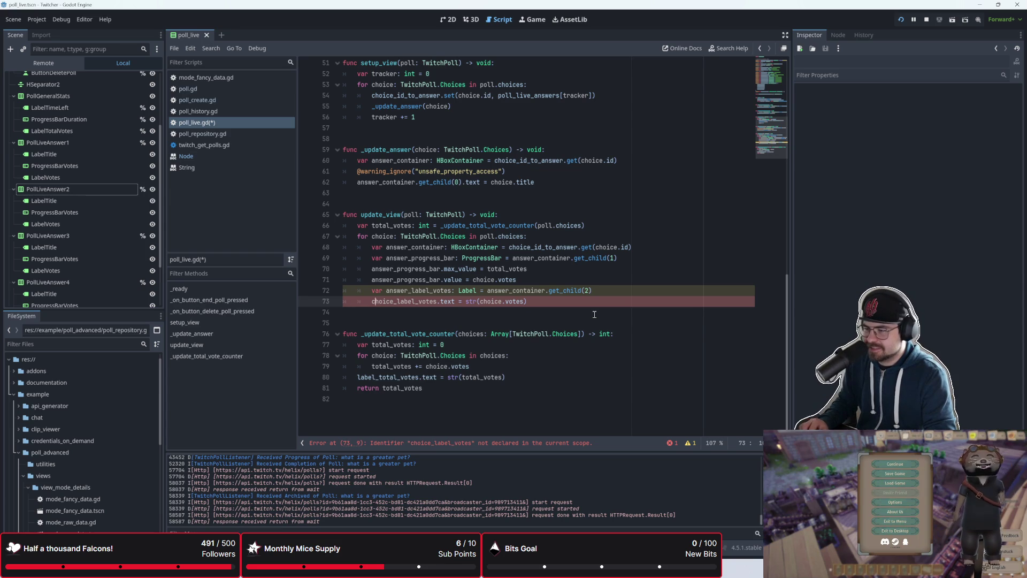
{"action": "key", "text": "Delete"}
{"action": "key", "text": "Delete"}
{"action": "key", "text": "Delete"}
{"action": "type", "text": "answer"}
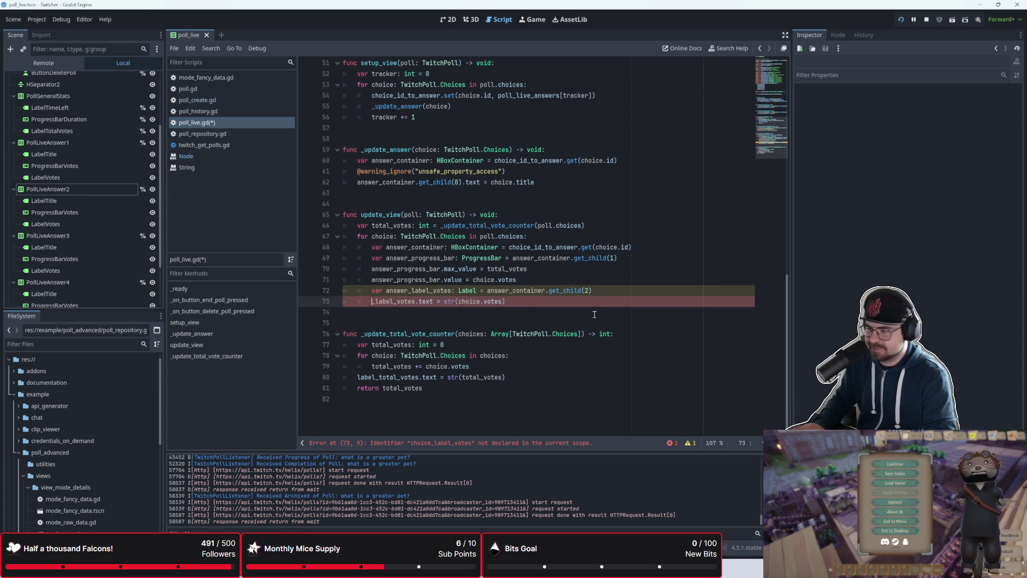
{"action": "key", "text": "End"}
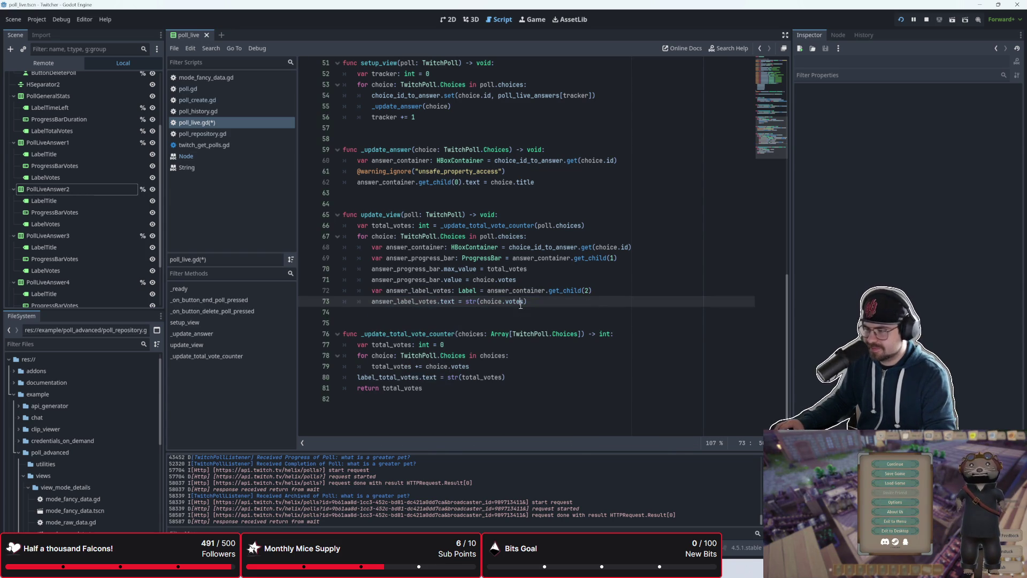
{"action": "key", "text": "Up"}
{"action": "key", "text": "Up"}
{"action": "key", "text": "Up"}
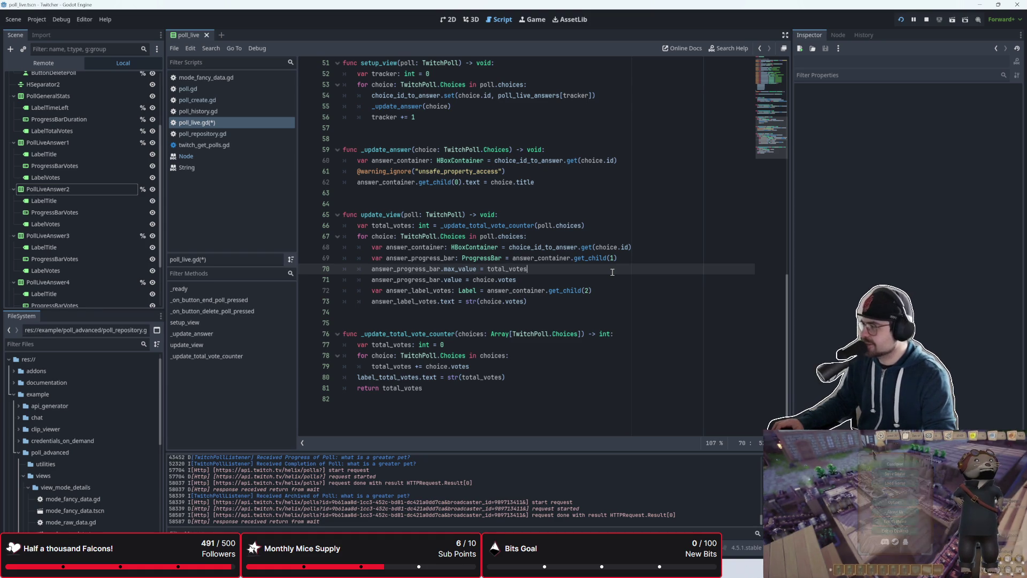
- Review the rewritten progress bar lines and choices loop in update_view
{"action": "left_click", "coordinate": [563, 305]}
{"action": "key", "text": "Up"}
{"action": "key", "text": "Up"}
{"action": "key", "text": "Up"}
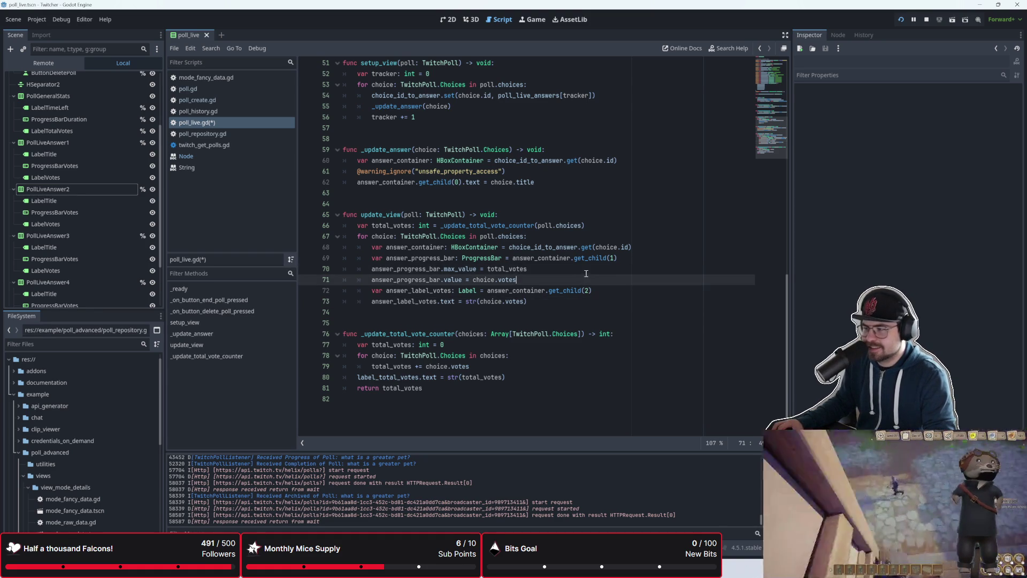
{"action": "left_click", "coordinate": [517, 323]}
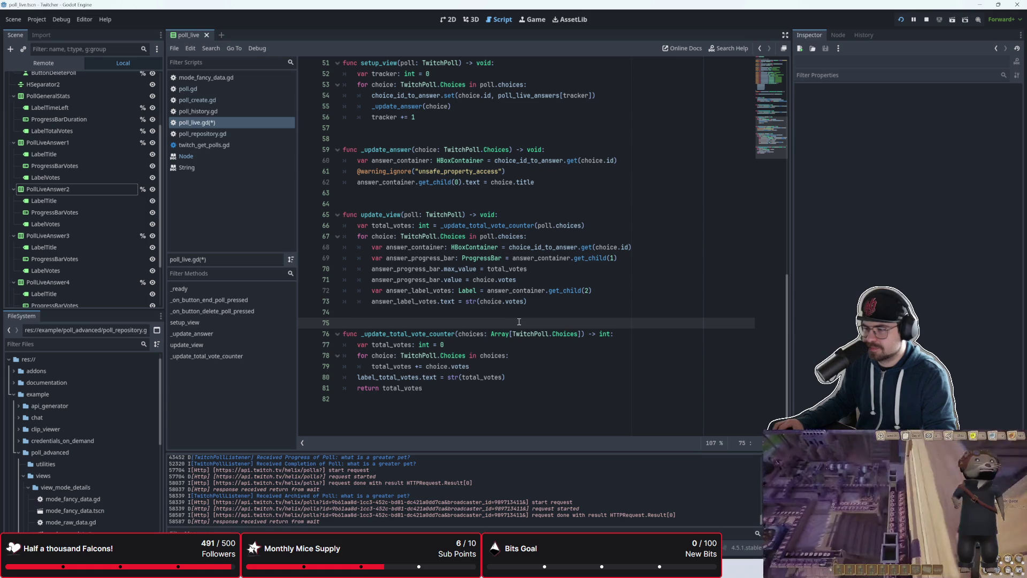
{"action": "scroll", "coordinate": [519, 321], "scroll_direction": "up", "scroll_amount": 3}
{"action": "scroll", "coordinate": [513, 318], "scroll_direction": "down", "scroll_amount": 2}
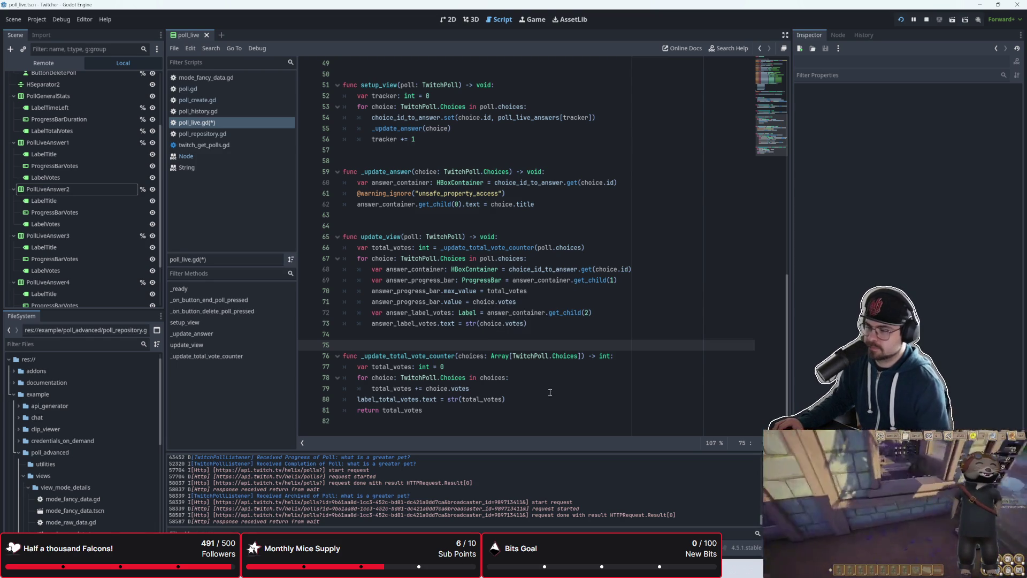
{"action": "scroll", "coordinate": [546, 385], "scroll_direction": "up", "scroll_amount": 2}
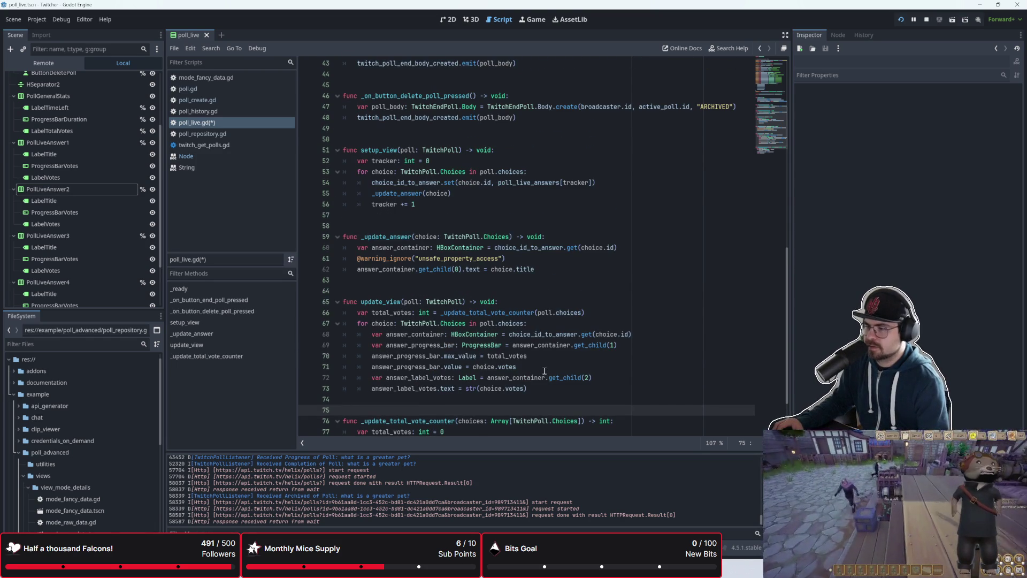
{"action": "scroll", "coordinate": [545, 371], "scroll_direction": "down", "scroll_amount": 1}
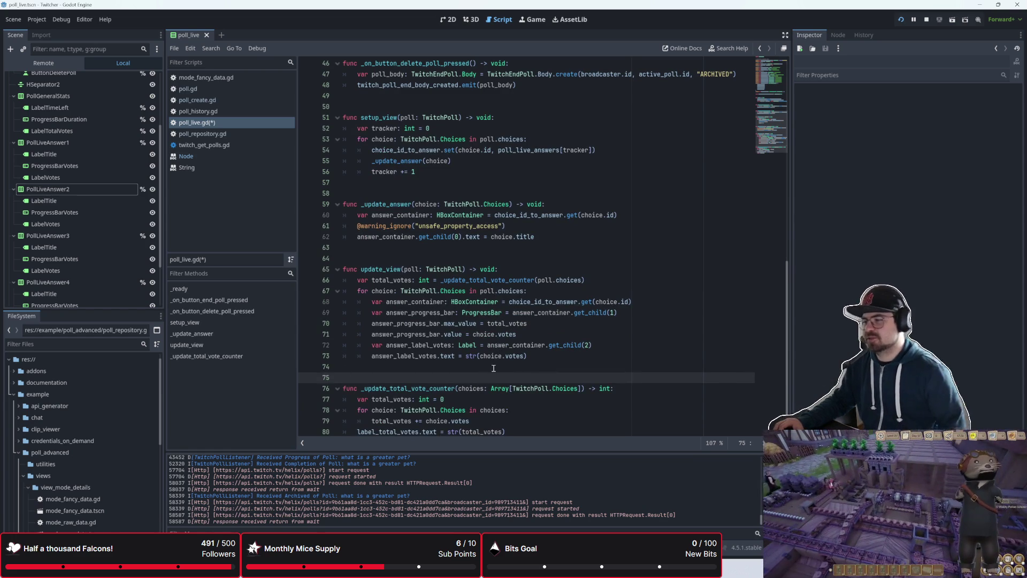
{"action": "scroll", "coordinate": [493, 367], "scroll_direction": "down", "scroll_amount": 1}
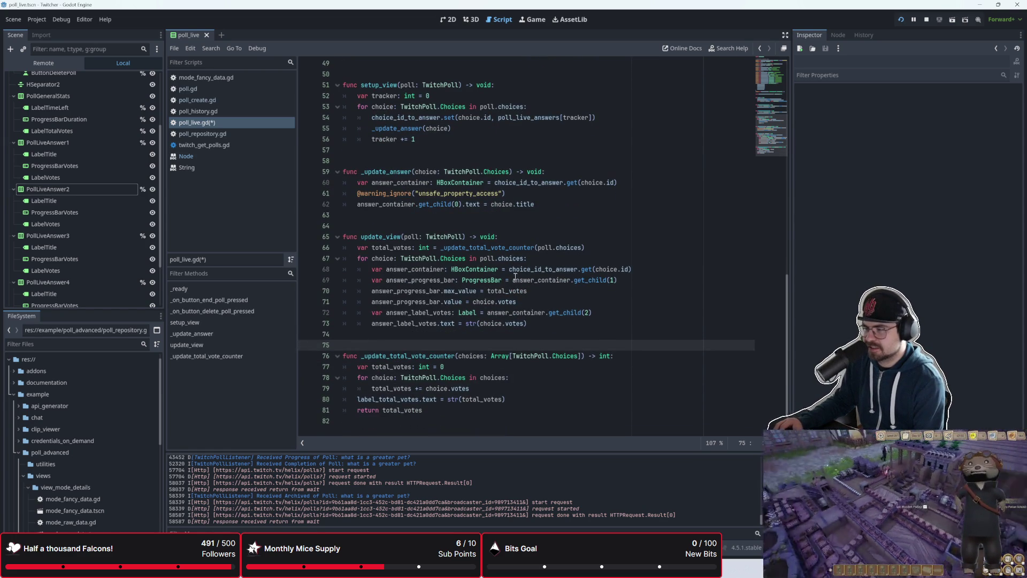
{"action": "left_click", "coordinate": [521, 335]}
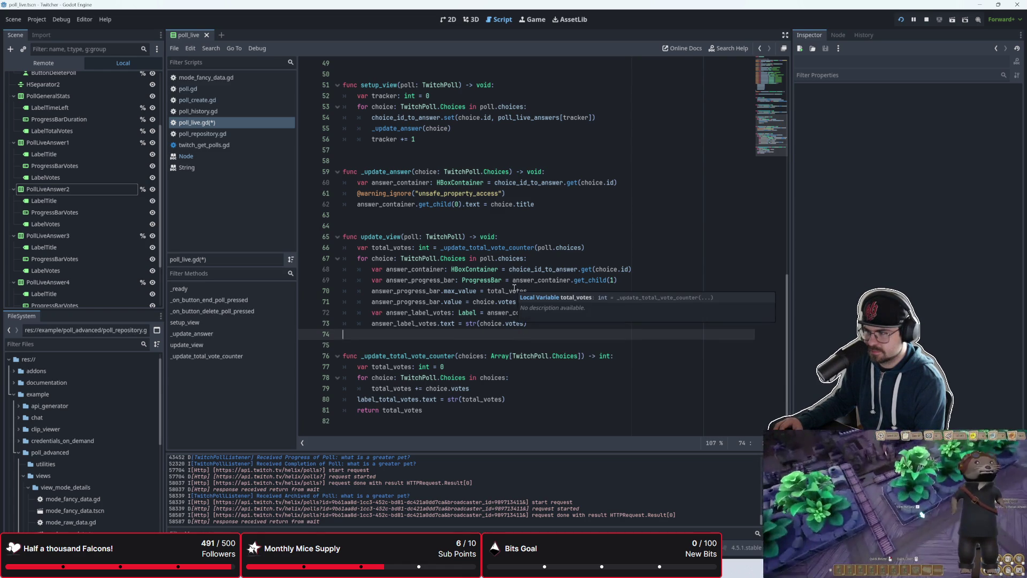
{"action": "left_click", "coordinate": [557, 259]}
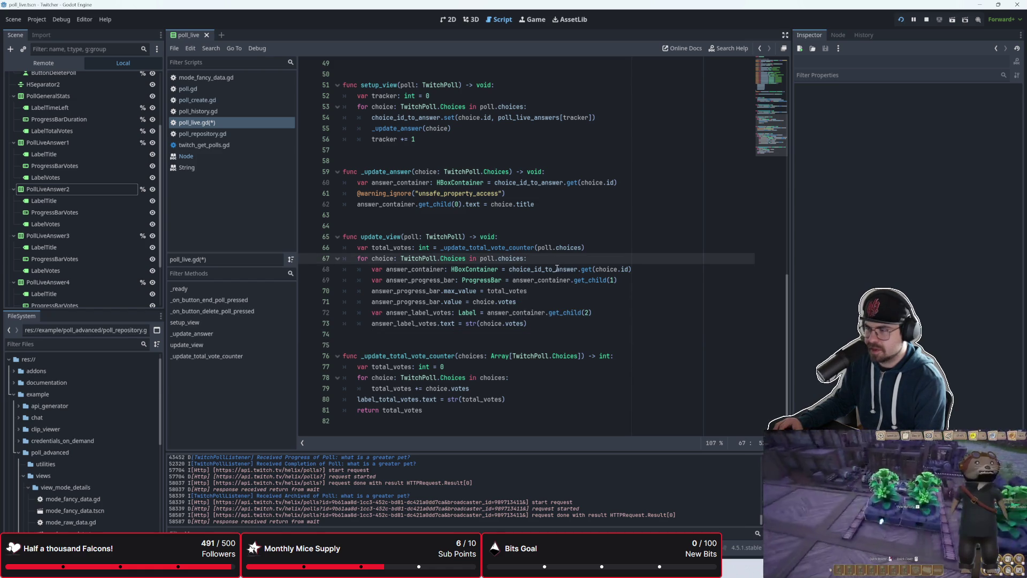
{"action": "scroll", "coordinate": [564, 320], "scroll_direction": "up", "scroll_amount": 1}
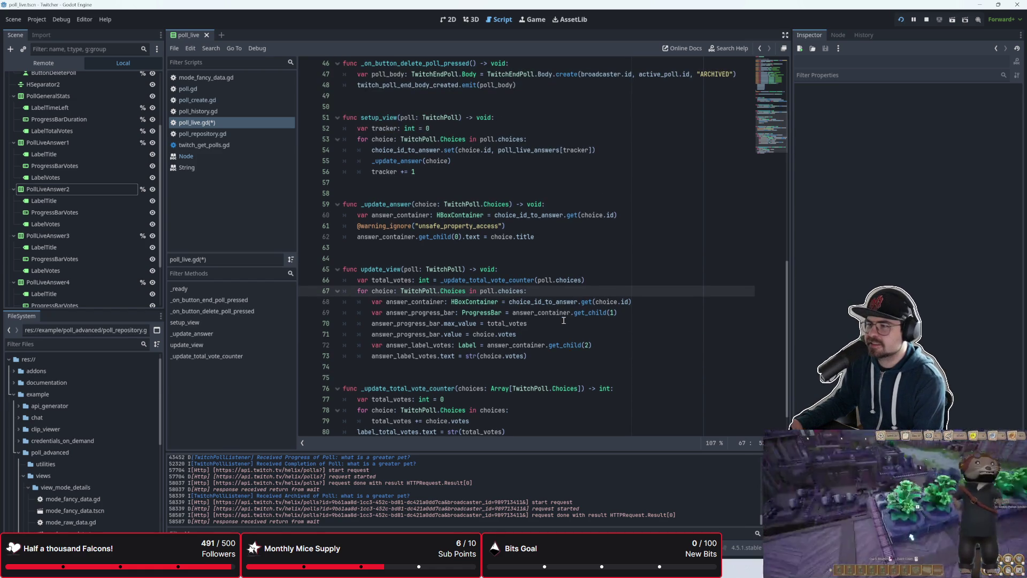
{"action": "left_click", "coordinate": [505, 248]}
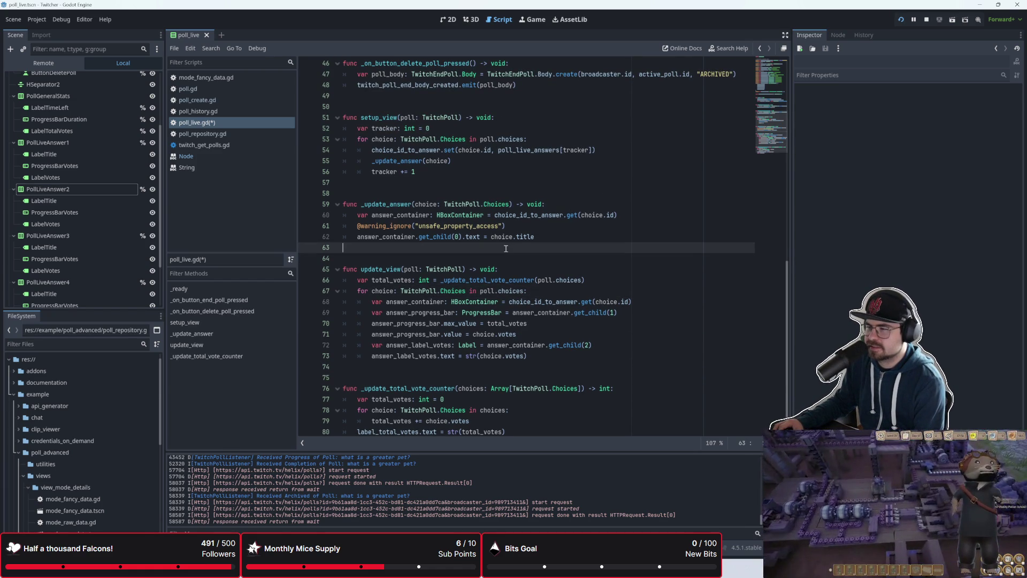
- Save poll_live.gd and run the project, glance at poll.gd, then return to poll_live.gd
{"action": "key", "text": "F6"}
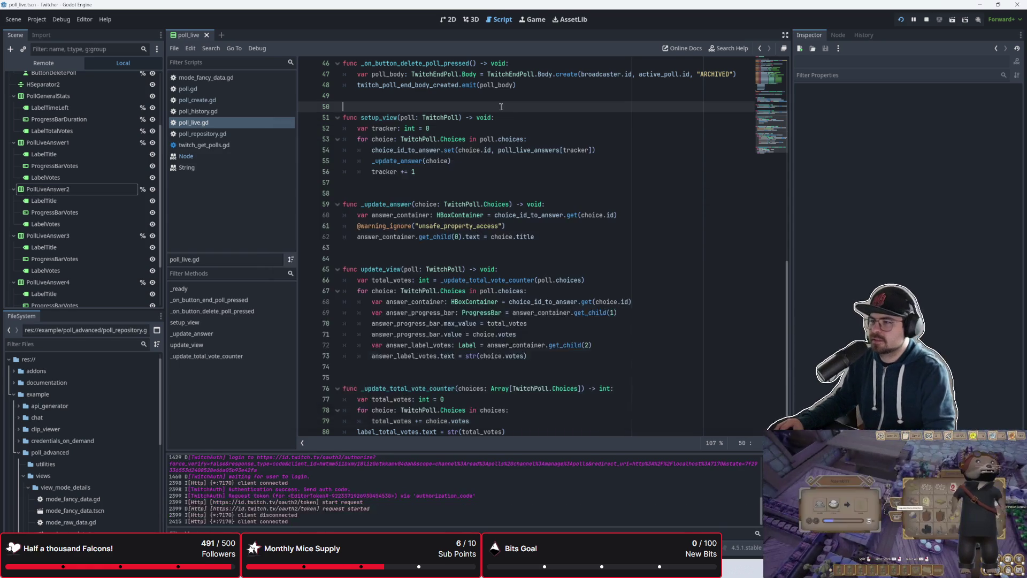
{"action": "left_click", "coordinate": [188, 89]}
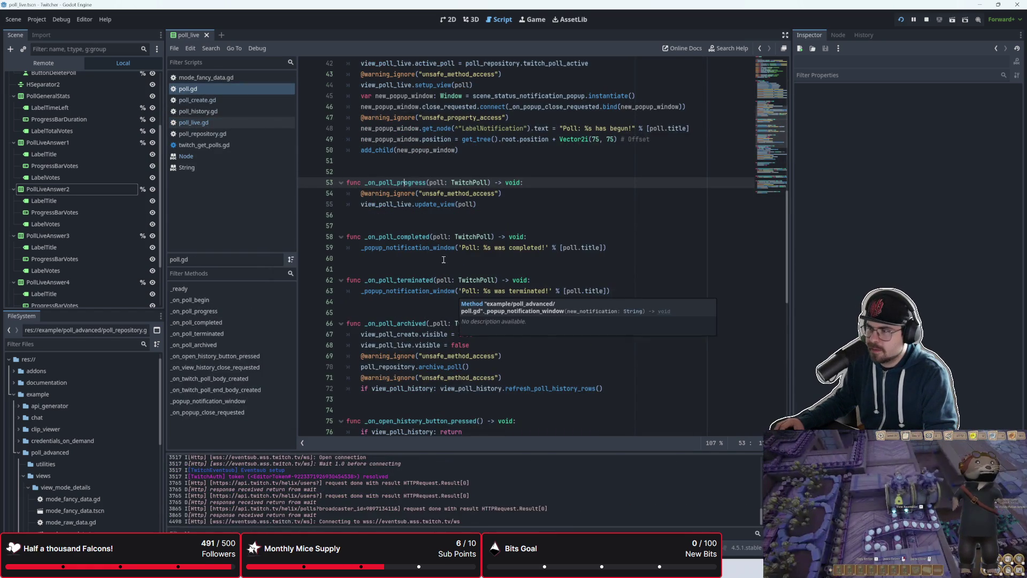
{"action": "scroll", "coordinate": [455, 293], "scroll_direction": "up", "scroll_amount": 3}
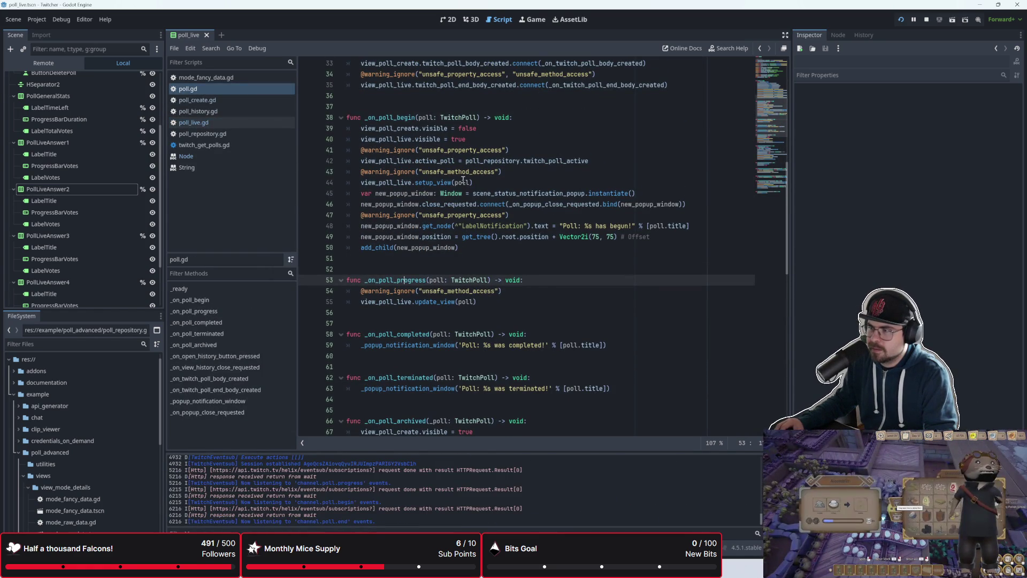
{"action": "left_click", "coordinate": [188, 123]}
{"action": "scroll", "coordinate": [417, 174], "scroll_direction": "up", "scroll_amount": 2}
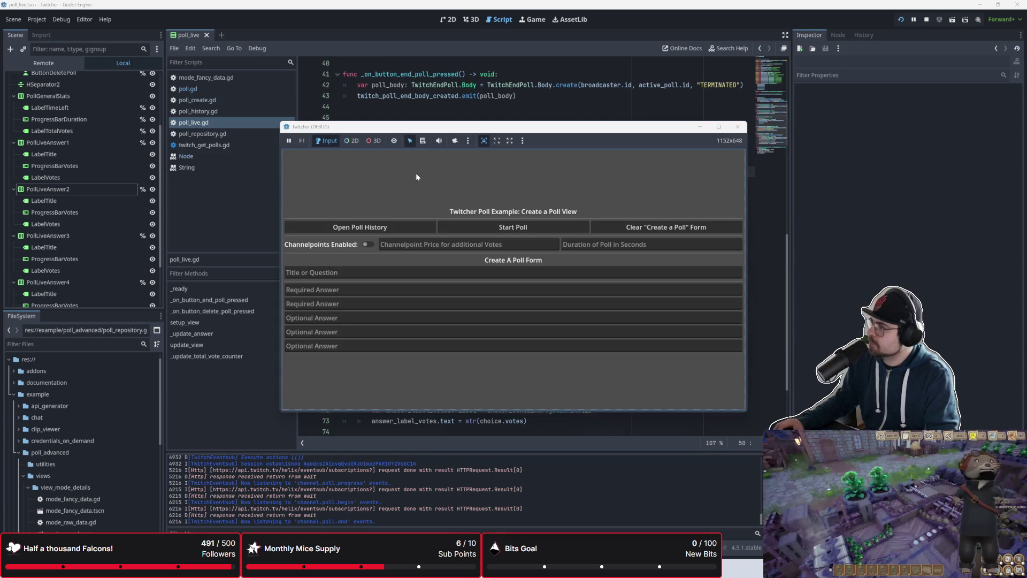
- Enable channel points at price 1, set duration 60 and title the poll 'test'
{"action": "left_click", "coordinate": [452, 246]}
{"action": "type", "text": "1"}
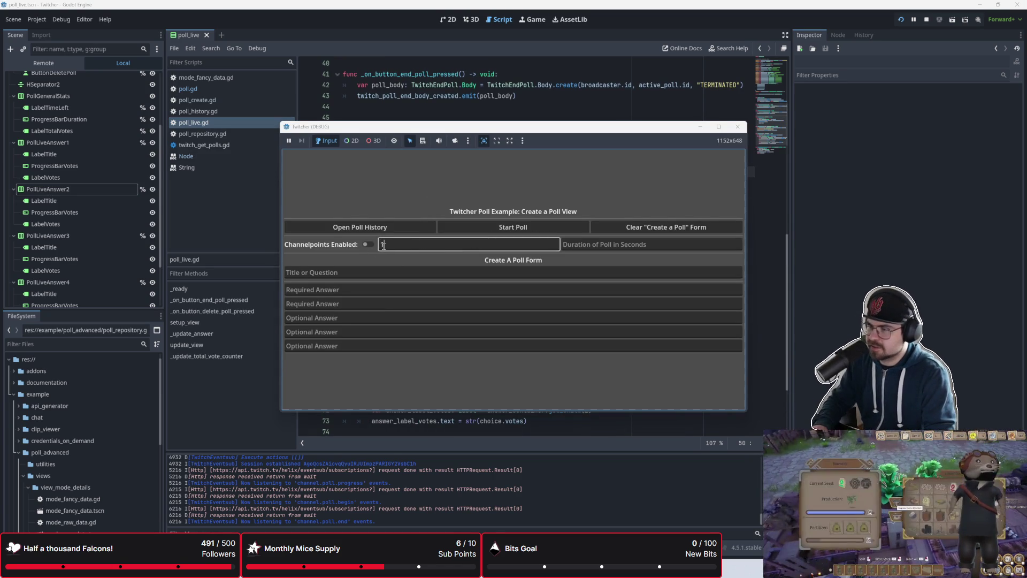
{"action": "left_click", "coordinate": [368, 244]}
{"action": "key", "text": "Tab"}
{"action": "key", "text": "Tab"}
{"action": "type", "text": "60"}
{"action": "key", "text": "Tab"}
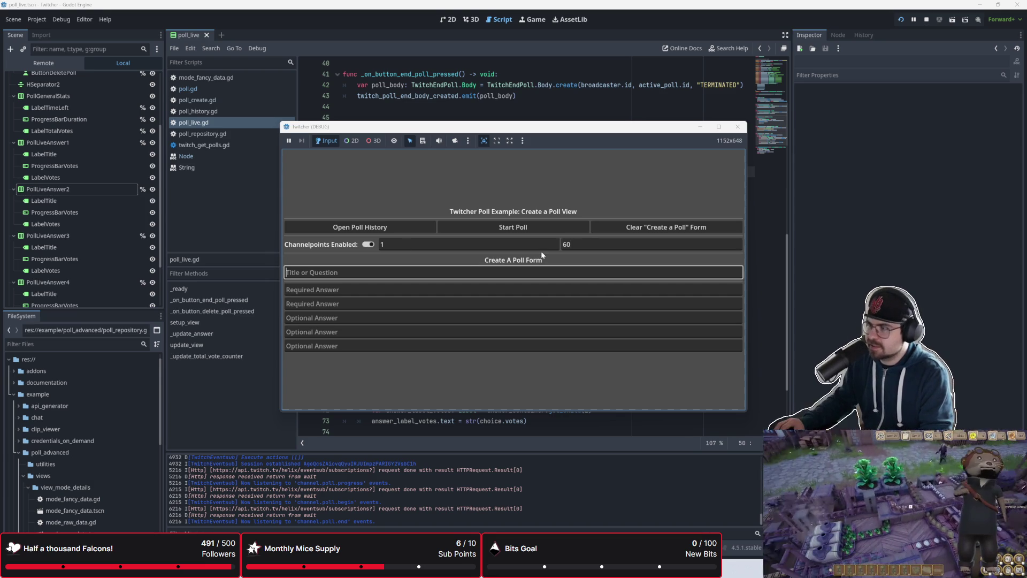
{"action": "type", "text": "test"}
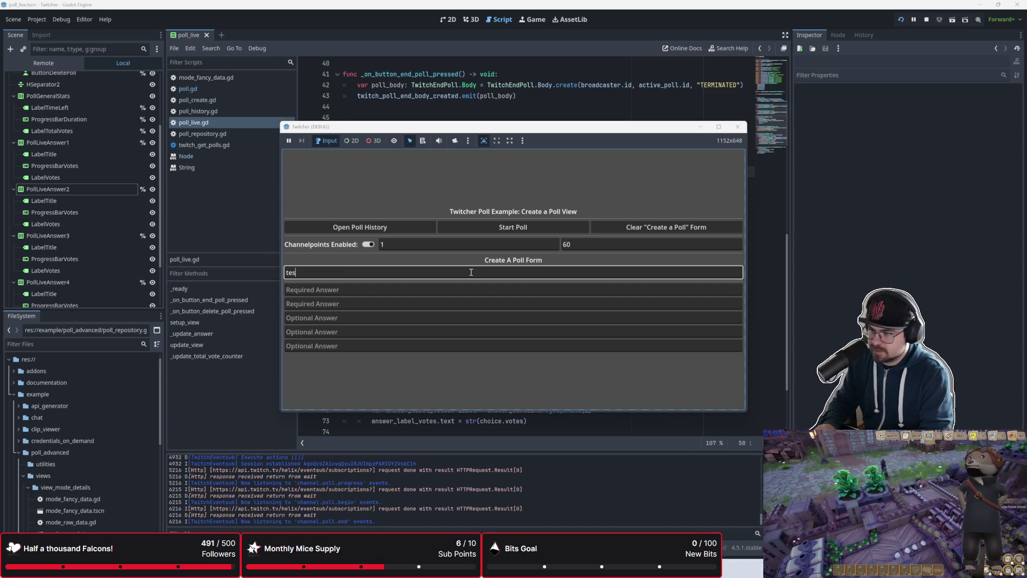
- Enter answers 'a' and 'b', start the poll and dismiss the poll-begun notice
{"action": "key", "text": "Tab"}
{"action": "type", "text": "a"}
{"action": "key", "text": "Tab"}
{"action": "type", "text": "b"}
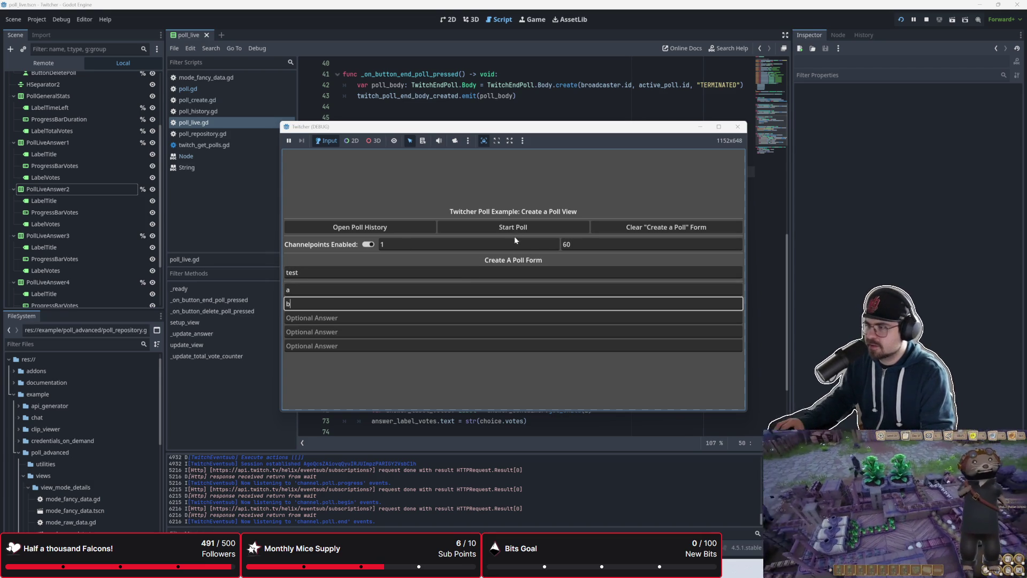
{"action": "left_click", "coordinate": [523, 228]}
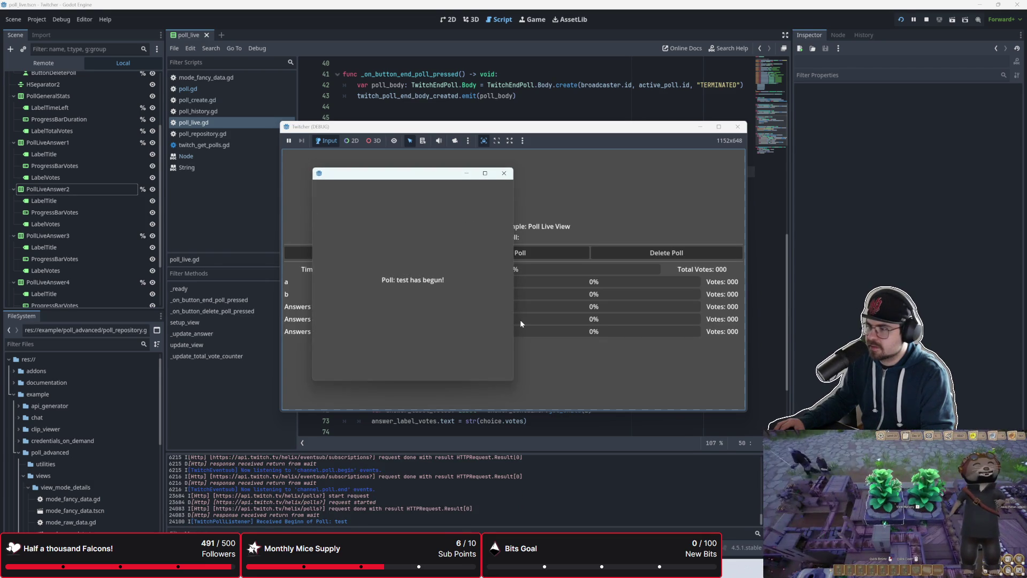
{"action": "left_click", "coordinate": [505, 174]}
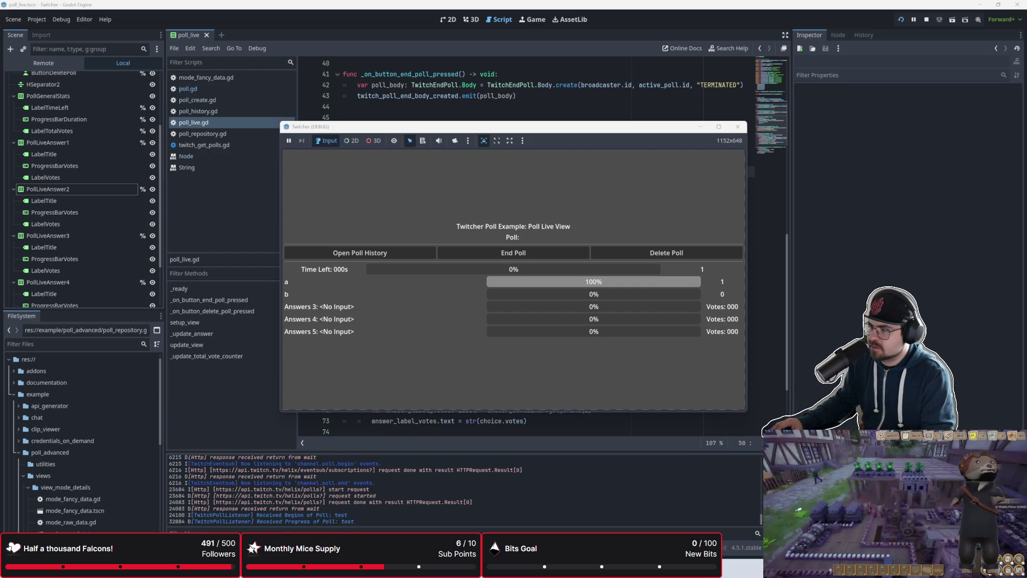
- Bring the script editor forward and inspect the dictionary assignment on line 54
{"action": "left_click", "coordinate": [570, 108]}
{"action": "scroll", "coordinate": [593, 236], "scroll_direction": "up", "scroll_amount": 8}
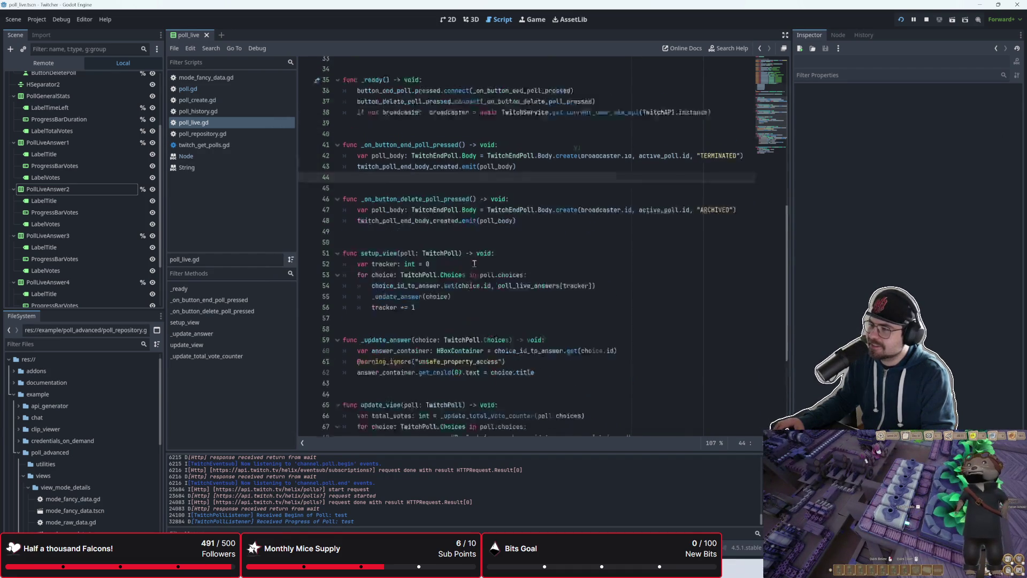
{"action": "scroll", "coordinate": [615, 218], "scroll_direction": "down", "scroll_amount": 9}
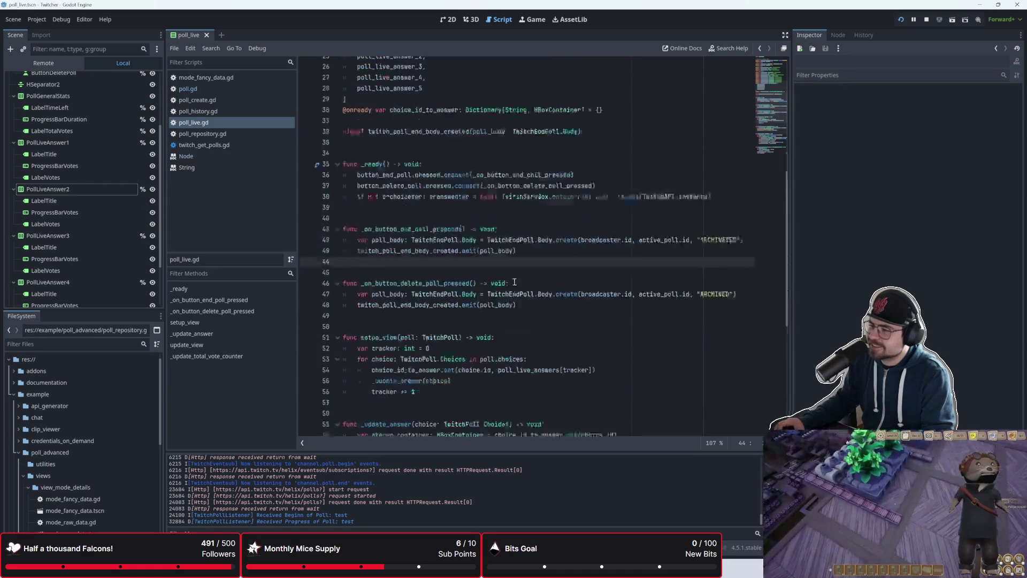
{"action": "left_click_drag", "start_coordinate": [605, 190], "coordinate": [370, 182]}
{"action": "left_click", "coordinate": [370, 182]}
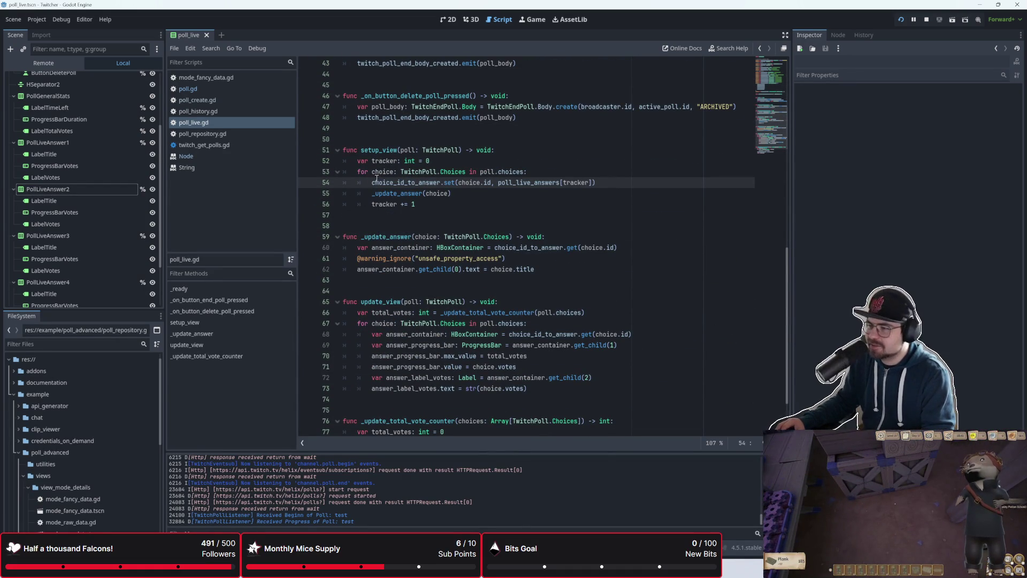
{"action": "key", "text": "shift+Right"}
{"action": "key", "text": "shift+Right"}
{"action": "key", "text": "shift+Right"}
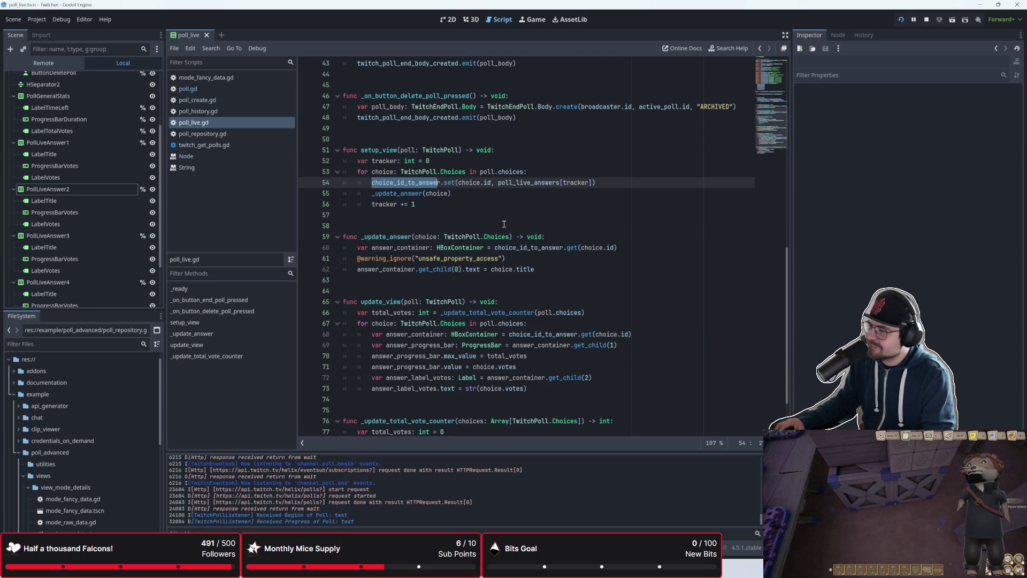
{"action": "scroll", "coordinate": [504, 224], "scroll_direction": "up", "scroll_amount": 10}
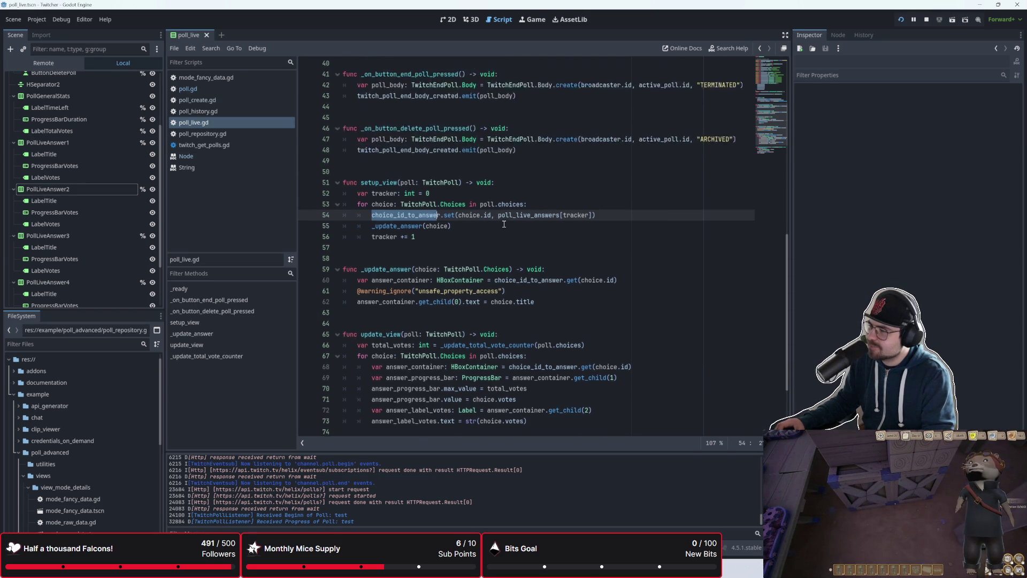
- Inspect the signal on line 32 and the choice_id_to_answer String-keyed dictionary on line 30
{"action": "left_click", "coordinate": [586, 270]}
{"action": "double_click", "coordinate": [380, 269]}
{"action": "left_click", "coordinate": [599, 248]}
{"action": "left_click_drag", "start_coordinate": [602, 247], "coordinate": [343, 248]}
{"action": "left_click", "coordinate": [497, 258]}
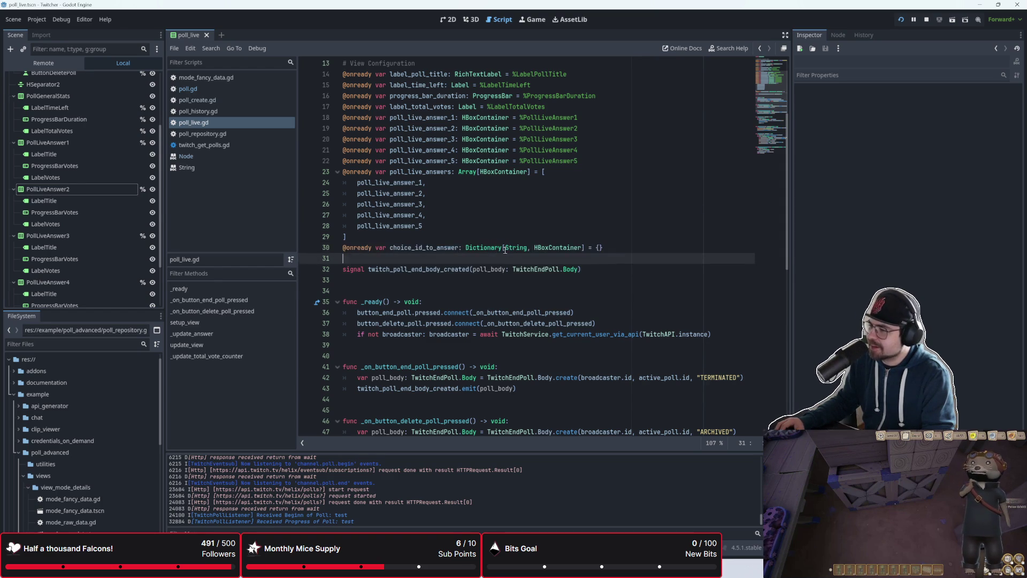
{"action": "left_click_drag", "start_coordinate": [506, 247], "coordinate": [526, 248]}
{"action": "left_click", "coordinate": [526, 247]}
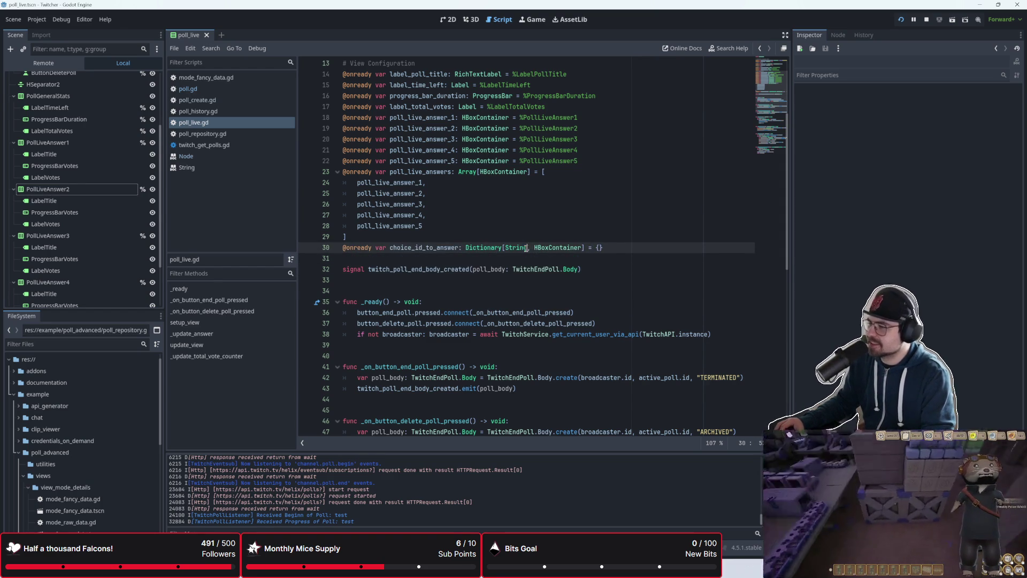
{"action": "mouse_move", "coordinate": [534, 248]}
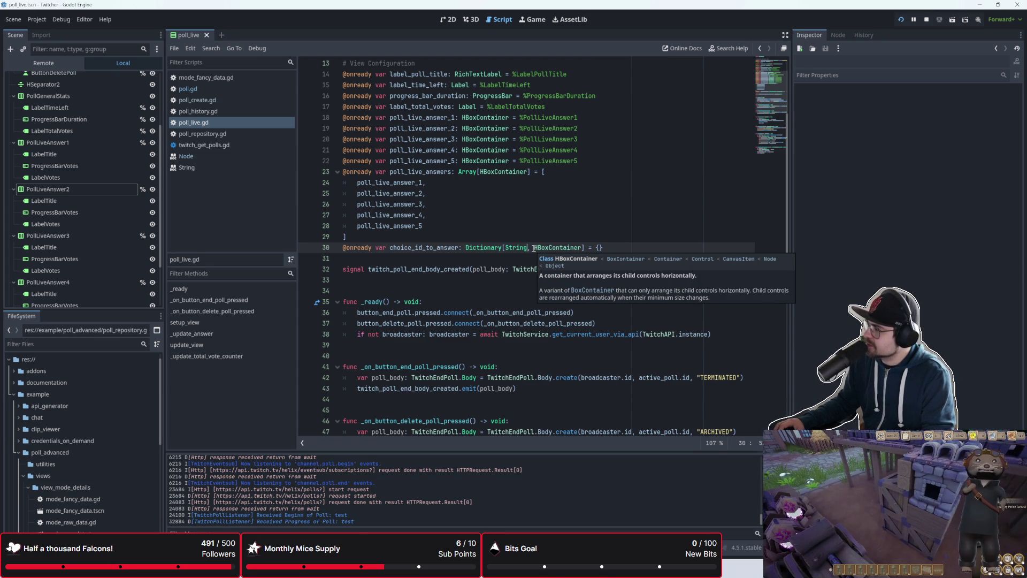
{"action": "scroll", "coordinate": [534, 249], "scroll_direction": "down", "scroll_amount": 10}
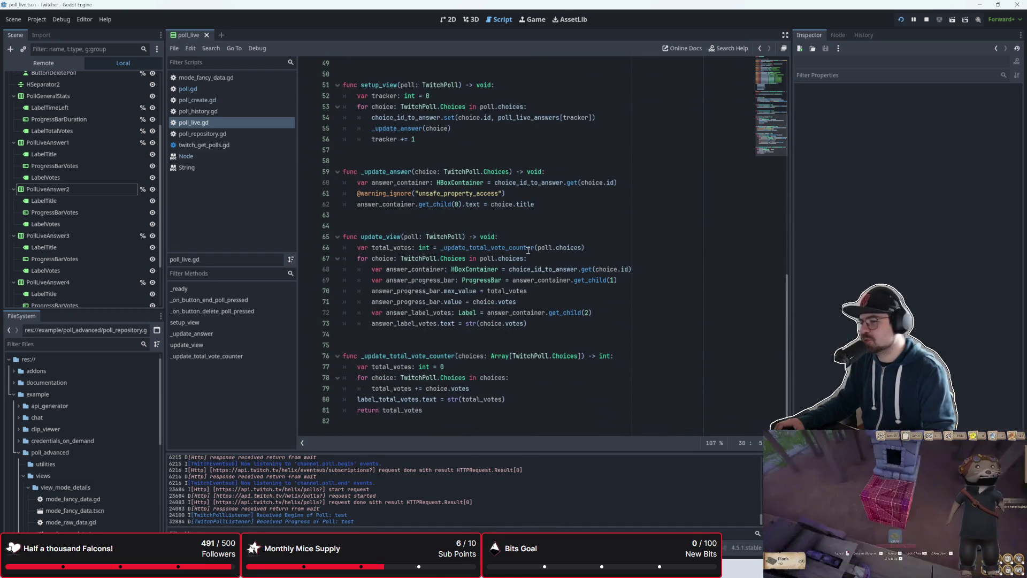
{"action": "scroll", "coordinate": [453, 204], "scroll_direction": "up", "scroll_amount": 5}
{"action": "left_click", "coordinate": [430, 310]}
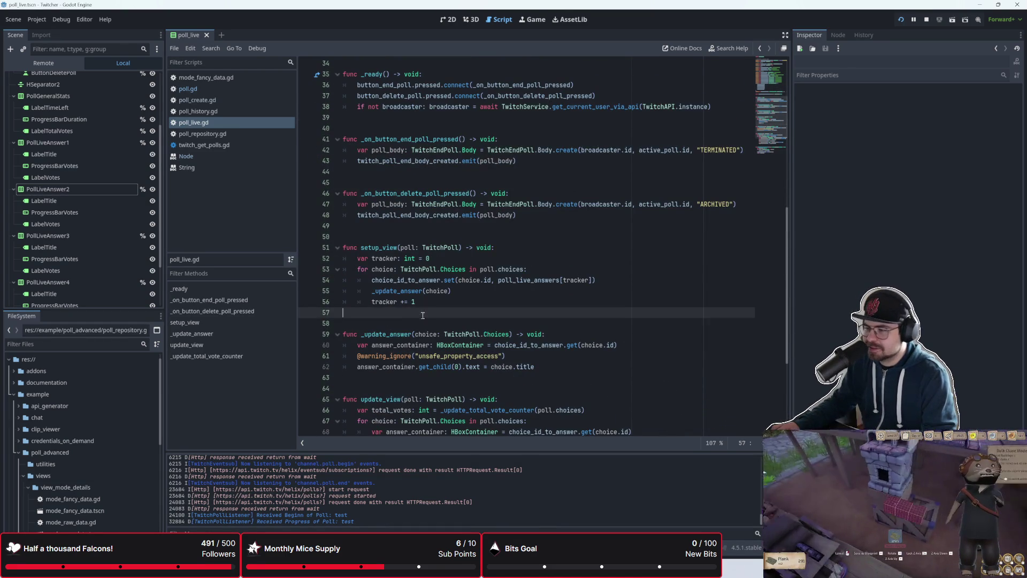
{"action": "scroll", "coordinate": [428, 314], "scroll_direction": "up", "scroll_amount": 1}
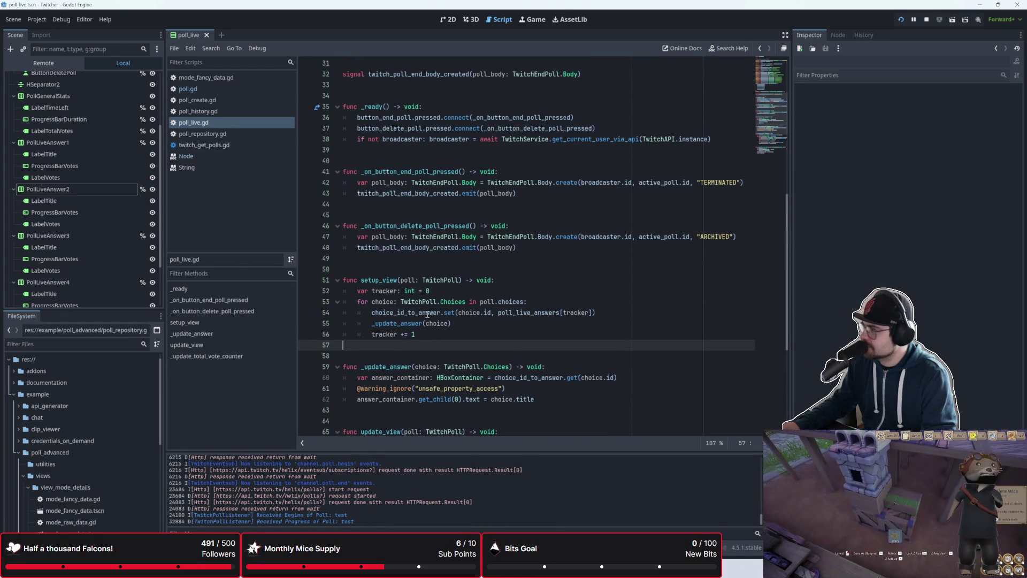
- Dismiss the poll-completed notice, delete the test poll, and return to poll_live.gd
{"action": "key", "text": "Down"}
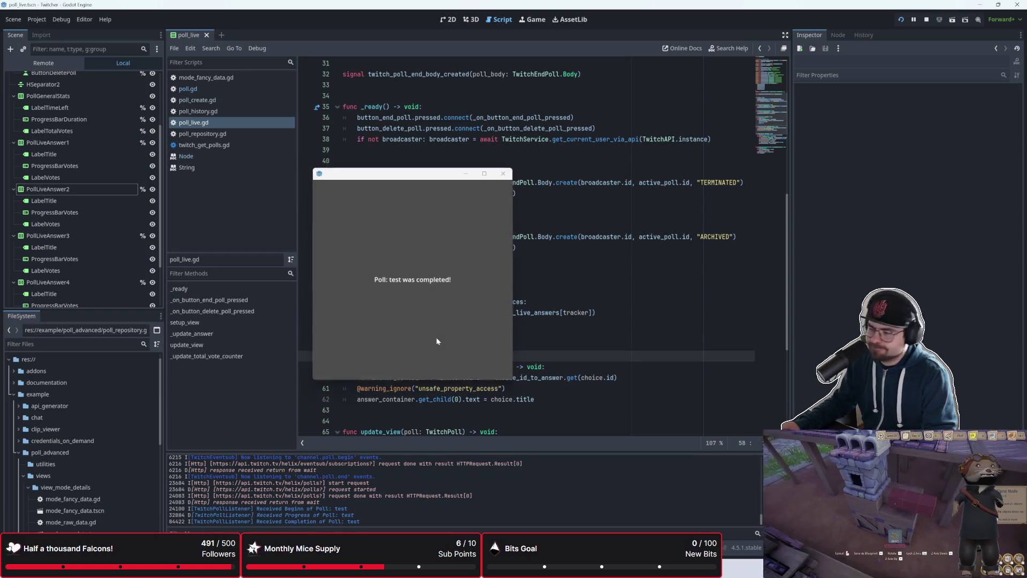
{"action": "left_click", "coordinate": [503, 174]}
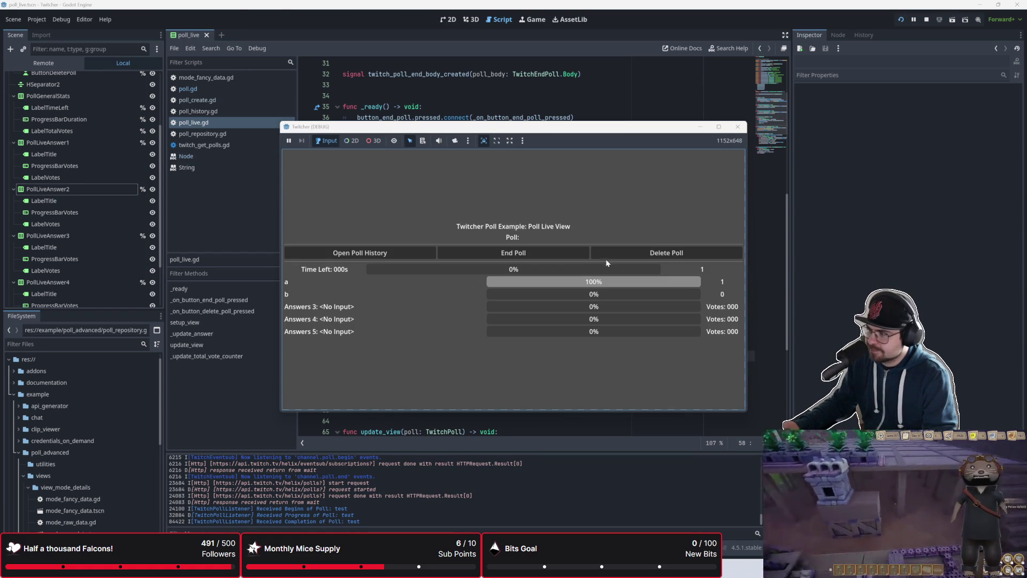
{"action": "left_click", "coordinate": [645, 249]}
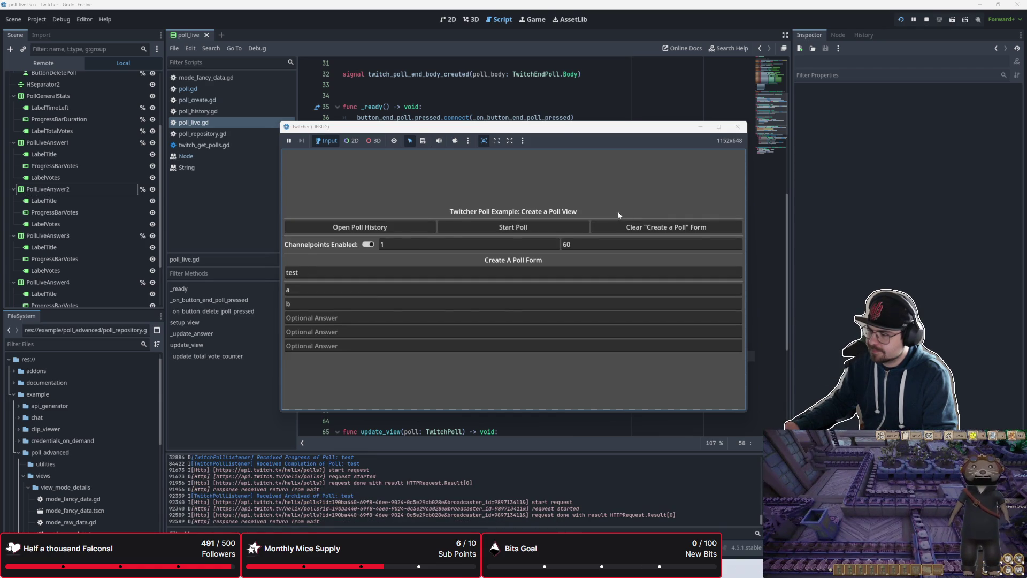
{"action": "left_click", "coordinate": [543, 80]}
{"action": "scroll", "coordinate": [456, 280], "scroll_direction": "down", "scroll_amount": 4}
{"action": "scroll", "coordinate": [455, 279], "scroll_direction": "up", "scroll_amount": 8}
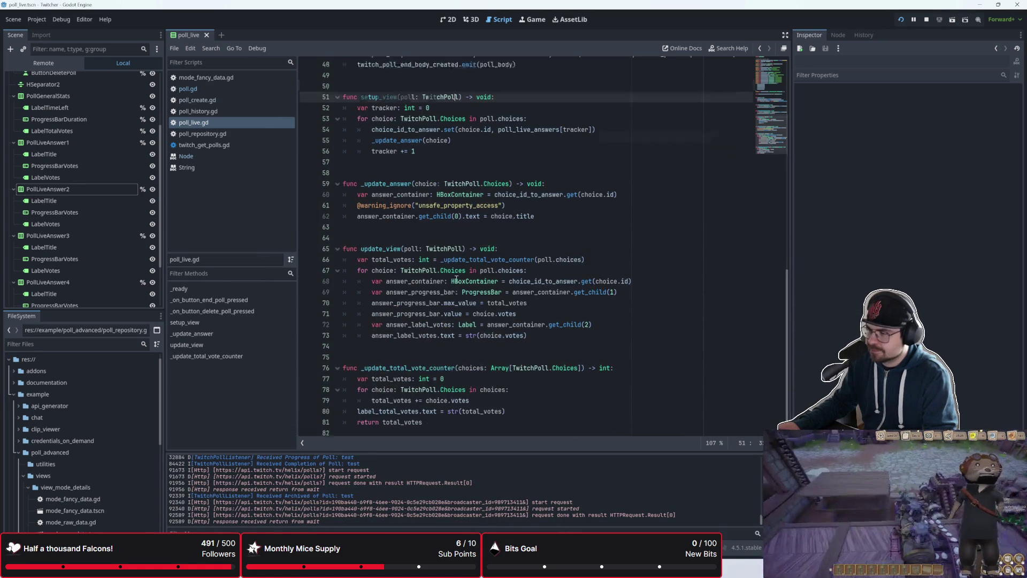
{"action": "scroll", "coordinate": [463, 225], "scroll_direction": "down", "scroll_amount": 3}
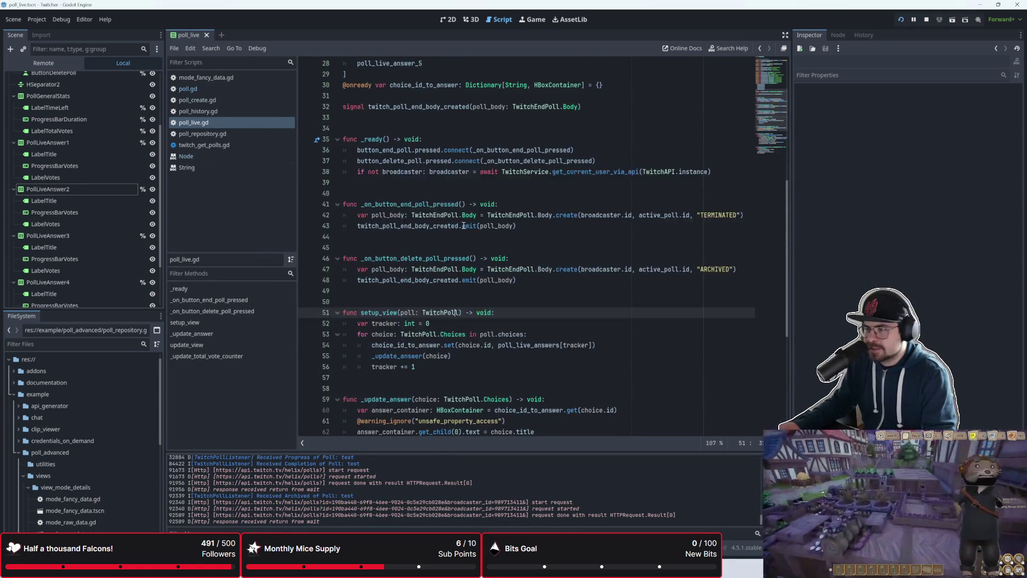
{"action": "left_click", "coordinate": [242, 110]}
{"action": "left_click", "coordinate": [246, 121]}
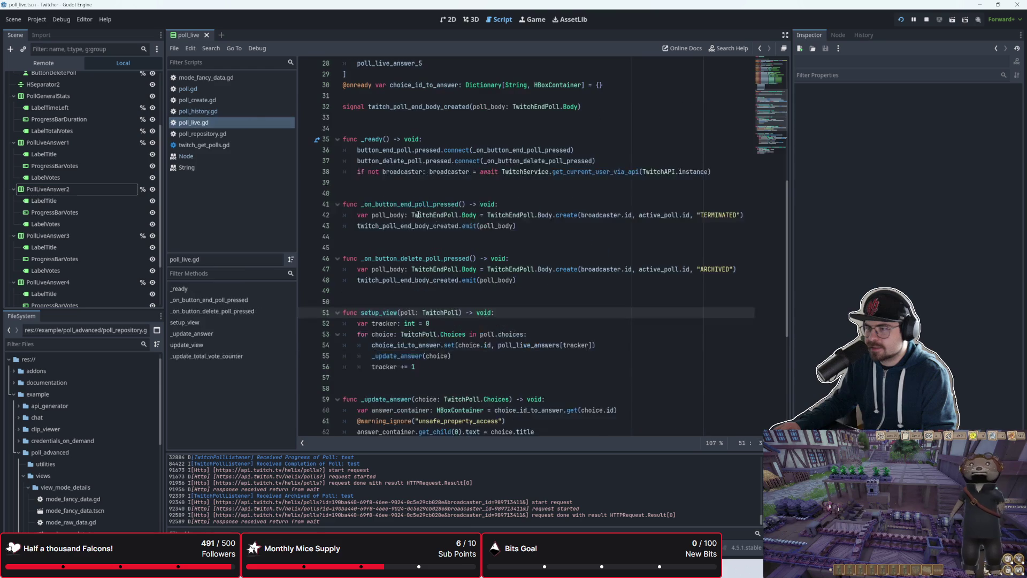
{"action": "left_click", "coordinate": [243, 134]}
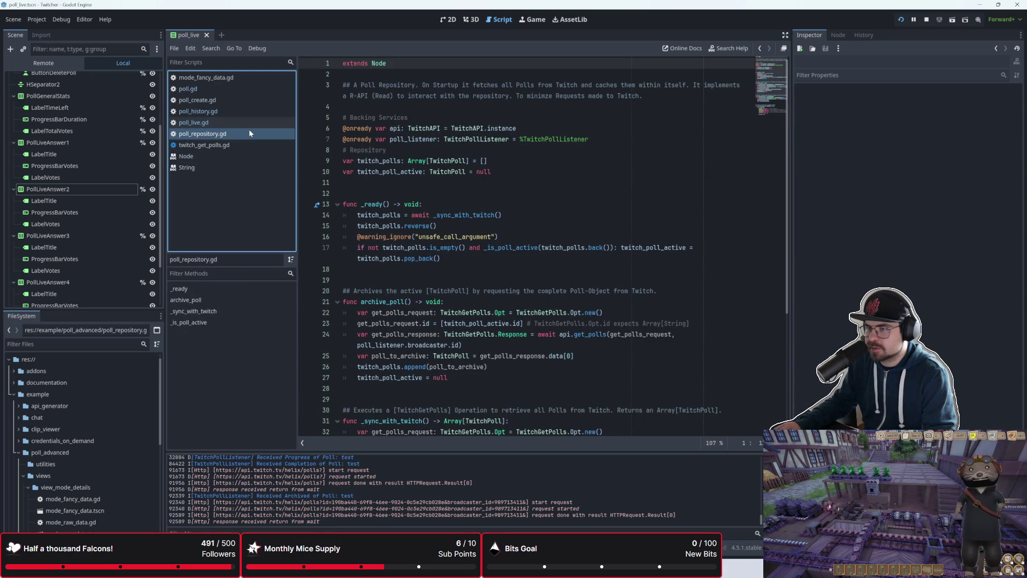
{"action": "left_click", "coordinate": [246, 122]}
{"action": "scroll", "coordinate": [479, 203], "scroll_direction": "up", "scroll_amount": 2}
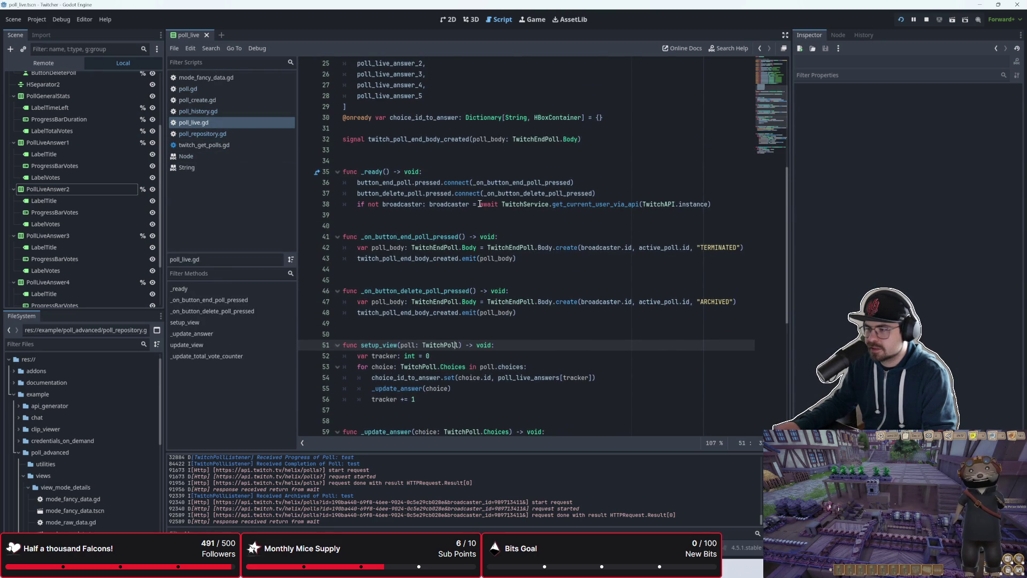
{"action": "left_click", "coordinate": [229, 113]}
{"action": "left_click", "coordinate": [230, 124]}
{"action": "left_click", "coordinate": [229, 102]}
{"action": "left_click", "coordinate": [230, 123]}
{"action": "scroll", "coordinate": [415, 258], "scroll_direction": "down", "scroll_amount": 5}
{"action": "left_click", "coordinate": [421, 312]}
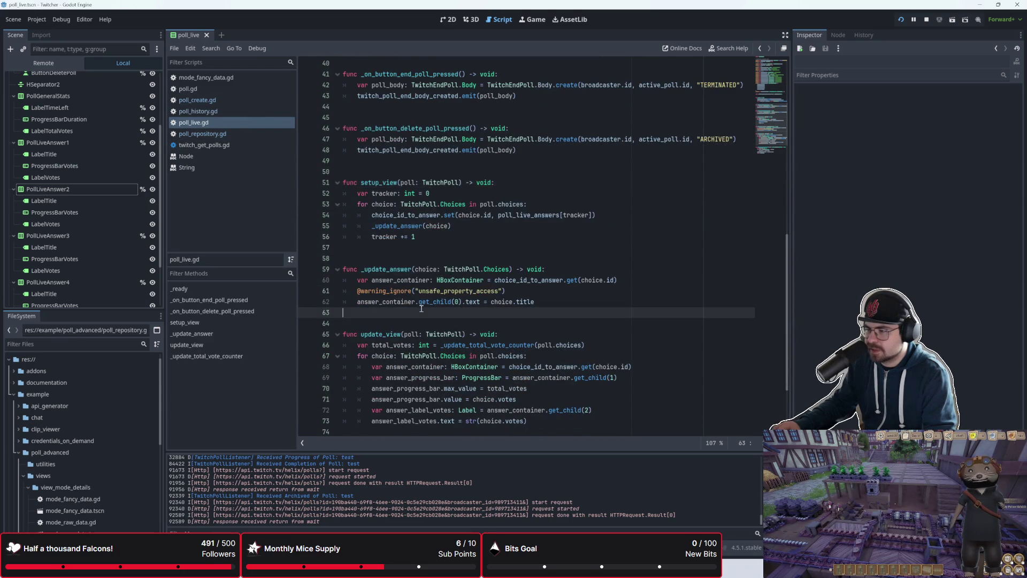
{"action": "scroll", "coordinate": [422, 309], "scroll_direction": "down", "scroll_amount": 1}
{"action": "scroll", "coordinate": [421, 309], "scroll_direction": "up", "scroll_amount": 3}
{"action": "left_click", "coordinate": [417, 226]}
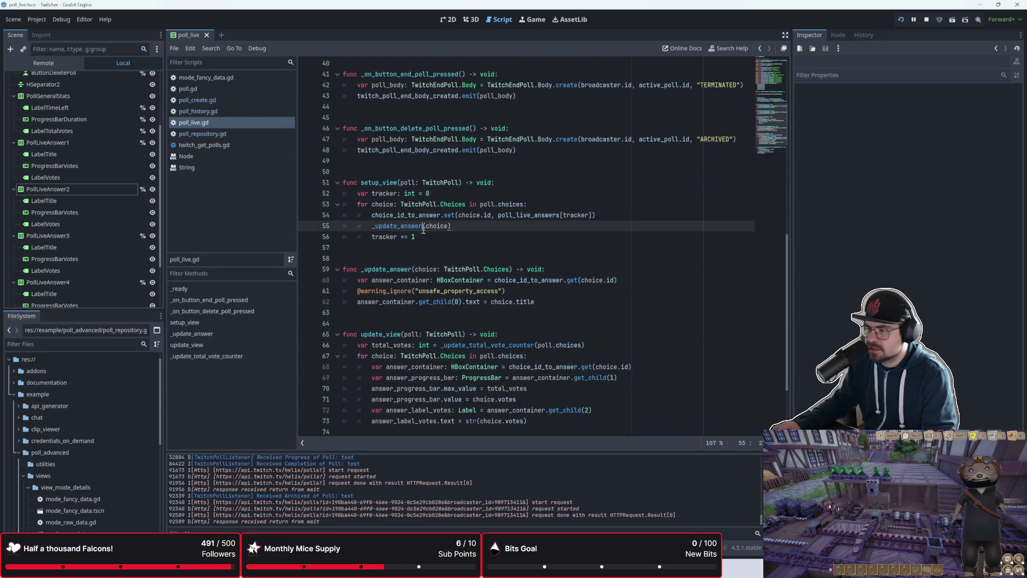
{"action": "key", "text": "Down"}
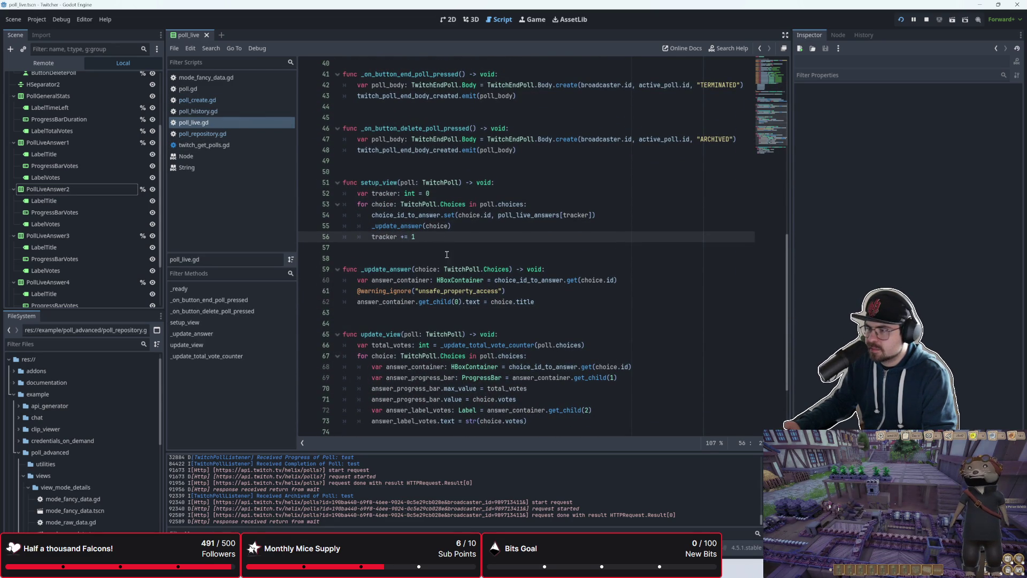
- Start a while loop after the choices loop with the condition tracker <= 5
{"action": "key", "text": "Return"}
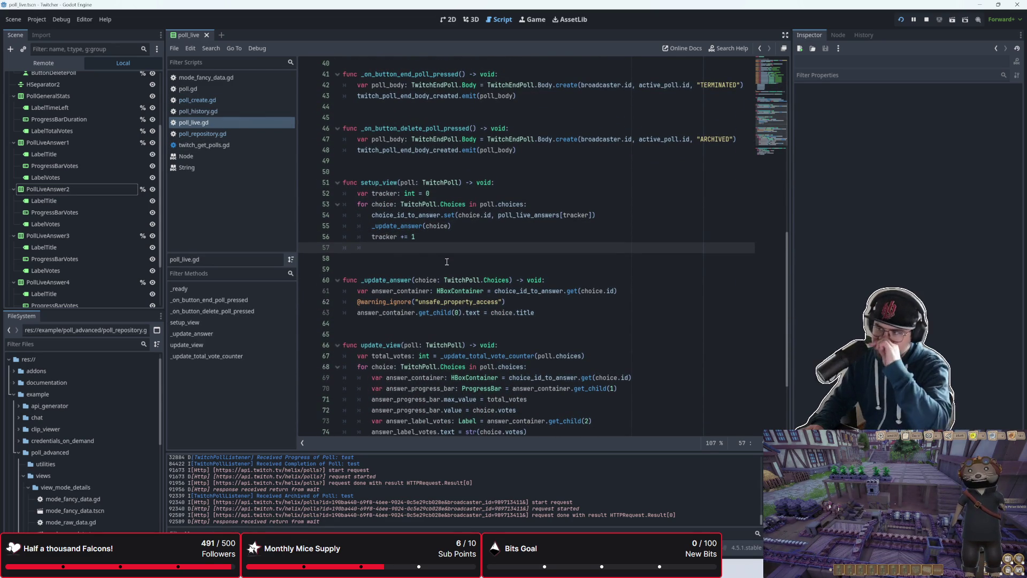
{"action": "type", "text": "for"}
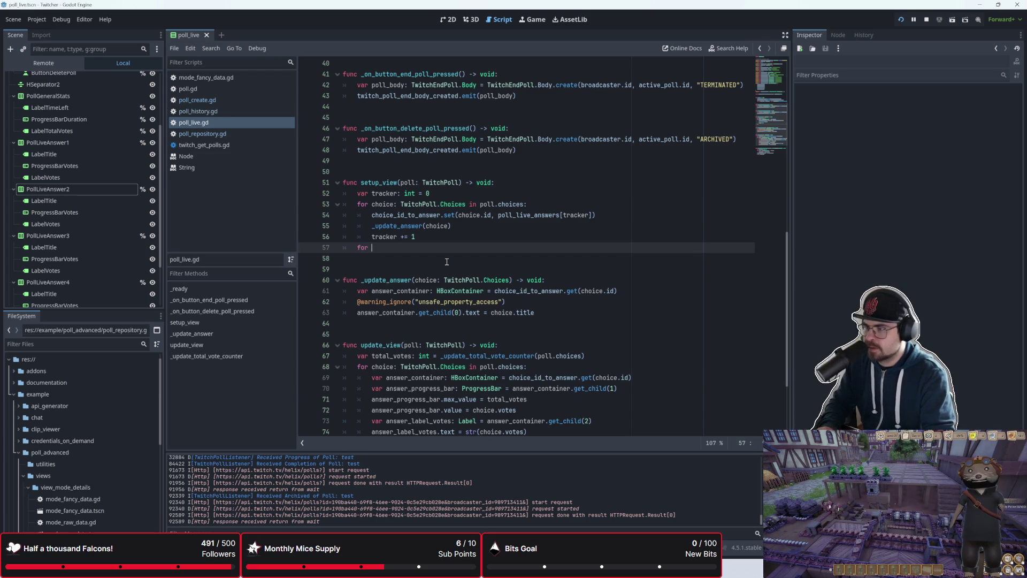
{"action": "key", "text": "BackSpace"}
{"action": "key", "text": "BackSpace"}
{"action": "key", "text": "BackSpace"}
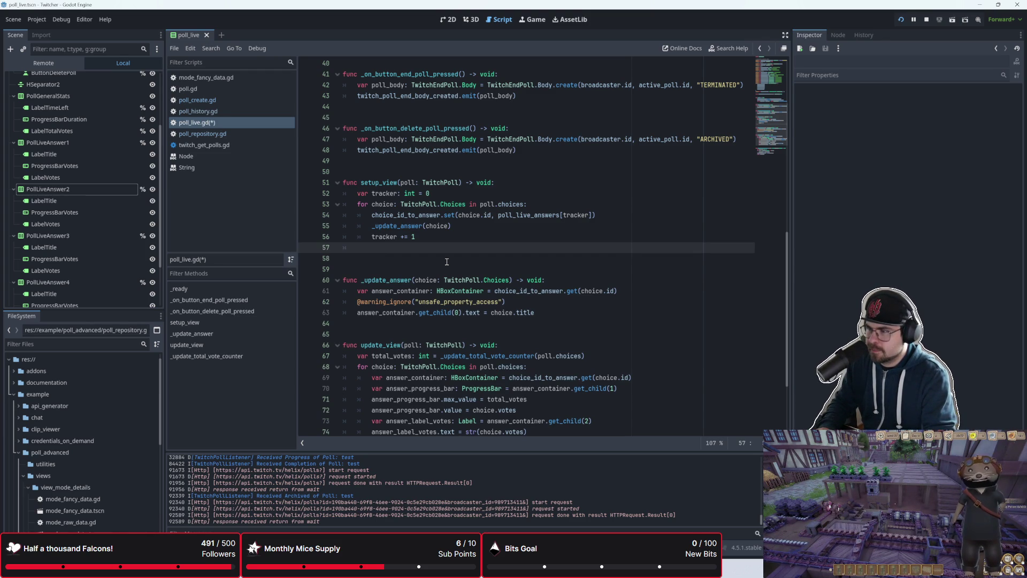
{"action": "type", "text": "tracker ="}
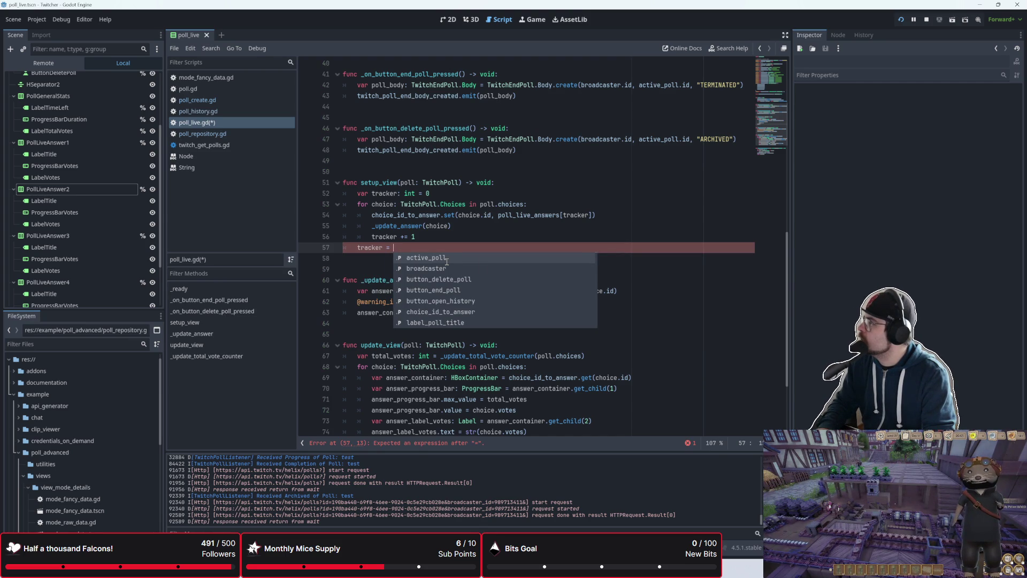
{"action": "key", "text": "BackSpace"}
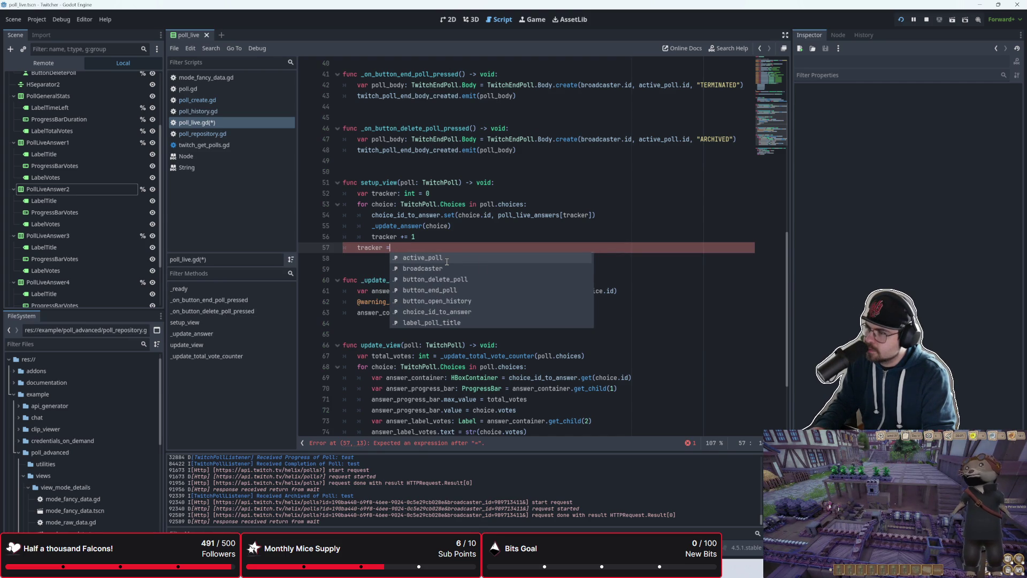
{"action": "key", "text": "BackSpace"}
{"action": "key", "text": "BackSpace"}
{"action": "key", "text": "BackSpace"}
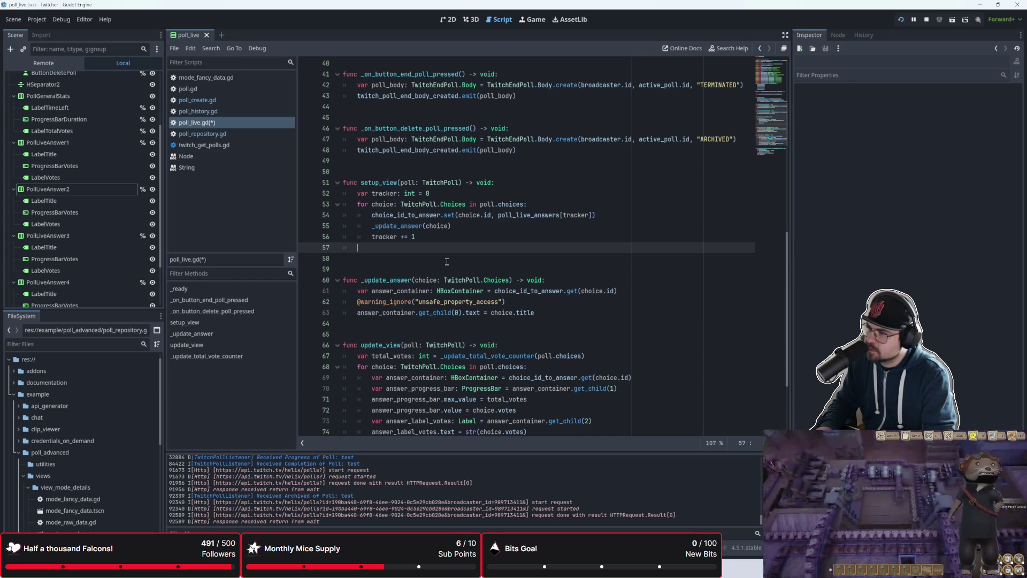
{"action": "type", "text": "whiu"}
{"action": "key", "text": "BackSpace"}
{"action": "type", "text": "le "}
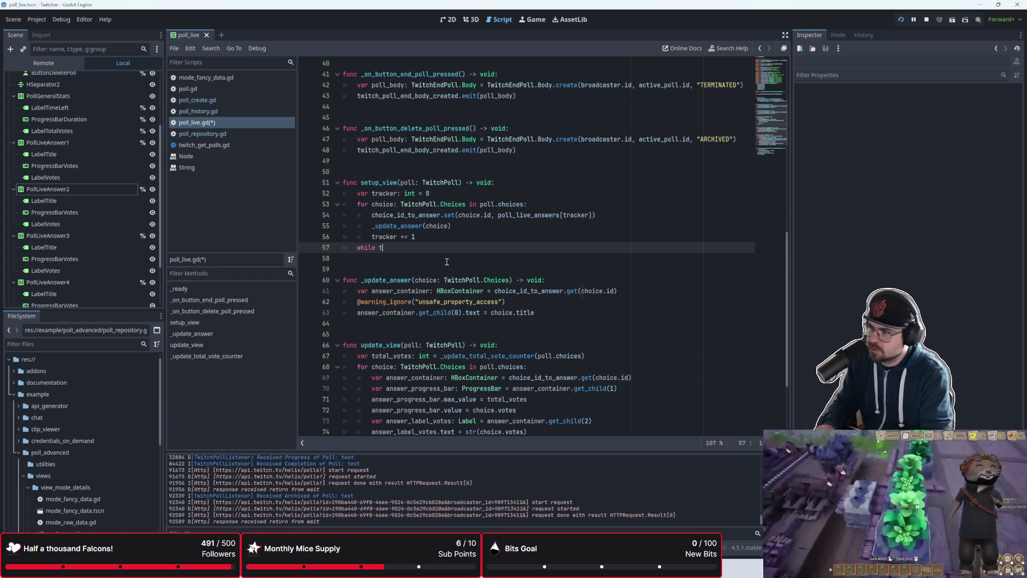
{"action": "type", "text": "tracker <"}
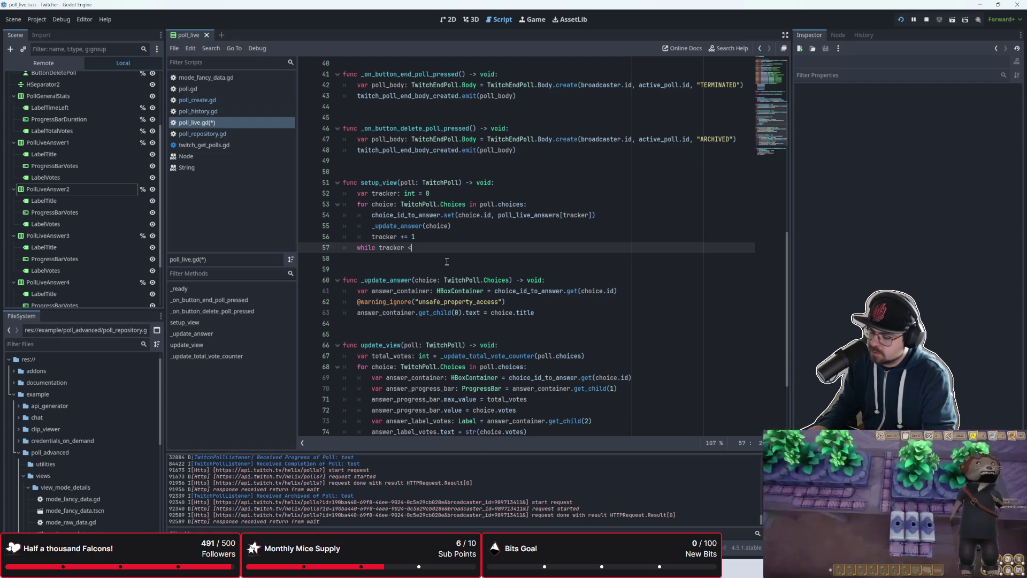
{"action": "type", "text": "= 5"}
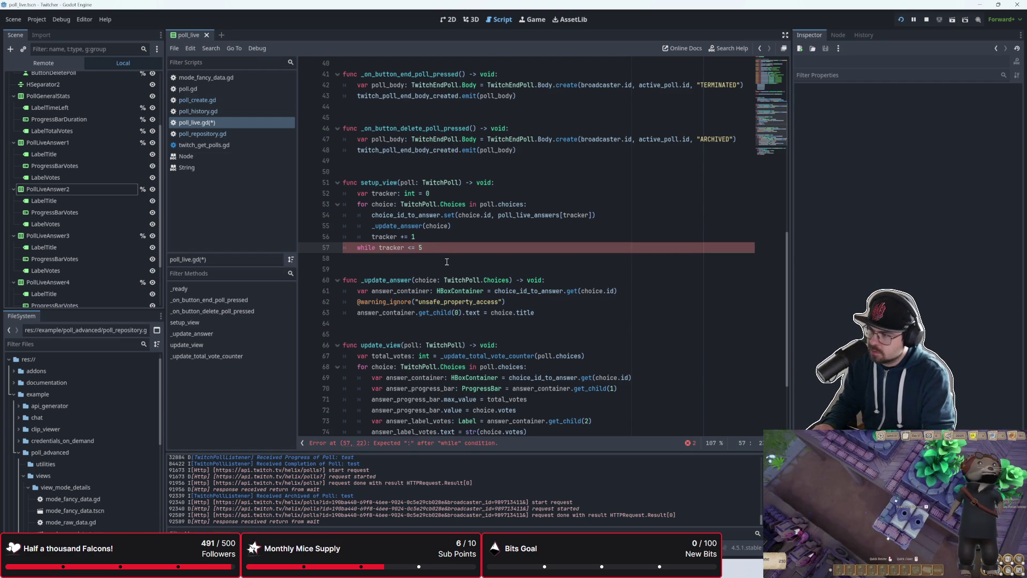
- Change the loop limit to 4 and add tracker += 1 as the loop body
{"action": "key", "text": "BackSpace"}
{"action": "type", "text": "4"}
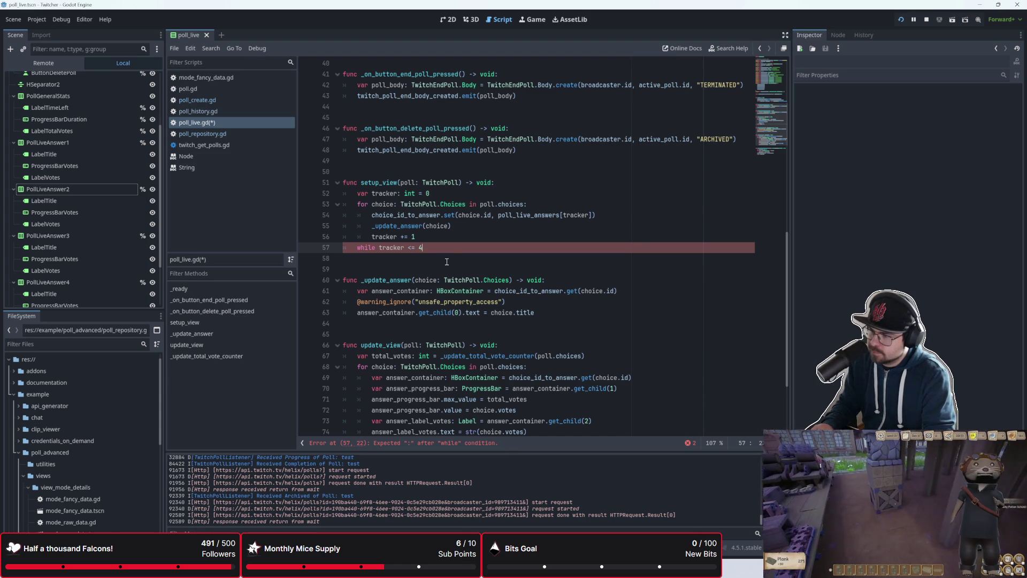
{"action": "key", "text": "Return"}
{"action": "key", "text": "Return"}
{"action": "type", "text": "track"}
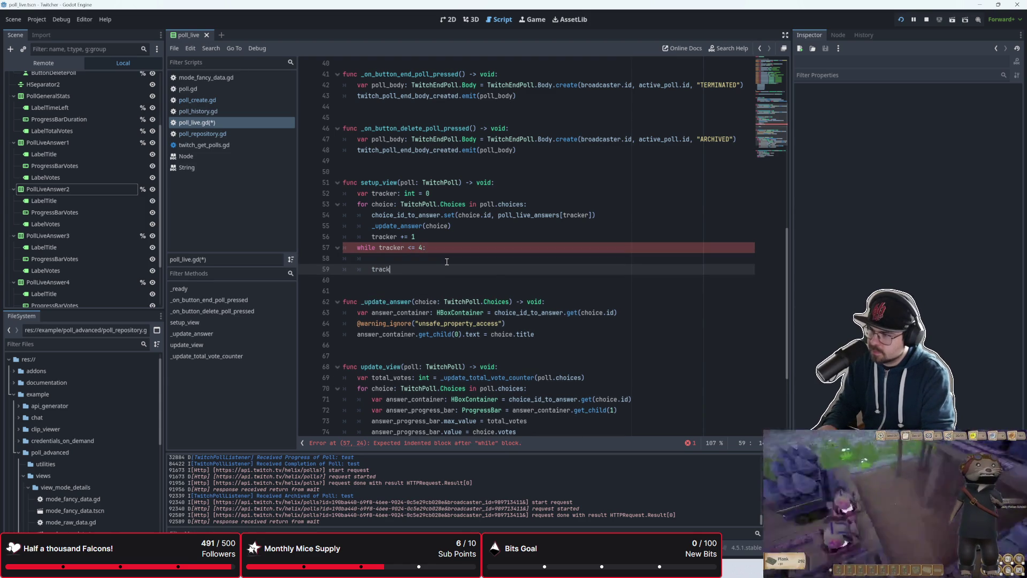
{"action": "type", "text": "er "}
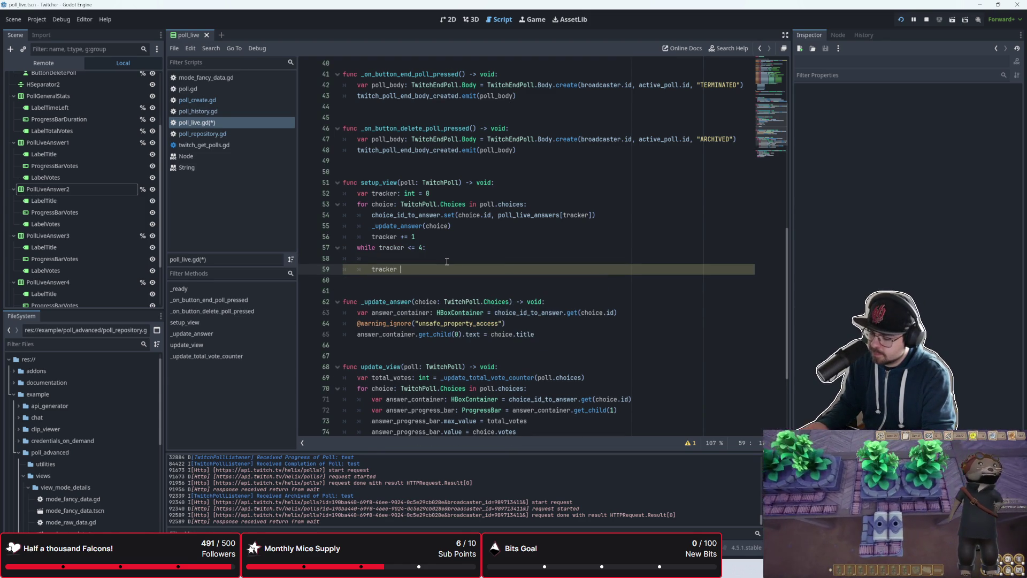
{"action": "type", "text": "+"}
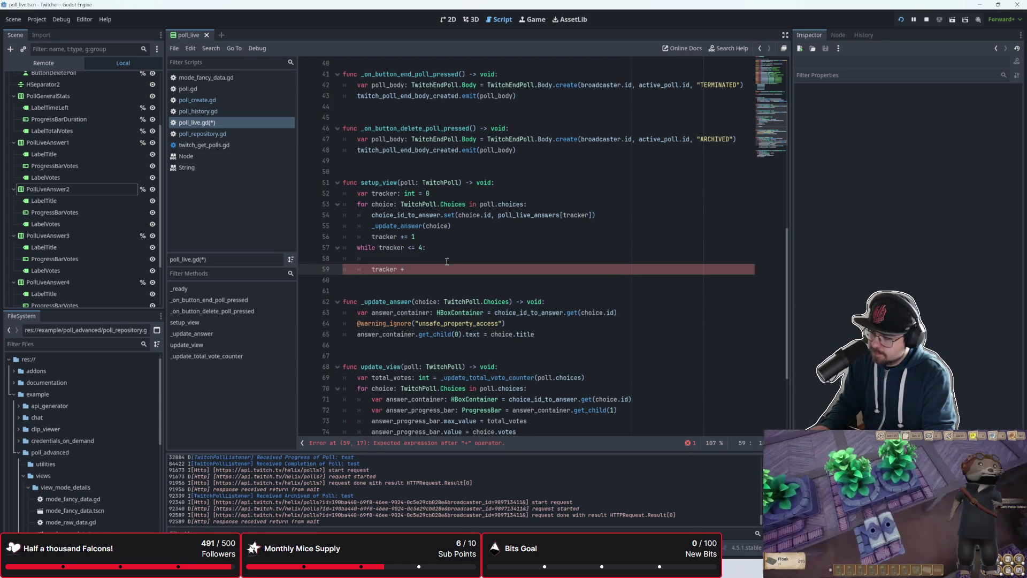
{"action": "type", "text": "+= 1"}
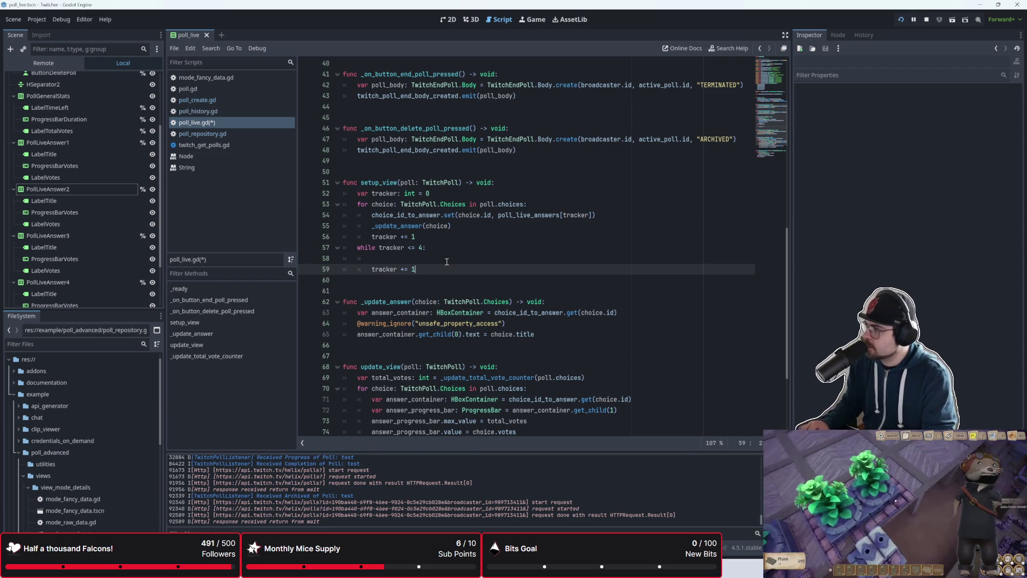
{"action": "key", "text": "Up"}
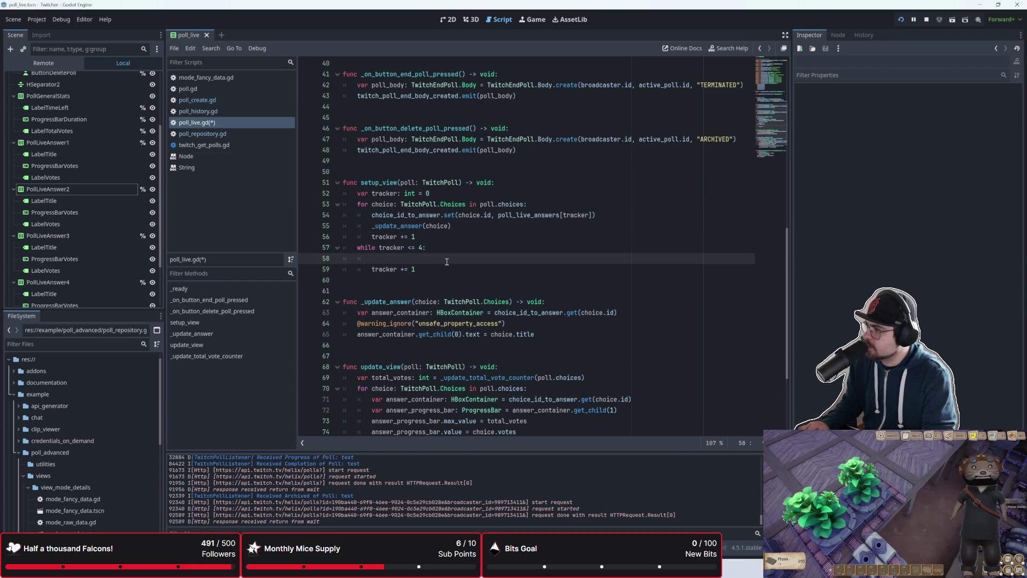
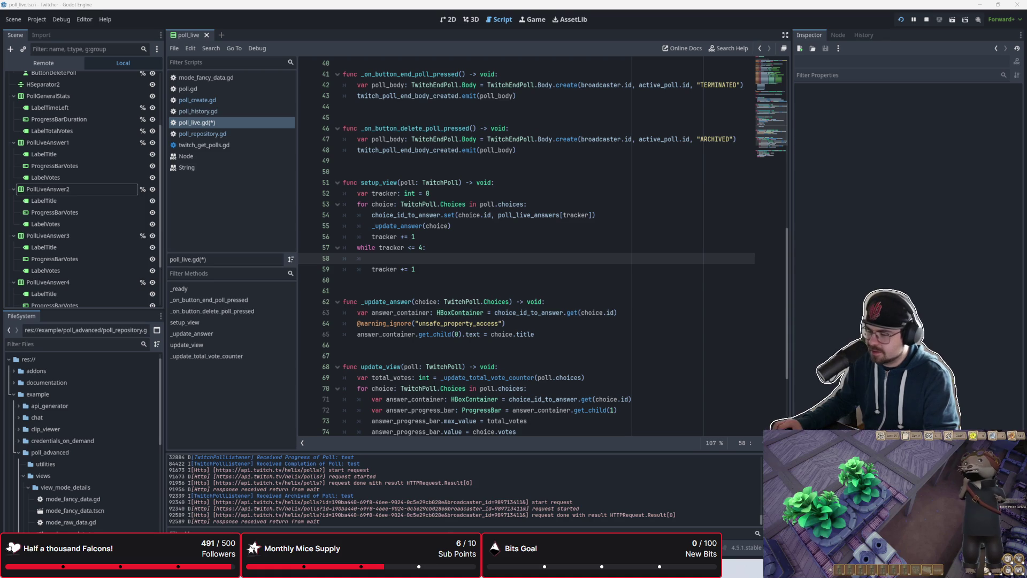
- Bring up the Firefox window showing the Retro-Bit Tribute64 controller page from the taskbar previews
{"action": "mouse_move", "coordinate": [541, 568]}
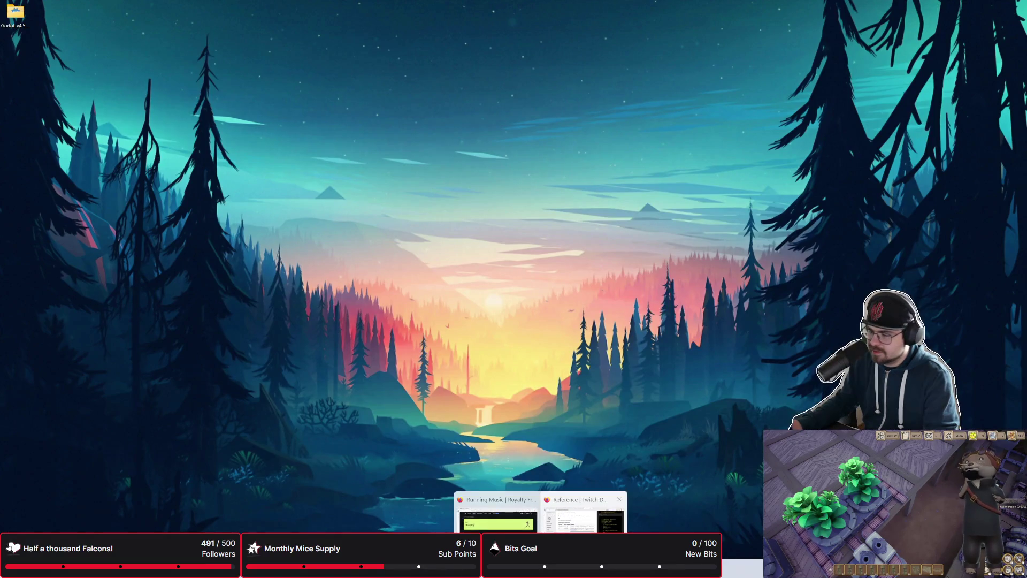
{"action": "left_click", "coordinate": [583, 513]}
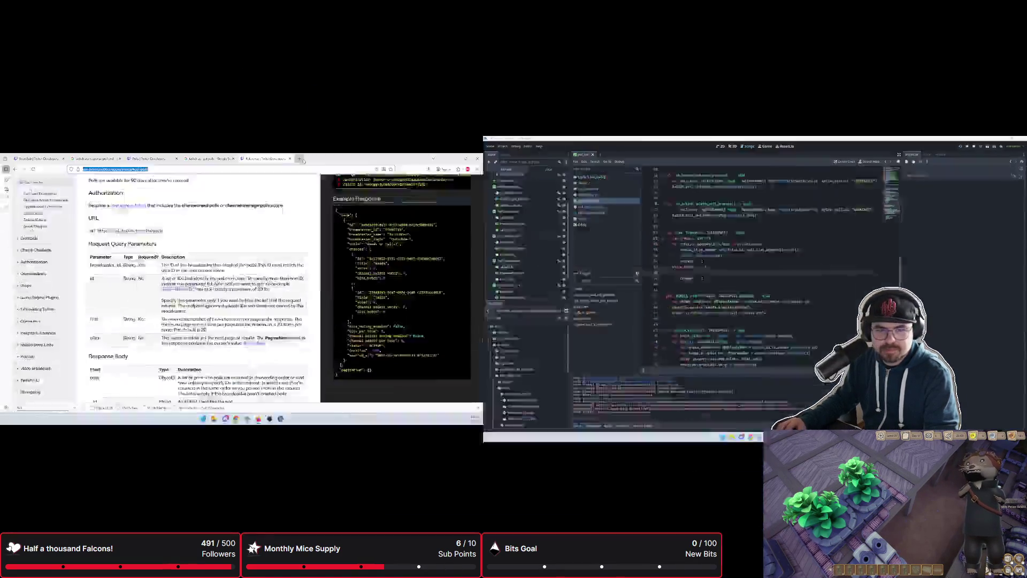
{"action": "left_click", "coordinate": [645, 13]}
- Scroll down the Tribute64 page through its controller models and colourways
{"action": "key", "text": "Return"}
{"action": "key", "text": "alt+Tab"}
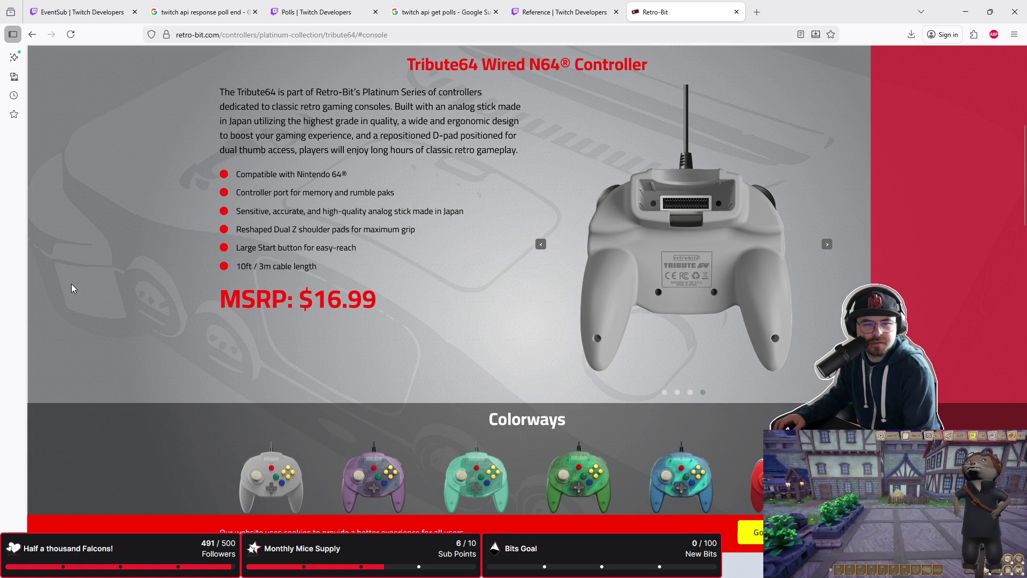
{"action": "scroll", "coordinate": [71, 289], "scroll_direction": "down", "scroll_amount": 10}
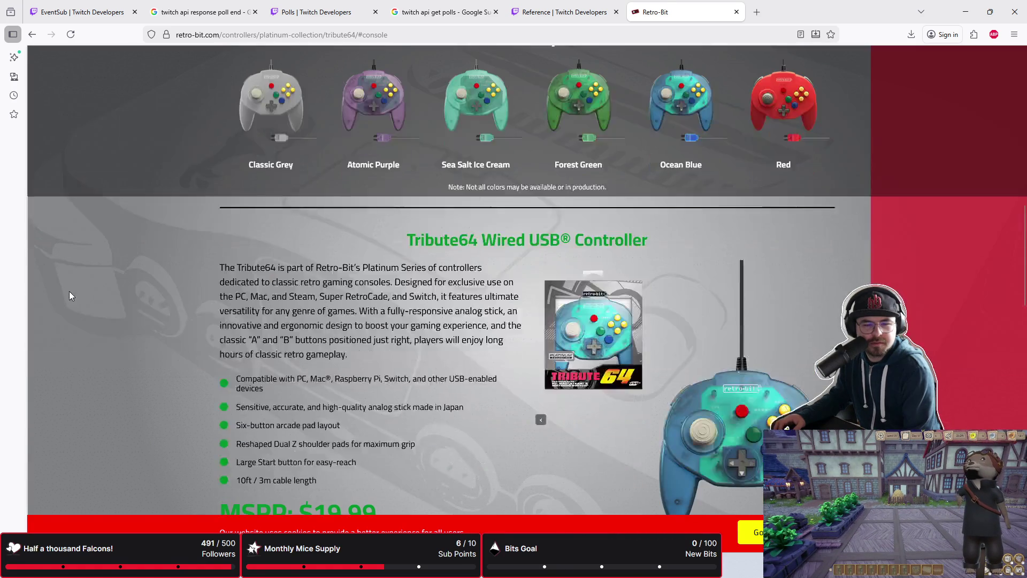
{"action": "scroll", "coordinate": [69, 295], "scroll_direction": "down", "scroll_amount": 3}
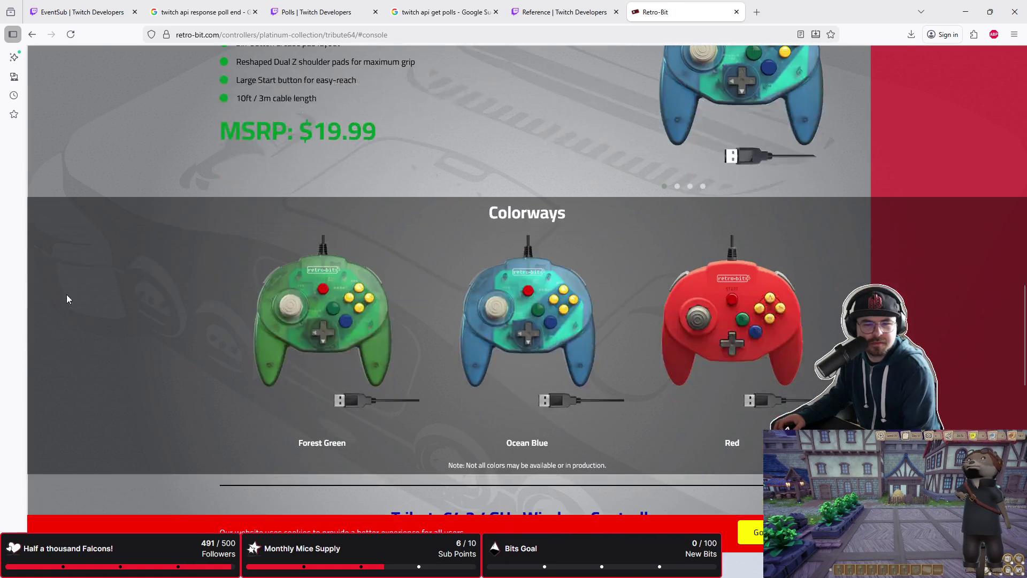
{"action": "scroll", "coordinate": [66, 295], "scroll_direction": "down", "scroll_amount": 8}
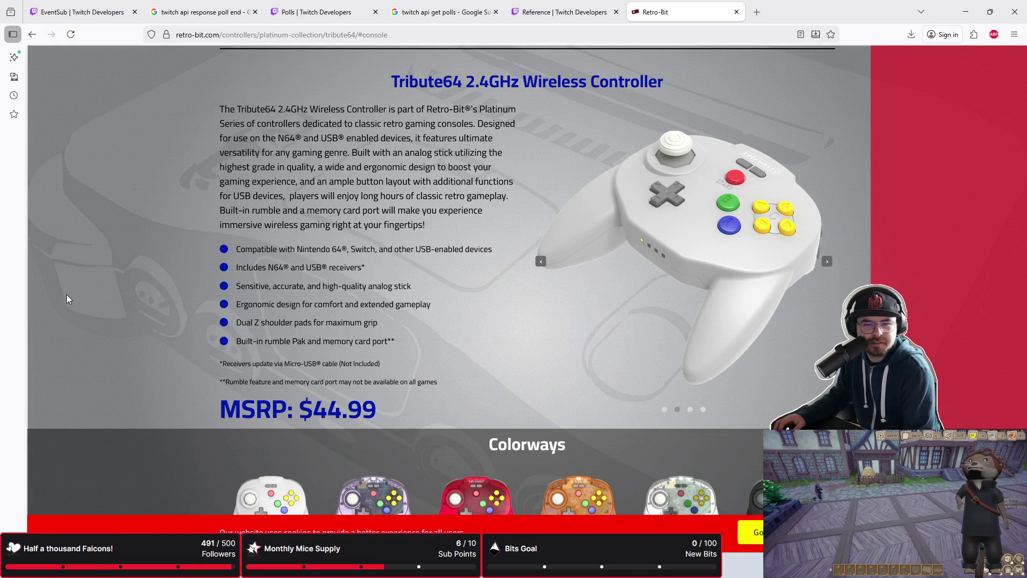
{"action": "scroll", "coordinate": [67, 295], "scroll_direction": "down", "scroll_amount": 4}
{"action": "scroll", "coordinate": [67, 298], "scroll_direction": "down", "scroll_amount": 2}
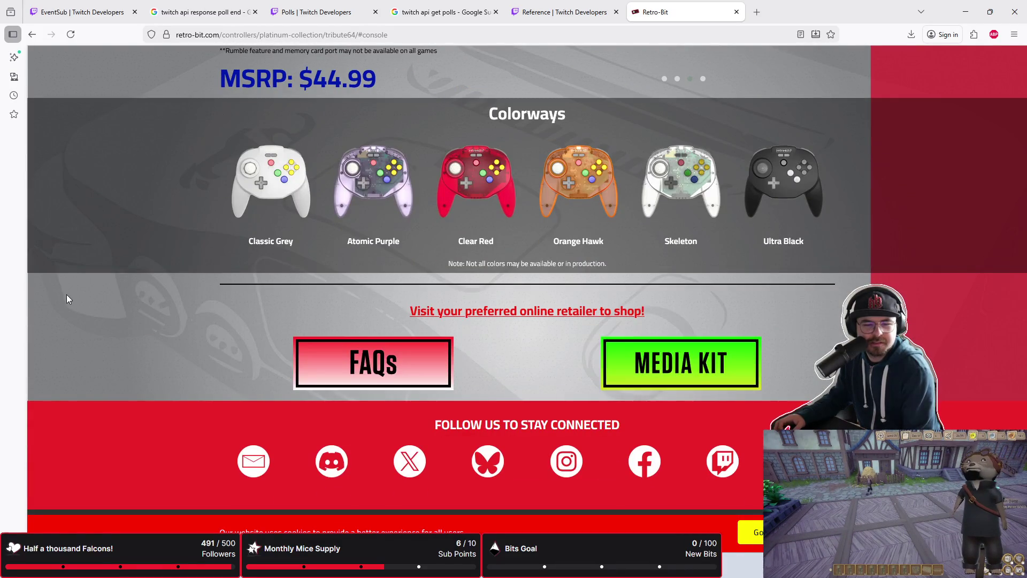
{"action": "scroll", "coordinate": [67, 298], "scroll_direction": "up", "scroll_amount": 6}
{"action": "scroll", "coordinate": [66, 298], "scroll_direction": "down", "scroll_amount": 5}
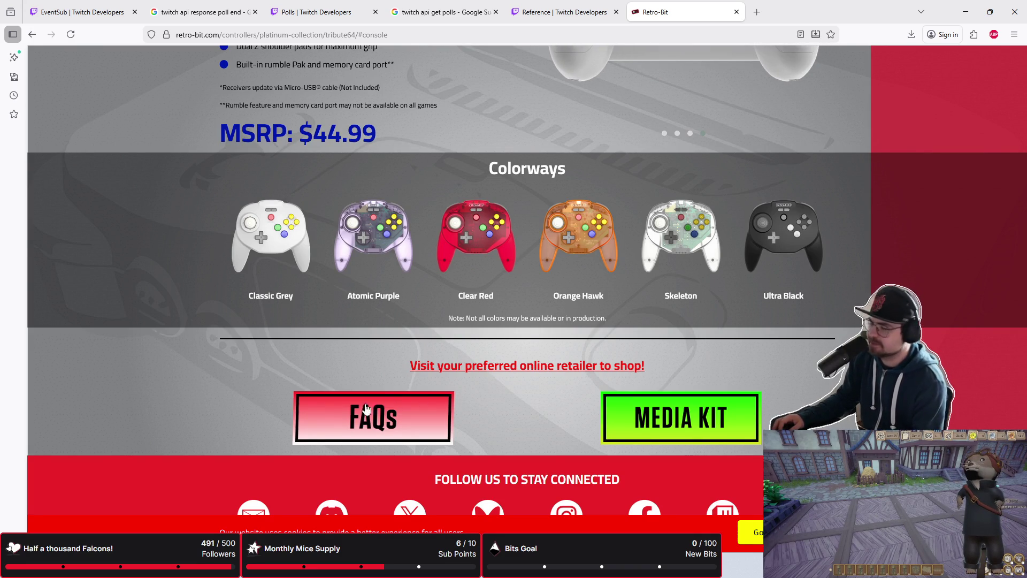
- Scroll back to the top of the page and return to poll_live.gd in Godot
{"action": "scroll", "coordinate": [244, 413], "scroll_direction": "up", "scroll_amount": 1}
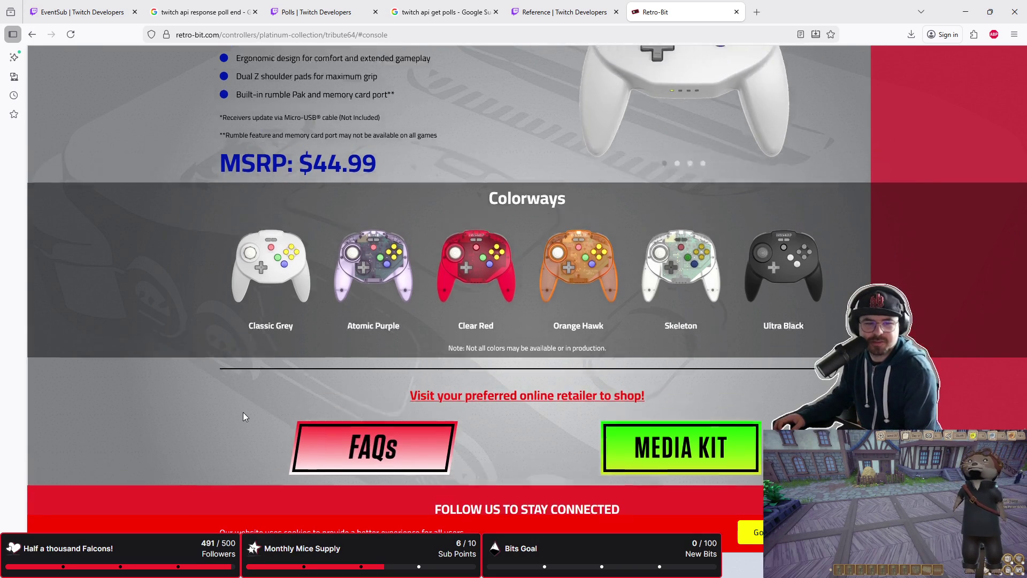
{"action": "scroll", "coordinate": [243, 411], "scroll_direction": "up", "scroll_amount": 5}
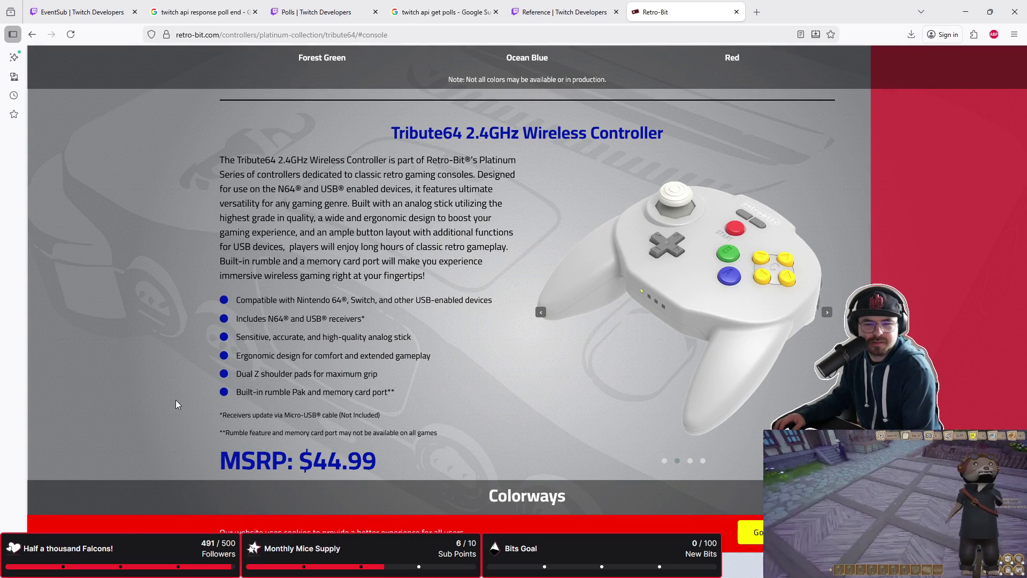
{"action": "scroll", "coordinate": [175, 404], "scroll_direction": "down", "scroll_amount": 5}
{"action": "scroll", "coordinate": [175, 404], "scroll_direction": "up", "scroll_amount": 12}
{"action": "scroll", "coordinate": [176, 399], "scroll_direction": "up", "scroll_amount": 8}
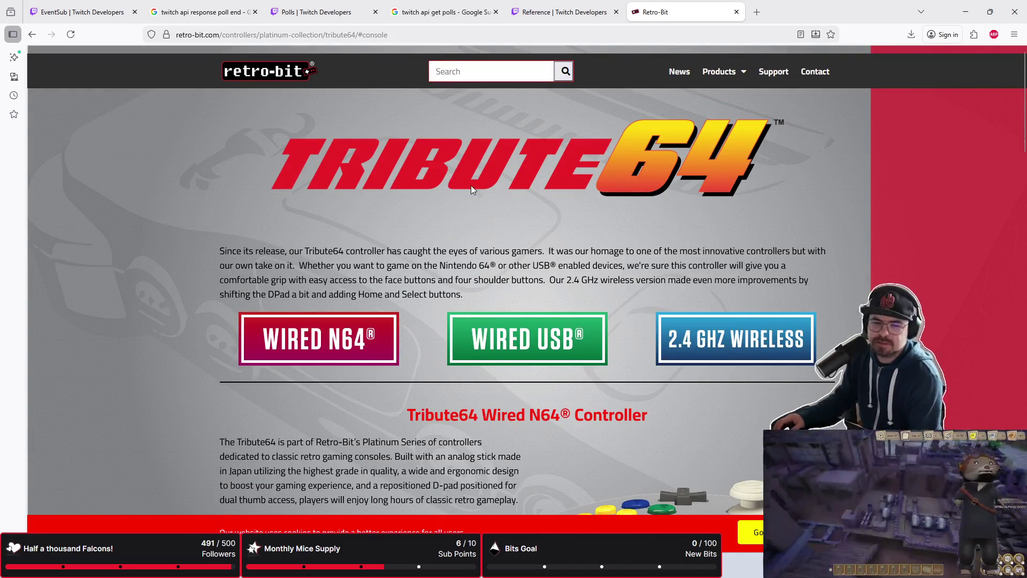
{"action": "key", "text": "ctrl+w"}
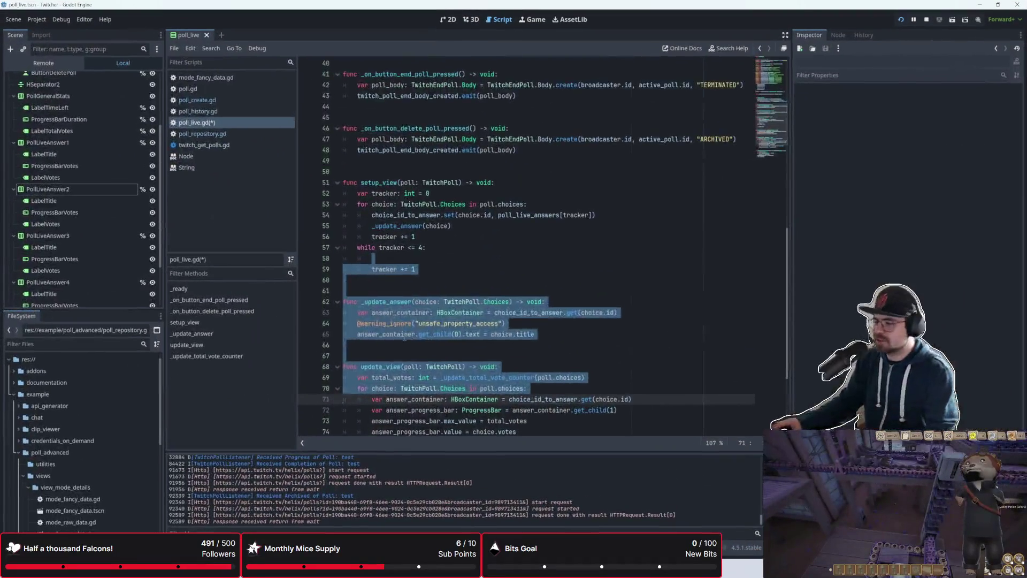
{"action": "left_click", "coordinate": [414, 334]}
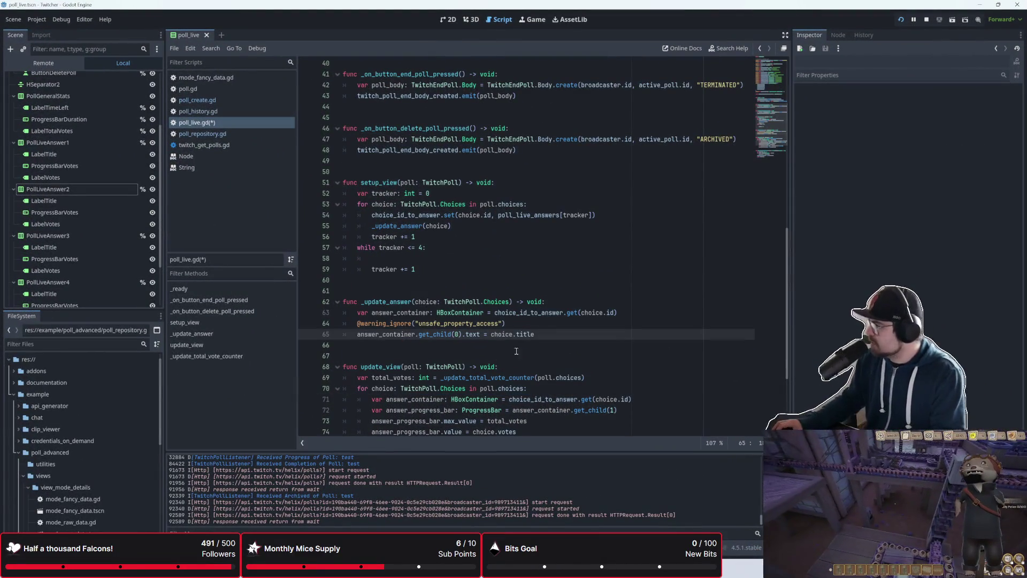
- Go to line 58 inside setup_view's while loop and clear the stray text there
{"action": "left_click", "coordinate": [575, 300]}
{"action": "left_click", "coordinate": [573, 323]}
{"action": "left_click", "coordinate": [570, 359]}
{"action": "scroll", "coordinate": [570, 360], "scroll_direction": "down", "scroll_amount": 1}
{"action": "scroll", "coordinate": [535, 321], "scroll_direction": "up", "scroll_amount": 1}
{"action": "left_click", "coordinate": [438, 268]}
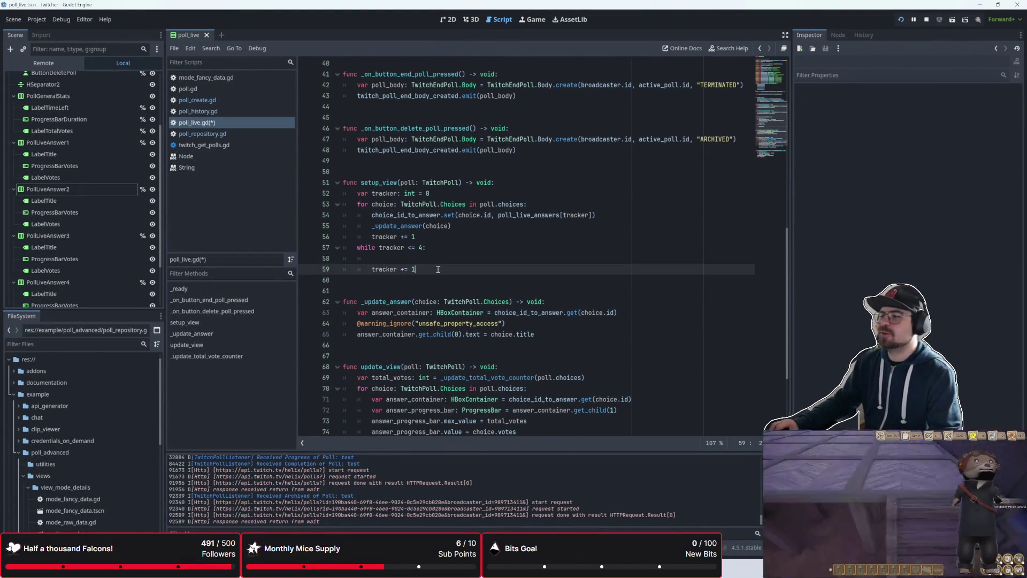
{"action": "left_click", "coordinate": [441, 259]}
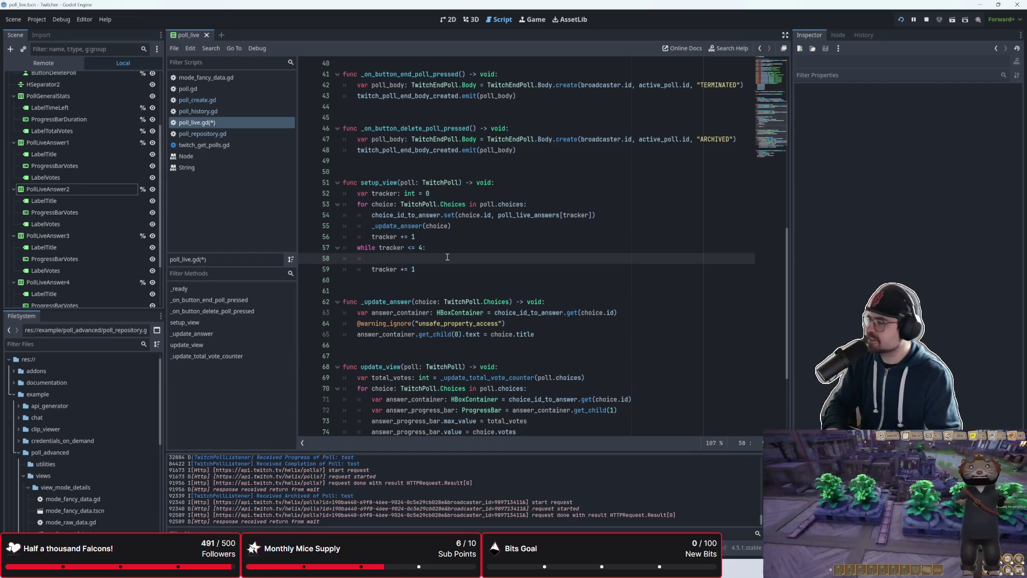
{"action": "type", "text": "asd"}
{"action": "key", "text": "BackSpace"}
{"action": "key", "text": "BackSpace"}
{"action": "key", "text": "BackSpace"}
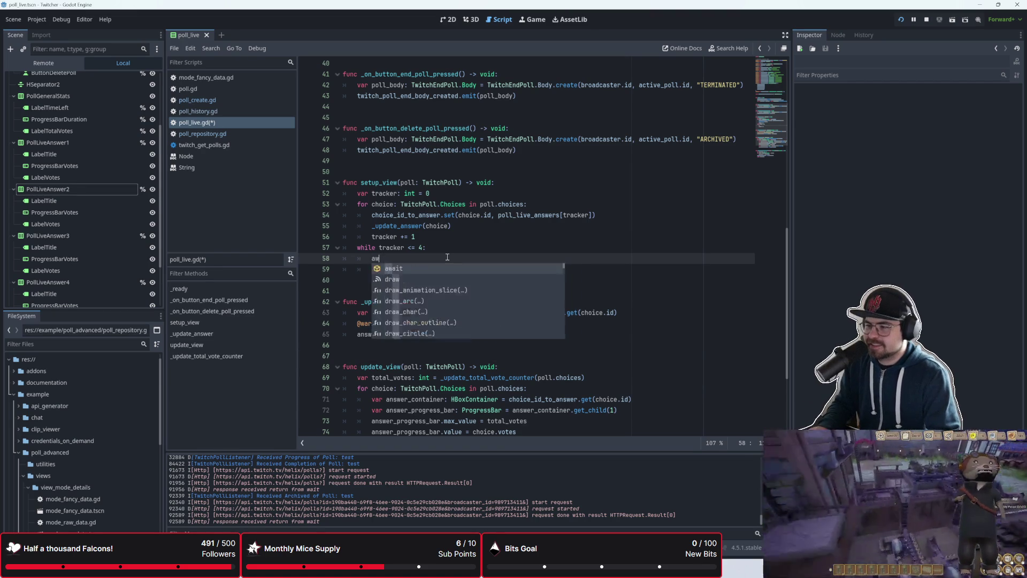
{"action": "key", "text": "BackSpace"}
{"action": "key", "text": "BackSpace"}
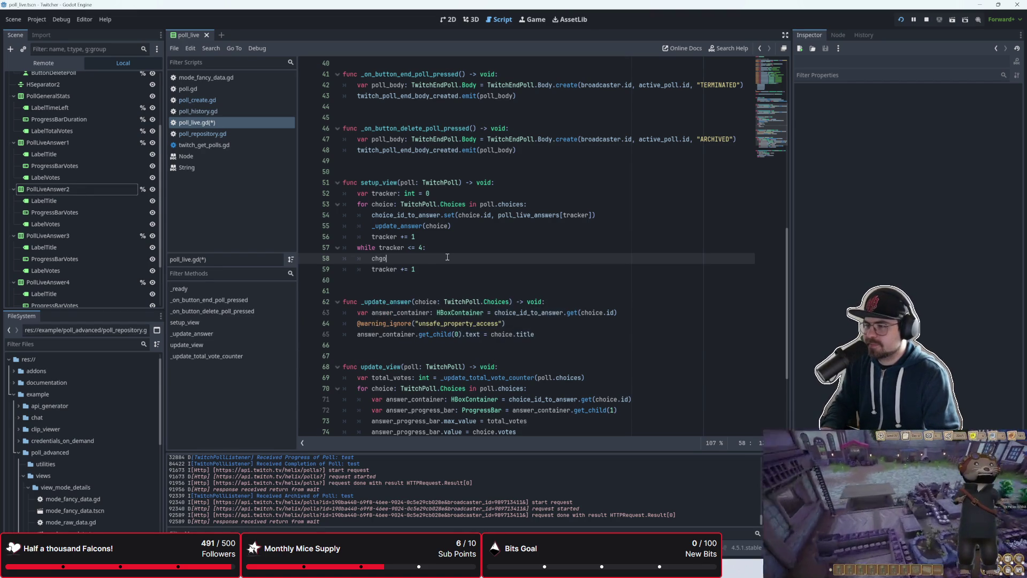
{"action": "key", "text": "BackSpace"}
{"action": "key", "text": "BackSpace"}
{"action": "type", "text": "oice"}
{"action": "key", "text": "BackSpace"}
{"action": "key", "text": "BackSpace"}
{"action": "key", "text": "BackSpace"}
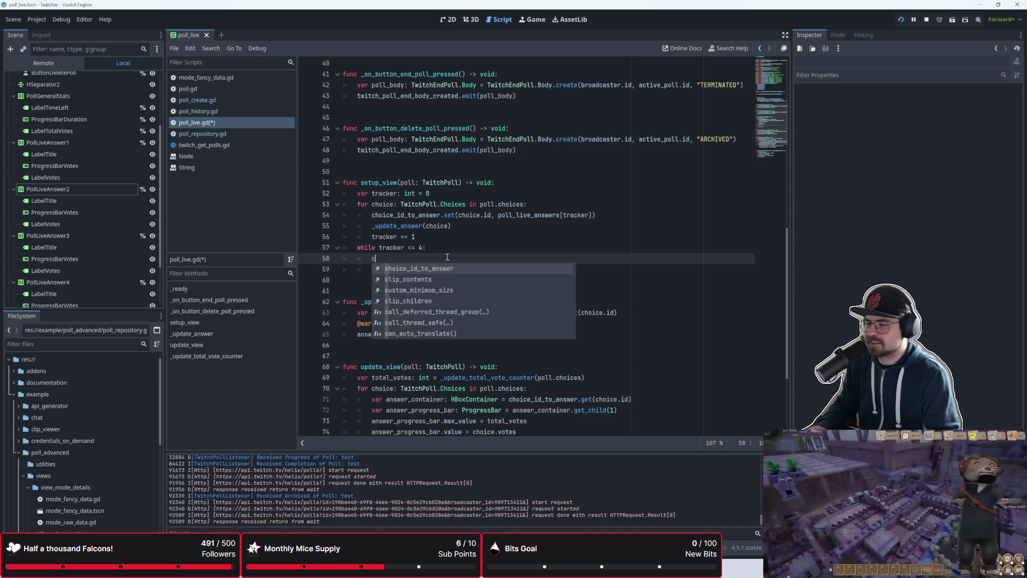
{"action": "type", "text": "choic"}
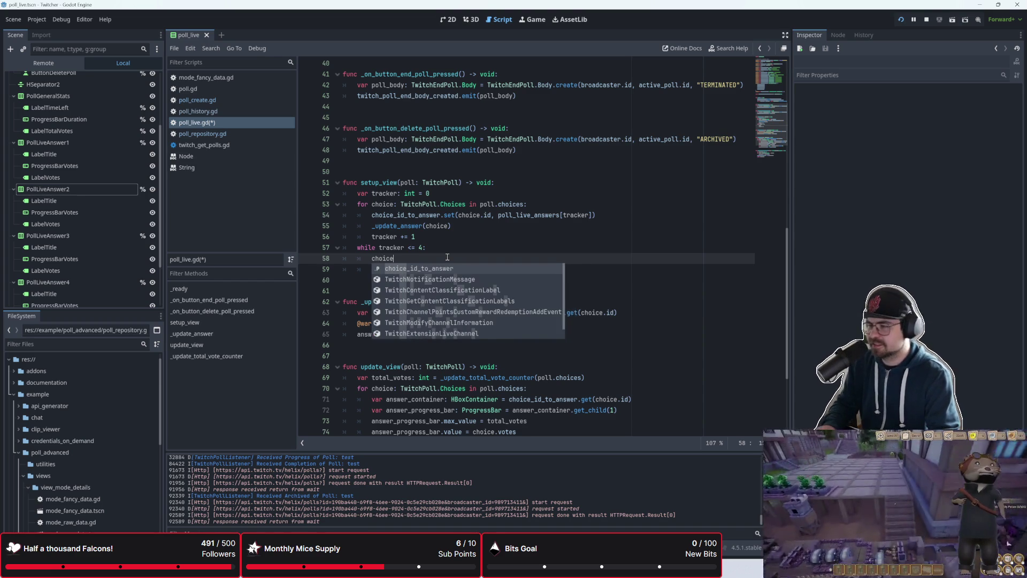
{"action": "key", "text": "BackSpace"}
{"action": "key", "text": "BackSpace"}
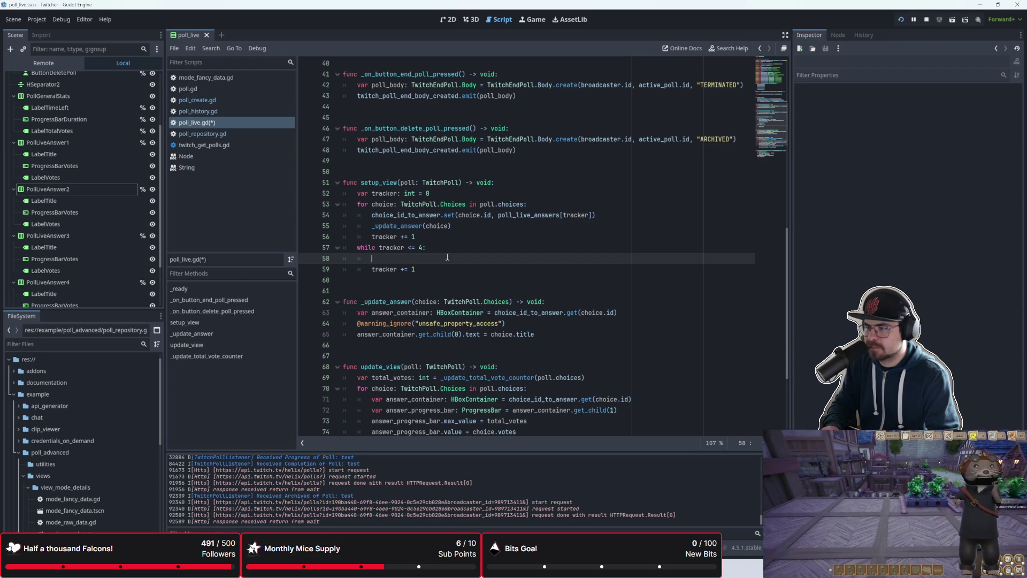
- Write poll_live_answers[tracker].visible = false on line 58 using autocomplete
{"action": "type", "text": "poll_live_"}
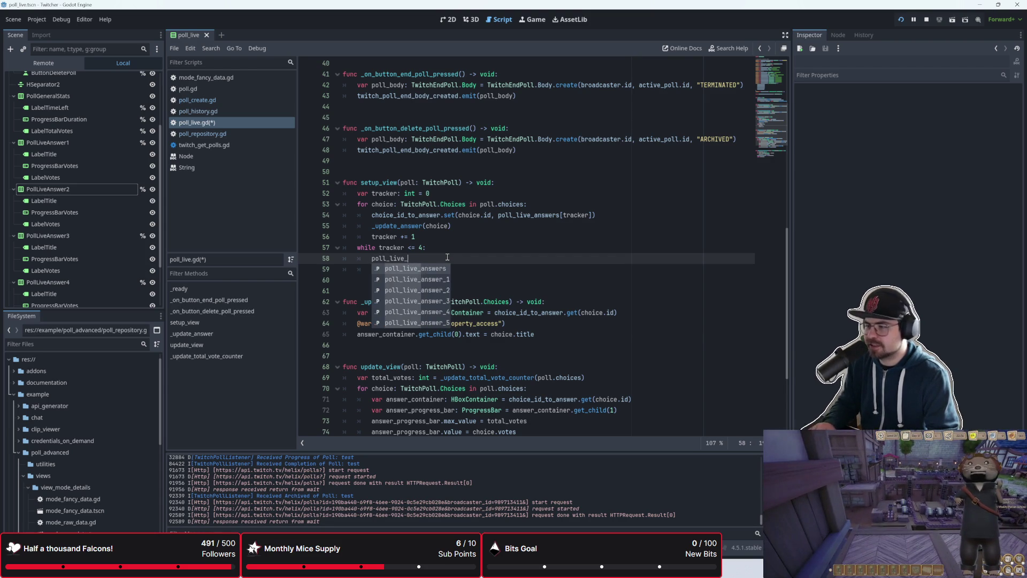
{"action": "key", "text": "Return"}
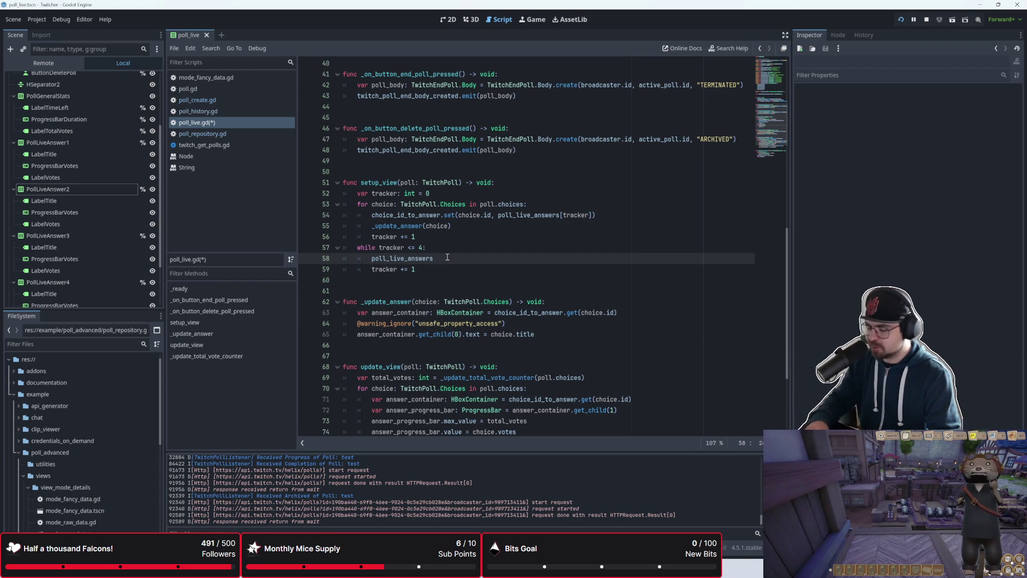
{"action": "type", "text": "[tracker].vi"}
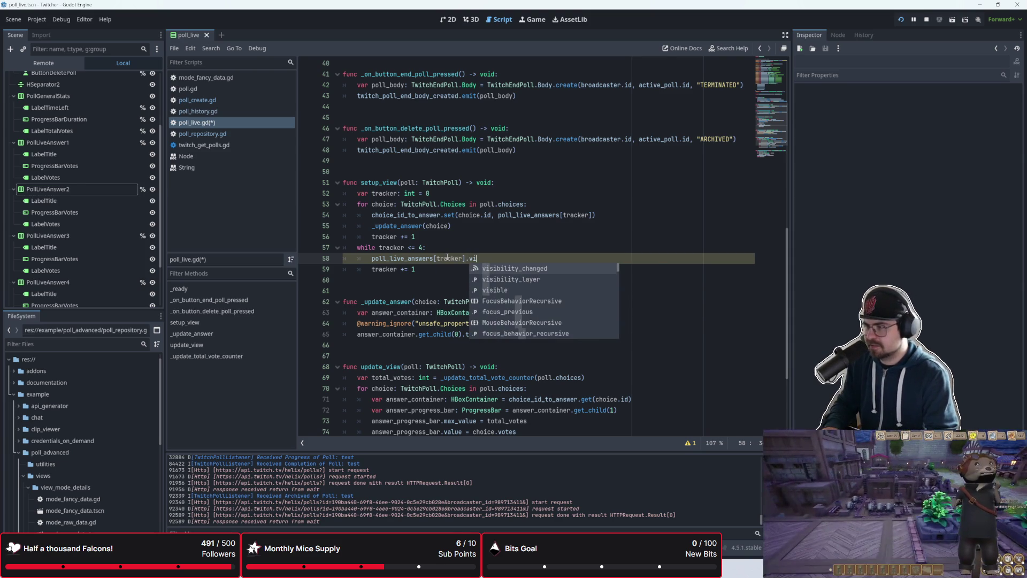
{"action": "type", "text": "sible = false"}
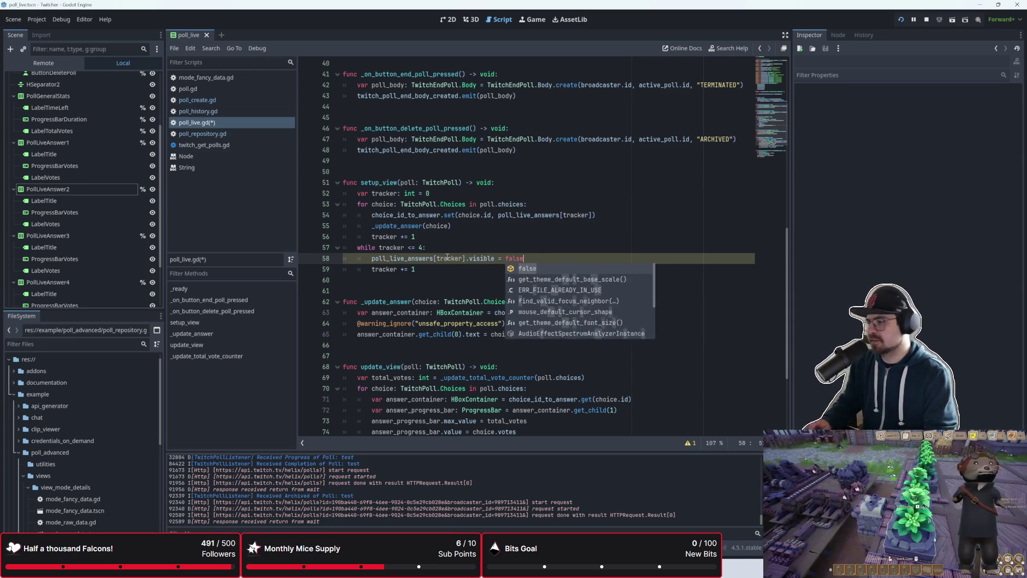
{"action": "key", "text": "Return"}
{"action": "left_click", "coordinate": [472, 292]}
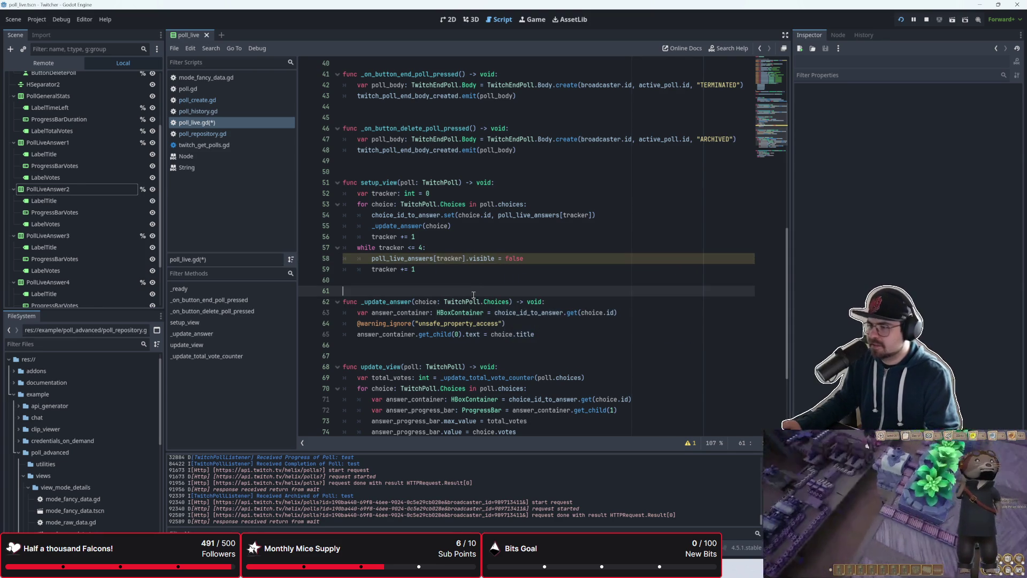
{"action": "left_click_drag", "start_coordinate": [523, 258], "coordinate": [405, 258]}
{"action": "left_click", "coordinate": [455, 265]}
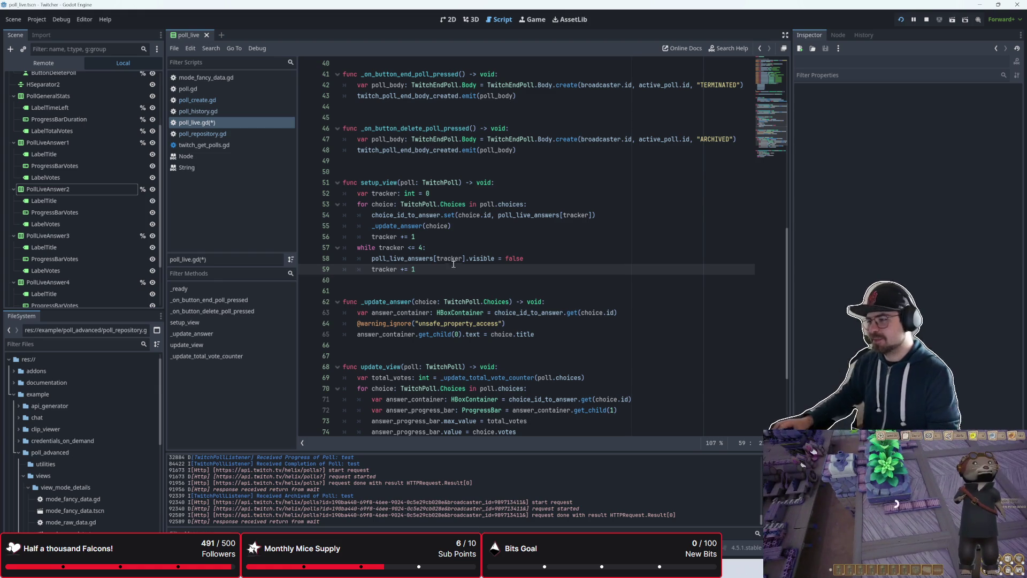
- Glance at the poll live scene, then put the cursor on empty line 77 below update_view
{"action": "left_click", "coordinate": [447, 19]}
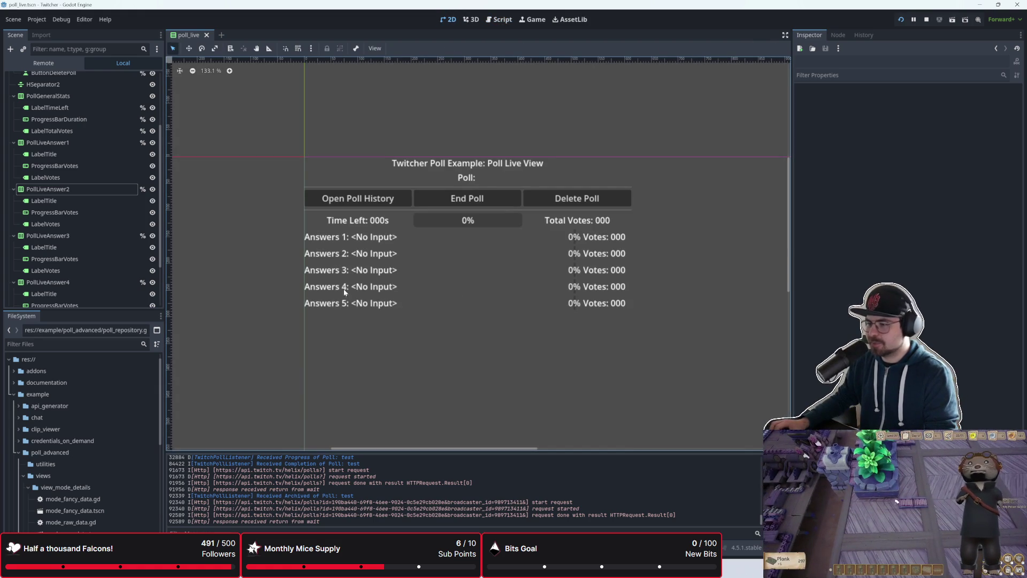
{"action": "left_click", "coordinate": [499, 19]}
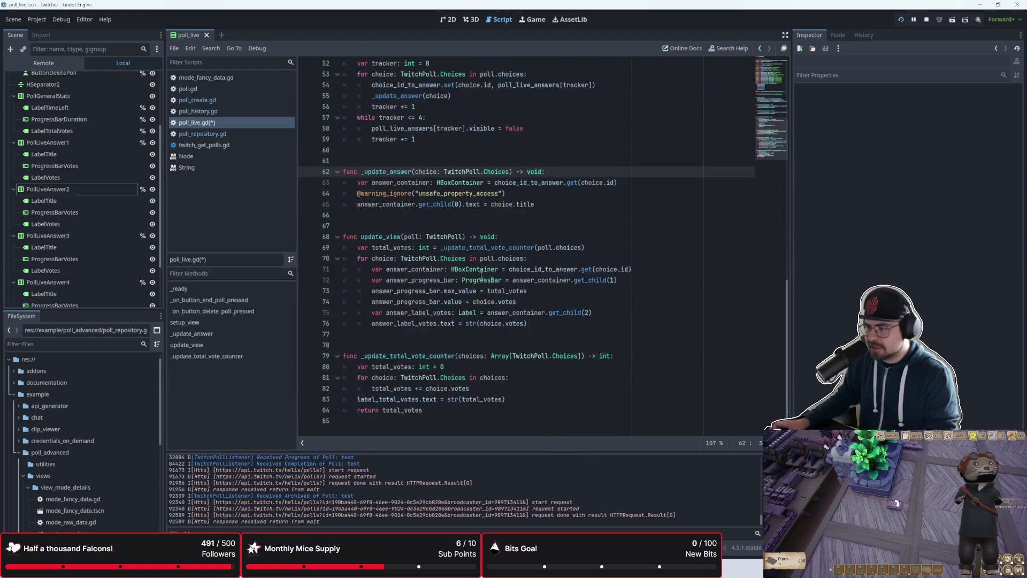
{"action": "scroll", "coordinate": [482, 269], "scroll_direction": "up", "scroll_amount": 8}
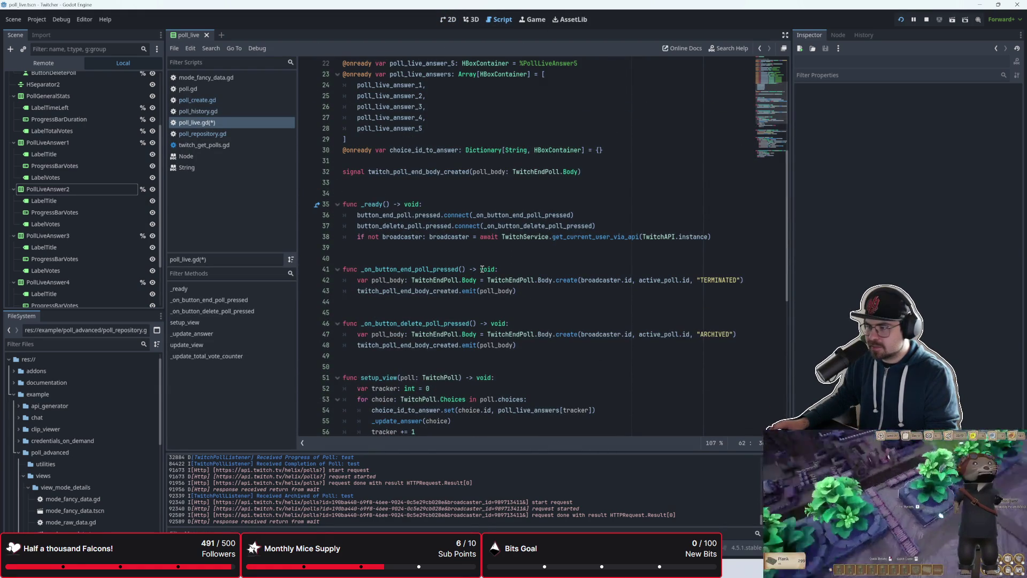
{"action": "scroll", "coordinate": [482, 270], "scroll_direction": "down", "scroll_amount": 8}
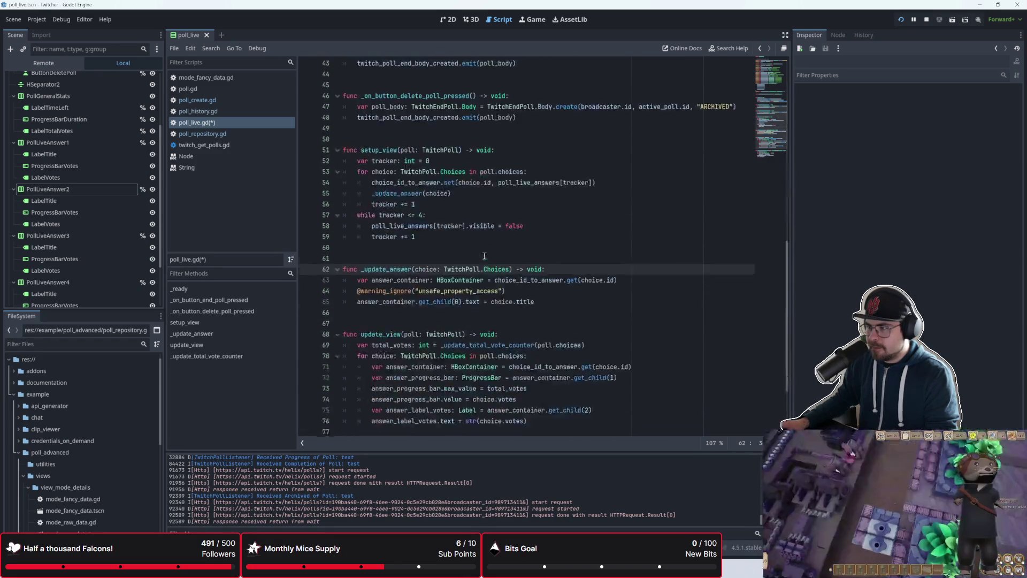
{"action": "left_click", "coordinate": [406, 338]}
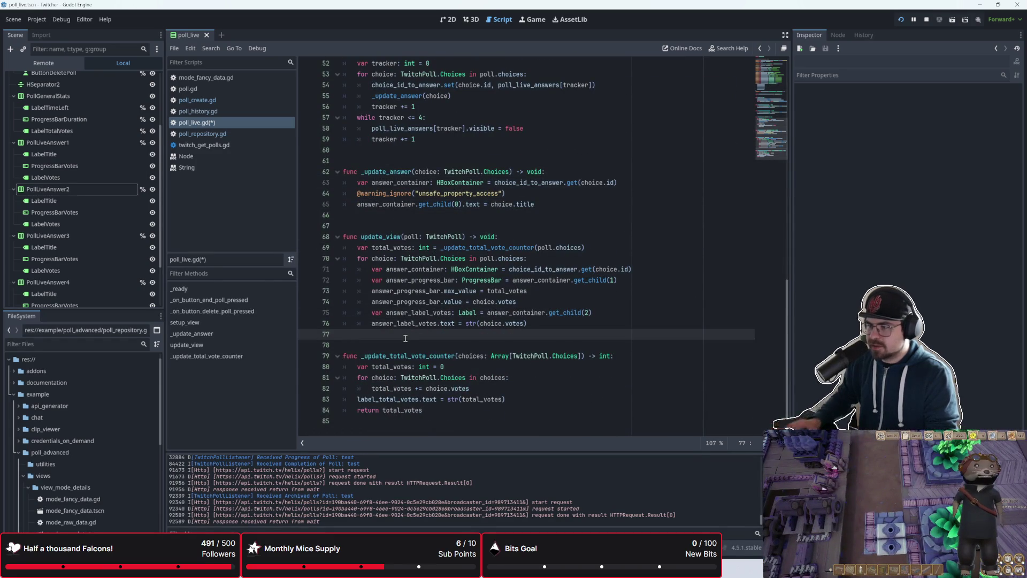
- Add the signature func reset_view(poll: TwitchPoll) -> void: below update_view
{"action": "key", "text": "Return"}
{"action": "key", "text": "Return"}
{"action": "key", "text": "Up"}
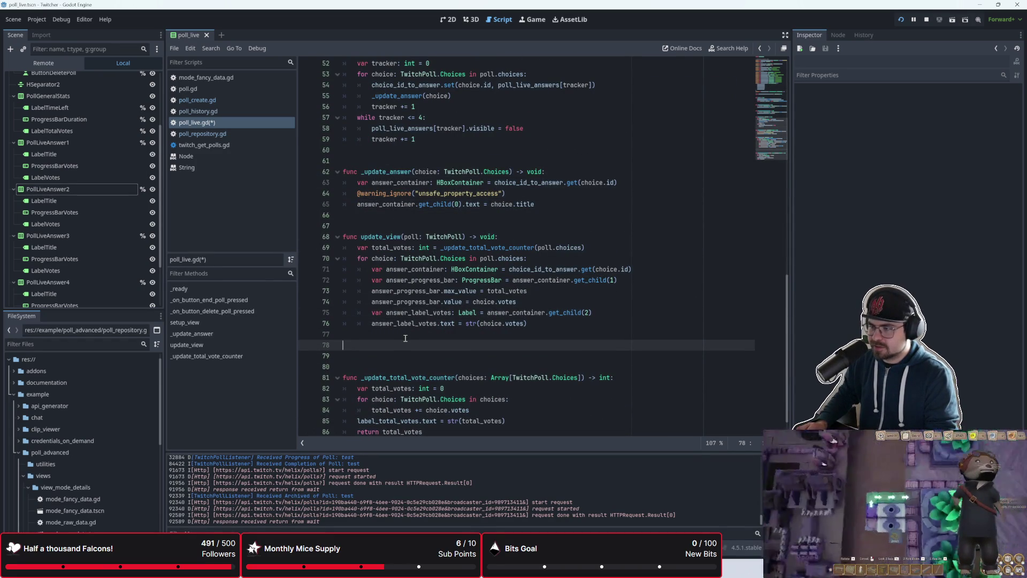
{"action": "key", "text": "Return"}
{"action": "type", "text": "func "}
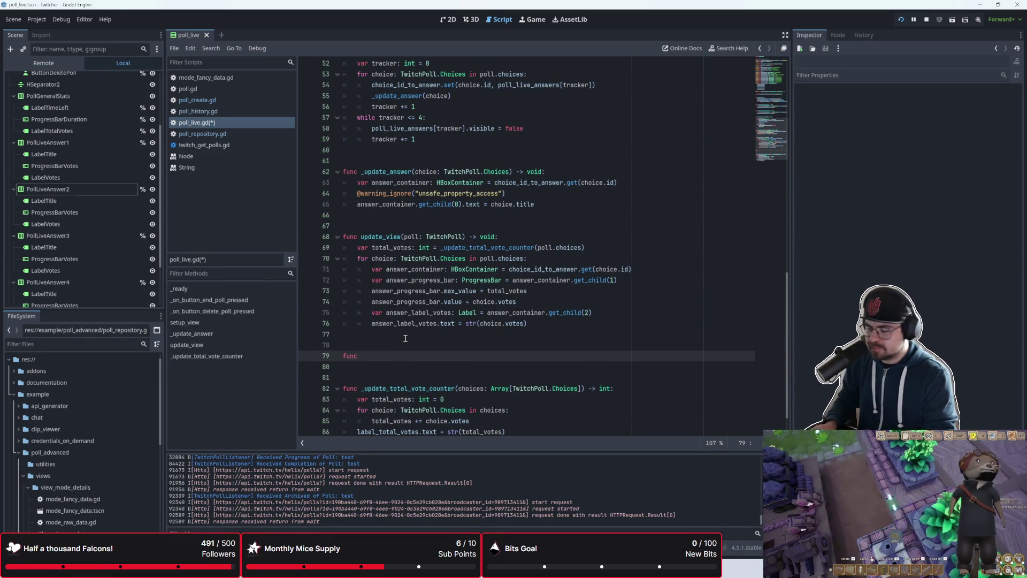
{"action": "type", "text": "reset"}
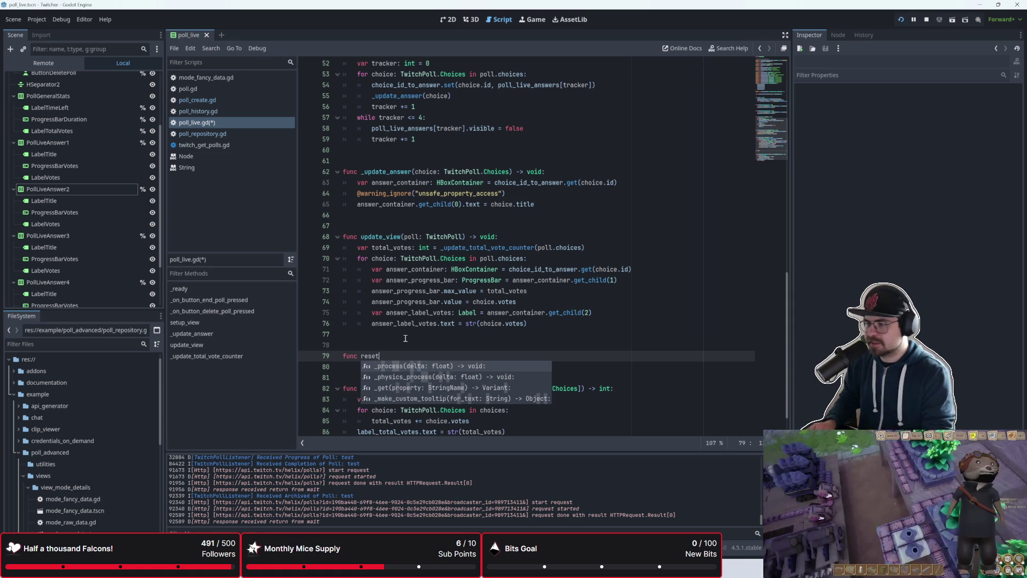
{"action": "type", "text": "_view(poll"}
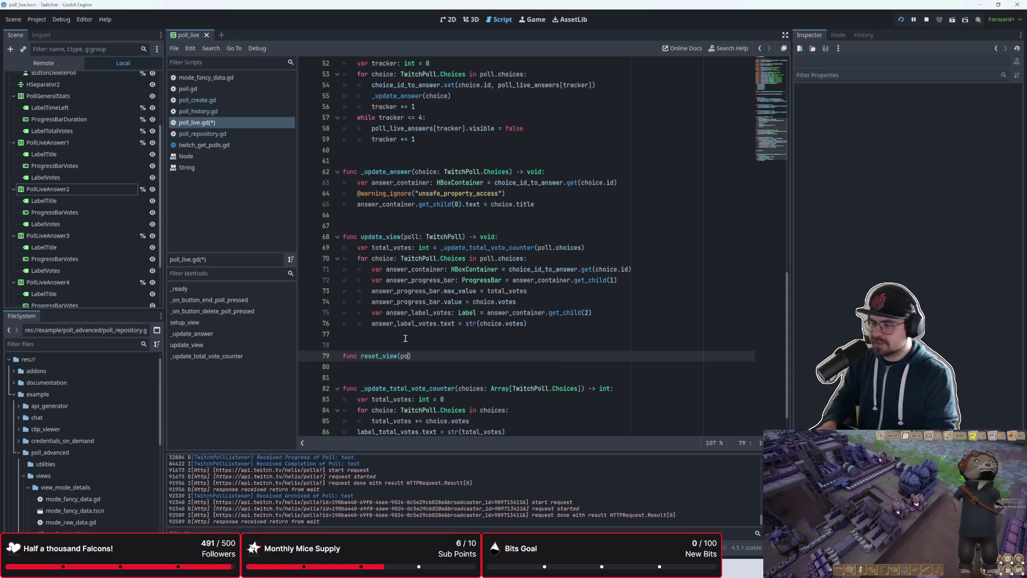
{"action": "type", "text": ": TwitchPoll"}
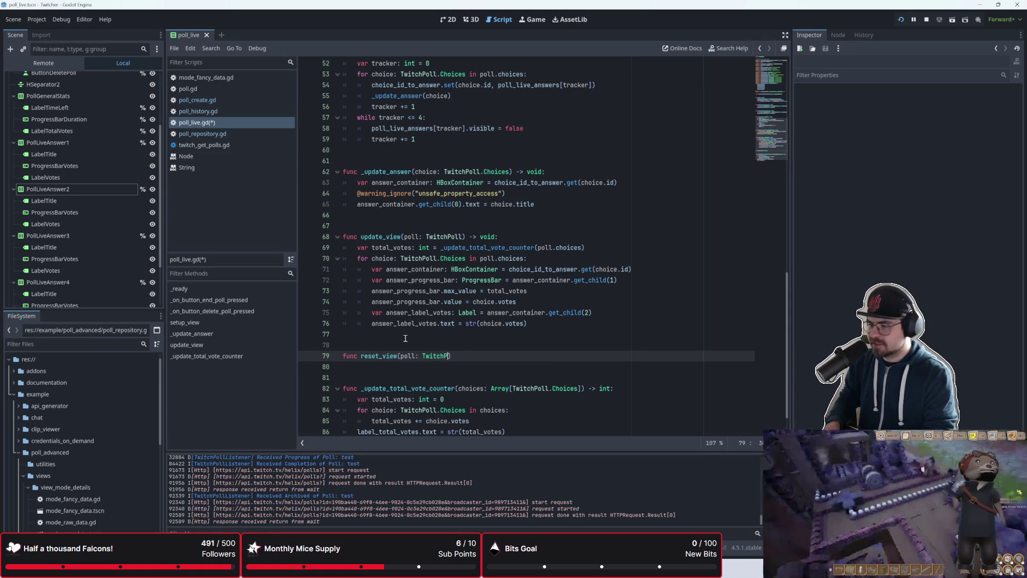
{"action": "type", "text": ") -> void:"}
{"action": "key", "text": "Return"}
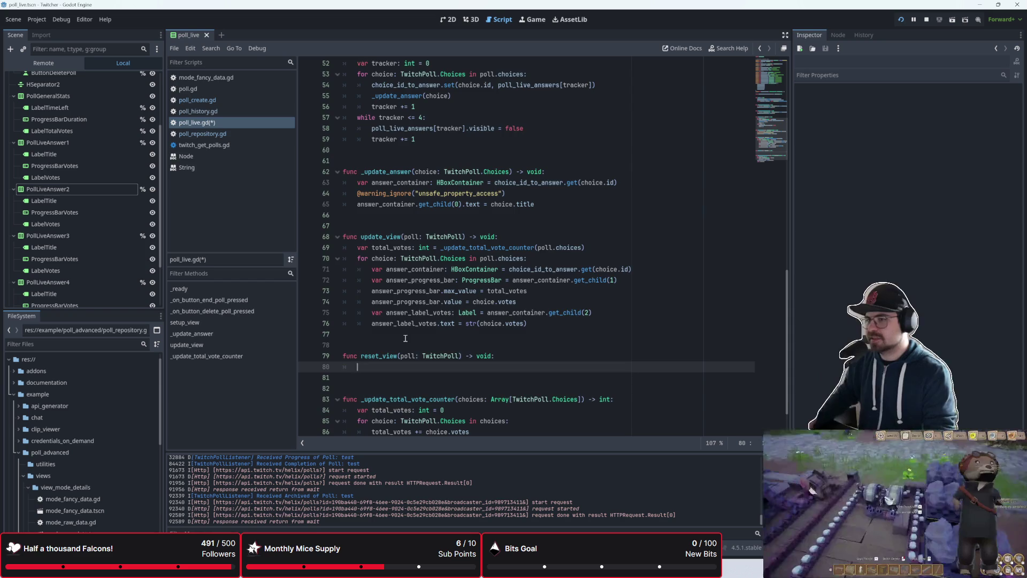
{"action": "scroll", "coordinate": [405, 338], "scroll_direction": "up", "scroll_amount": 6}
{"action": "scroll", "coordinate": [409, 340], "scroll_direction": "down", "scroll_amount": 5}
{"action": "scroll", "coordinate": [413, 343], "scroll_direction": "up", "scroll_amount": 9}
{"action": "scroll", "coordinate": [414, 343], "scroll_direction": "up", "scroll_amount": 3}
{"action": "scroll", "coordinate": [415, 343], "scroll_direction": "down", "scroll_amount": 13}
- Add a loop 'for answer: HBoxContainer in poll_live_answers' setting answer.visible = true
{"action": "type", "text": "poll_live"}
{"action": "key", "text": "Return"}
{"action": "type", "text": "."}
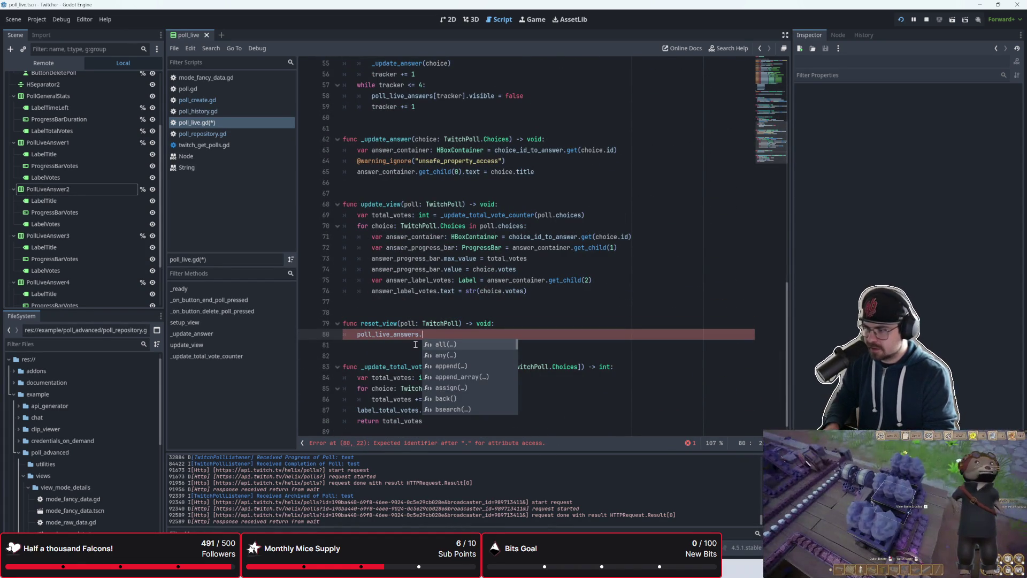
{"action": "key", "text": "BackSpace"}
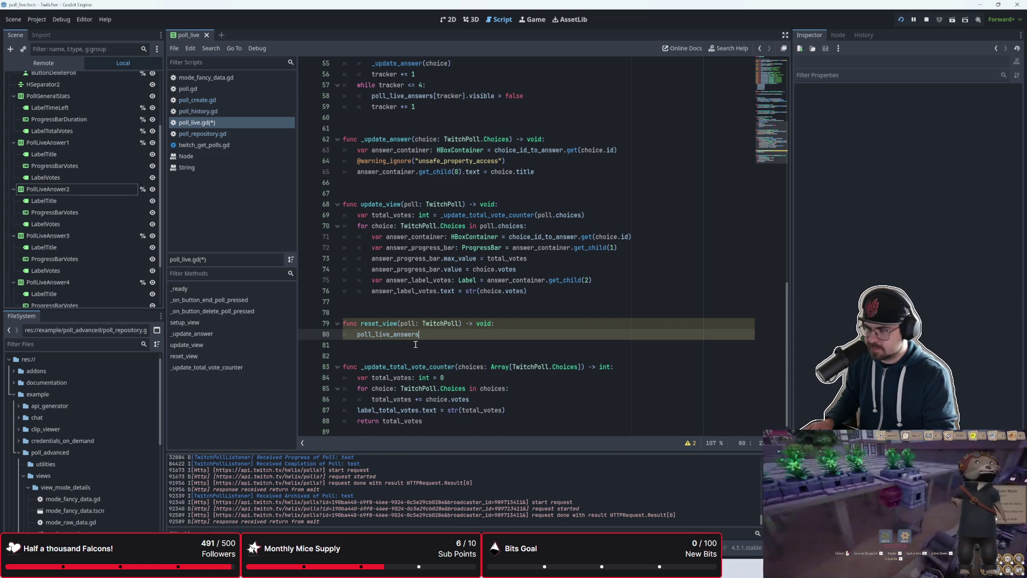
{"action": "type", "text": "for "}
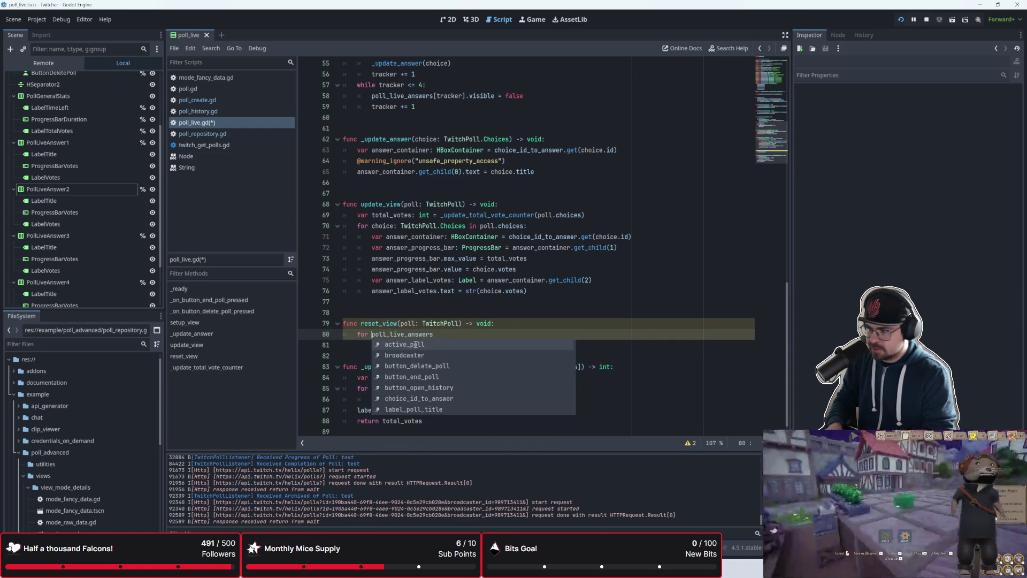
{"action": "type", "text": "answer in"}
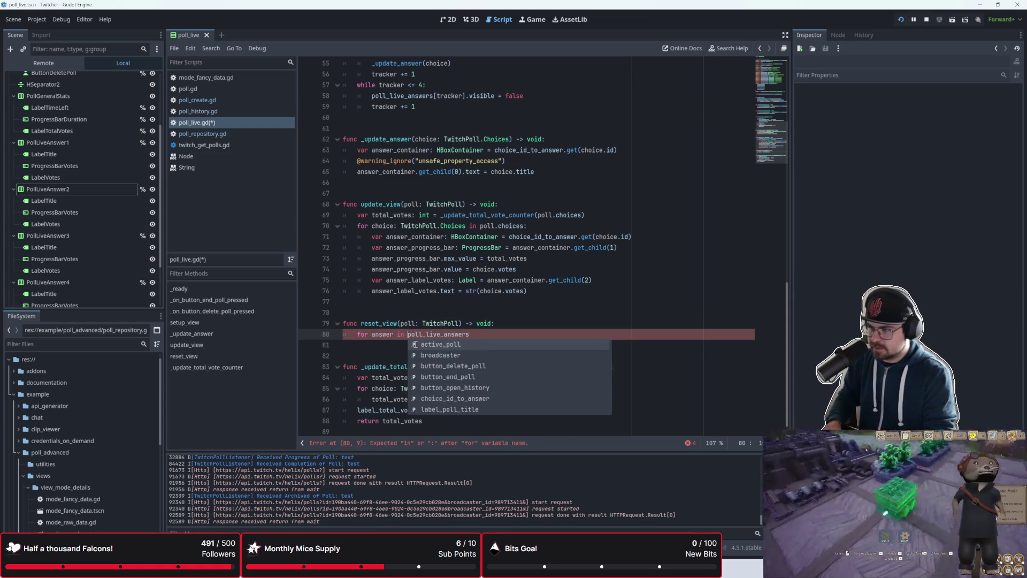
{"action": "key", "text": "Left"}
{"action": "key", "text": "Left"}
{"action": "key", "text": "Left"}
{"action": "type", "text": ": H"}
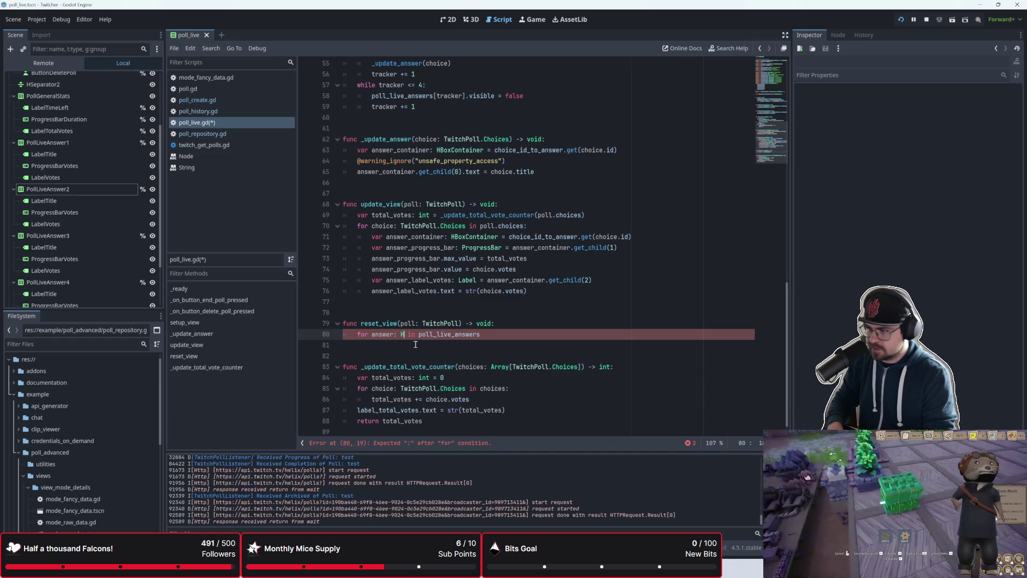
{"action": "type", "text": "Box"}
{"action": "key", "text": "Return"}
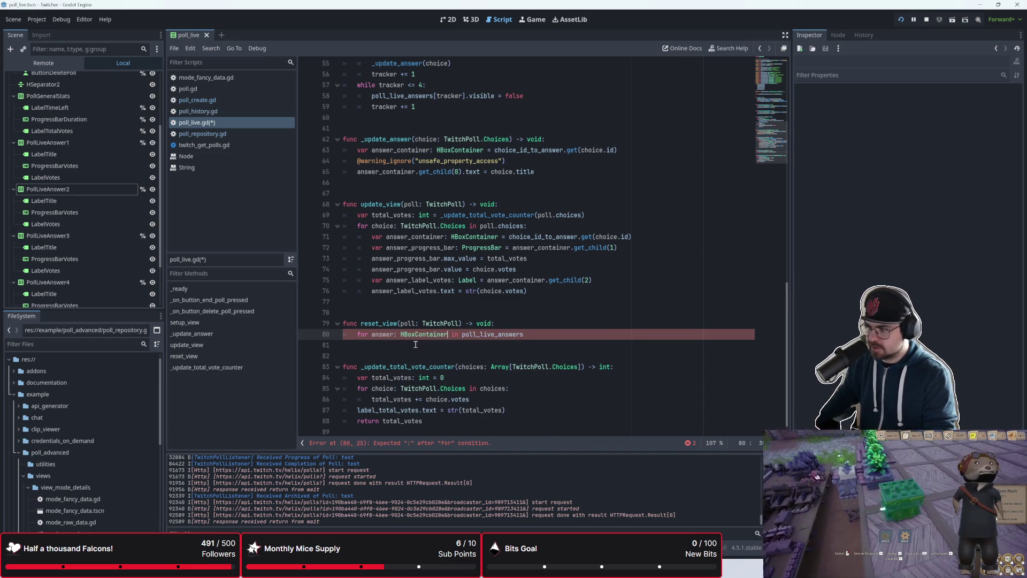
{"action": "type", "text": "answer."}
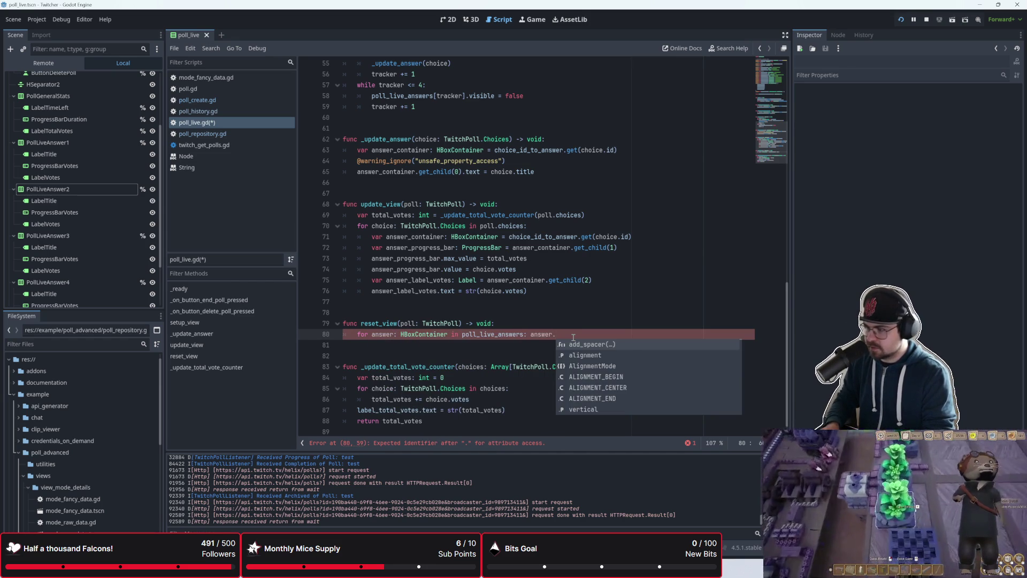
{"action": "type", "text": "visible = true"}
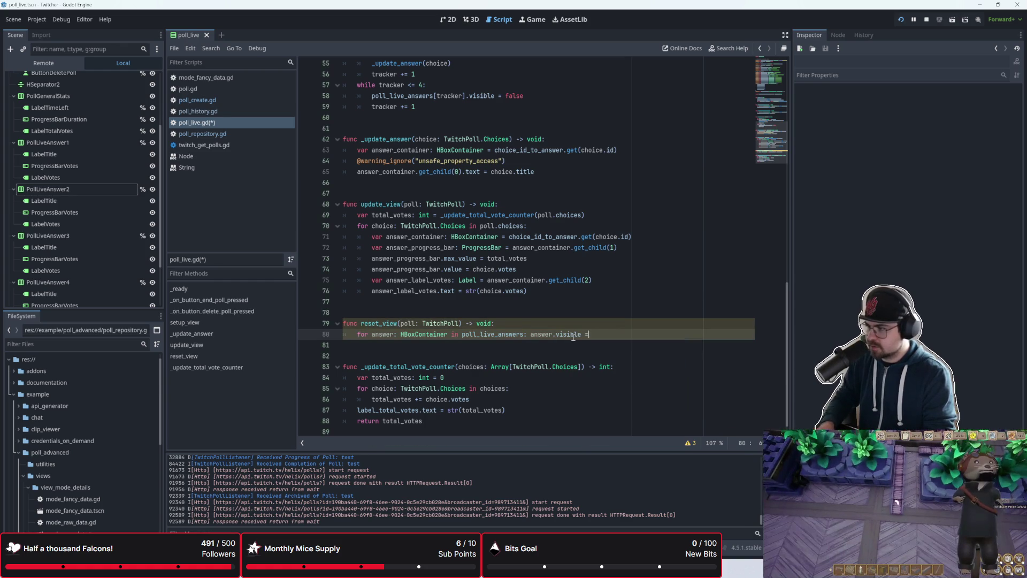
{"action": "key", "text": "Return"}
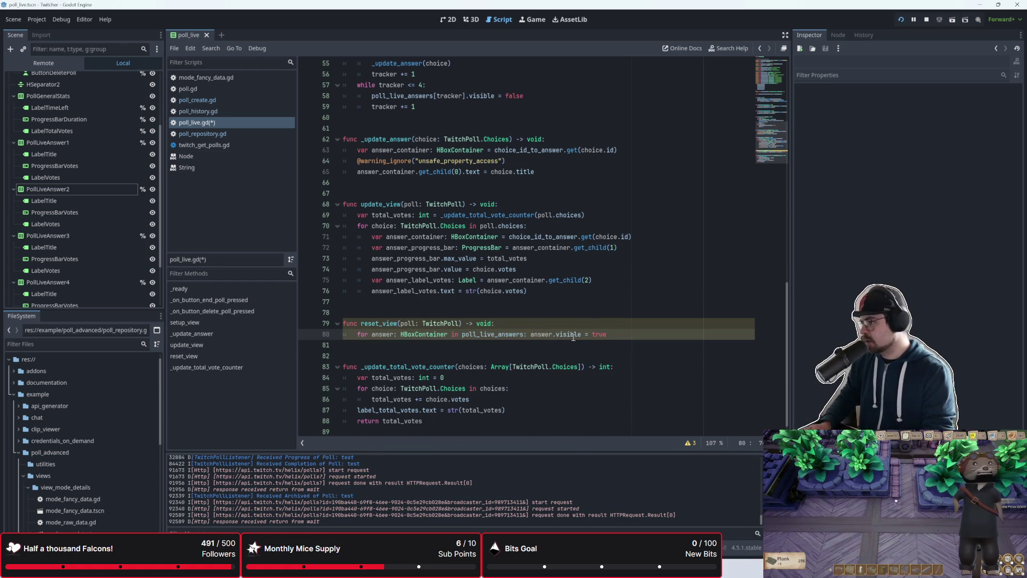
{"action": "key", "text": "Return"}
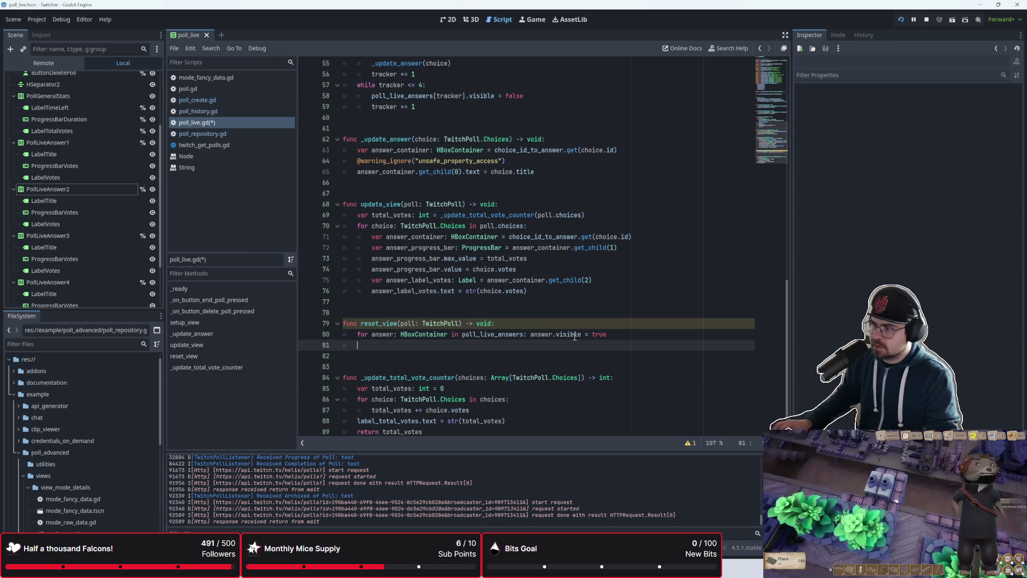
{"action": "key", "text": "Return"}
{"action": "key", "text": "Return"}
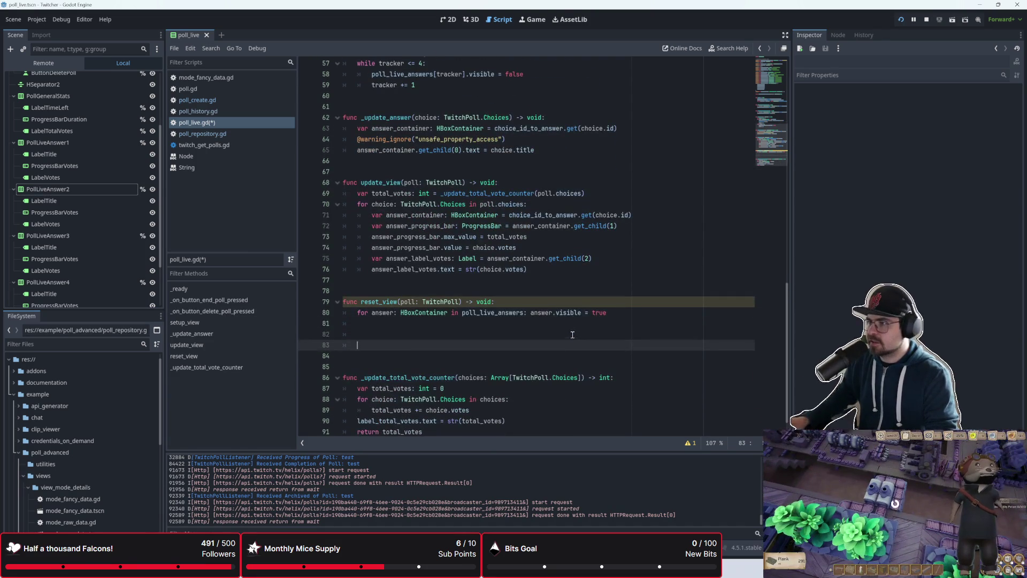
- Add choice_id_to_answer.clear() below the loop in reset_view
{"action": "scroll", "coordinate": [573, 335], "scroll_direction": "up", "scroll_amount": 12}
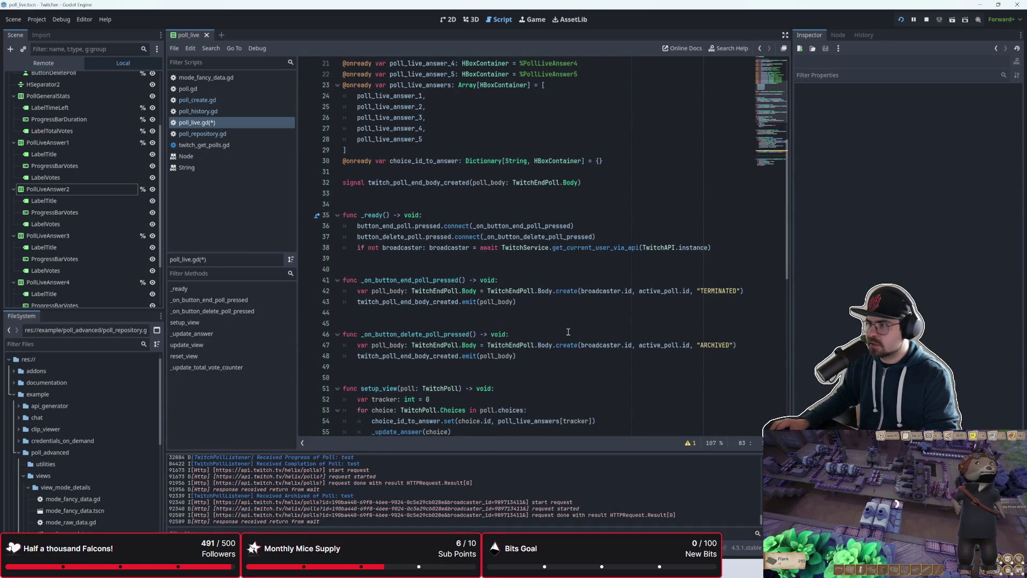
{"action": "scroll", "coordinate": [568, 331], "scroll_direction": "down", "scroll_amount": 2}
{"action": "scroll", "coordinate": [568, 332], "scroll_direction": "down", "scroll_amount": 8}
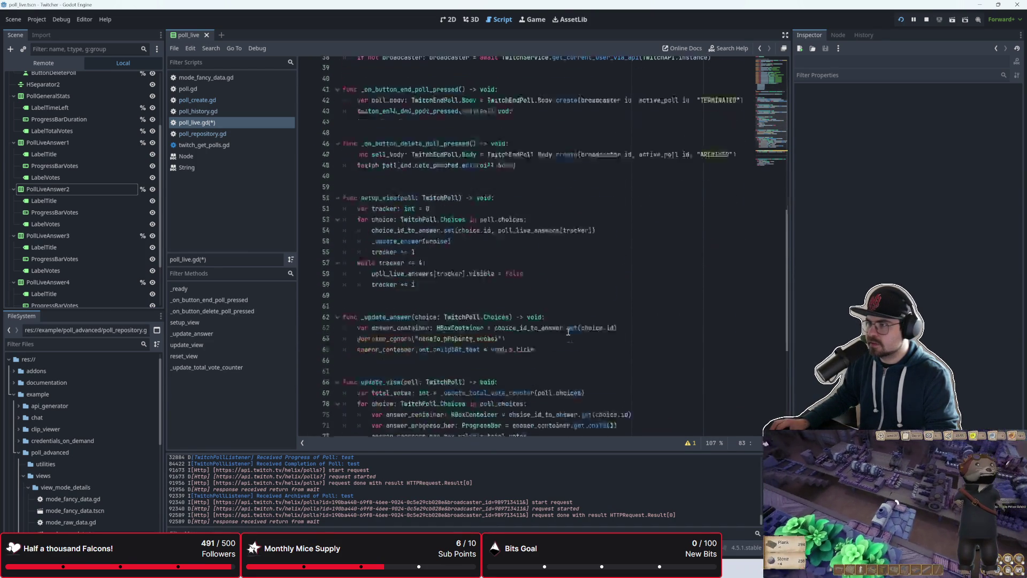
{"action": "type", "text": "choice_id"}
{"action": "key", "text": "Return"}
{"action": "type", "text": "."}
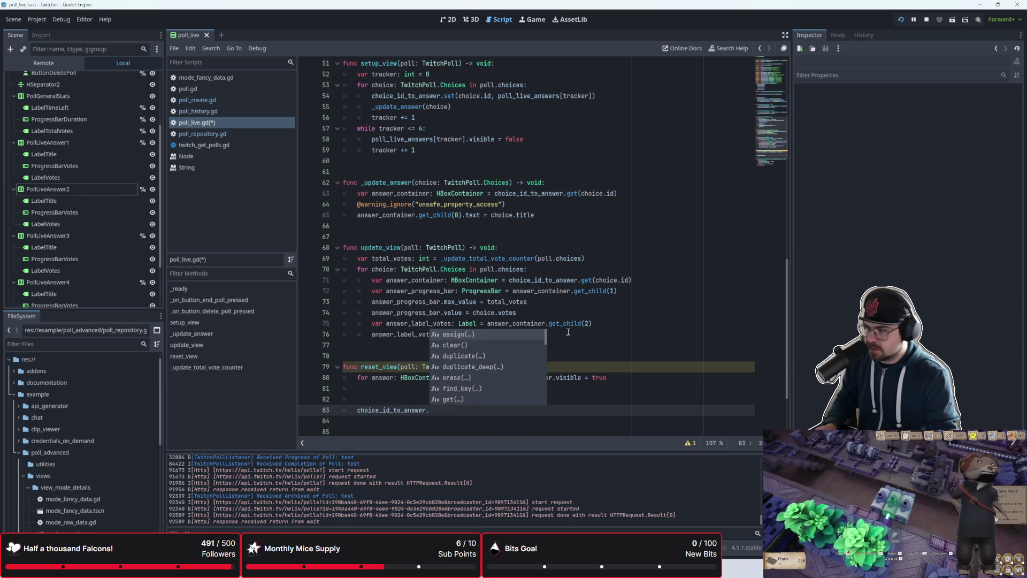
{"action": "left_click", "coordinate": [454, 345]}
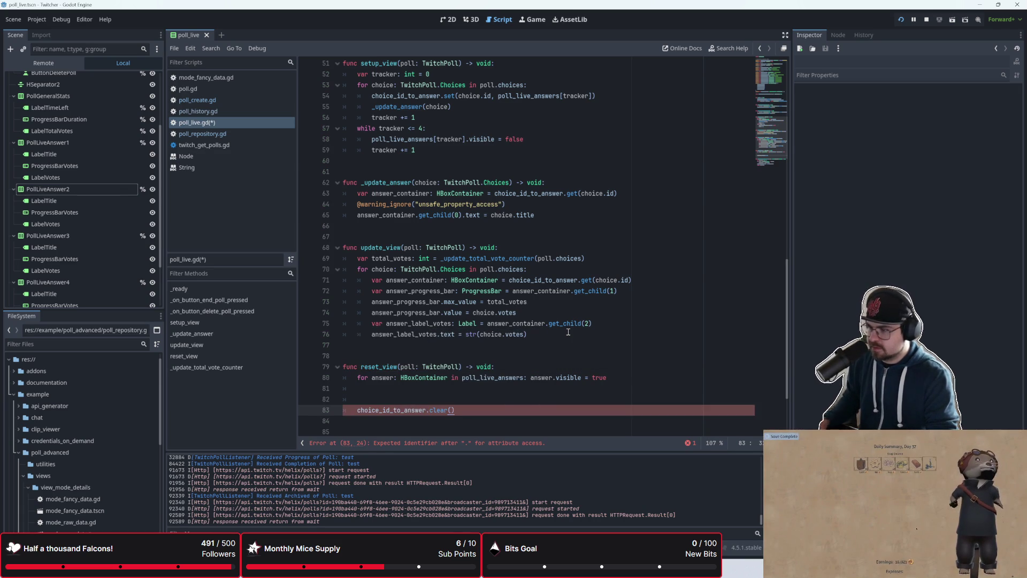
{"action": "mouse_move", "coordinate": [444, 413]}
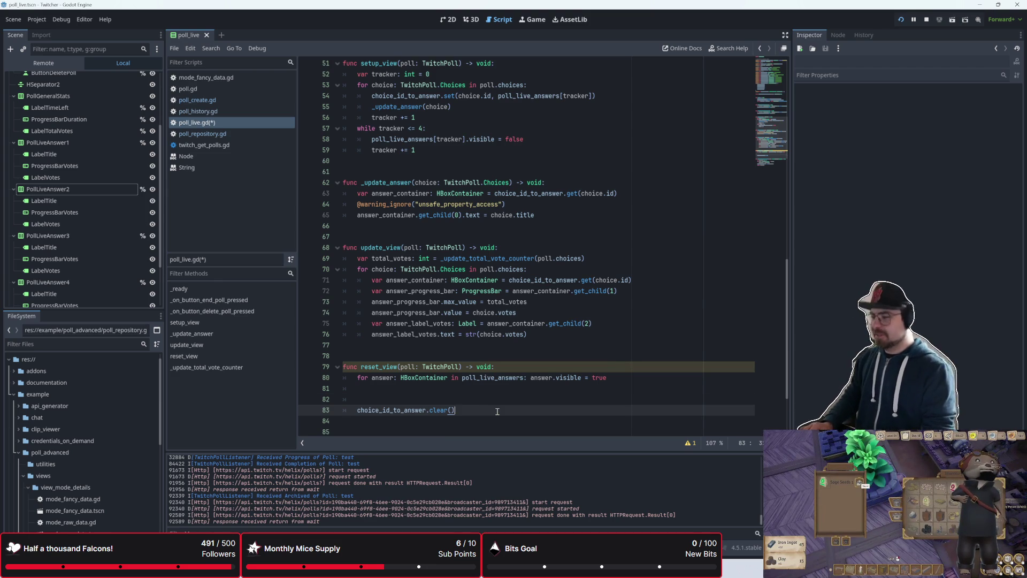
{"action": "key", "text": "Up"}
{"action": "key", "text": "Up"}
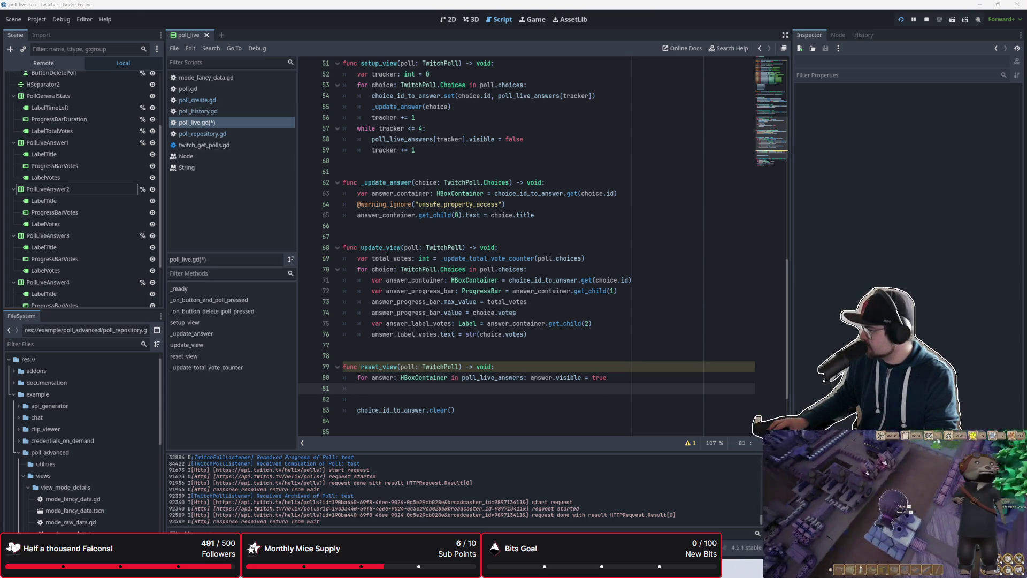
{"action": "left_click", "coordinate": [446, 342]}
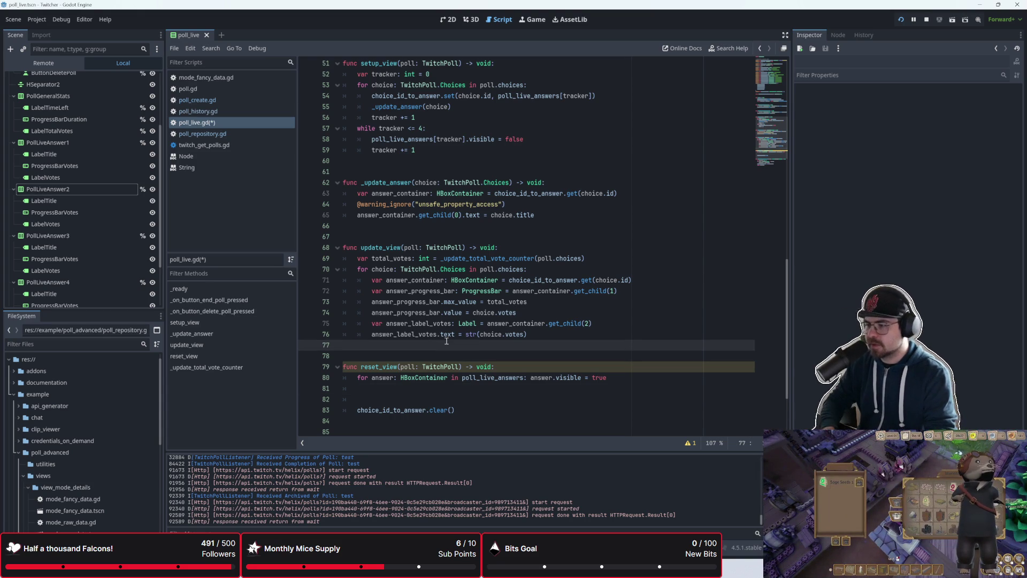
{"action": "scroll", "coordinate": [447, 341], "scroll_direction": "down", "scroll_amount": 2}
{"action": "left_click", "coordinate": [447, 325]}
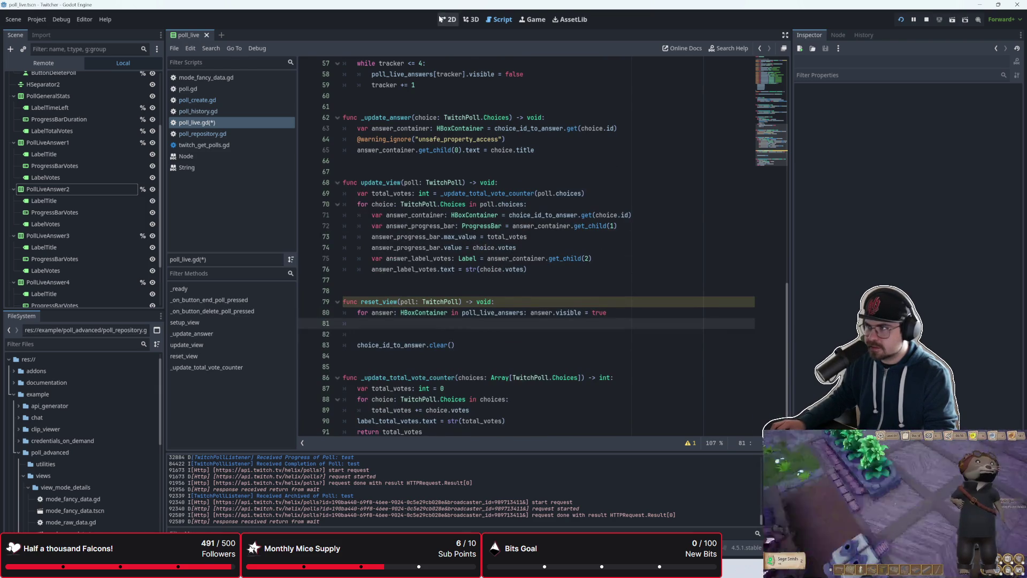
{"action": "left_click", "coordinate": [448, 19]}
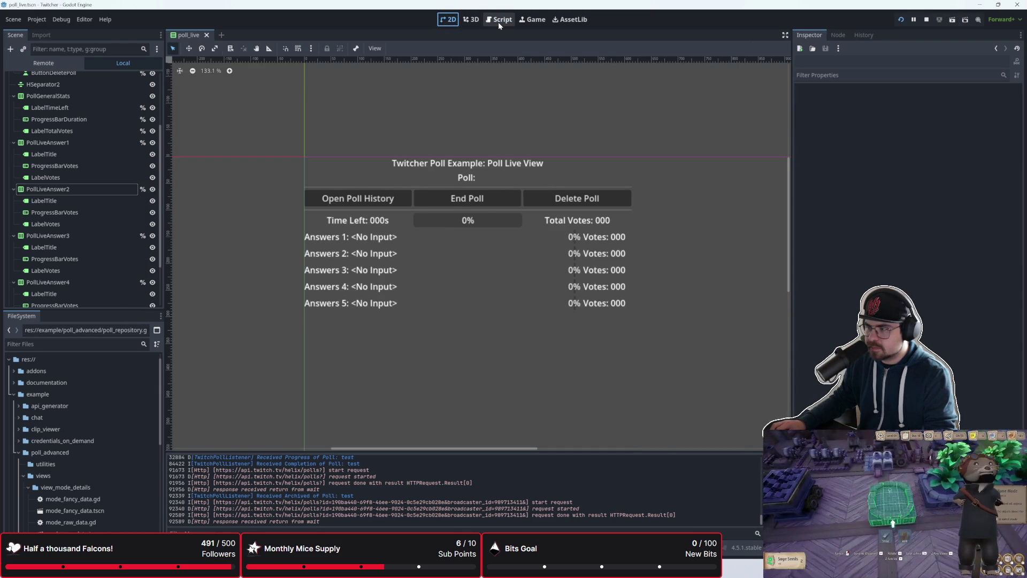
{"action": "left_click", "coordinate": [498, 20]}
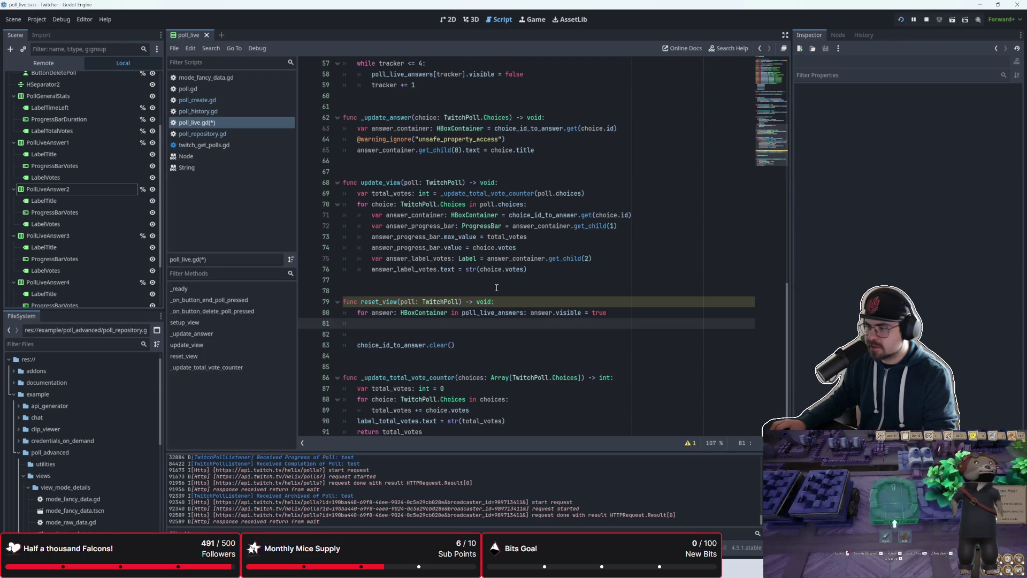
{"action": "left_click", "coordinate": [448, 20]}
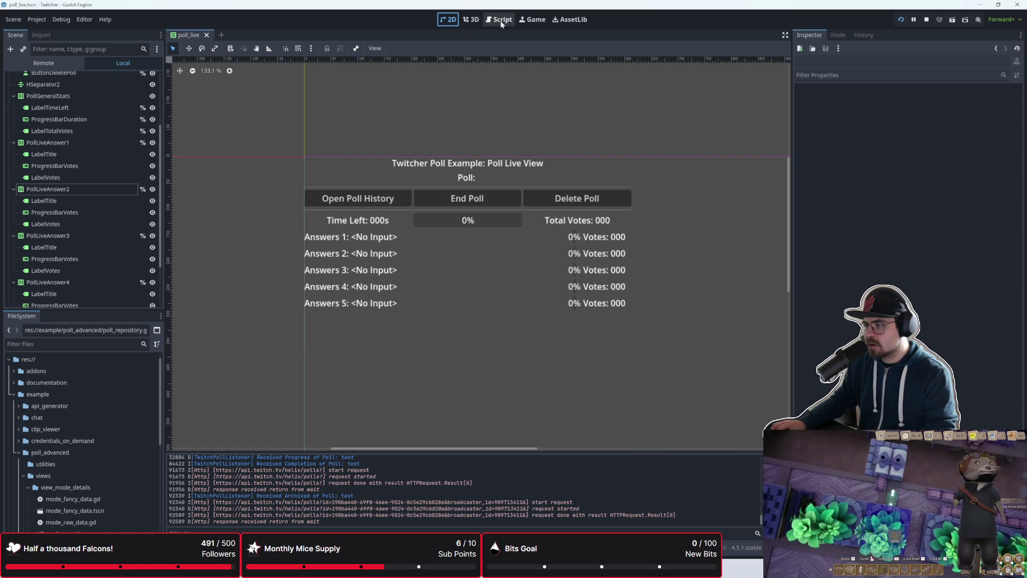
{"action": "left_click", "coordinate": [500, 20]}
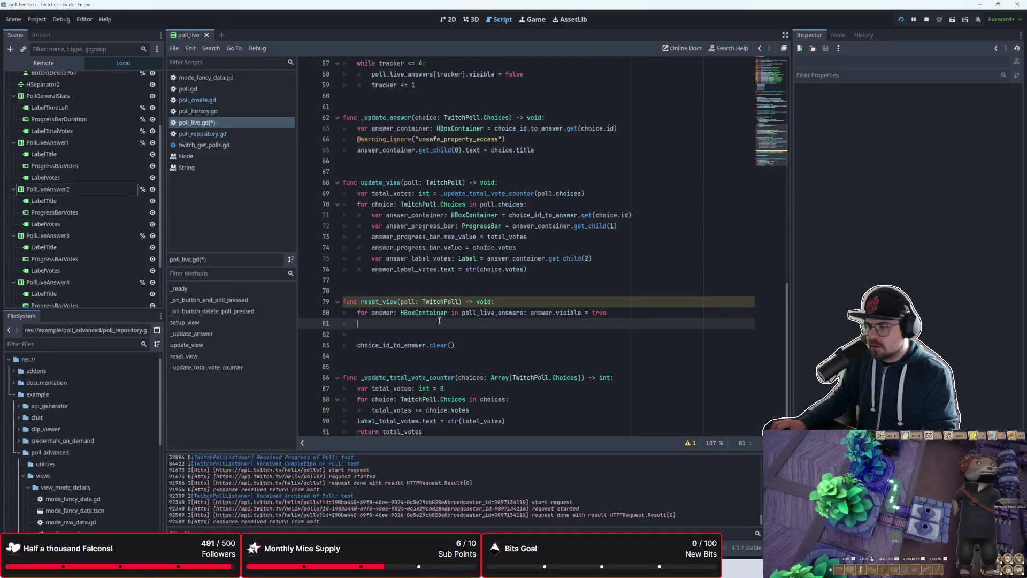
{"action": "type", "text": "tit"}
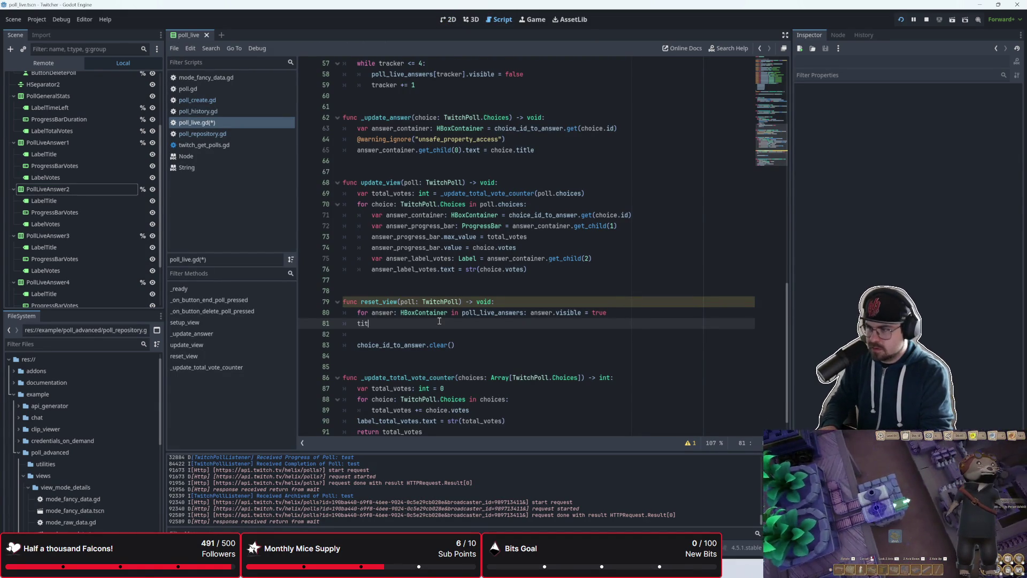
{"action": "key", "text": "BackSpace"}
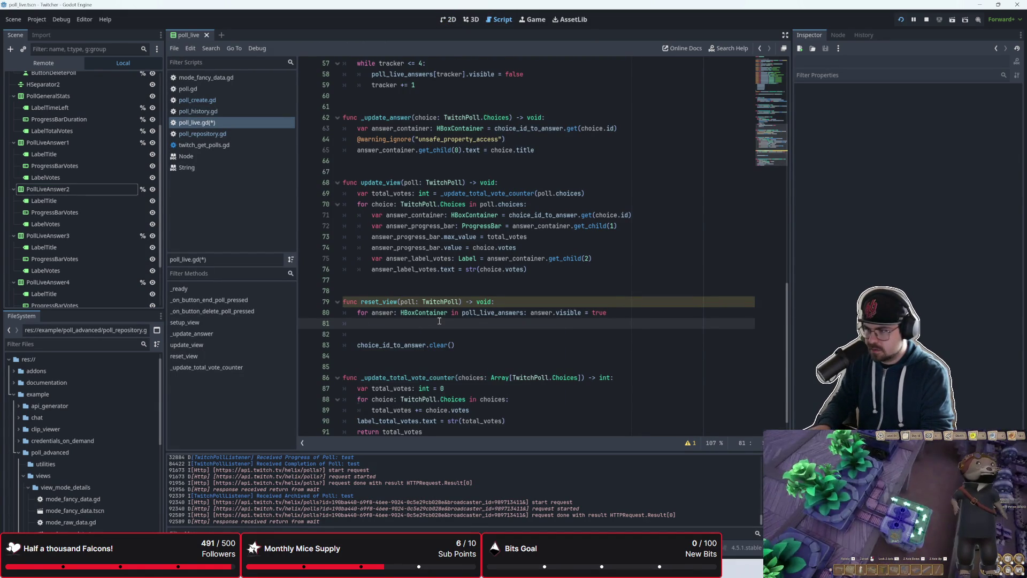
{"action": "type", "text": "ti"}
{"action": "key", "text": "BackSpace"}
{"action": "key", "text": "BackSpace"}
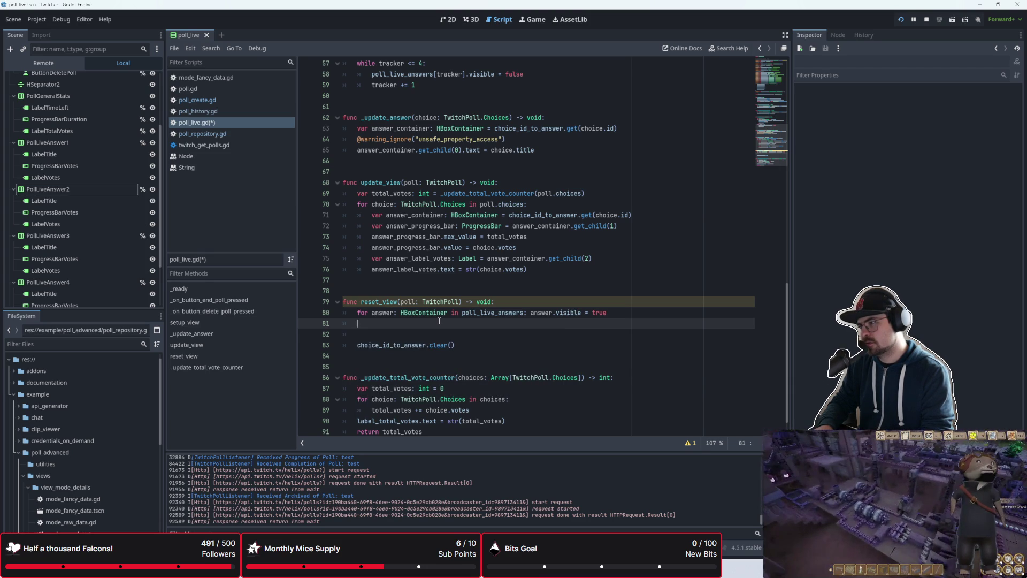
{"action": "left_click", "coordinate": [447, 20]}
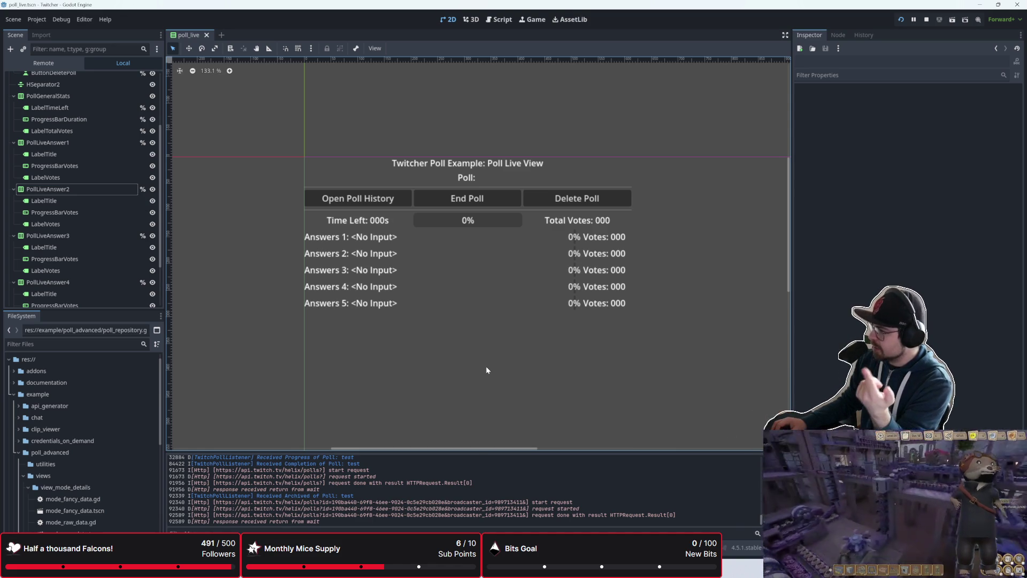
- Reopen the poll_live.gd script and place the cursor on line 81 in reset_view
{"action": "left_click", "coordinate": [499, 19]}
{"action": "scroll", "coordinate": [427, 226], "scroll_direction": "up", "scroll_amount": 3}
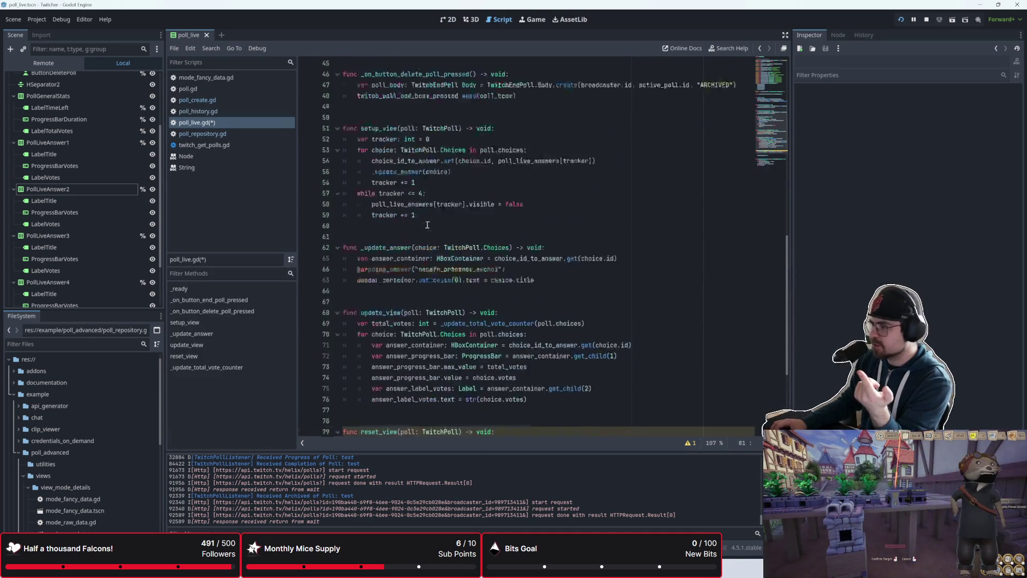
{"action": "mouse_move", "coordinate": [429, 254]}
{"action": "left_mouse_down"}
{"action": "mouse_move", "coordinate": [369, 176]}
{"action": "mouse_move", "coordinate": [342, 160]}
{"action": "left_mouse_up"}
{"action": "scroll", "coordinate": [484, 235], "scroll_direction": "down", "scroll_amount": 2}
{"action": "scroll", "coordinate": [484, 235], "scroll_direction": "down", "scroll_amount": 3}
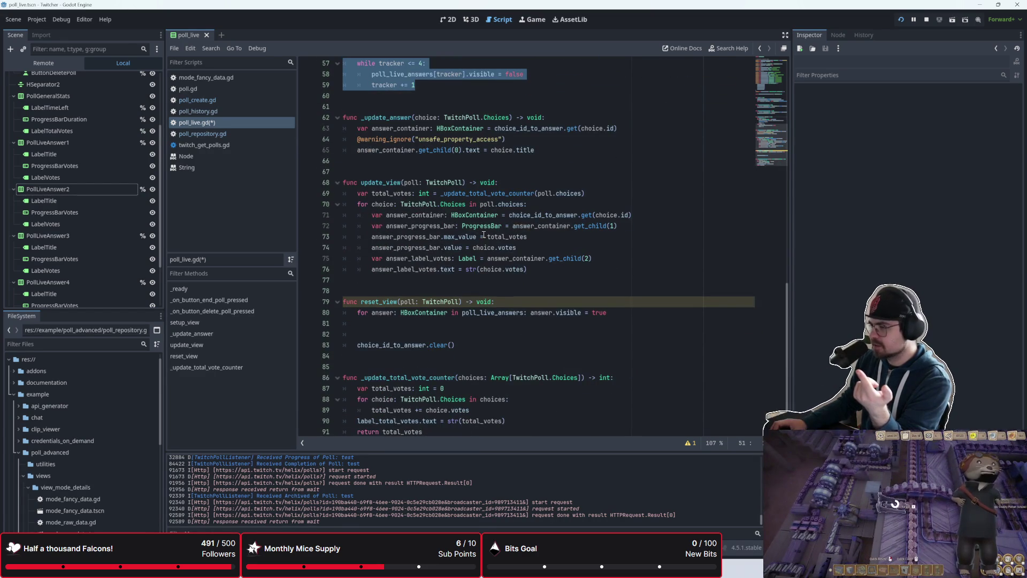
{"action": "left_click", "coordinate": [460, 332]}
{"action": "key", "text": "Up"}
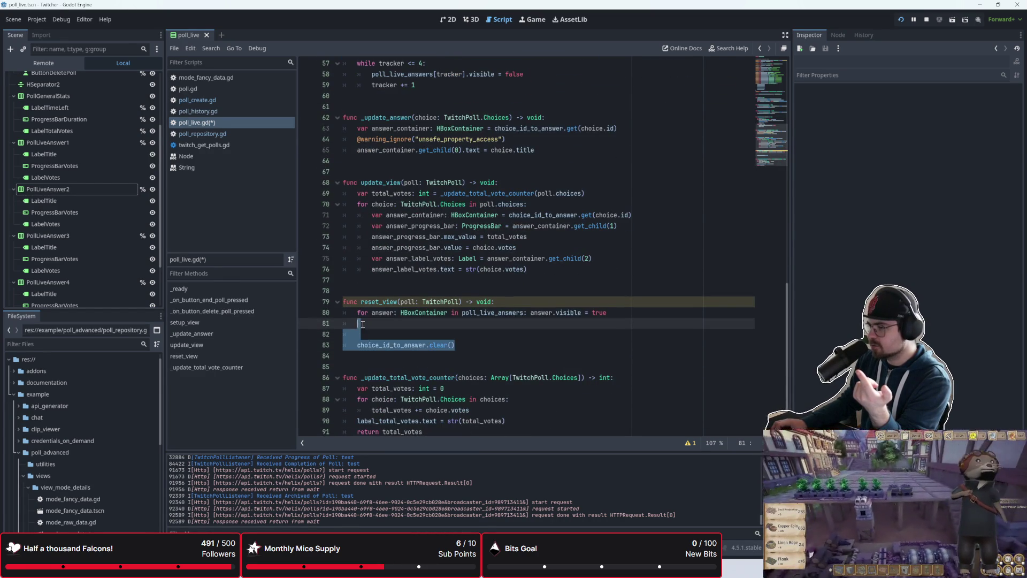
- Scroll through the script and select the Dictionary[String, HBoxContainer] type on line 30
{"action": "scroll", "coordinate": [417, 309], "scroll_direction": "up", "scroll_amount": 6}
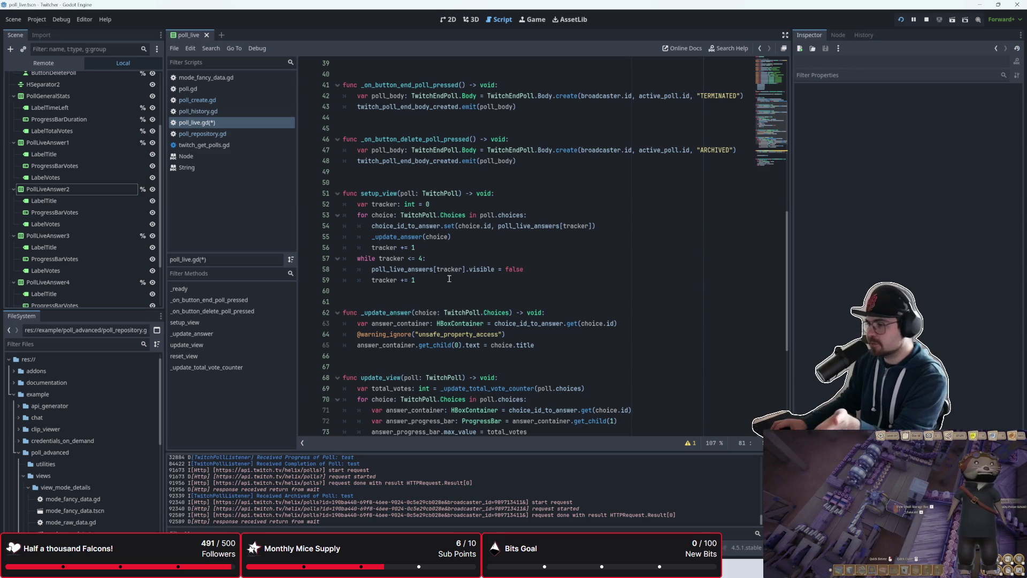
{"action": "scroll", "coordinate": [449, 278], "scroll_direction": "down", "scroll_amount": 3}
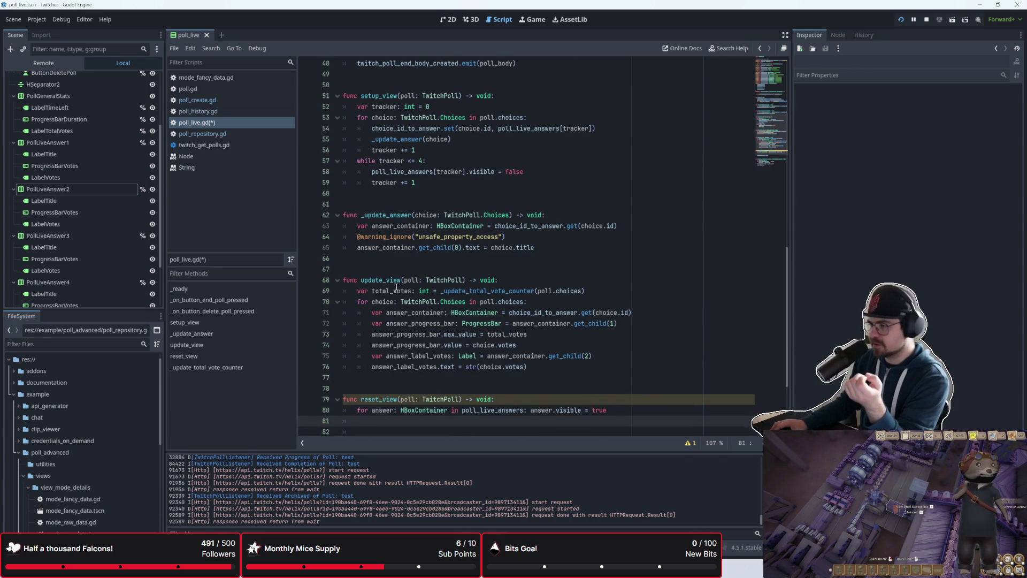
{"action": "scroll", "coordinate": [396, 287], "scroll_direction": "down", "scroll_amount": 2}
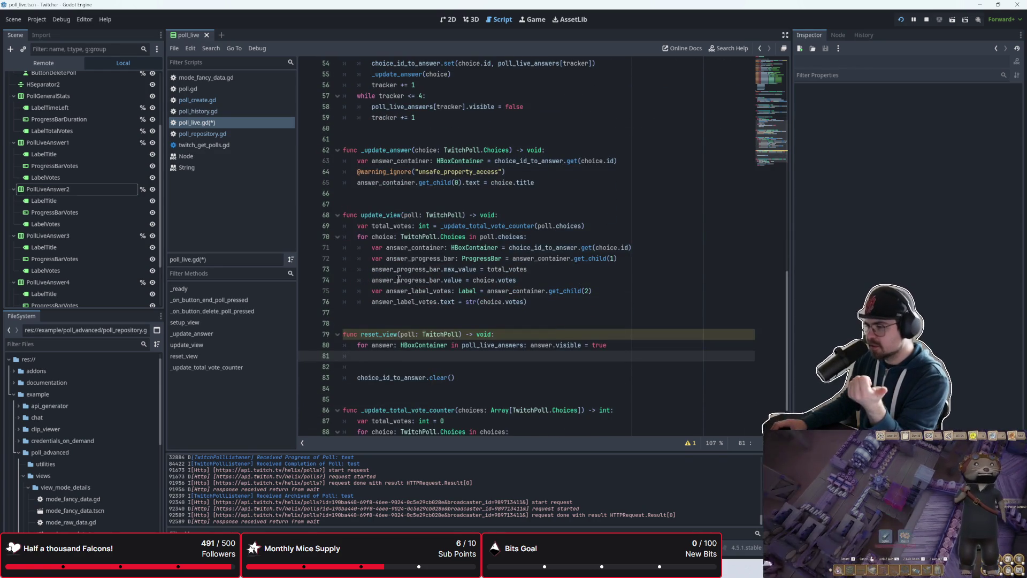
{"action": "scroll", "coordinate": [406, 235], "scroll_direction": "up", "scroll_amount": 3}
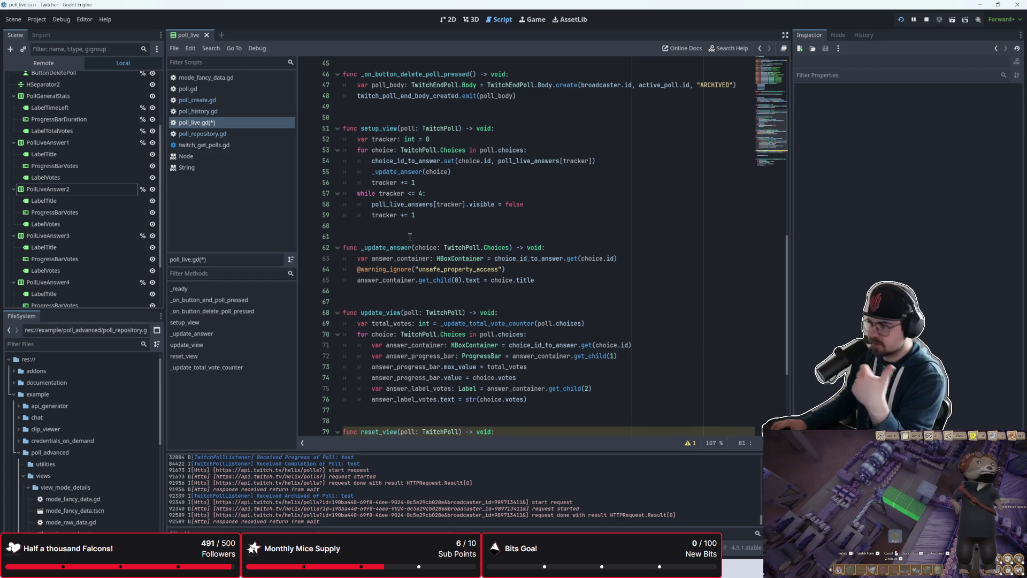
{"action": "scroll", "coordinate": [405, 241], "scroll_direction": "down", "scroll_amount": 3}
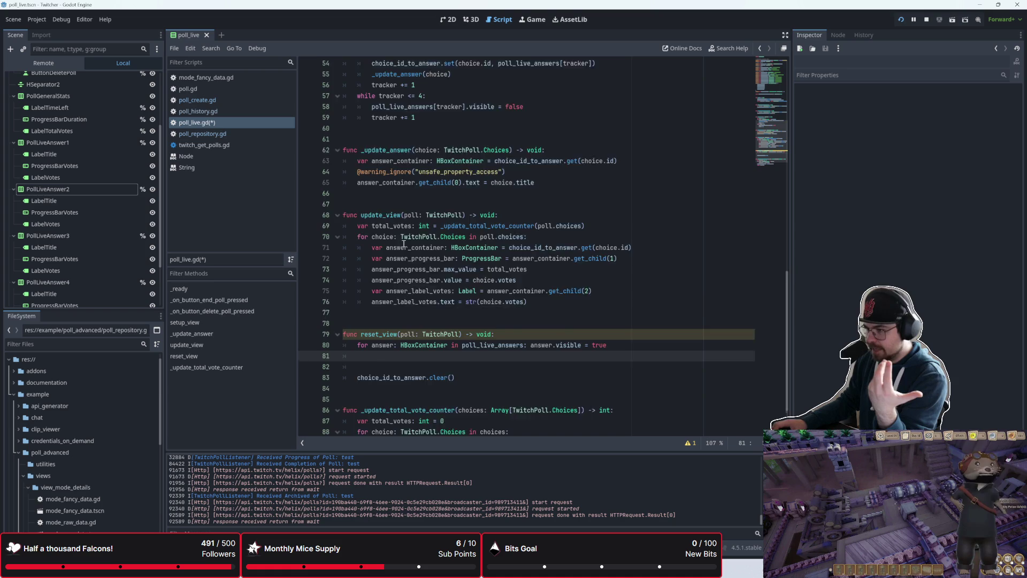
{"action": "scroll", "coordinate": [404, 243], "scroll_direction": "down", "scroll_amount": 1}
{"action": "scroll", "coordinate": [401, 246], "scroll_direction": "up", "scroll_amount": 15}
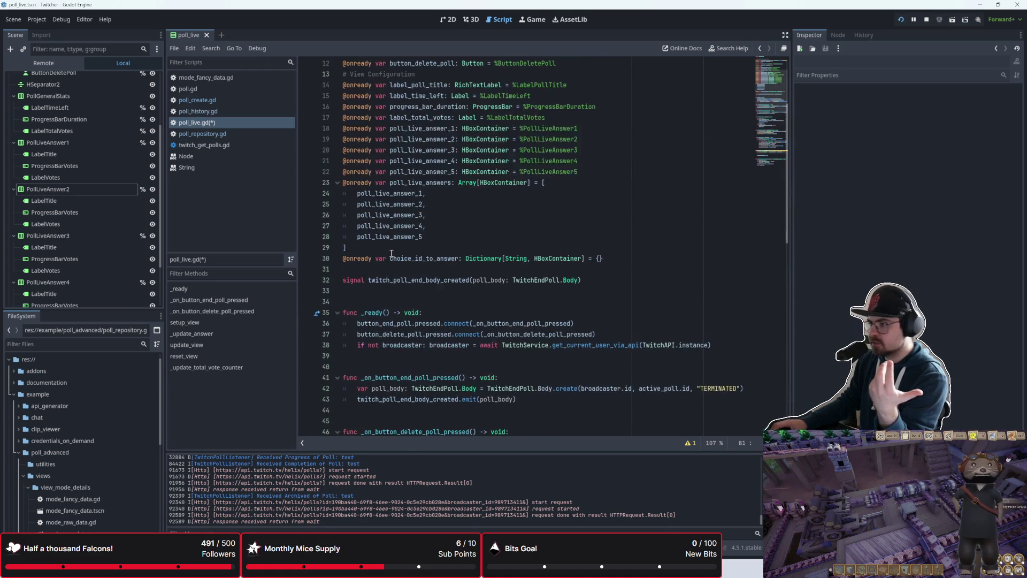
{"action": "left_click_drag", "start_coordinate": [465, 260], "coordinate": [584, 263]}
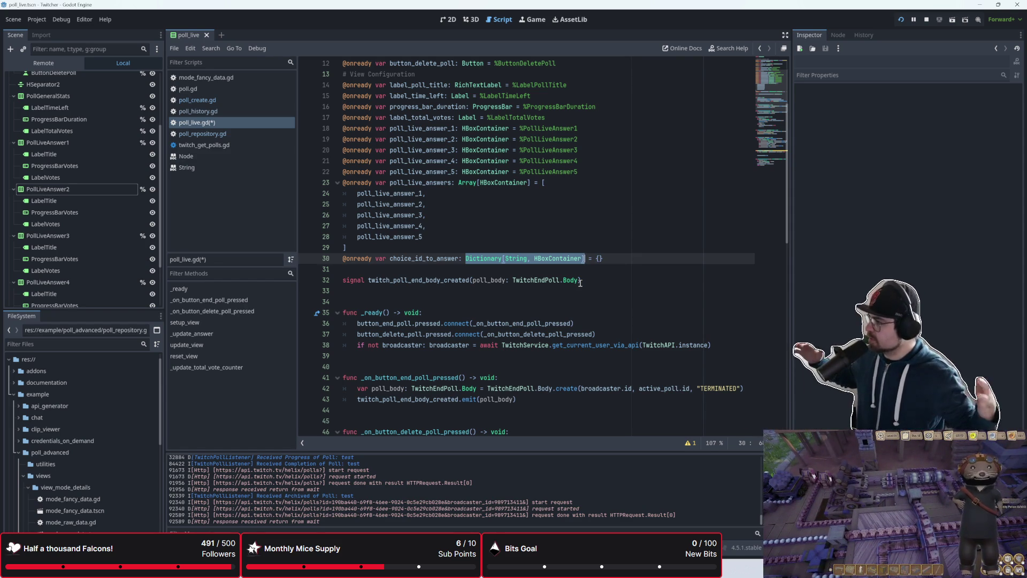
{"action": "scroll", "coordinate": [725, 328], "scroll_direction": "down", "scroll_amount": 5}
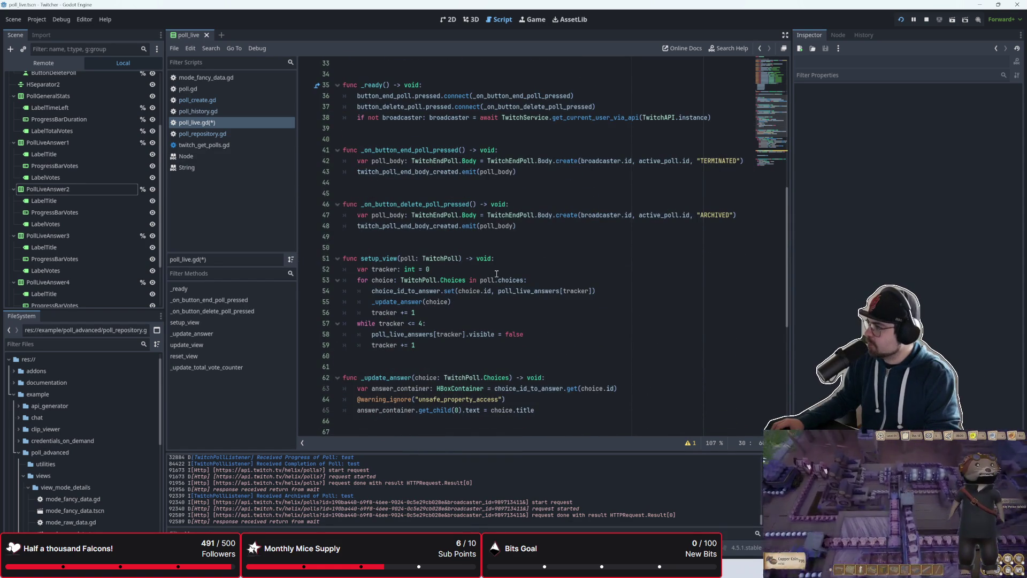
{"action": "mouse_move", "coordinate": [497, 276]}
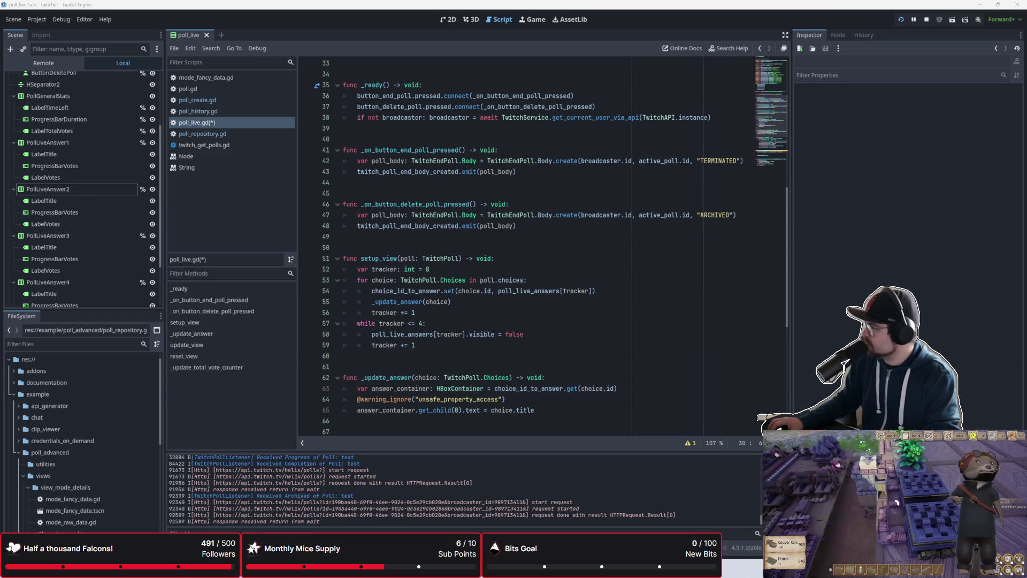
- Move the cursor through setup_view's while loop to the end of line 59
{"action": "left_click", "coordinate": [670, 300]}
{"action": "left_click", "coordinate": [544, 325]}
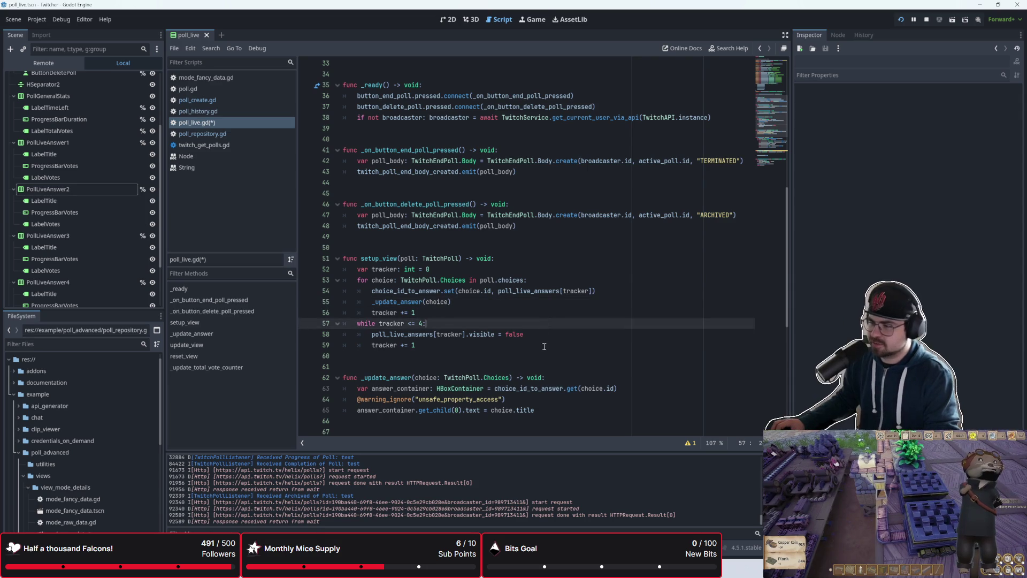
{"action": "scroll", "coordinate": [544, 321], "scroll_direction": "down", "scroll_amount": 3}
{"action": "left_click", "coordinate": [502, 271]}
{"action": "left_click", "coordinate": [509, 259]}
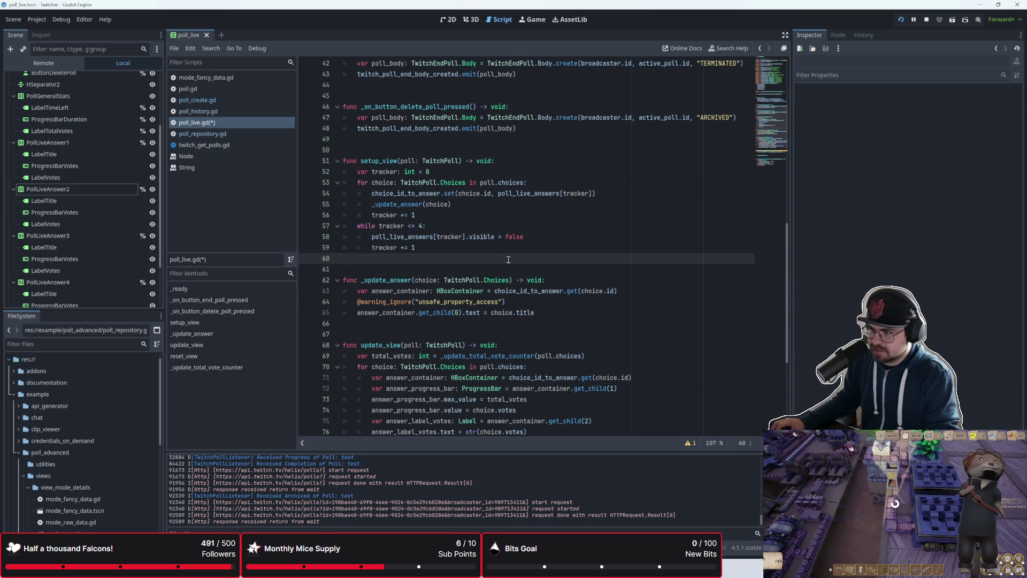
{"action": "left_click", "coordinate": [511, 252]}
{"action": "left_click", "coordinate": [511, 258]}
{"action": "left_click", "coordinate": [524, 252]}
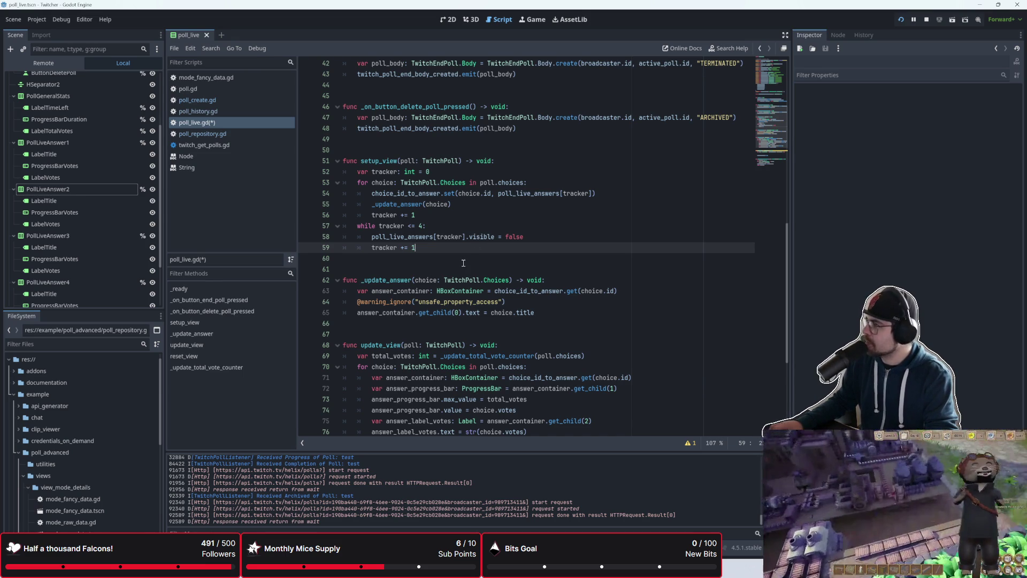
- Place the cursor on blank line 61 between functions, then minimize Godot
{"action": "left_click", "coordinate": [463, 262]}
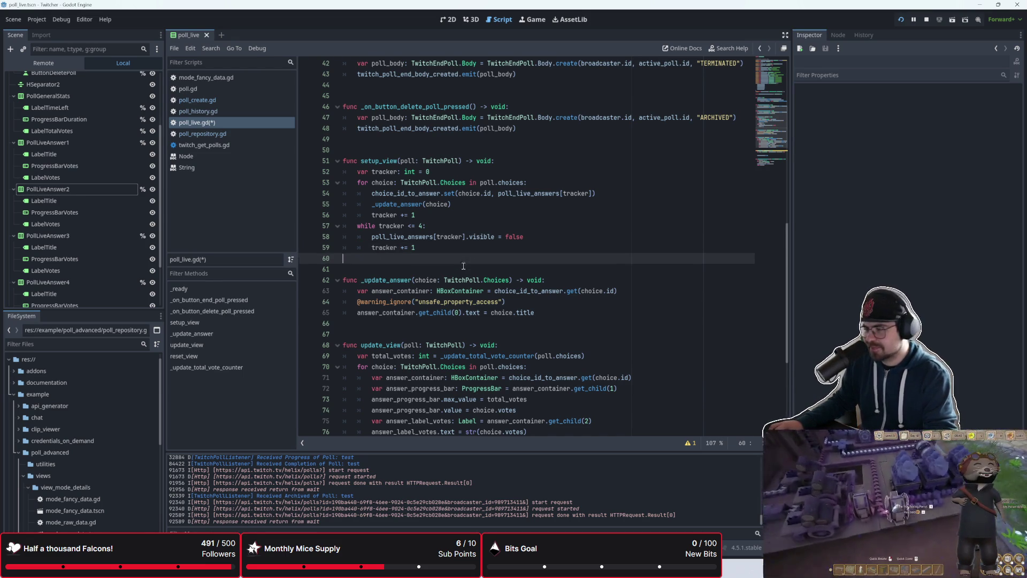
{"action": "scroll", "coordinate": [463, 262], "scroll_direction": "down", "scroll_amount": 3}
{"action": "scroll", "coordinate": [466, 264], "scroll_direction": "up", "scroll_amount": 3}
{"action": "left_click", "coordinate": [467, 266]}
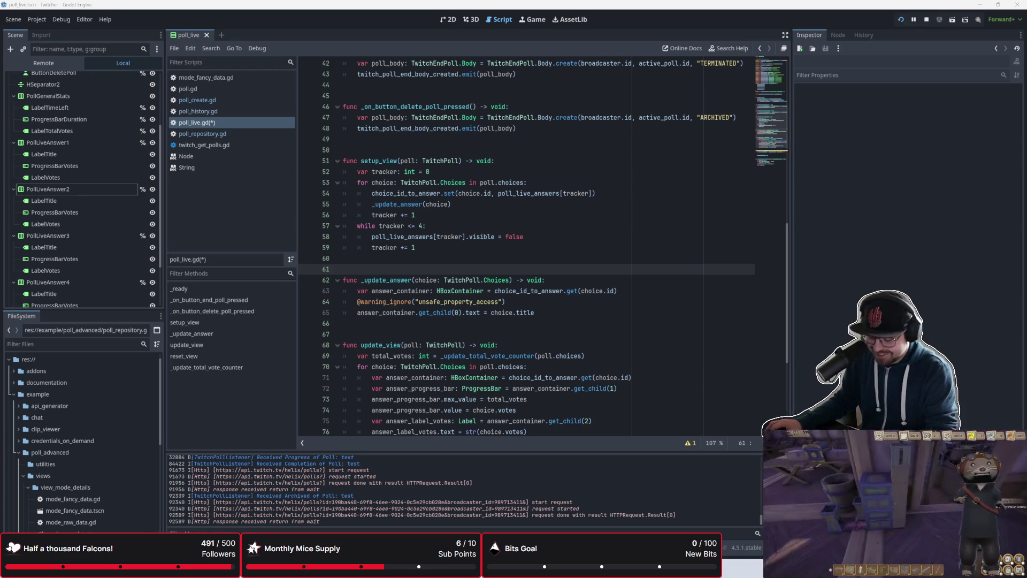
{"action": "mouse_move", "coordinate": [523, 568]}
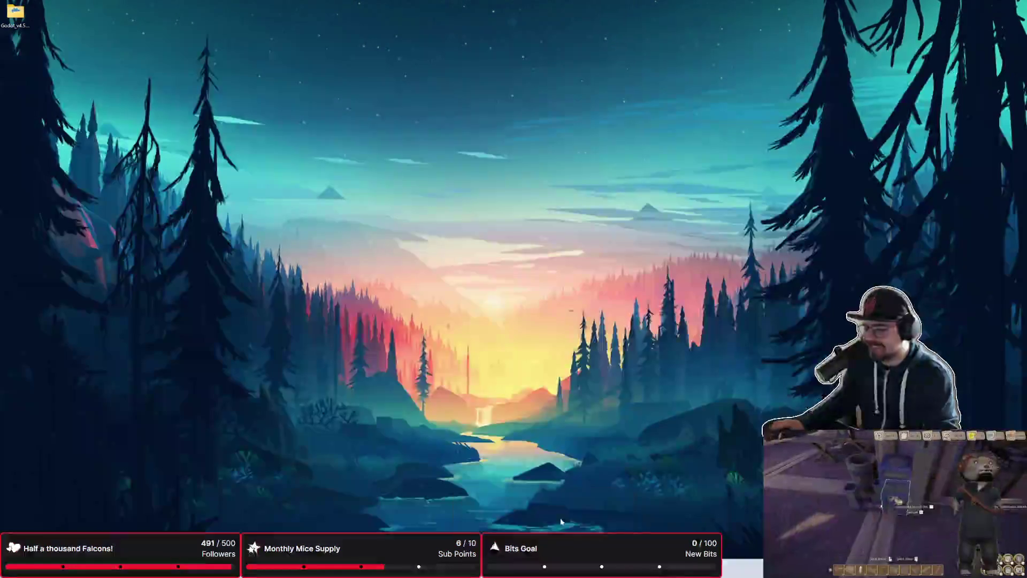
- Switch to Firefox and Google 'epitome' in a new tab
{"action": "key", "text": "alt+Tab"}
{"action": "key", "text": "ctrl+t"}
{"action": "type", "text": "epitome"}
{"action": "key", "text": "Return"}
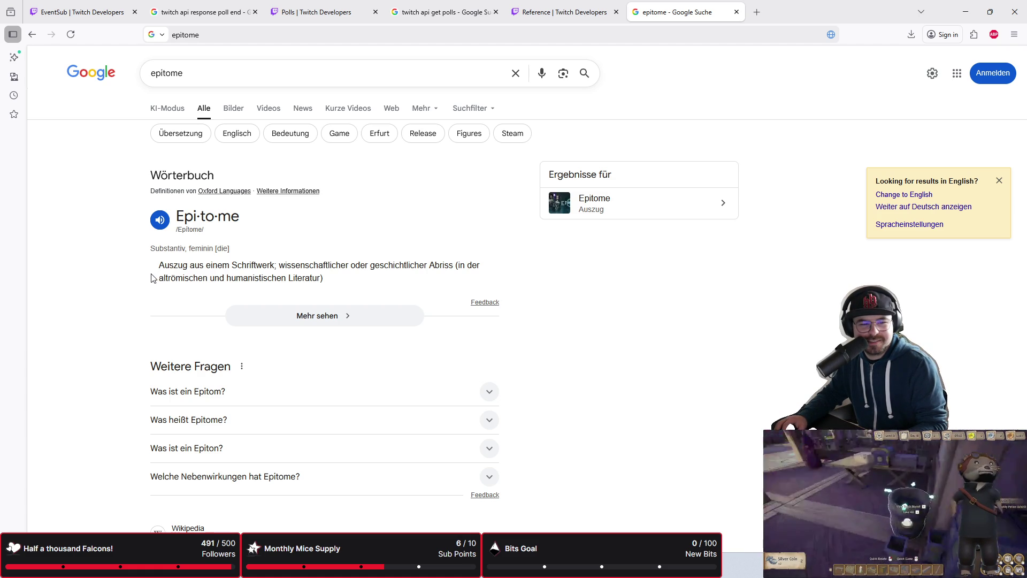
- Refine the search to 'epitome englisch' and swap the translation to English-to-German
{"action": "left_click", "coordinate": [209, 65]}
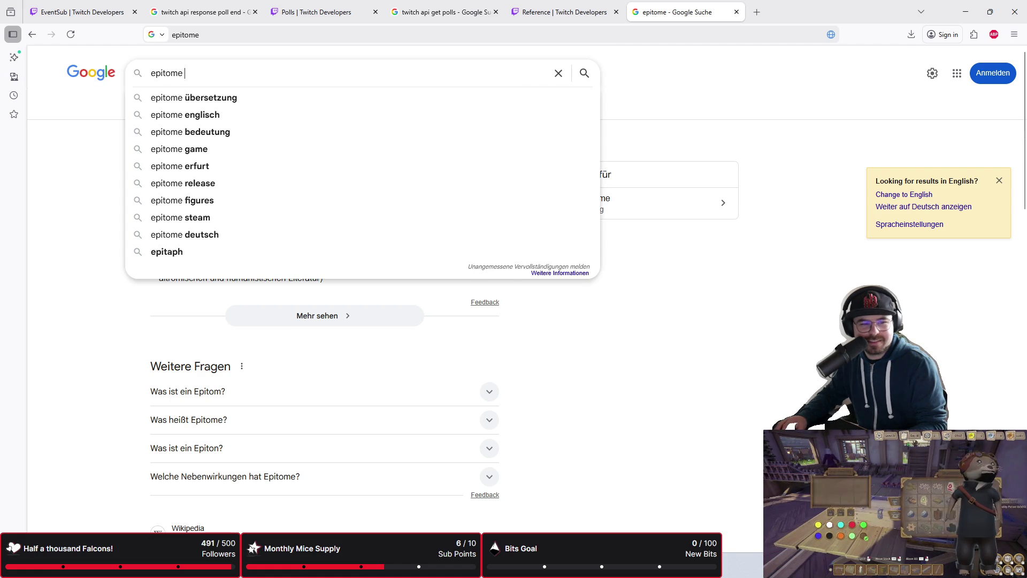
{"action": "type", "text": "englisch"}
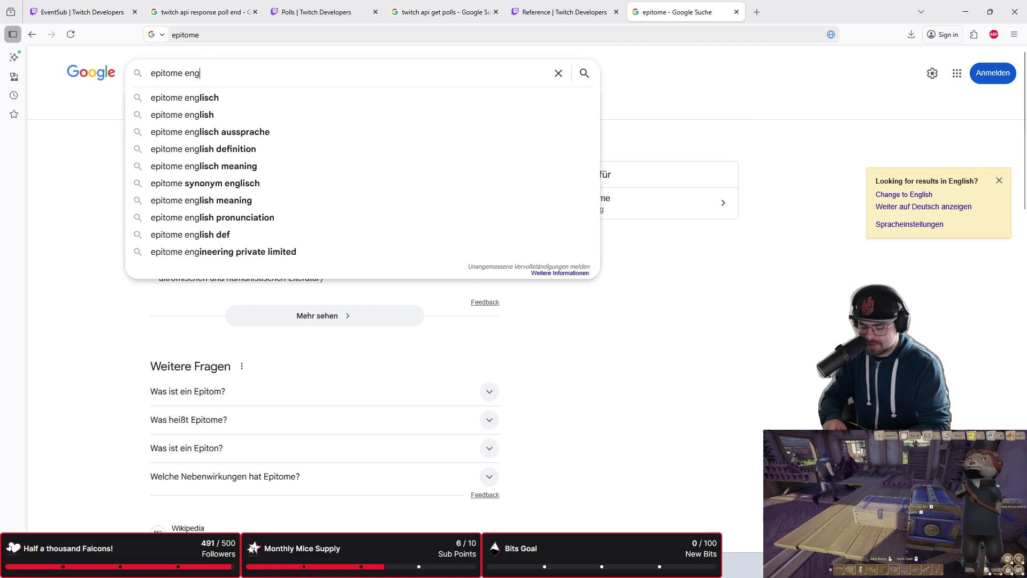
{"action": "key", "text": "Return"}
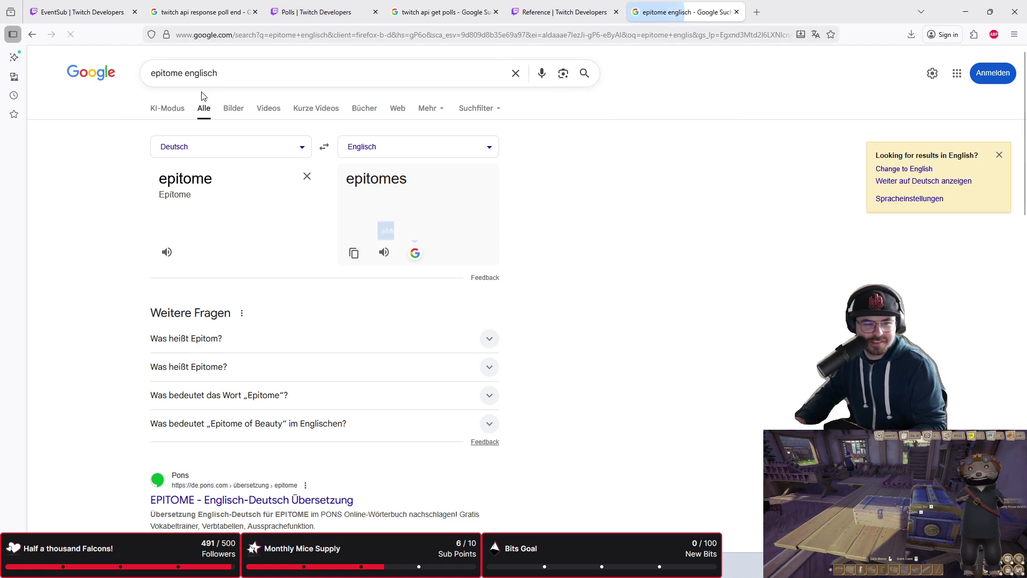
{"action": "scroll", "coordinate": [107, 171], "scroll_direction": "down", "scroll_amount": 2}
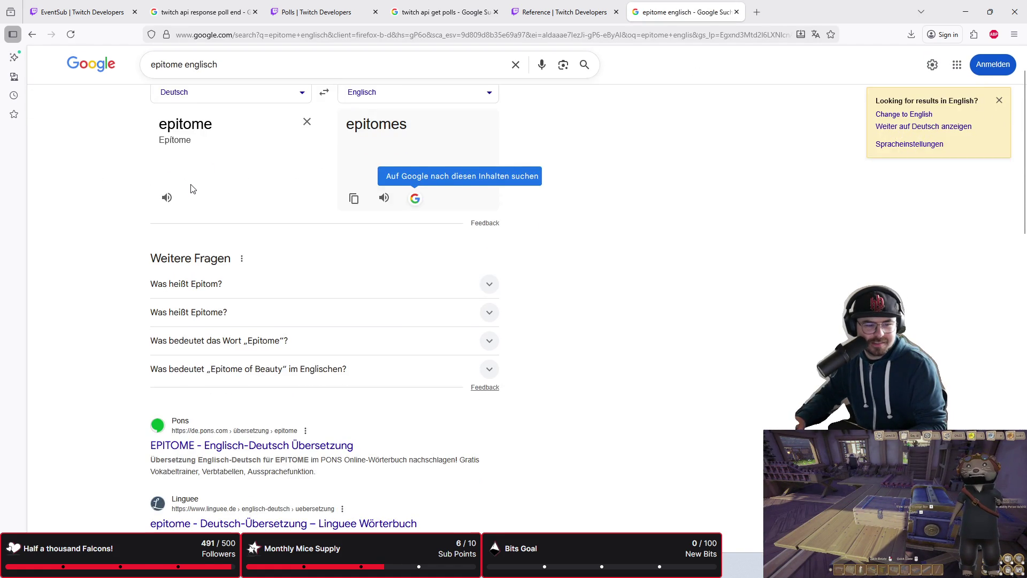
{"action": "scroll", "coordinate": [267, 190], "scroll_direction": "up", "scroll_amount": 2}
{"action": "left_click", "coordinate": [324, 147]}
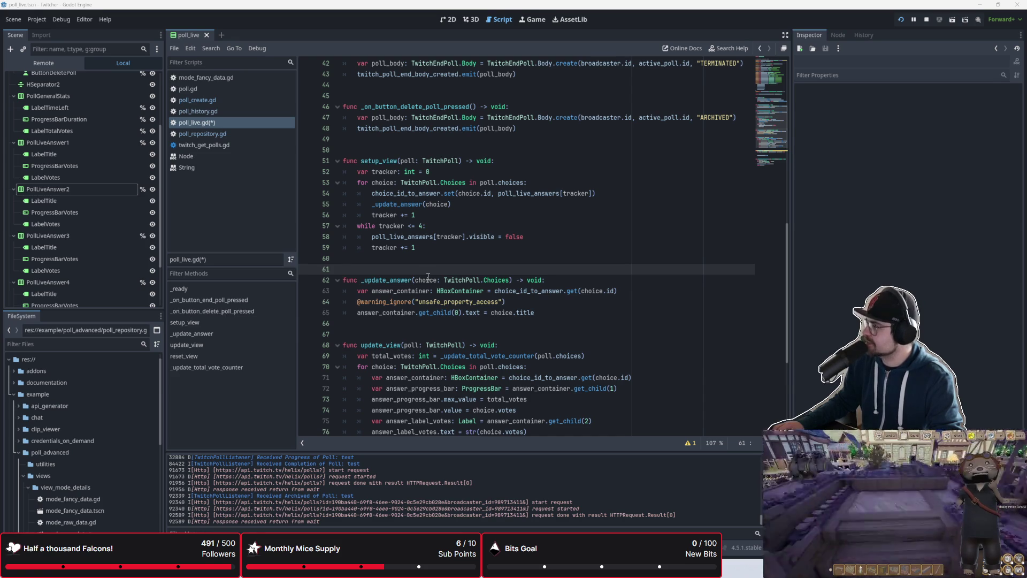
- Remove the blank lines inside reset_view and save poll_live.gd
{"action": "left_click", "coordinate": [428, 277]}
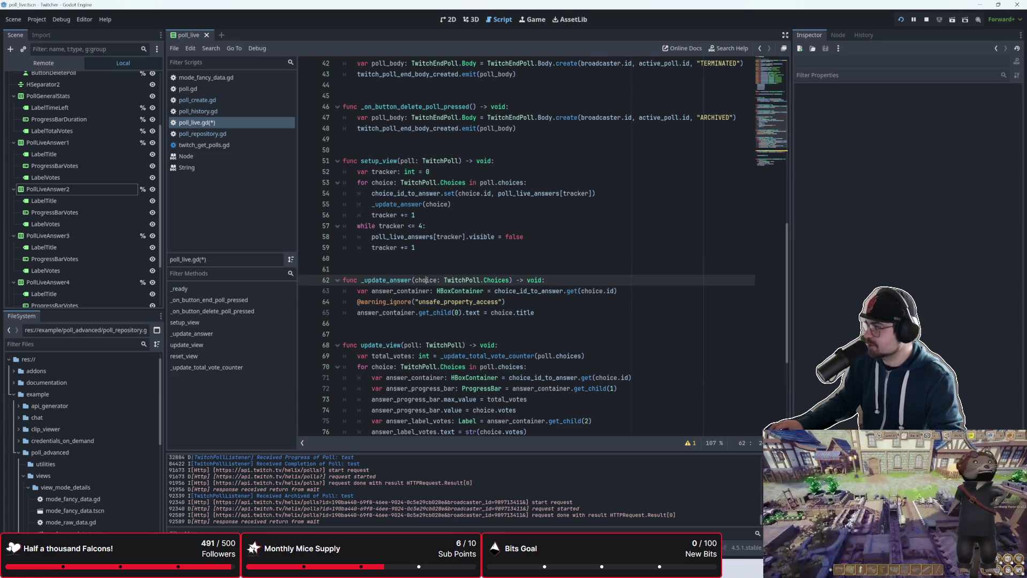
{"action": "left_click", "coordinate": [444, 334]}
{"action": "scroll", "coordinate": [444, 334], "scroll_direction": "down", "scroll_amount": 3}
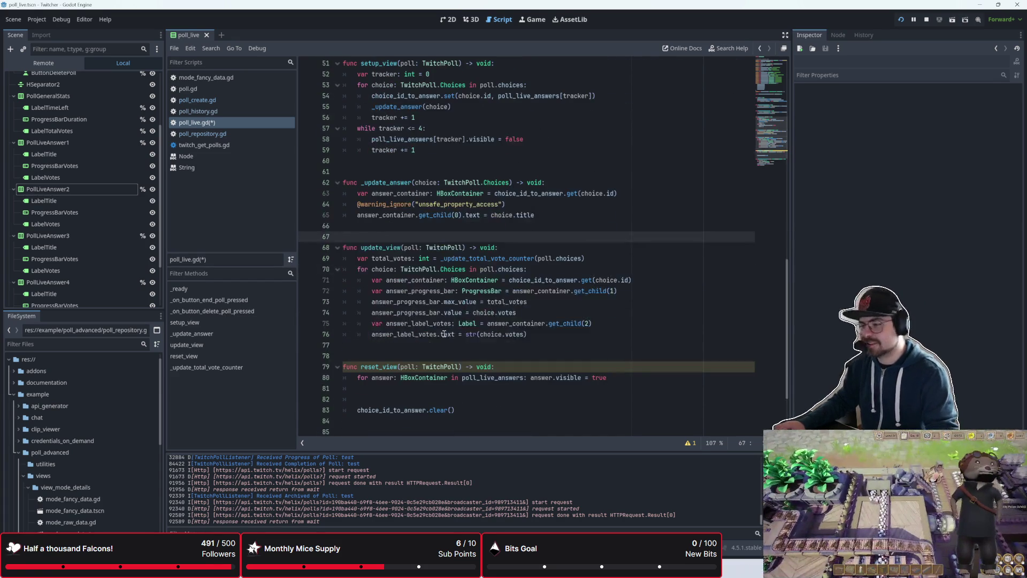
{"action": "left_click", "coordinate": [444, 355]}
{"action": "left_click", "coordinate": [514, 410]}
{"action": "scroll", "coordinate": [522, 390], "scroll_direction": "down", "scroll_amount": 3}
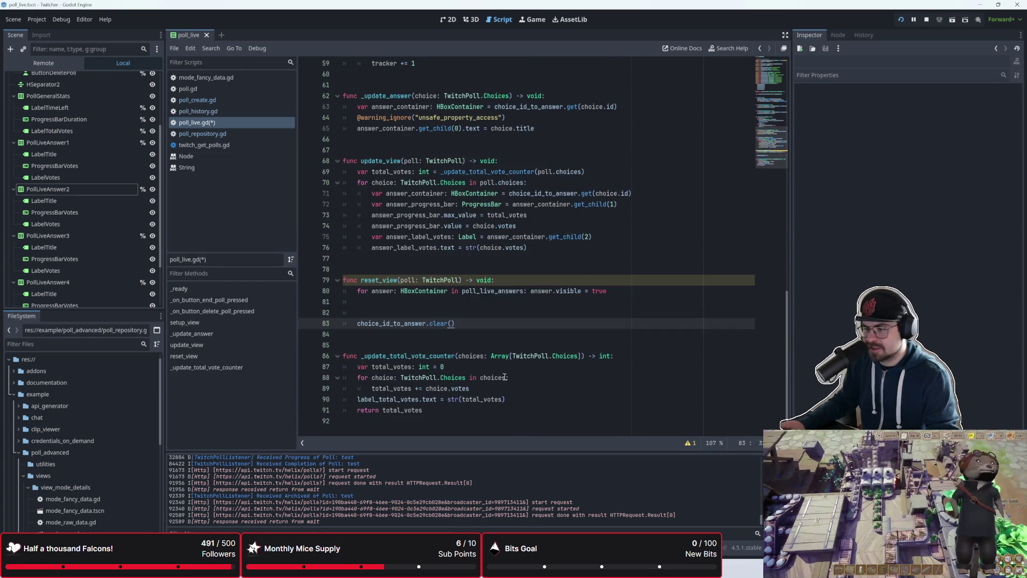
{"action": "left_click", "coordinate": [466, 301]}
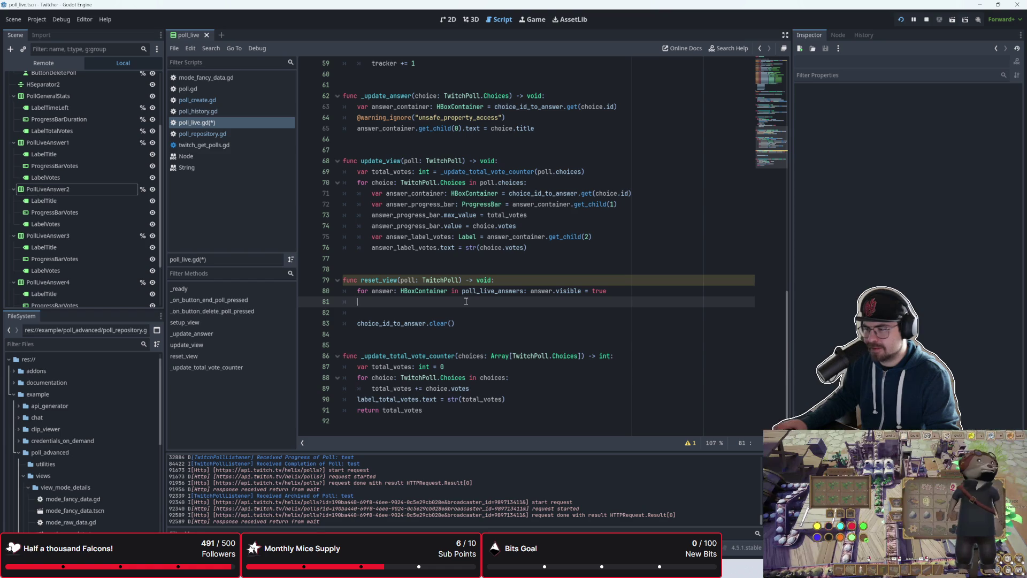
{"action": "key", "text": "BackSpace"}
{"action": "key", "text": "BackSpace"}
{"action": "key", "text": "Delete"}
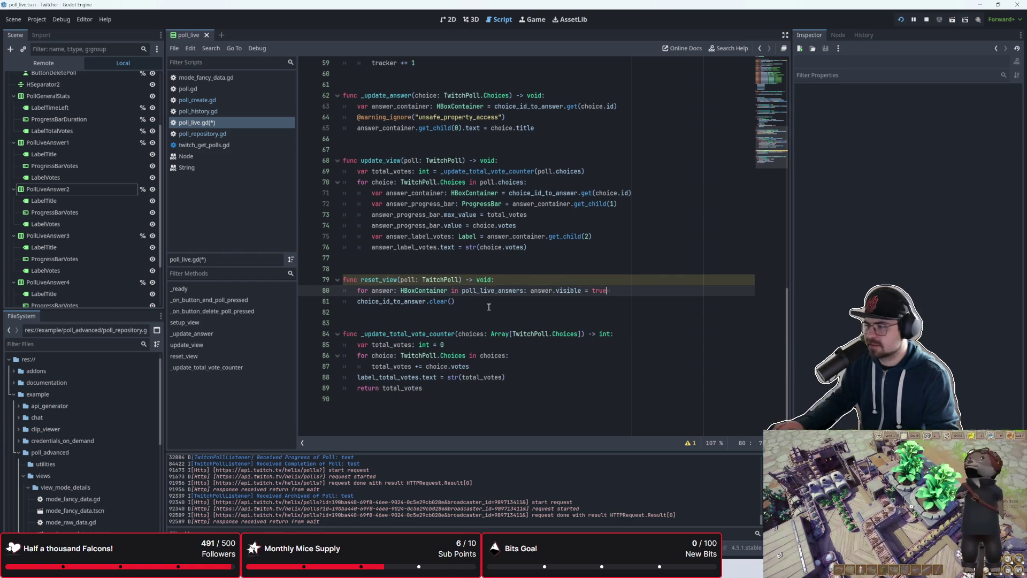
{"action": "left_click", "coordinate": [489, 306]}
{"action": "left_click", "coordinate": [440, 319]}
{"action": "scroll", "coordinate": [440, 319], "scroll_direction": "up", "scroll_amount": 2}
{"action": "left_click", "coordinate": [441, 319]}
{"action": "key", "text": "ctrl+s"}
- Delete the unused 'poll: TwitchPoll' parameter from reset_view's signature
{"action": "left_click", "coordinate": [389, 335]}
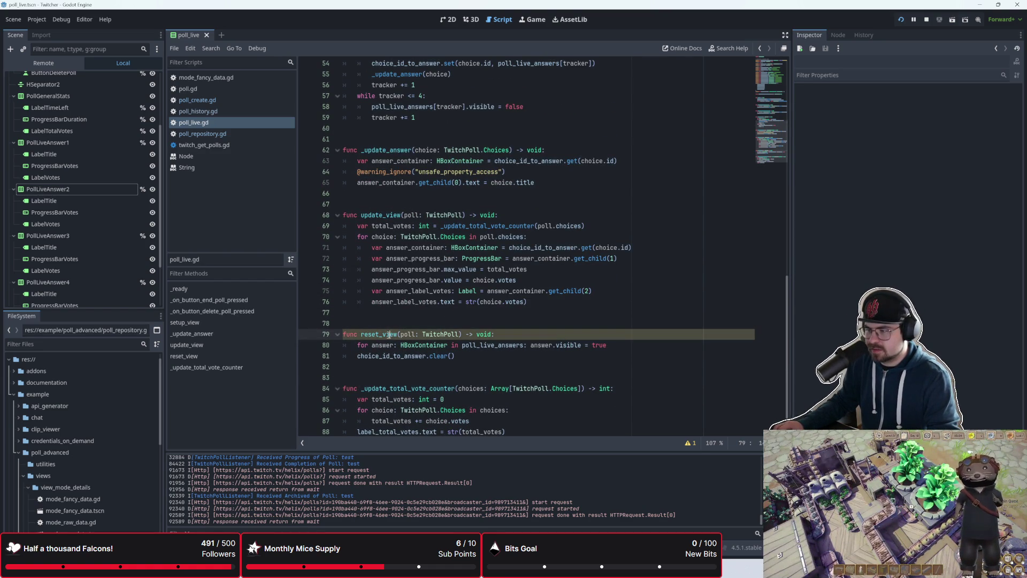
{"action": "left_click", "coordinate": [692, 444]}
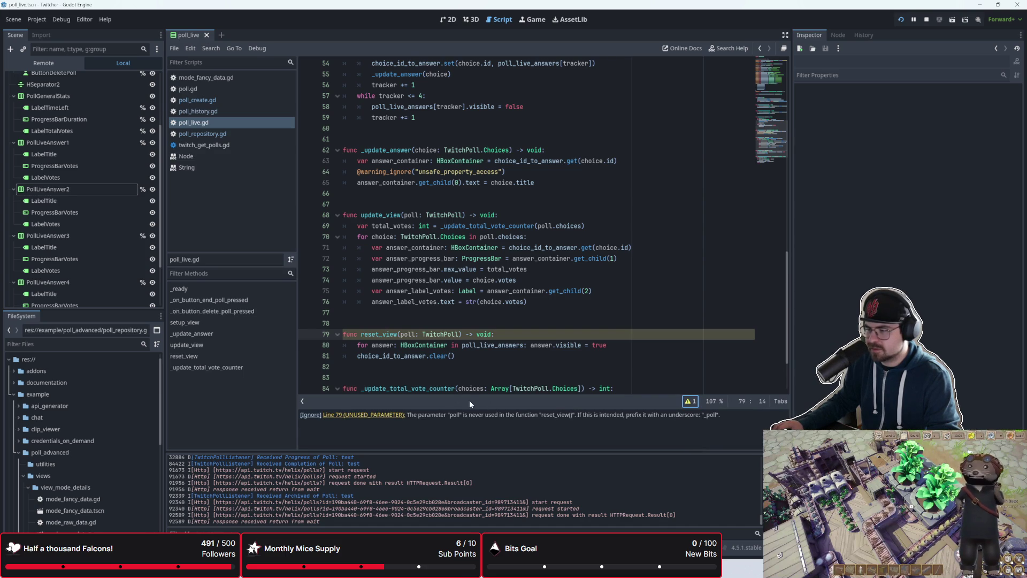
{"action": "left_click_drag", "start_coordinate": [401, 334], "coordinate": [458, 335]}
{"action": "key", "text": "BackSpace"}
{"action": "left_click", "coordinate": [456, 314]}
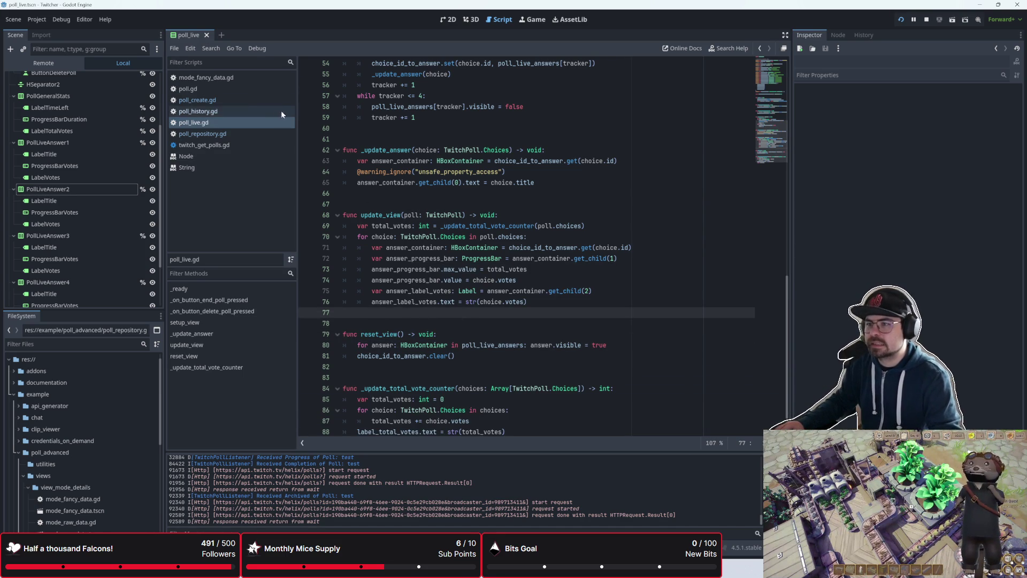
{"action": "left_click", "coordinate": [242, 102]}
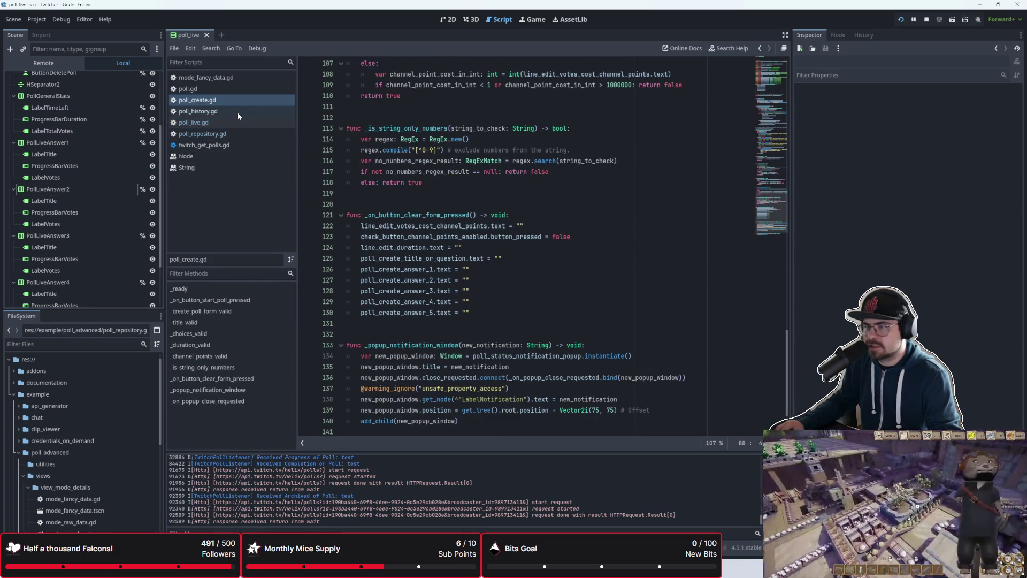
- Switch through poll_live.gd and poll_create.gd to open poll.gd
{"action": "scroll", "coordinate": [485, 267], "scroll_direction": "up", "scroll_amount": 1}
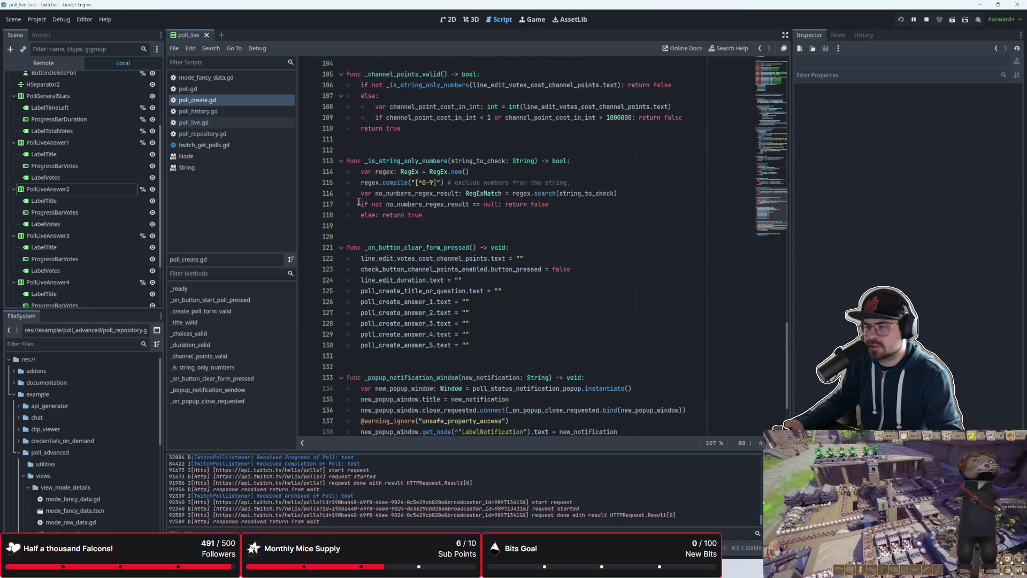
{"action": "left_click", "coordinate": [214, 121]}
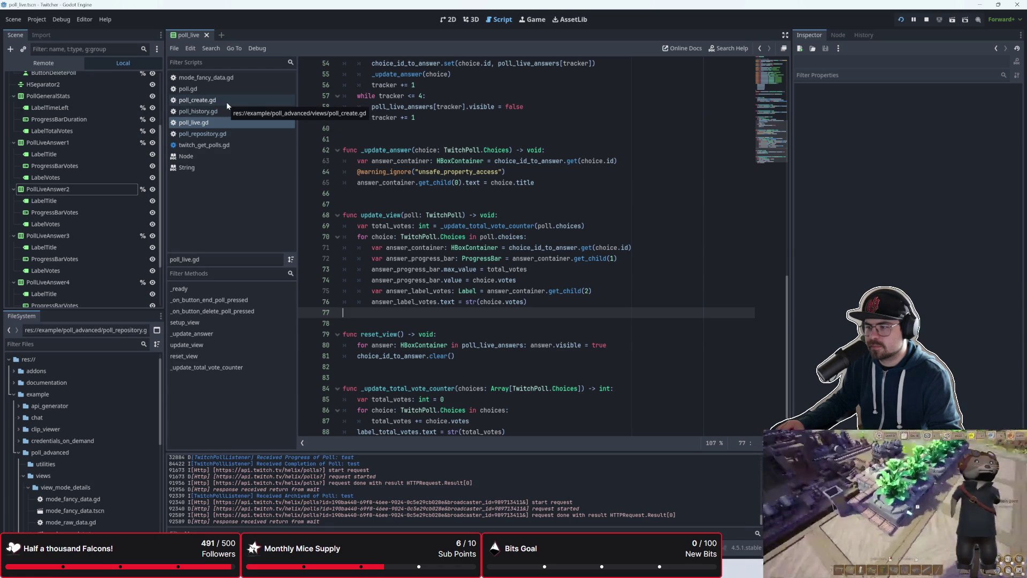
{"action": "left_click", "coordinate": [227, 102]}
{"action": "scroll", "coordinate": [343, 161], "scroll_direction": "up", "scroll_amount": 13}
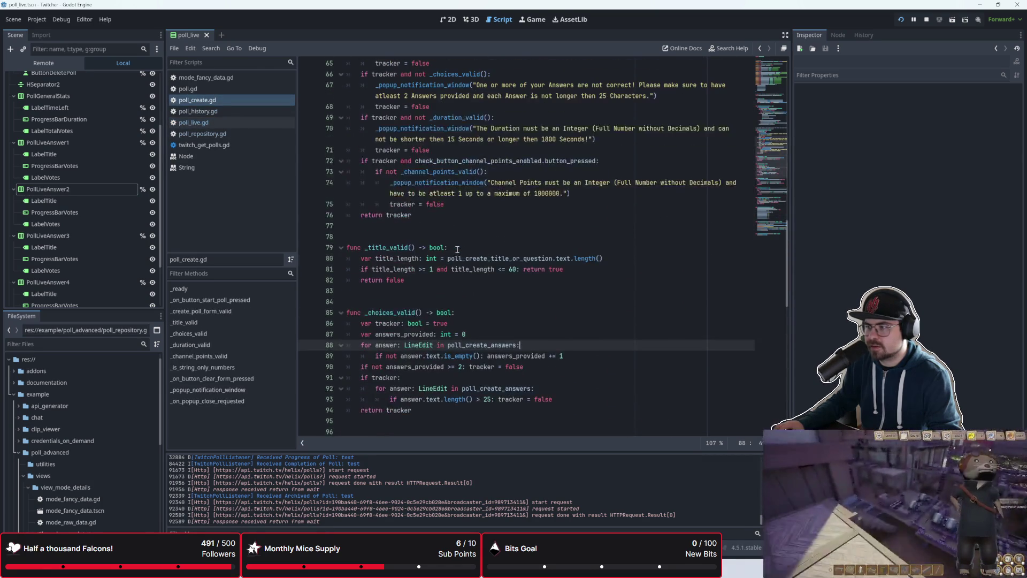
{"action": "left_click", "coordinate": [204, 94]}
- Scroll poll.gd to _on_poll_archived and place the caret on empty line 73
{"action": "scroll", "coordinate": [443, 299], "scroll_direction": "down", "scroll_amount": 15}
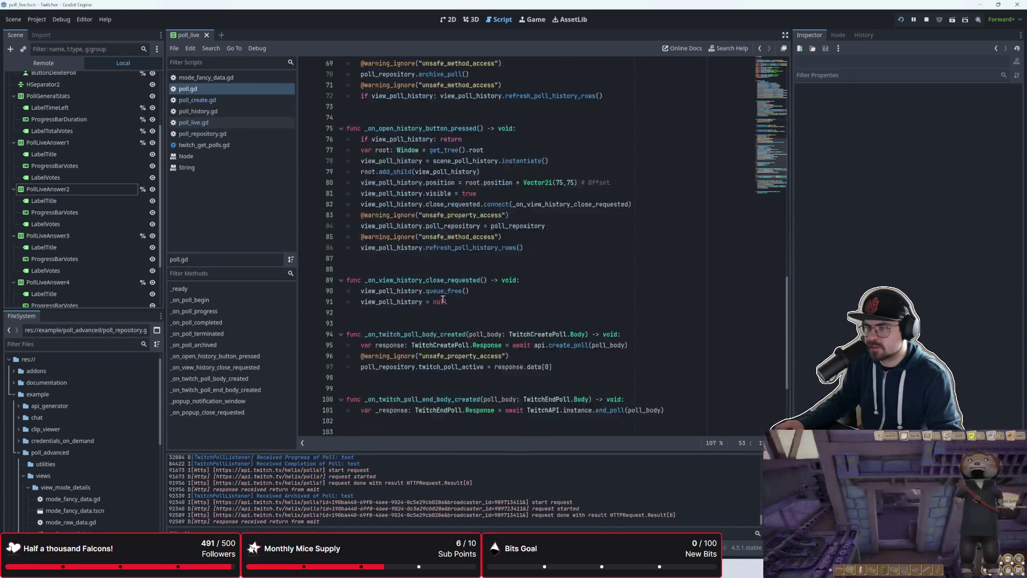
{"action": "scroll", "coordinate": [443, 299], "scroll_direction": "up", "scroll_amount": 8}
{"action": "scroll", "coordinate": [443, 300], "scroll_direction": "up", "scroll_amount": 4}
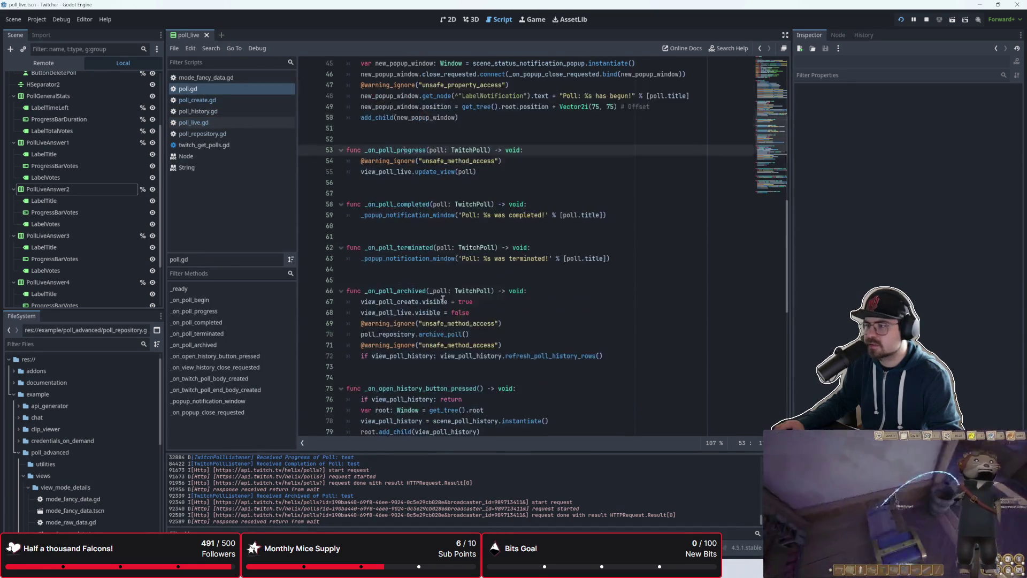
{"action": "scroll", "coordinate": [443, 300], "scroll_direction": "down", "scroll_amount": 1}
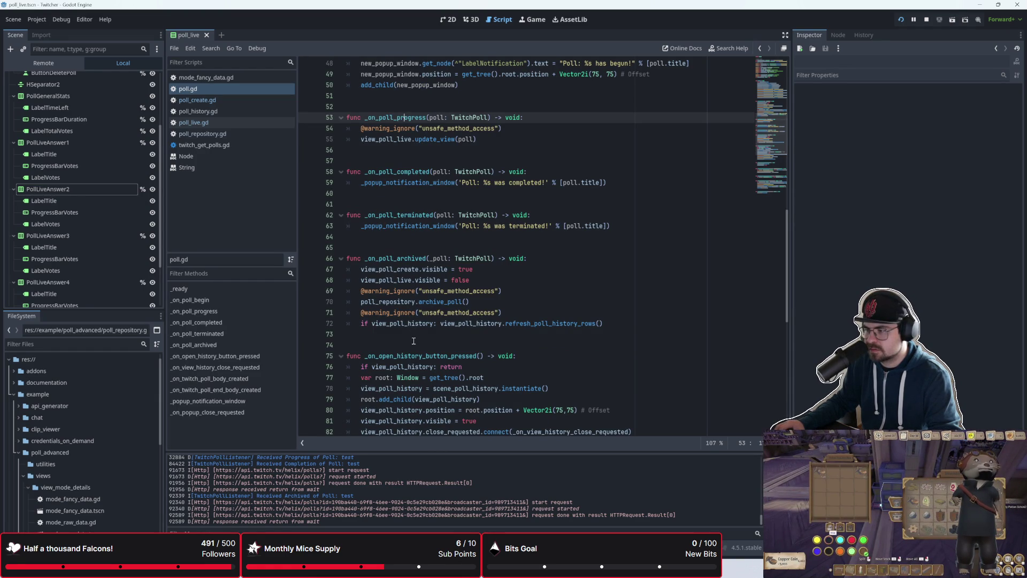
{"action": "scroll", "coordinate": [414, 341], "scroll_direction": "down", "scroll_amount": 1}
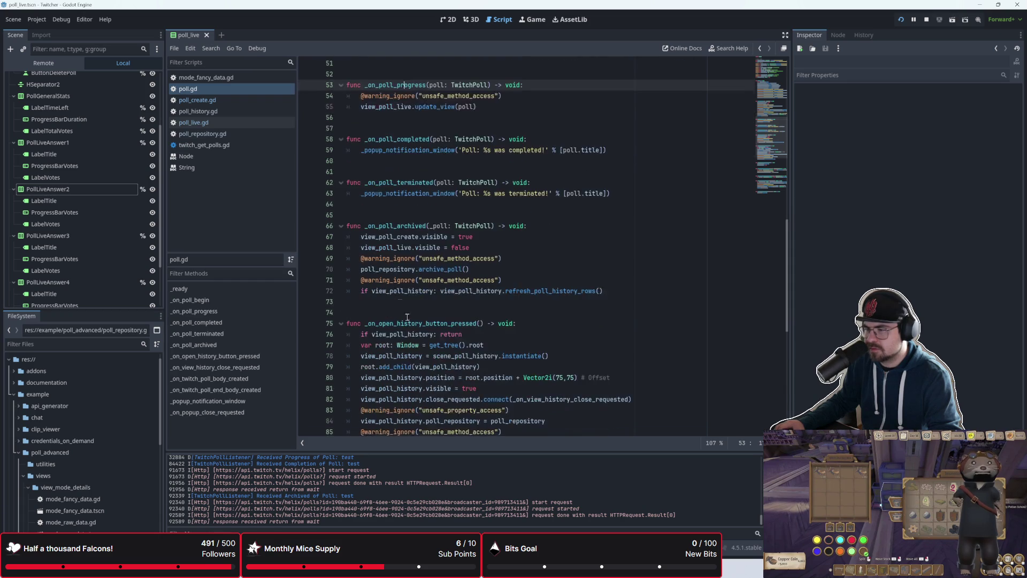
{"action": "mouse_move", "coordinate": [394, 291]}
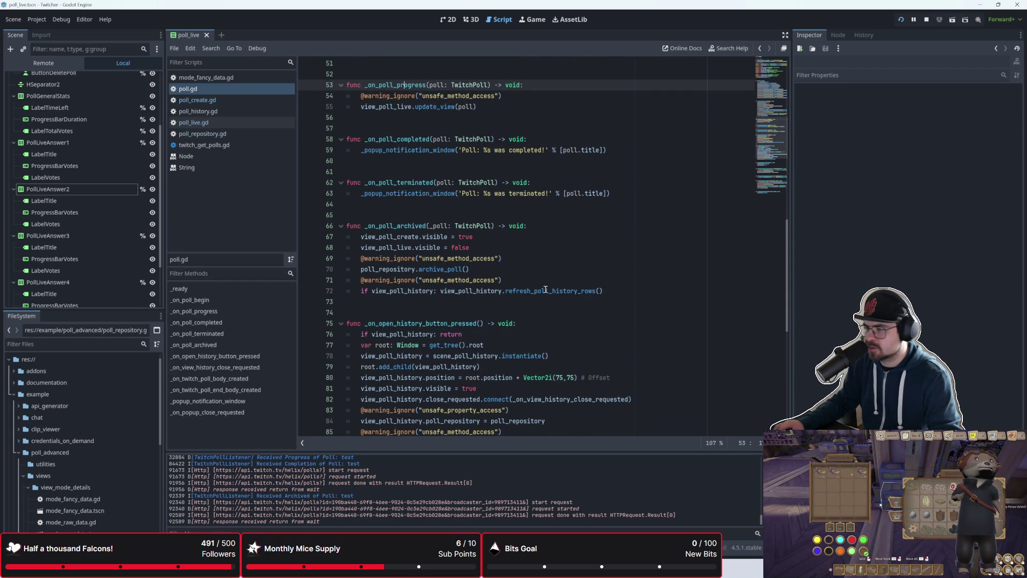
{"action": "left_click", "coordinate": [537, 303]}
{"action": "type", "text": "i"}
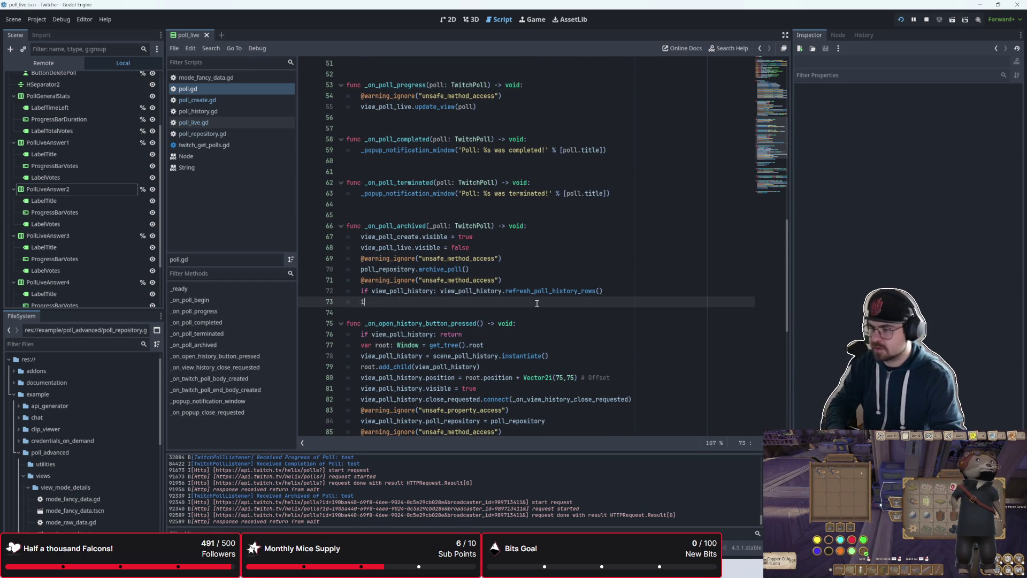
{"action": "key", "text": "BackSpace"}
{"action": "key", "text": "BackSpace"}
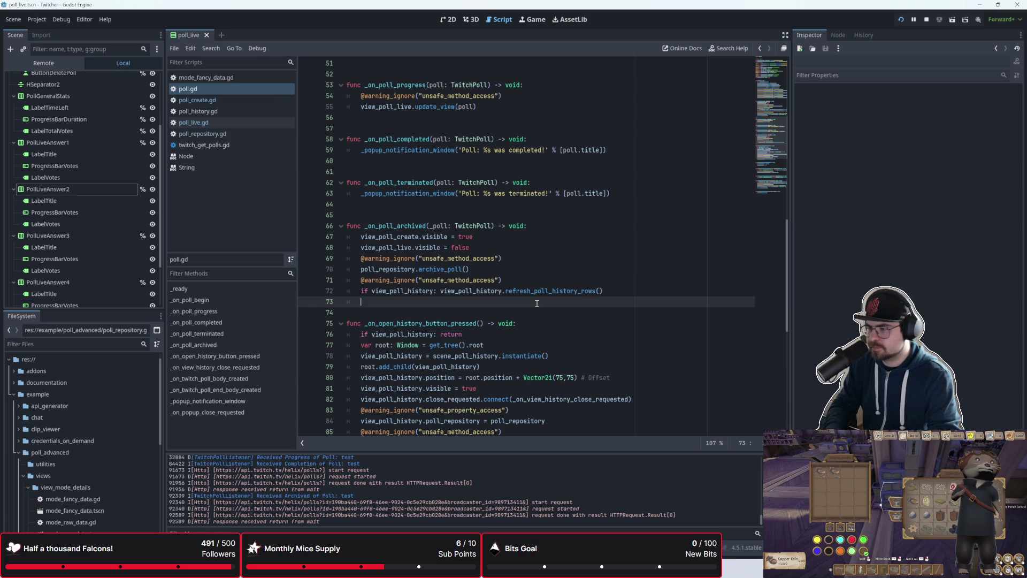
{"action": "type", "text": "view"}
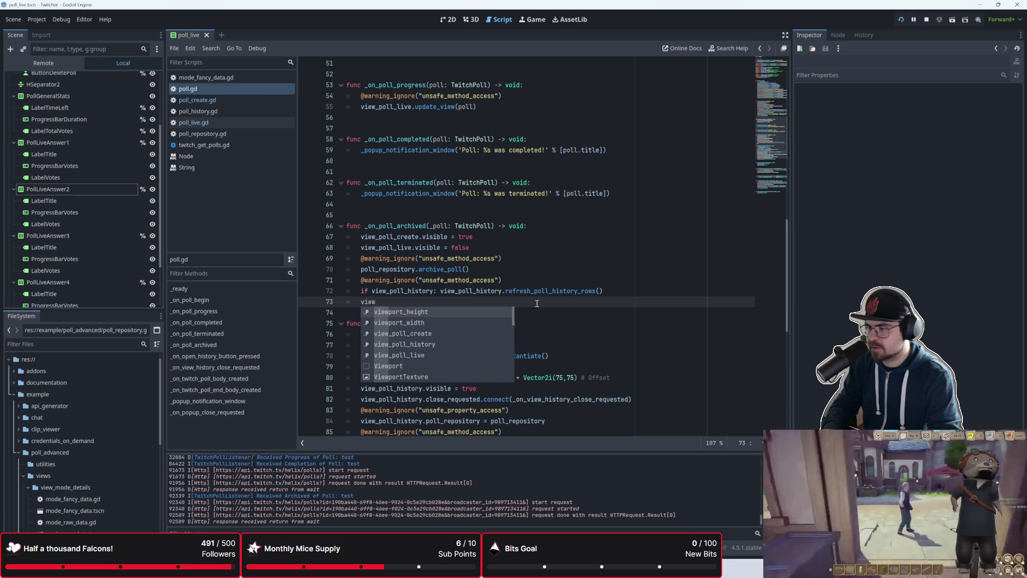
{"action": "type", "text": "_"}
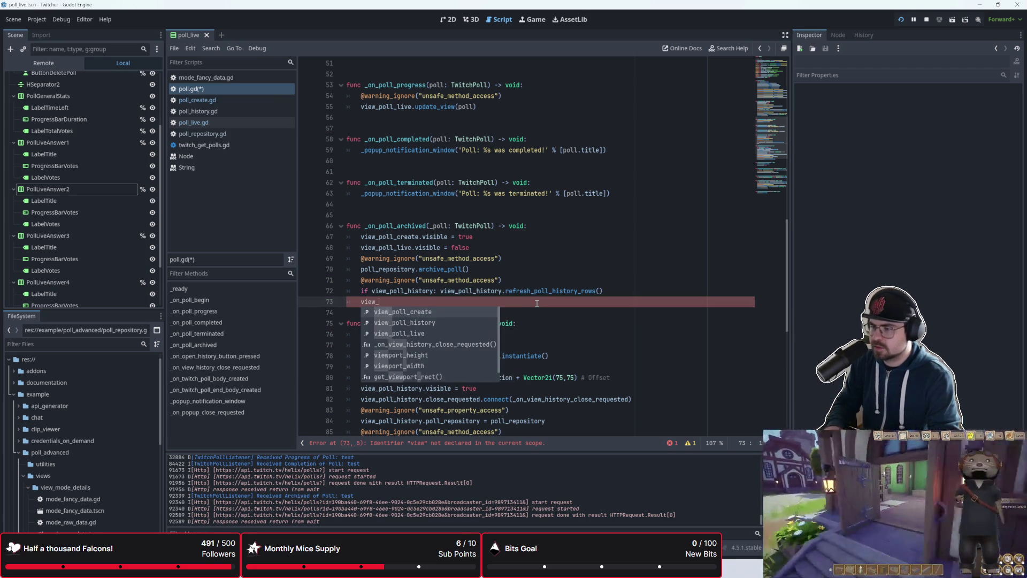
{"action": "type", "text": "poll_liv"}
{"action": "key", "text": "Return"}
{"action": "type", "text": "."}
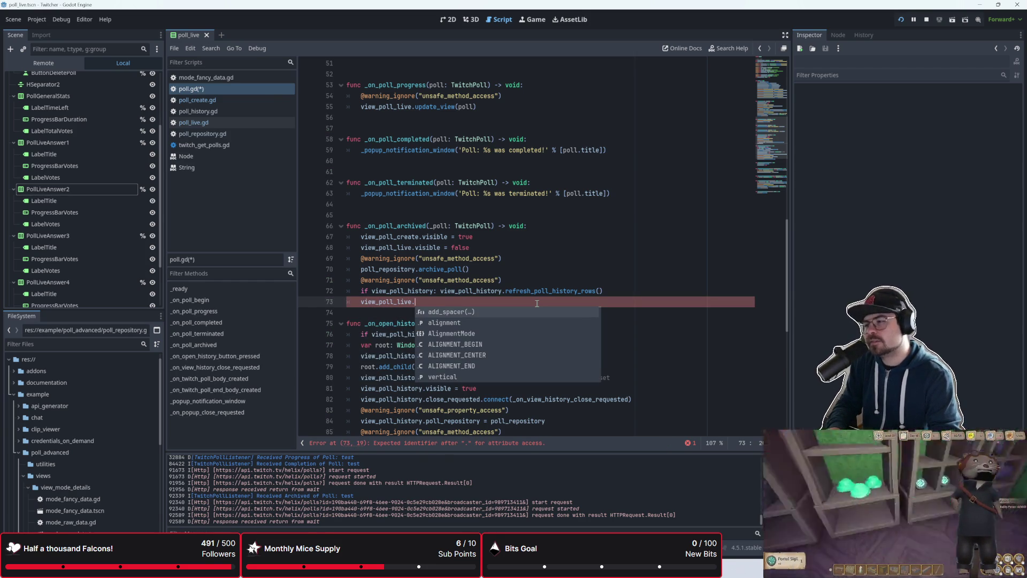
{"action": "type", "text": "v"}
{"action": "key", "text": "BackSpace"}
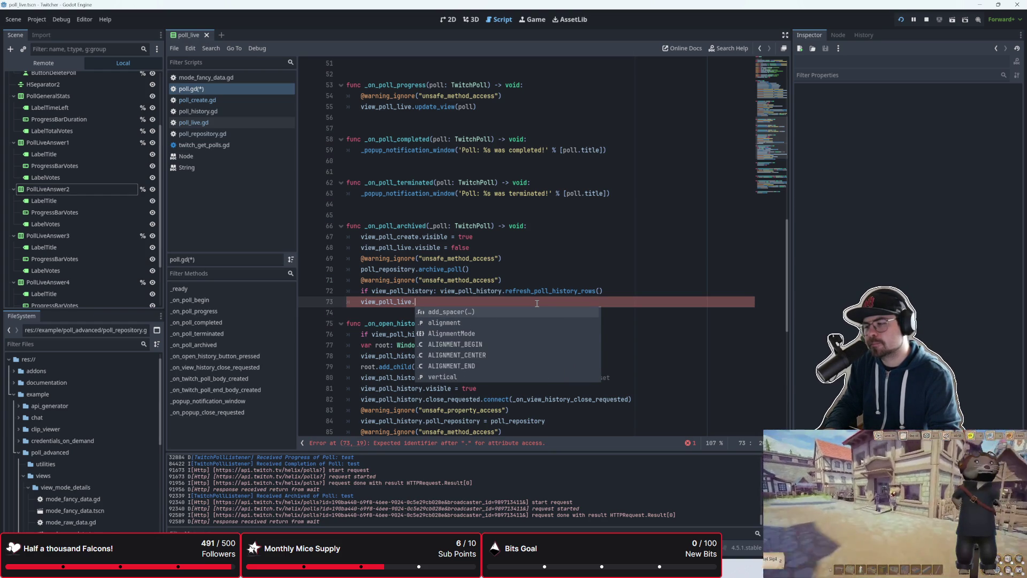
{"action": "type", "text": "reset_v"}
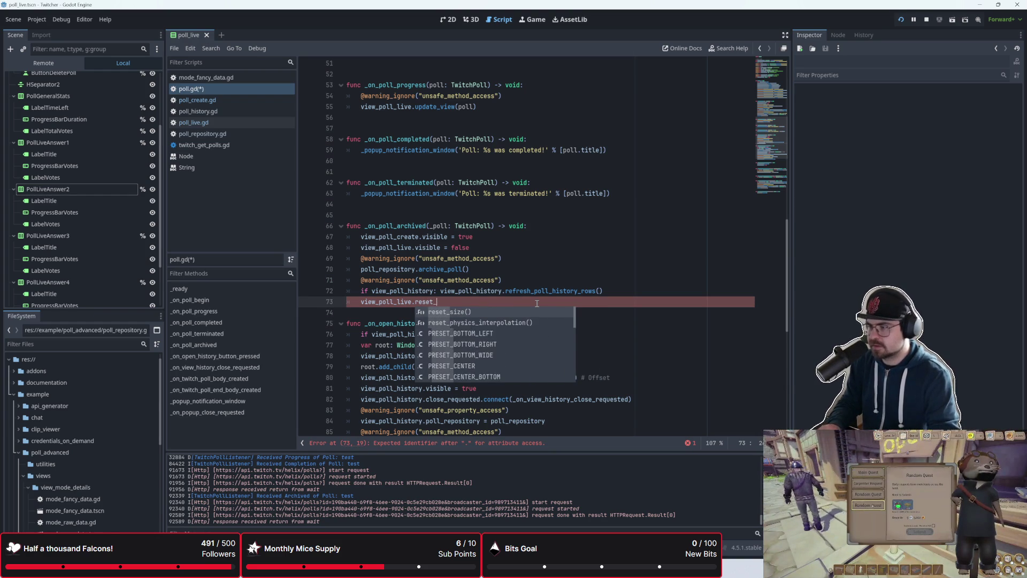
{"action": "key", "text": "Return"}
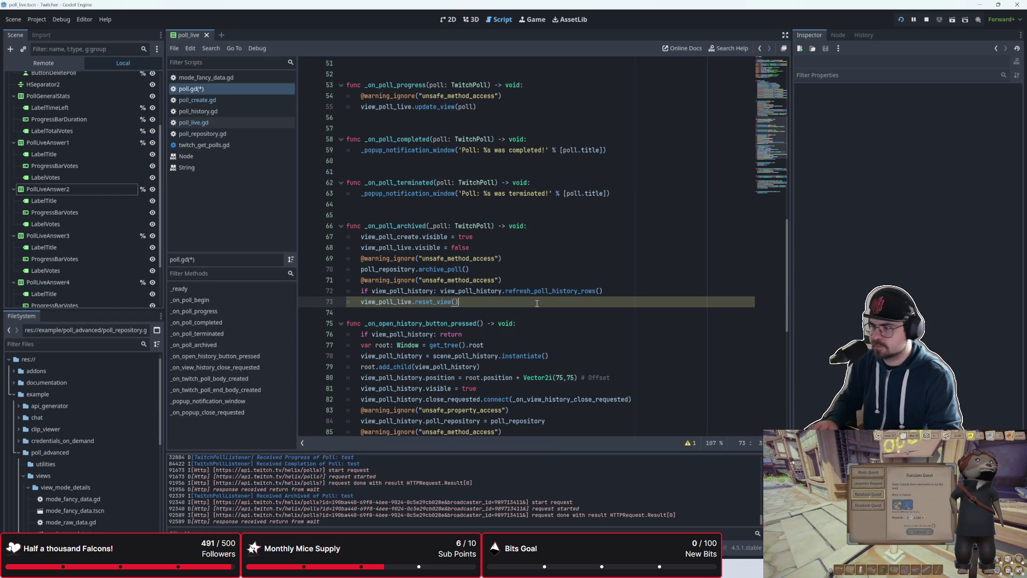
{"action": "left_click", "coordinate": [688, 444]}
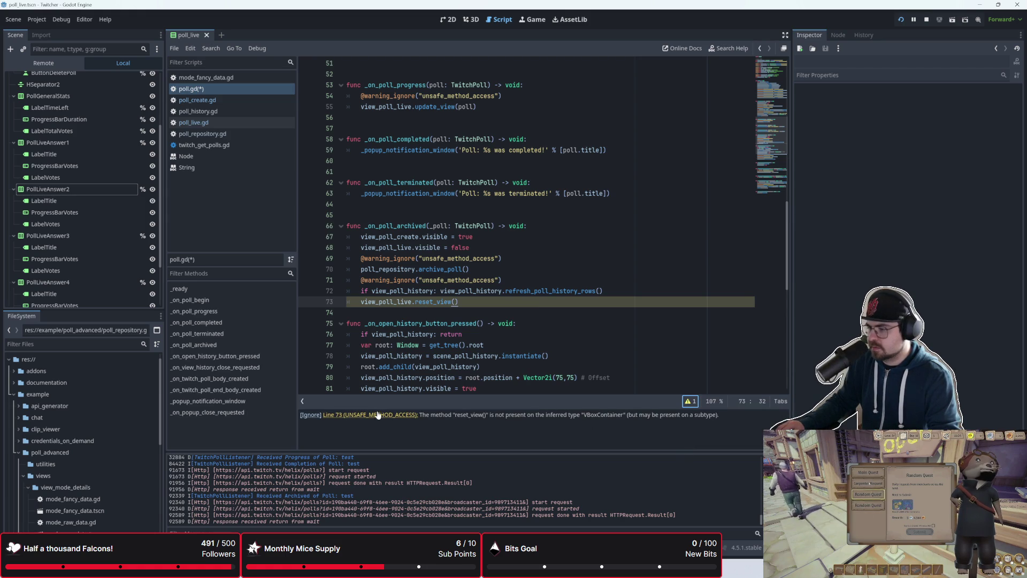
{"action": "left_click", "coordinate": [316, 420]}
{"action": "key", "text": "Down"}
{"action": "key", "text": "ctrl+s"}
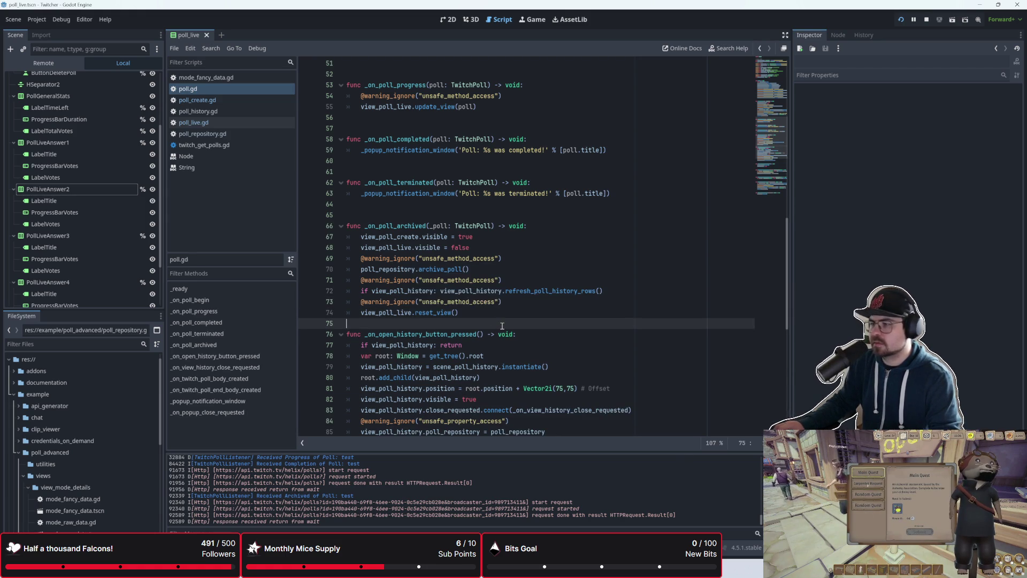
{"action": "scroll", "coordinate": [424, 265], "scroll_direction": "up", "scroll_amount": 15}
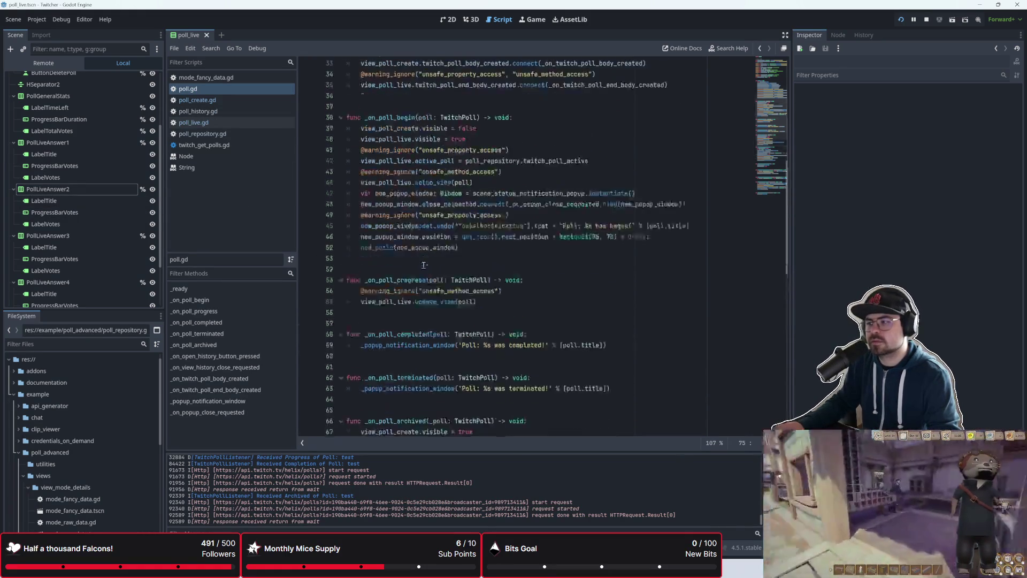
{"action": "scroll", "coordinate": [423, 266], "scroll_direction": "down", "scroll_amount": 12}
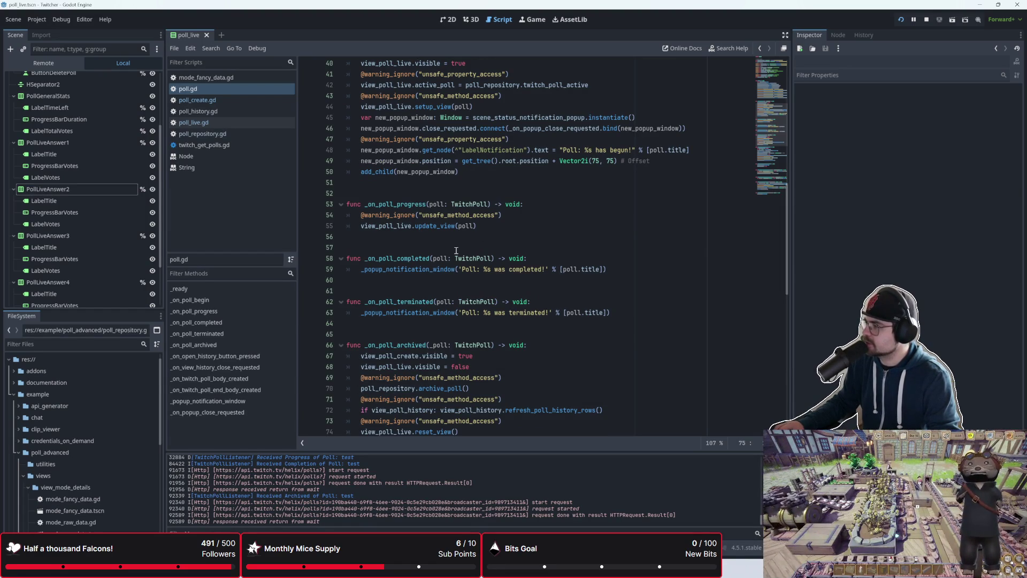
{"action": "scroll", "coordinate": [456, 250], "scroll_direction": "down", "scroll_amount": 10}
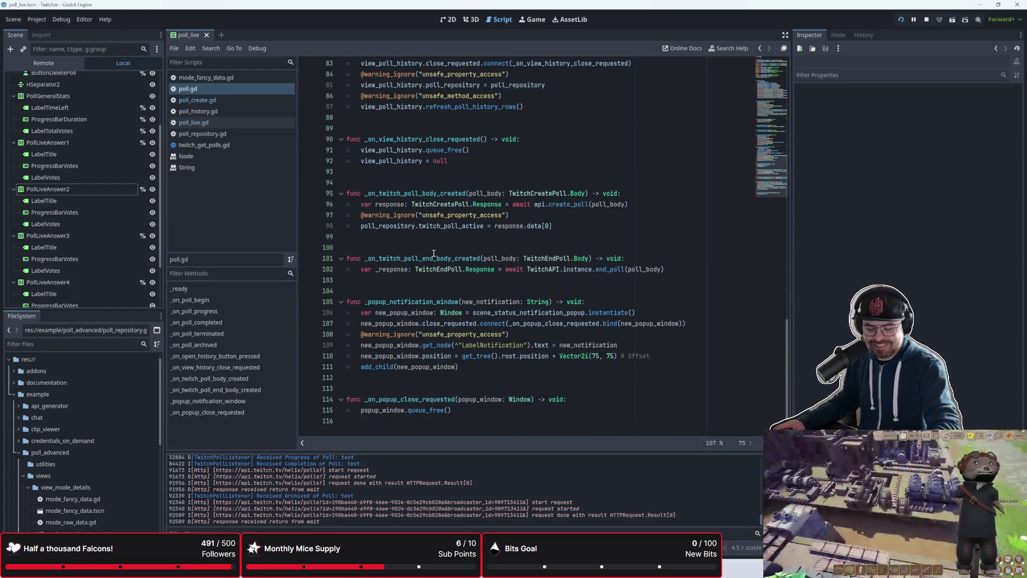
- Run the poll demo with F5, dismiss the poll-begun notice, and end the test poll
{"action": "scroll", "coordinate": [432, 254], "scroll_direction": "up", "scroll_amount": 12}
{"action": "key", "text": "F5"}
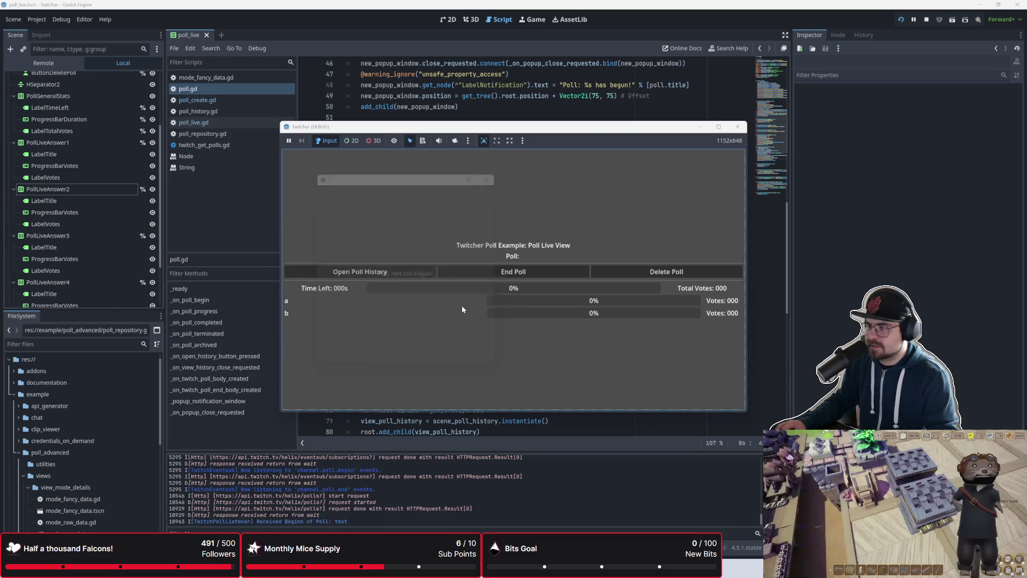
{"action": "left_click", "coordinate": [504, 173]}
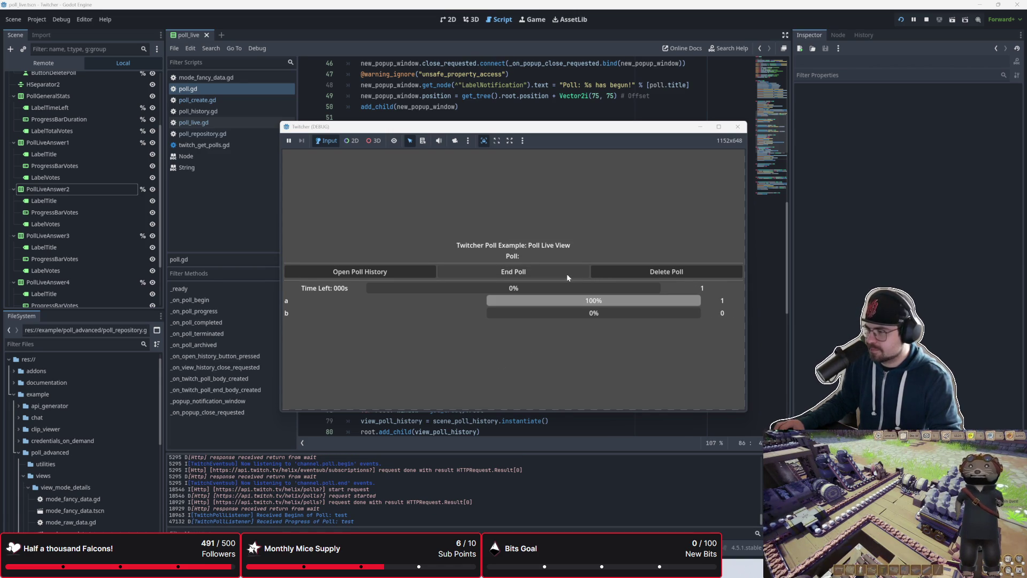
{"action": "left_click", "coordinate": [595, 274]}
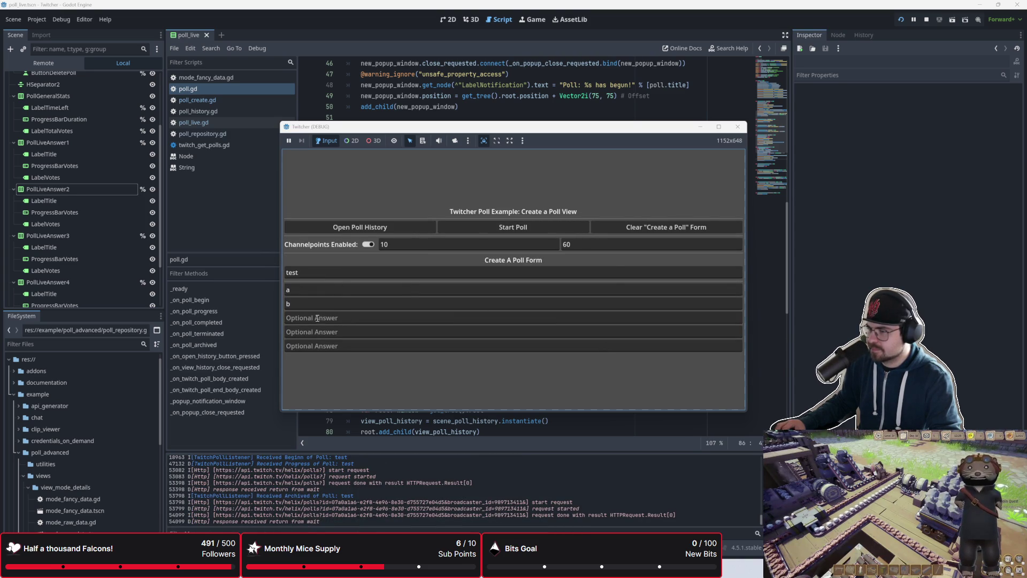
- Add a third answer 'c', start the new poll, then stop the game
{"action": "left_click", "coordinate": [317, 318]}
{"action": "type", "text": "c"}
{"action": "left_click", "coordinate": [525, 232]}
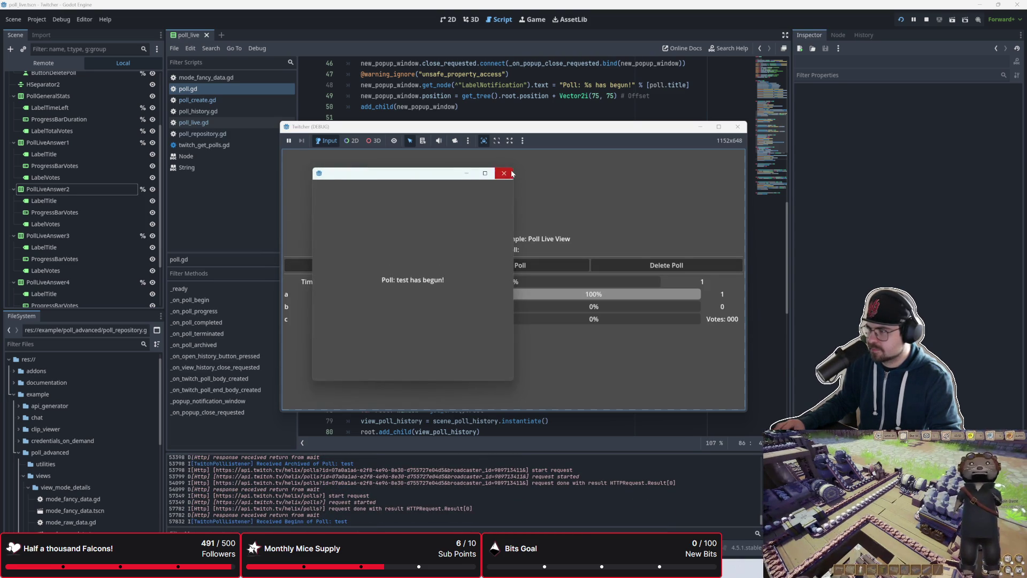
{"action": "left_click", "coordinate": [511, 173]}
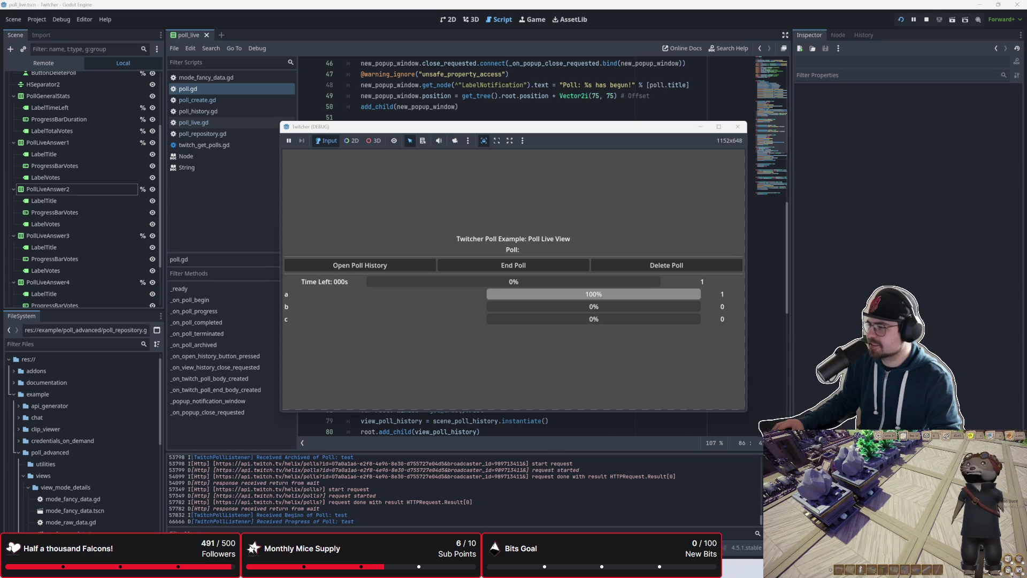
{"action": "key", "text": "F8"}
{"action": "left_click", "coordinate": [439, 303]}
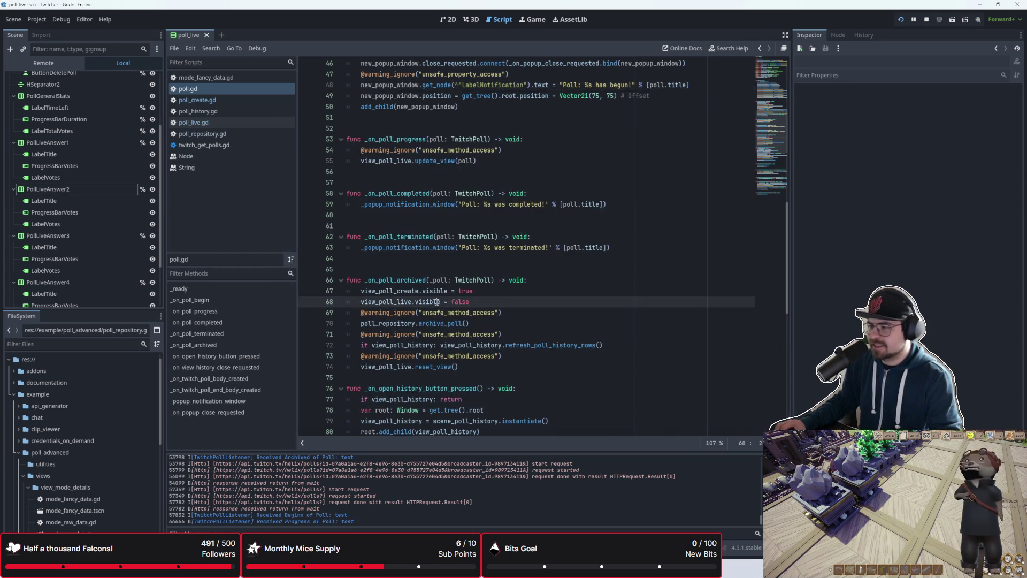
- In poll.gd, add and then remove an empty line after the queue_free() call
{"action": "scroll", "coordinate": [439, 307], "scroll_direction": "down", "scroll_amount": 4}
{"action": "scroll", "coordinate": [439, 306], "scroll_direction": "up", "scroll_amount": 10}
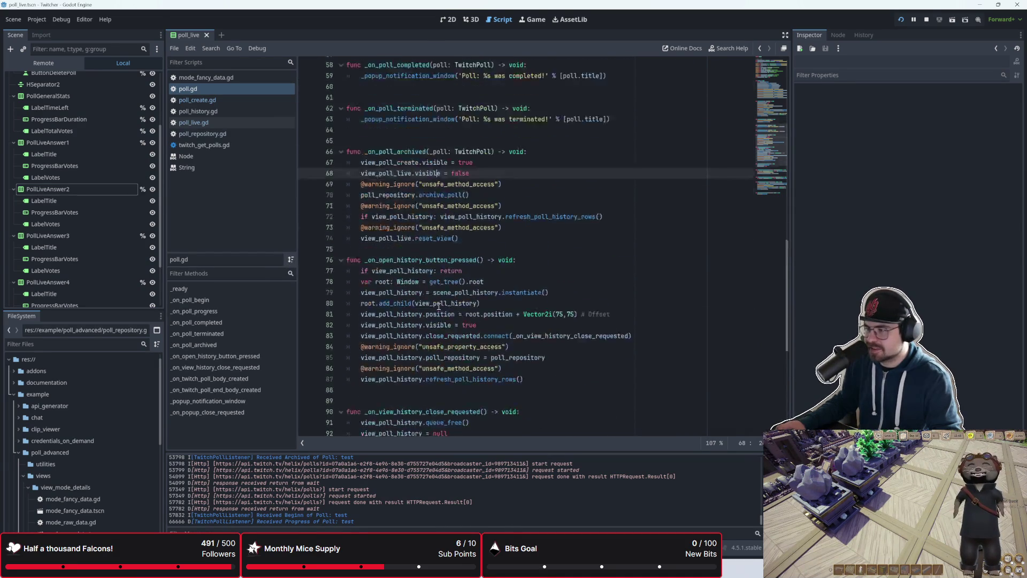
{"action": "scroll", "coordinate": [439, 306], "scroll_direction": "down", "scroll_amount": 10}
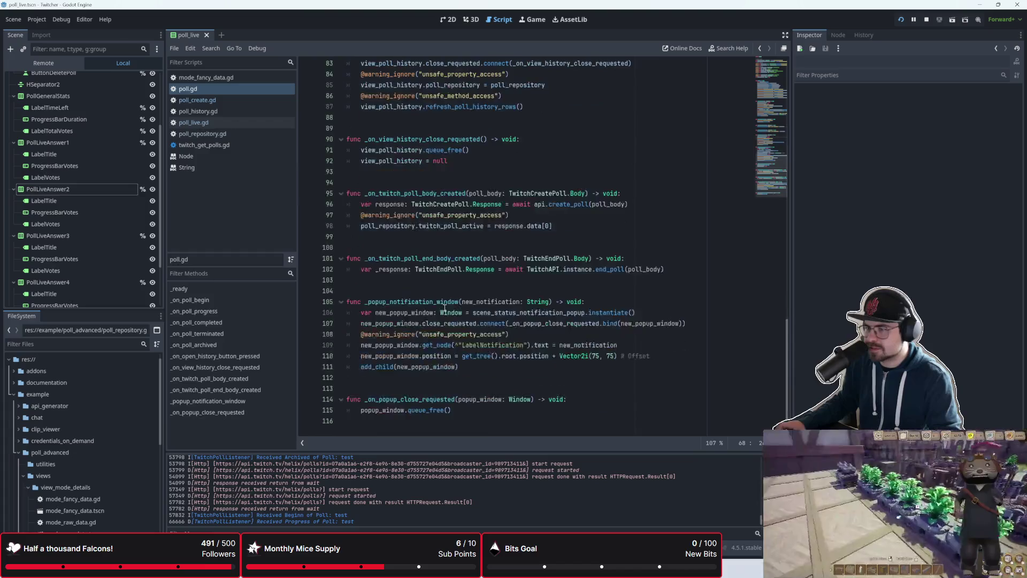
{"action": "scroll", "coordinate": [446, 308], "scroll_direction": "down", "scroll_amount": 3}
{"action": "left_click", "coordinate": [503, 312]}
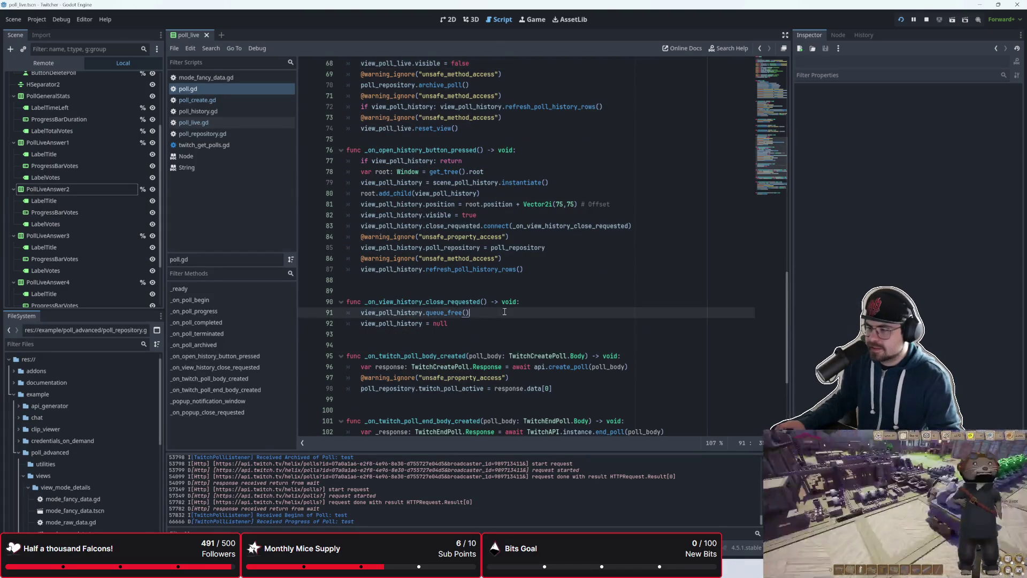
{"action": "key", "text": "Return"}
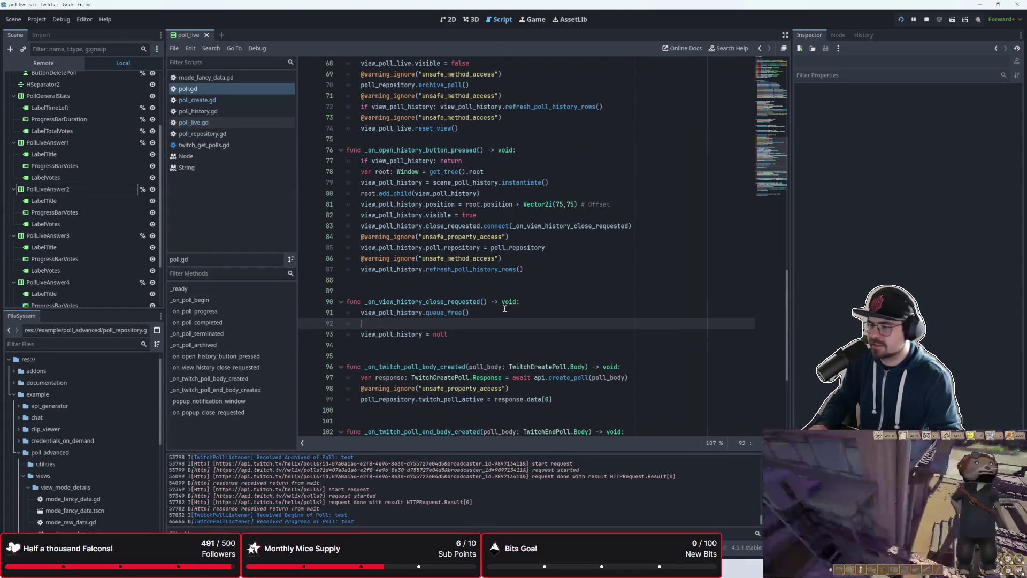
{"action": "key", "text": "BackSpace"}
{"action": "key", "text": "BackSpace"}
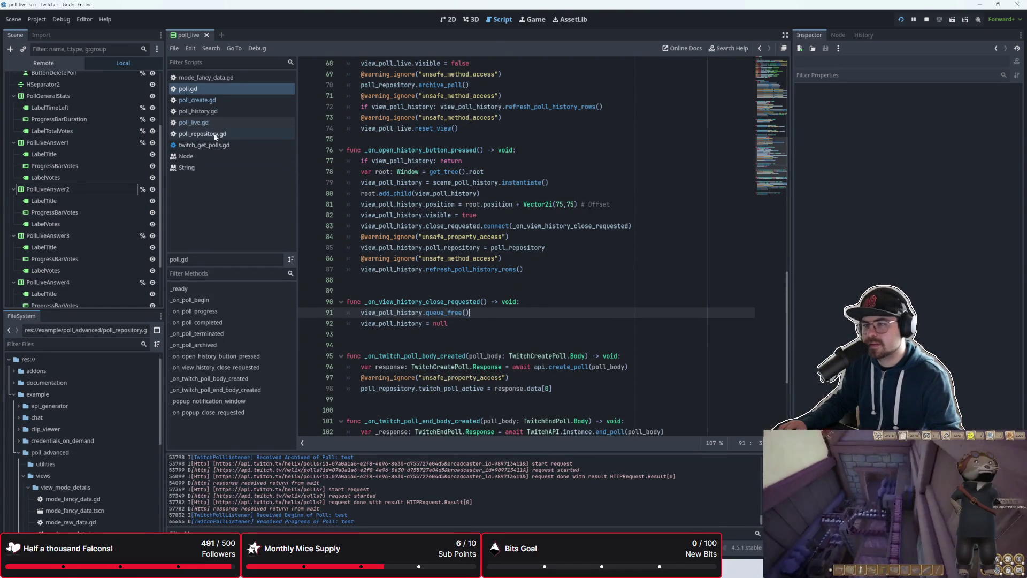
- Switch to poll_live.gd and place the caret on the blank line above reset_view
{"action": "left_click", "coordinate": [214, 123]}
{"action": "left_click", "coordinate": [278, 102]}
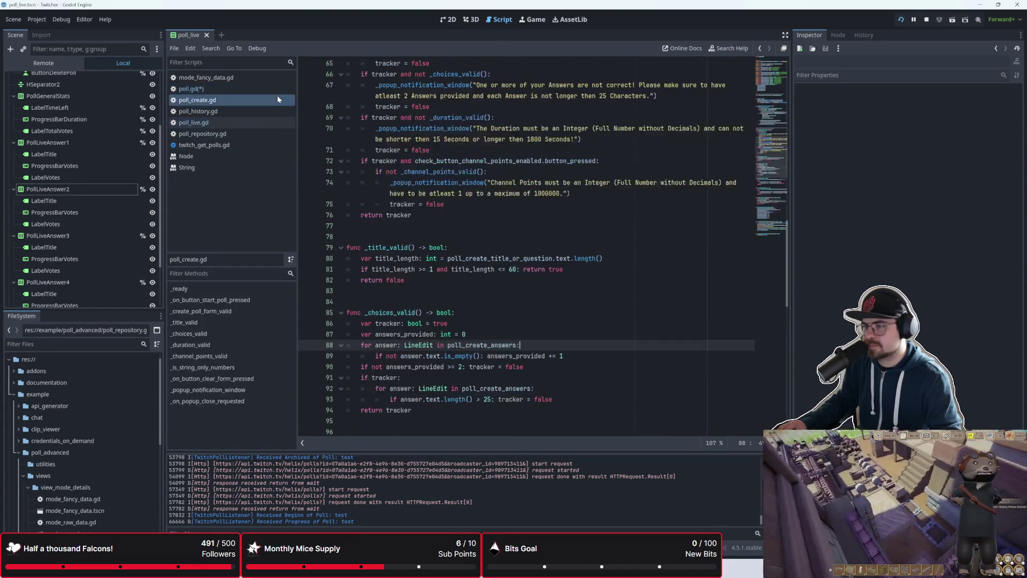
{"action": "left_click", "coordinate": [277, 93]}
{"action": "left_click", "coordinate": [245, 124]}
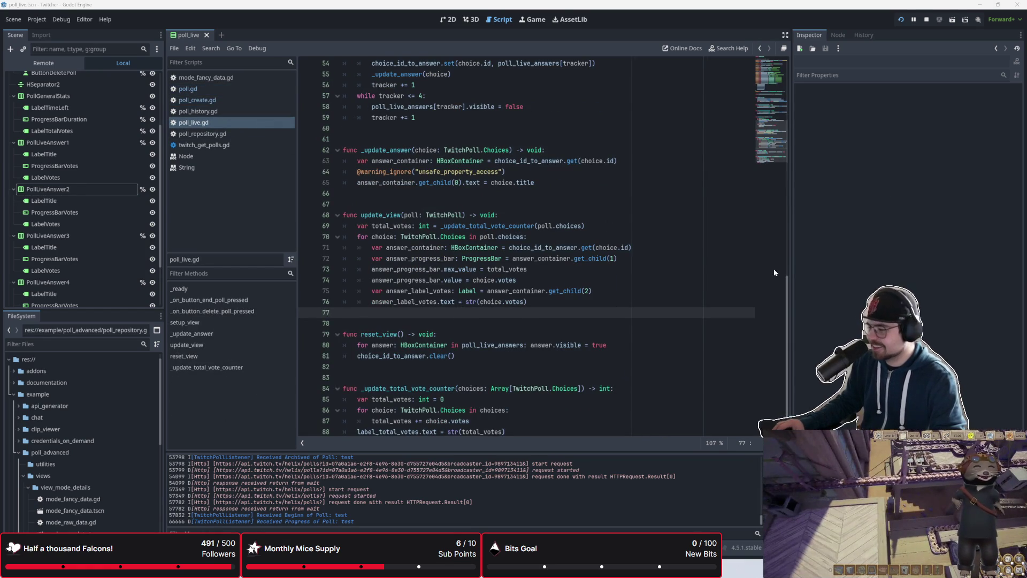
{"action": "scroll", "coordinate": [447, 291], "scroll_direction": "down", "scroll_amount": 1}
{"action": "left_click", "coordinate": [446, 291]}
{"action": "scroll", "coordinate": [447, 291], "scroll_direction": "up", "scroll_amount": 2}
{"action": "scroll", "coordinate": [447, 291], "scroll_direction": "down", "scroll_amount": 2}
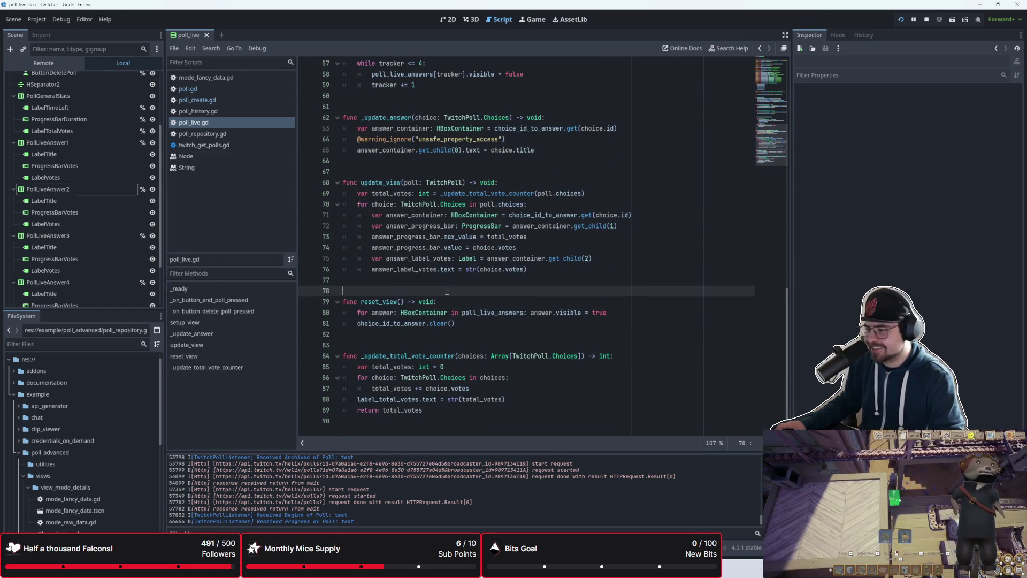
{"action": "scroll", "coordinate": [447, 291], "scroll_direction": "up", "scroll_amount": 8}
{"action": "scroll", "coordinate": [444, 292], "scroll_direction": "down", "scroll_amount": 6}
- Add a new line 81 after the answer visibility line in reset_view, erasing a mistyped word
{"action": "scroll", "coordinate": [442, 293], "scroll_direction": "down", "scroll_amount": 2}
{"action": "left_click", "coordinate": [655, 350]}
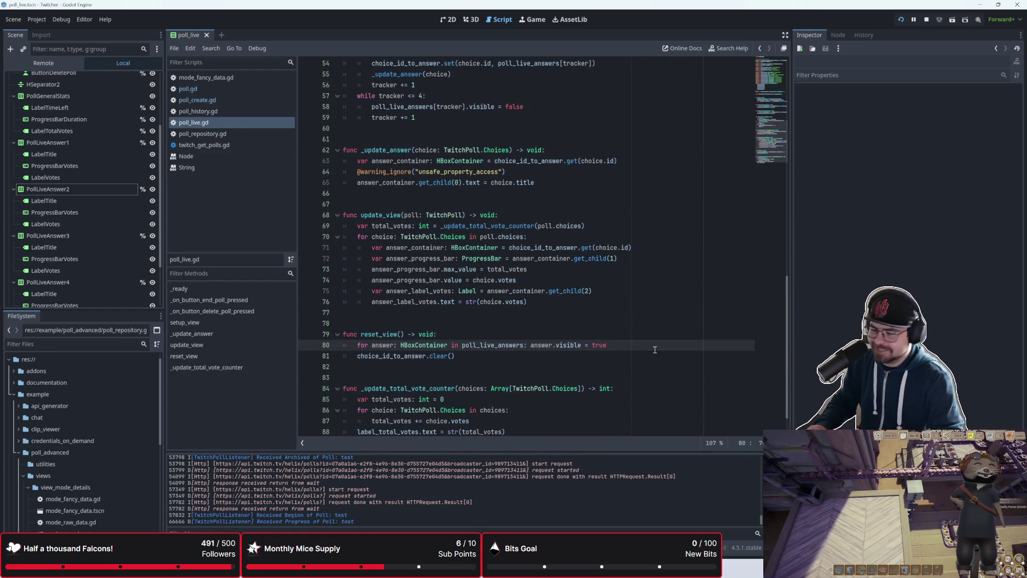
{"action": "key", "text": "Return"}
{"action": "type", "text": "anmsw"}
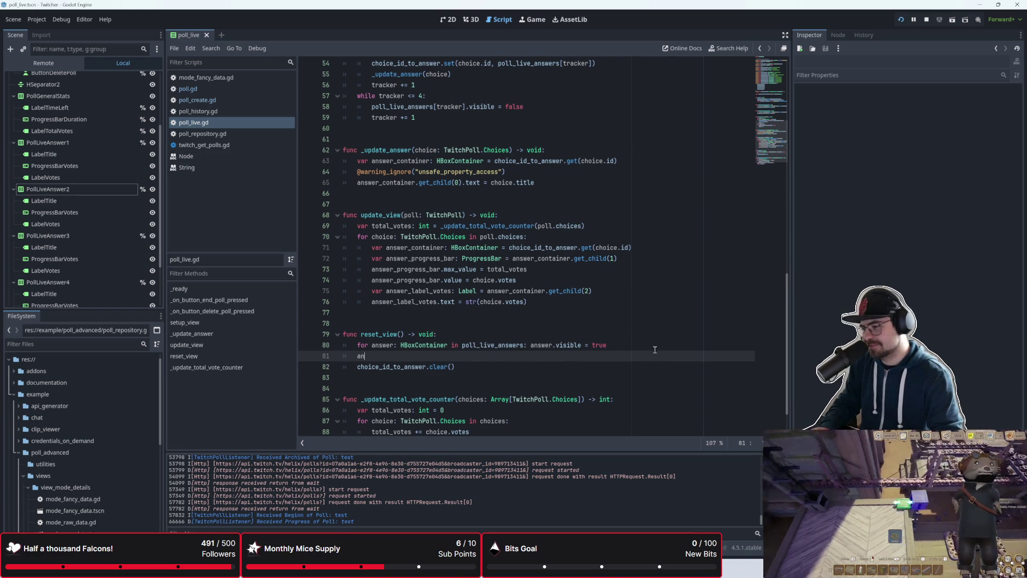
{"action": "key", "text": "BackSpace"}
{"action": "key", "text": "BackSpace"}
{"action": "key", "text": "BackSpace"}
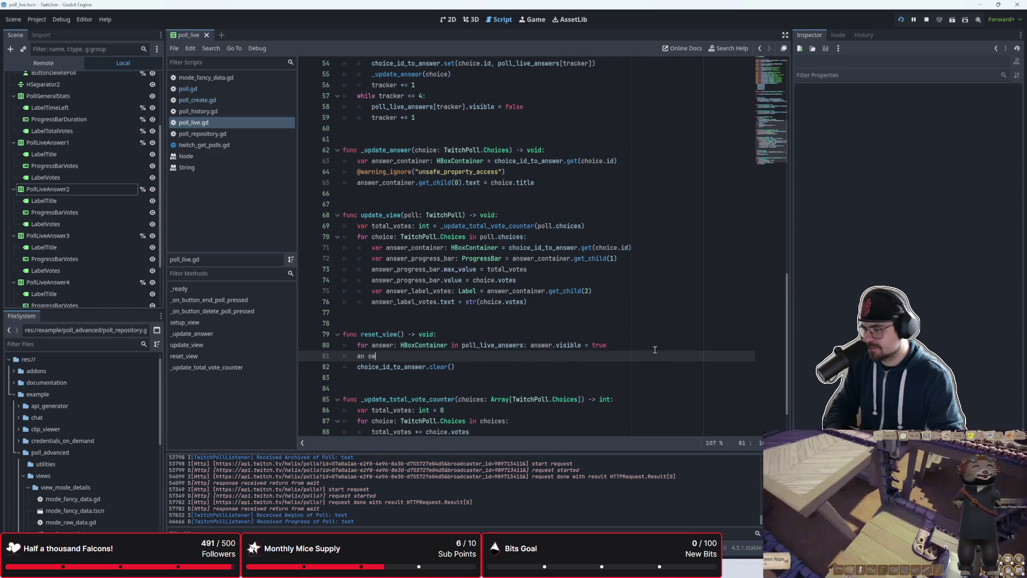
{"action": "key", "text": "BackSpace"}
{"action": "key", "text": "BackSpace"}
{"action": "key", "text": "BackSpace"}
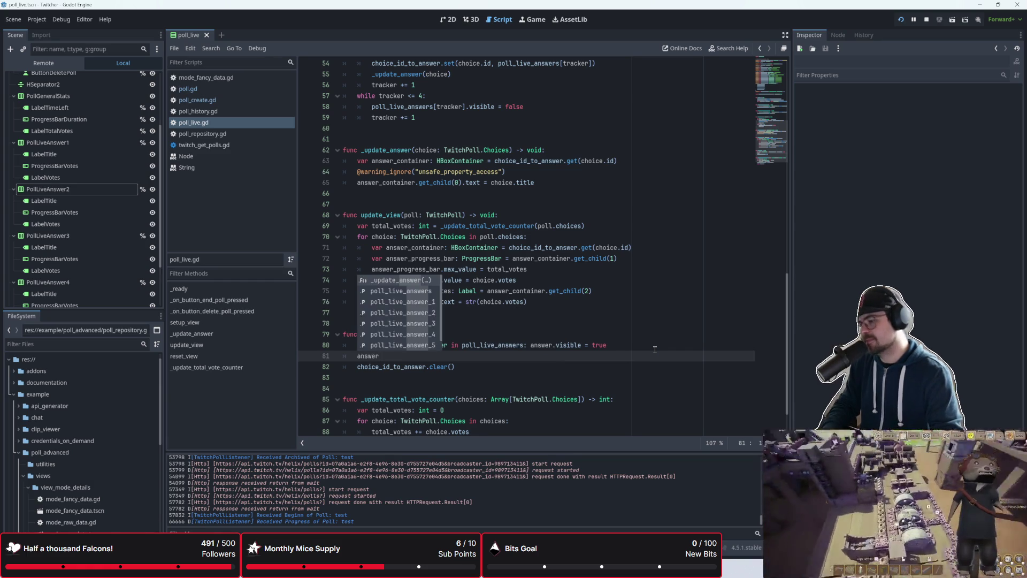
{"action": "key", "text": "BackSpace"}
{"action": "key", "text": "BackSpace"}
{"action": "key", "text": "BackSpace"}
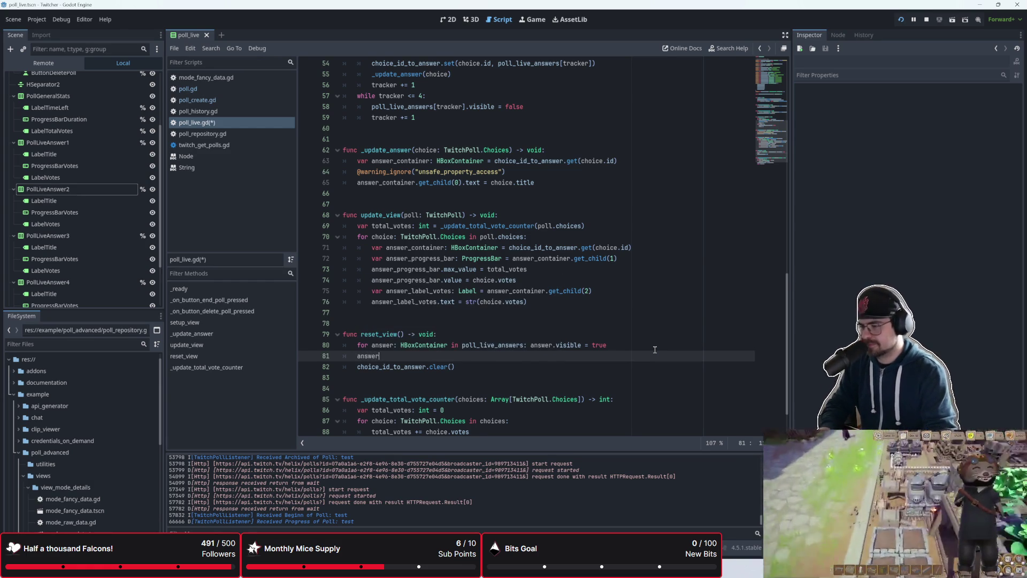
{"action": "type", "text": "r"}
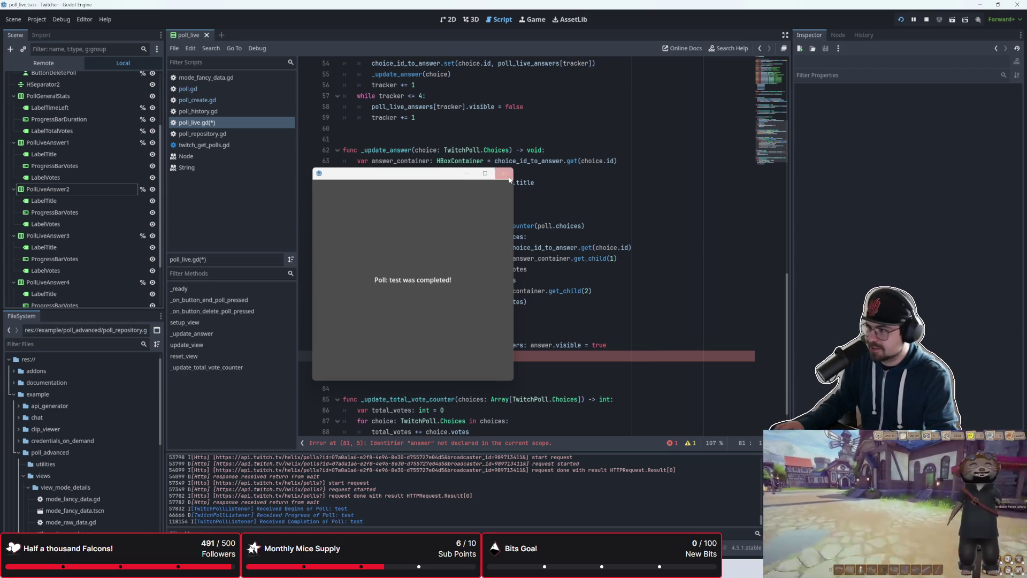
- Close the 'Poll: test was completed!' popup, clear line 81, and place the caret before answer.visible = true
{"action": "left_click", "coordinate": [505, 174]}
{"action": "left_click", "coordinate": [452, 352]}
{"action": "key", "text": "BackSpace"}
{"action": "key", "text": "BackSpace"}
{"action": "key", "text": "BackSpace"}
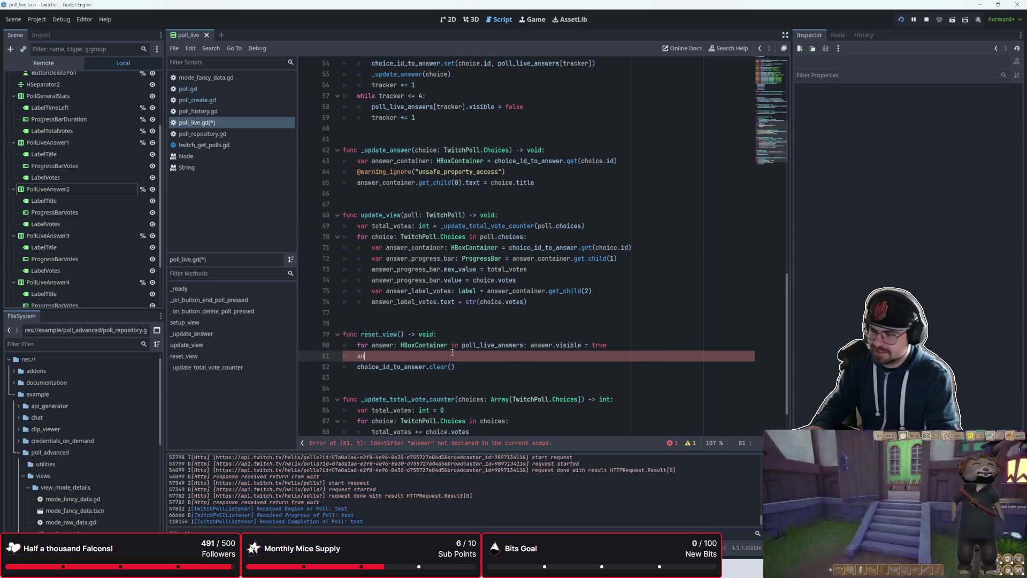
{"action": "type", "text": "s"}
{"action": "key", "text": "BackSpace"}
{"action": "key", "text": "BackSpace"}
{"action": "key", "text": "BackSpace"}
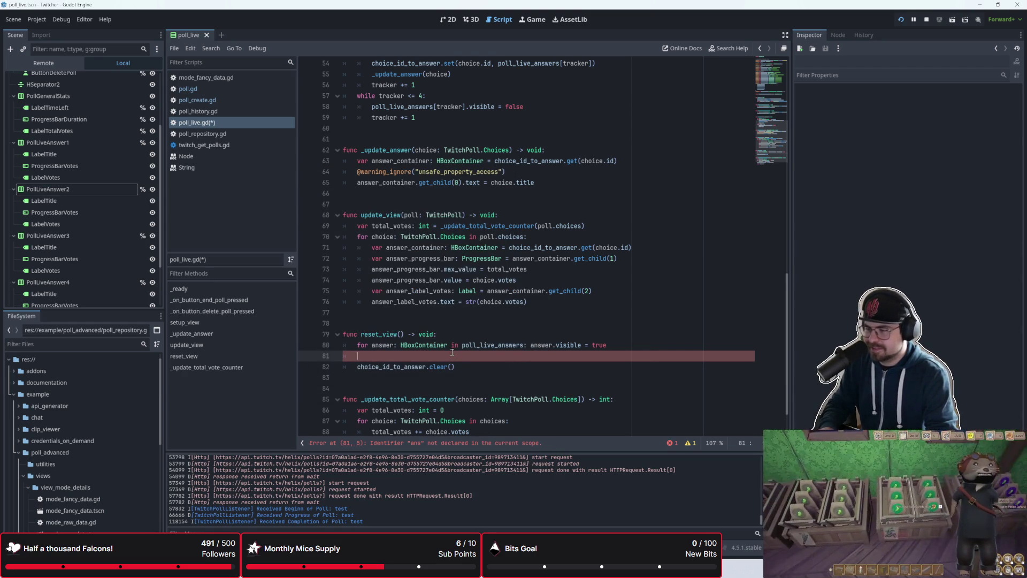
{"action": "type", "text": "answ"}
{"action": "key", "text": "BackSpace"}
{"action": "key", "text": "BackSpace"}
{"action": "key", "text": "BackSpace"}
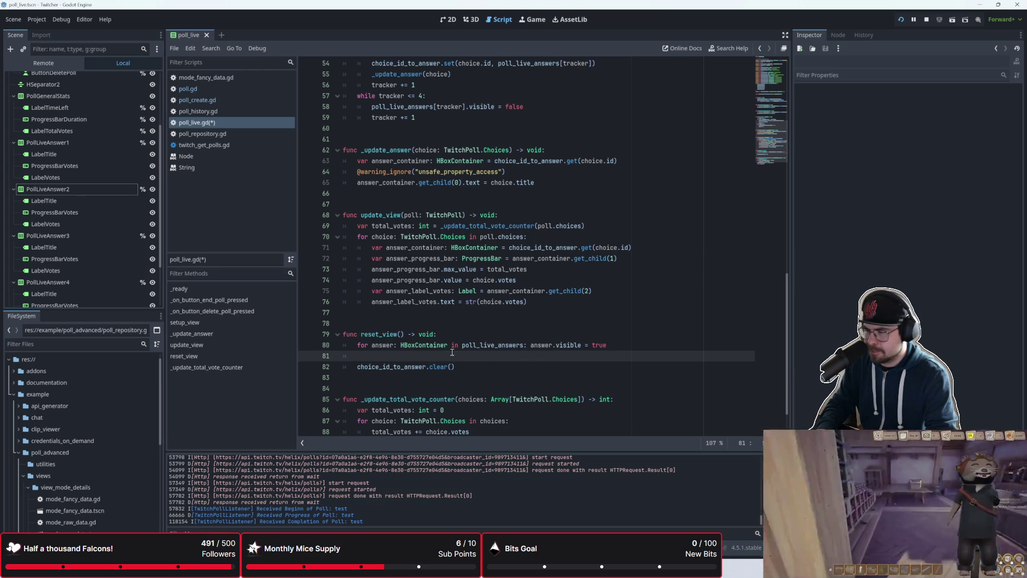
{"action": "scroll", "coordinate": [417, 340], "scroll_direction": "down", "scroll_amount": 1}
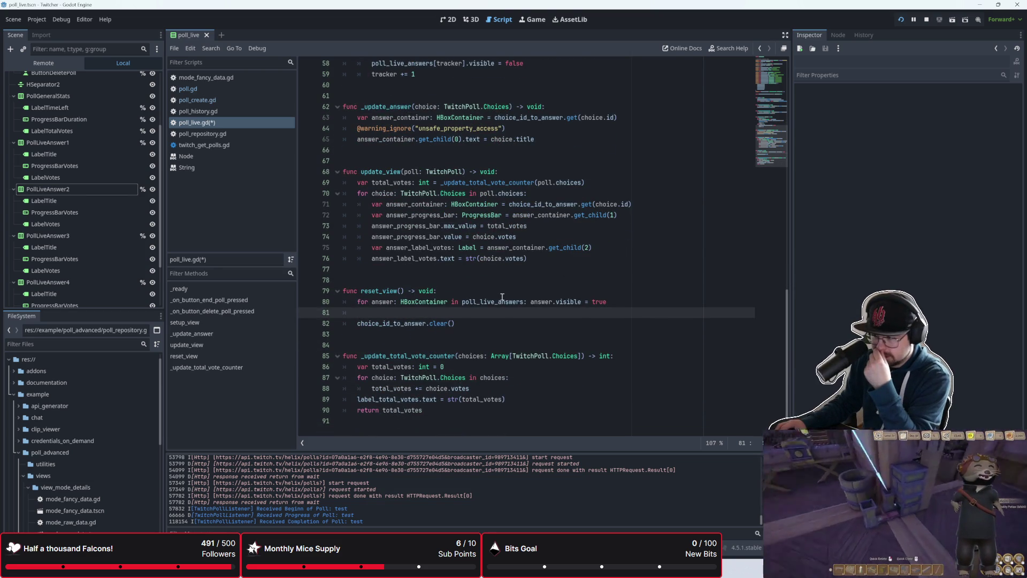
{"action": "left_click", "coordinate": [529, 302]}
- Indent answer.visible = true into the loop and start an answer.get_child(0).text assignment
{"action": "key", "text": "Return"}
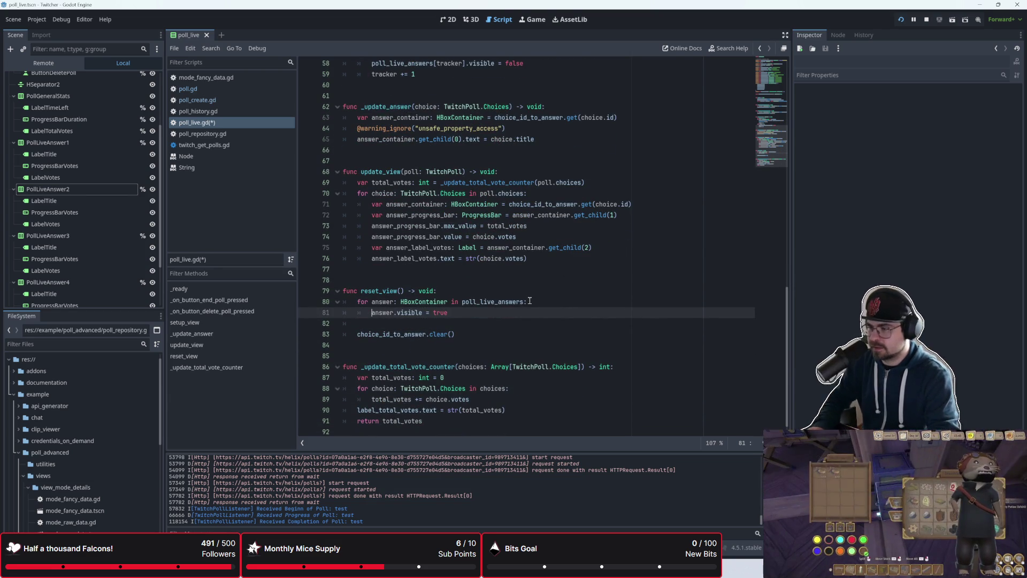
{"action": "left_click", "coordinate": [529, 301]}
{"action": "left_click", "coordinate": [539, 315]}
{"action": "key", "text": "Return"}
{"action": "type", "text": "answer"}
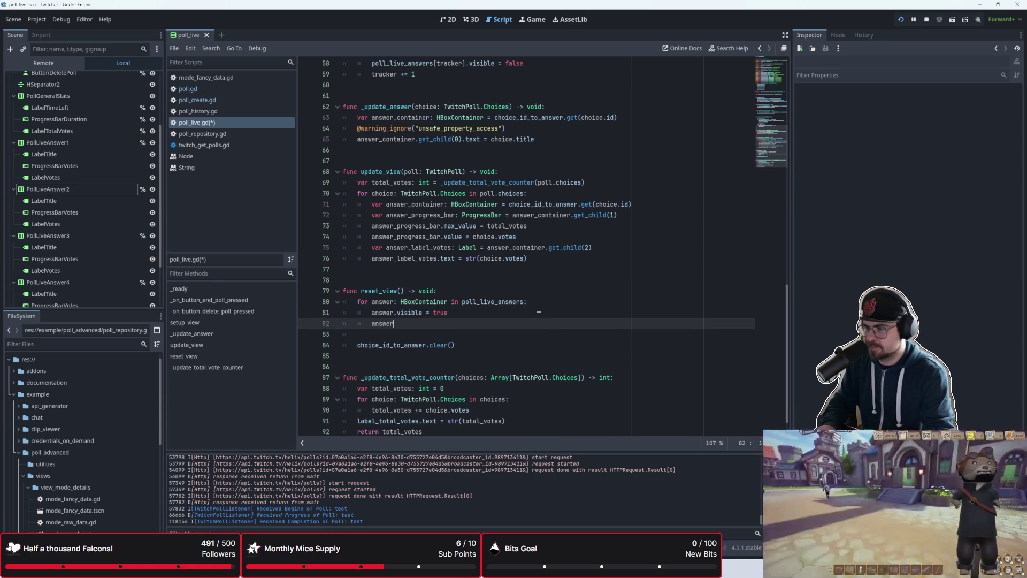
{"action": "type", "text": ".g"}
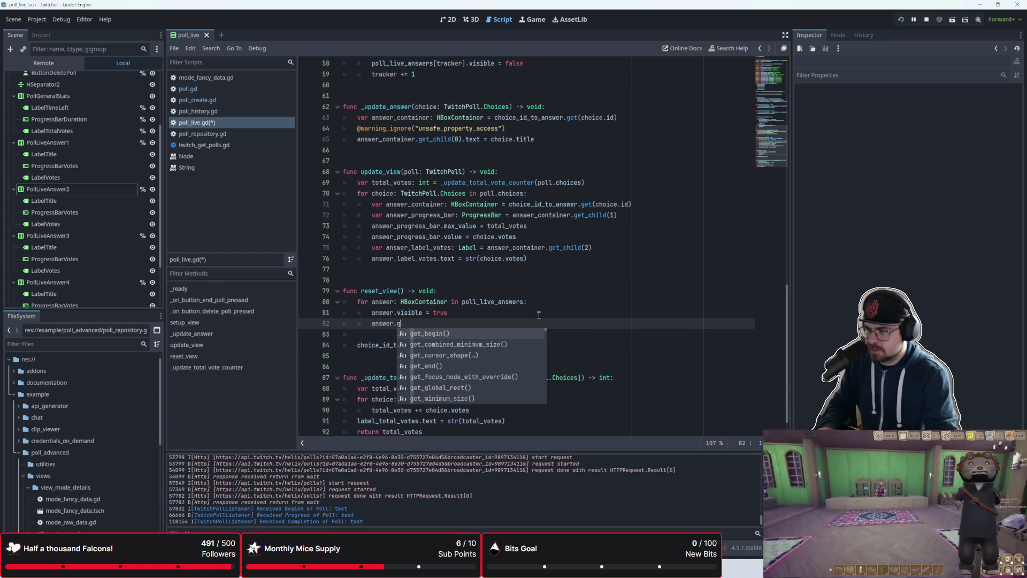
{"action": "type", "text": "et_child"}
{"action": "key", "text": "Return"}
{"action": "type", "text": "0"}
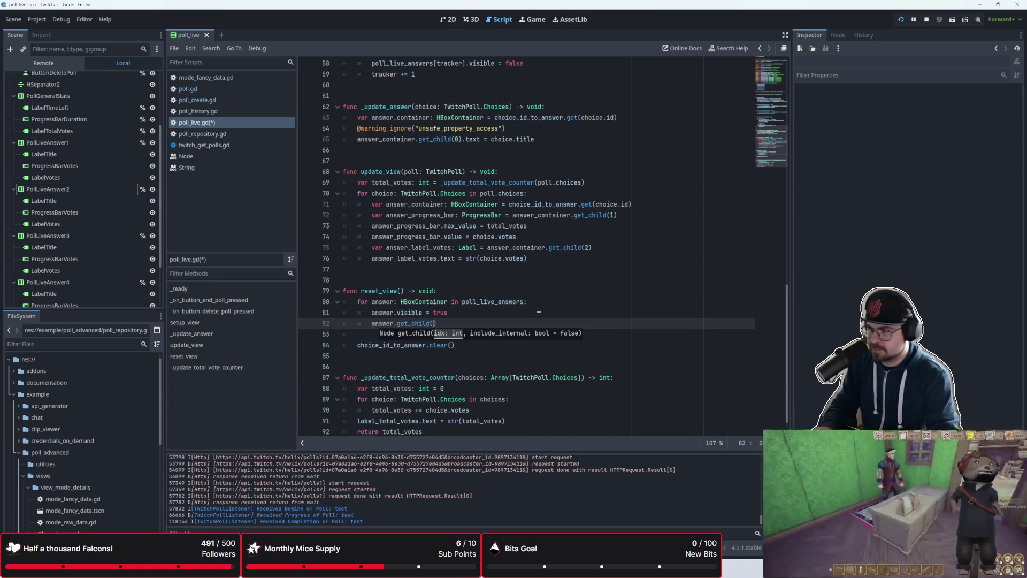
{"action": "type", "text": ").text = "}
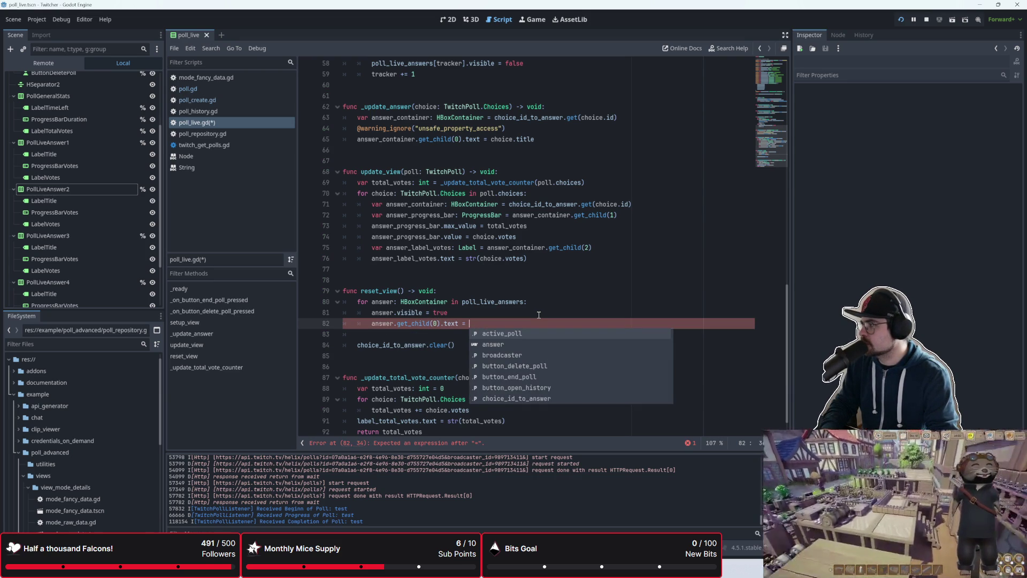
{"action": "type", "text": ">"}
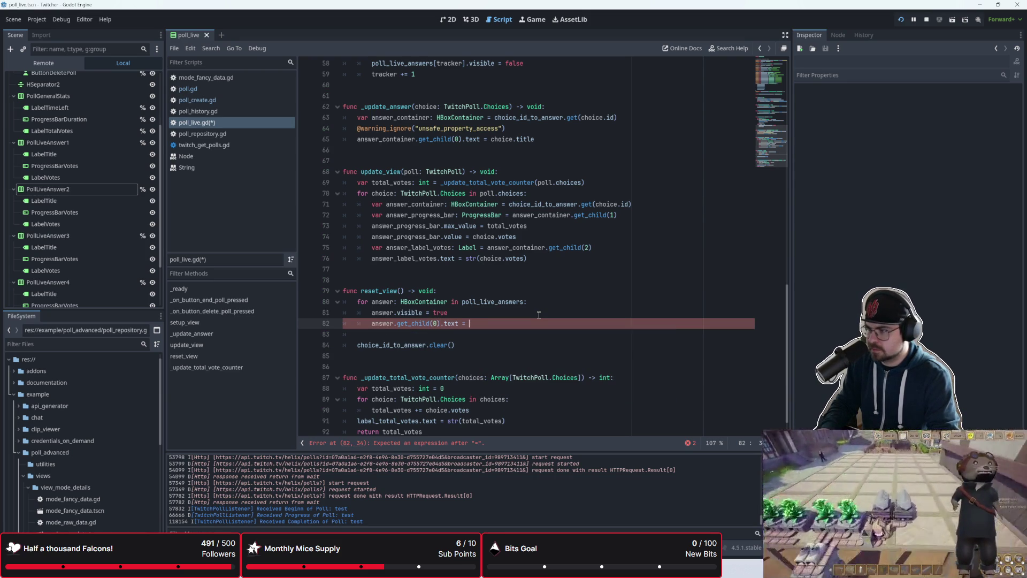
- Set the answer title reset text to match the scene's '1: <No Input>' placeholder labels
{"action": "left_click", "coordinate": [471, 19]}
{"action": "left_click", "coordinate": [448, 19]}
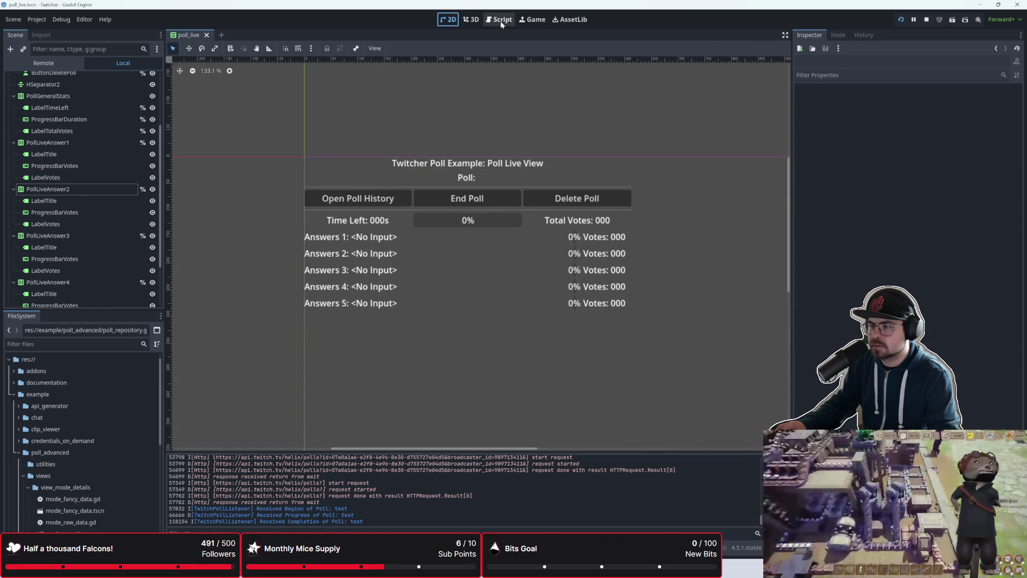
{"action": "left_click", "coordinate": [500, 21]}
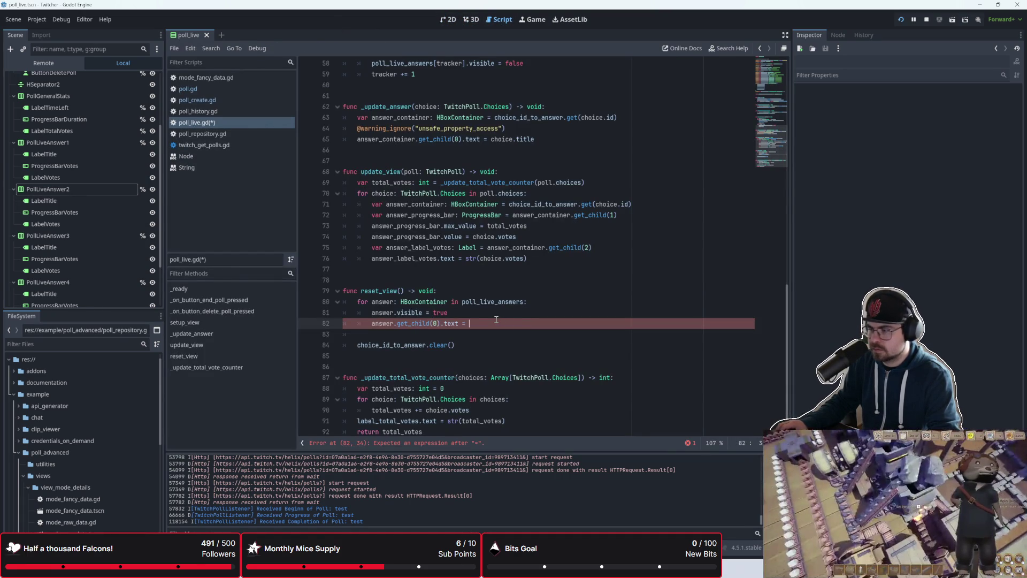
{"action": "type", "text": "\"Answers1"}
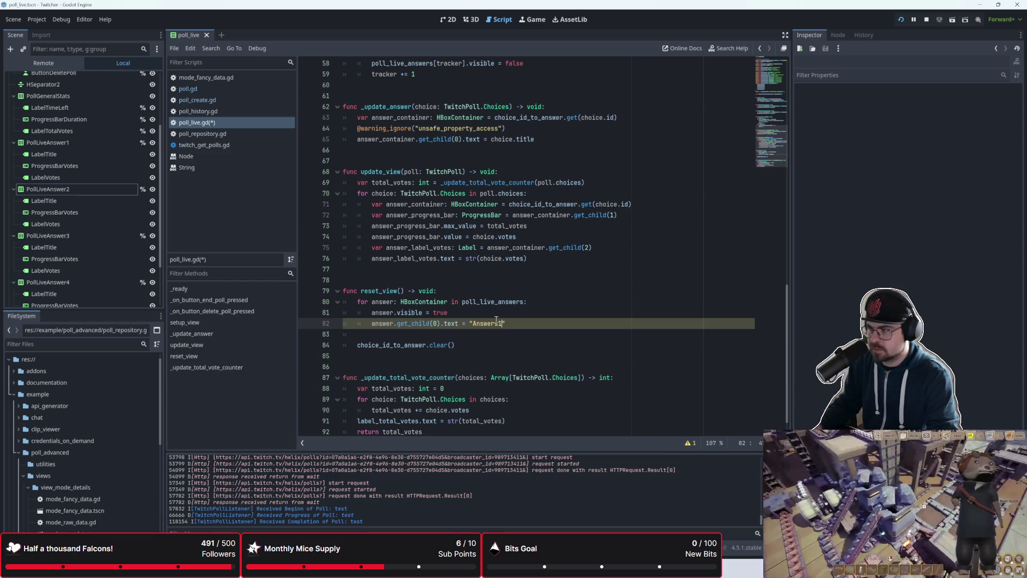
{"action": "left_click", "coordinate": [456, 22]}
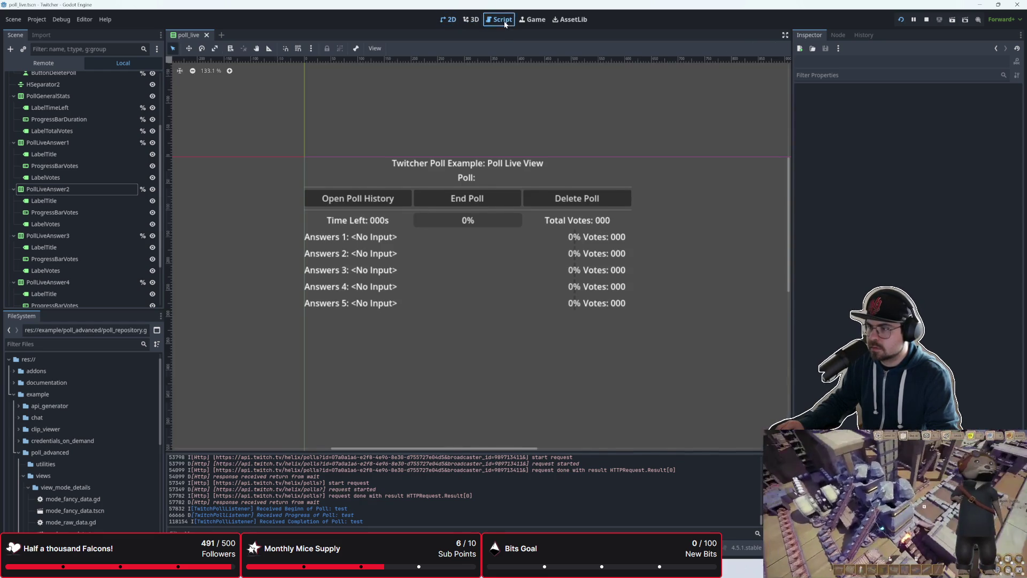
{"action": "left_click", "coordinate": [505, 24]}
{"action": "type", "text": "1:"}
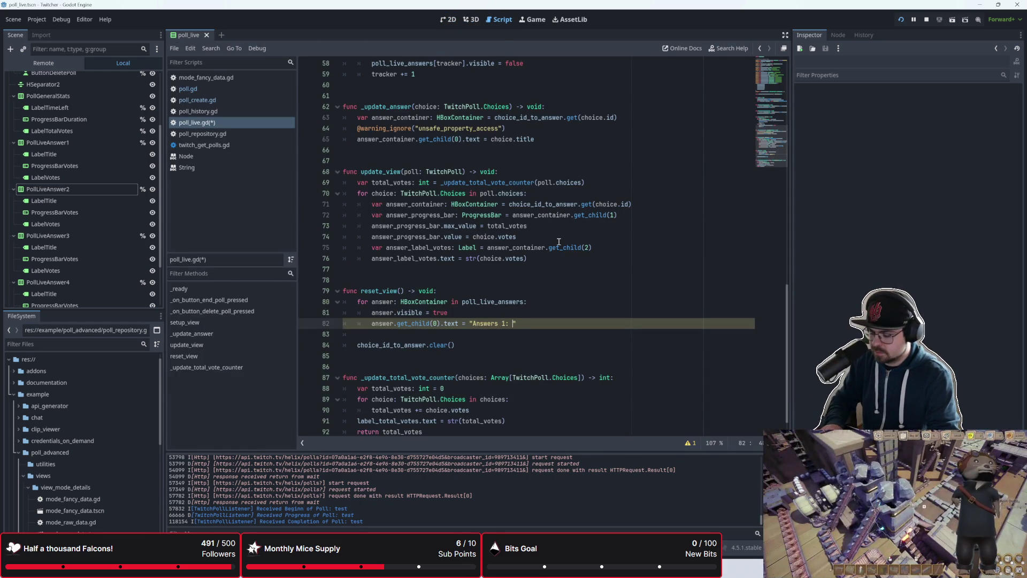
{"action": "type", "text": " <No Input>"}
{"action": "left_click", "coordinate": [448, 20]}
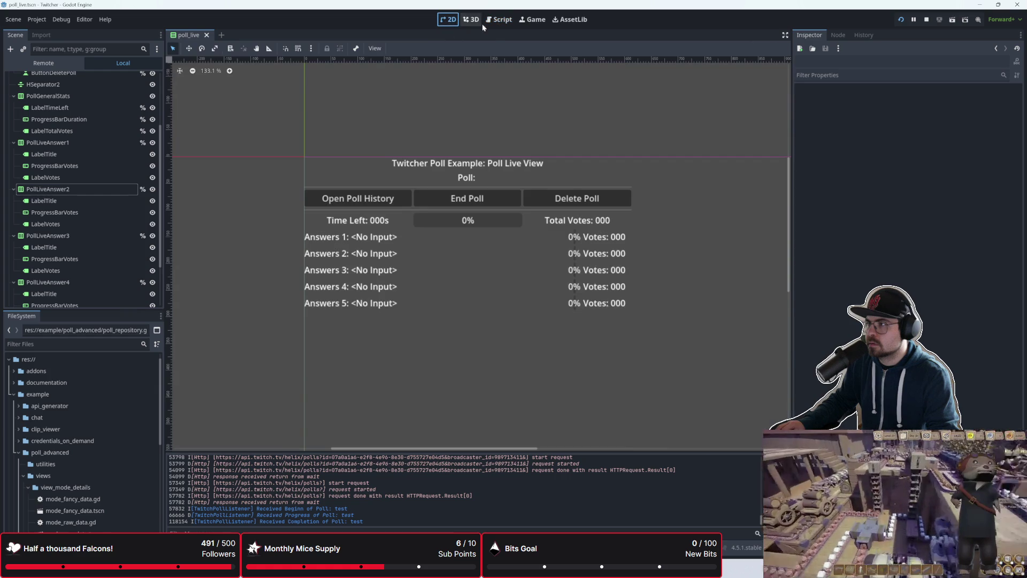
{"action": "left_click", "coordinate": [501, 20]}
- Reset each answer's ProgressBar value and max_value to 0, suppress the unsafe-access warning, and save
{"action": "left_click", "coordinate": [576, 324]}
{"action": "key", "text": "Return"}
{"action": "type", "text": "answer."}
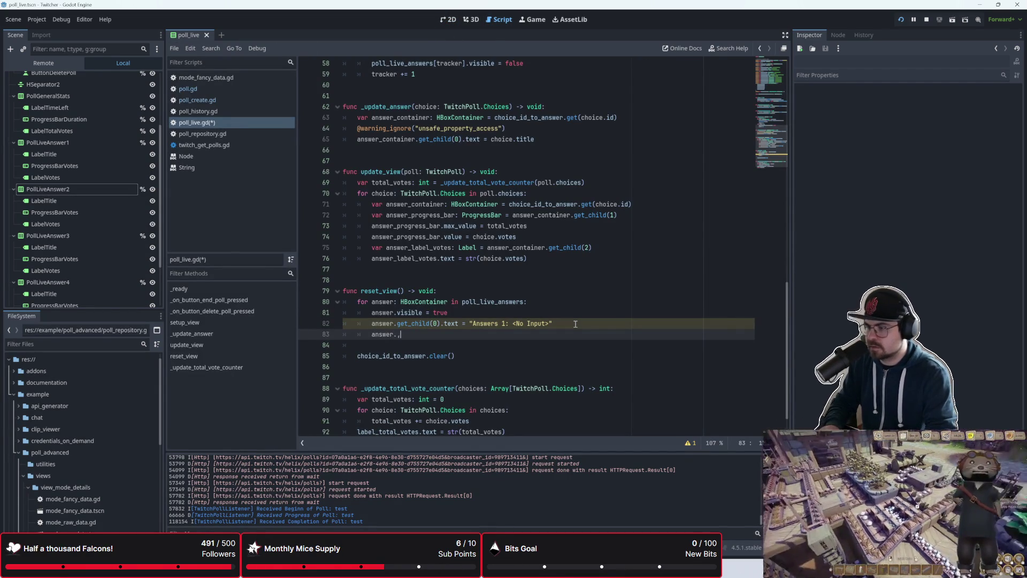
{"action": "key", "text": "BackSpace"}
{"action": "key", "text": "BackSpace"}
{"action": "key", "text": "BackSpace"}
{"action": "type", "text": "nswer_por"}
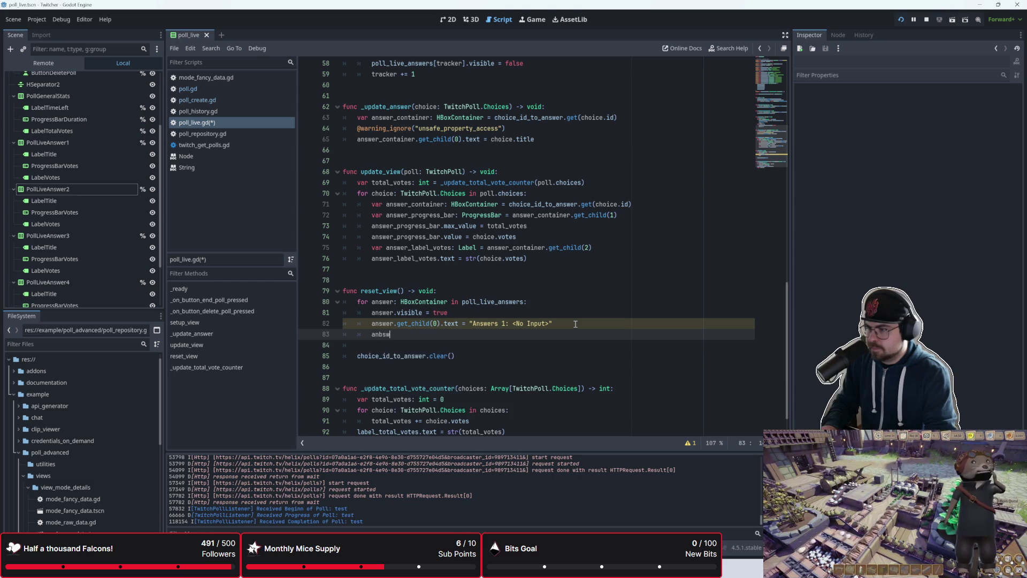
{"action": "key", "text": "BackSpace"}
{"action": "key", "text": "BackSpace"}
{"action": "type", "text": "rogress"}
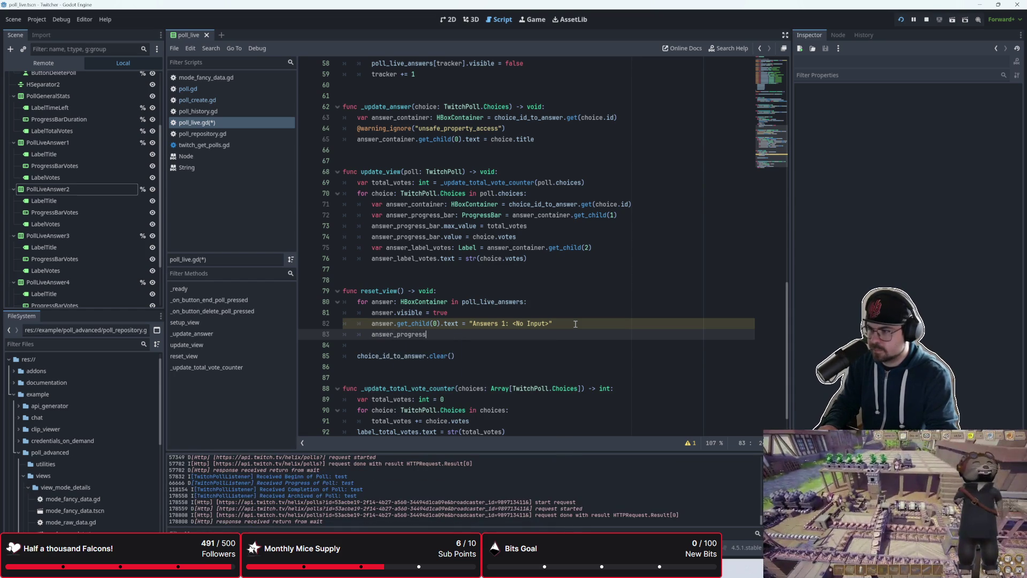
{"action": "type", "text": "_bar"}
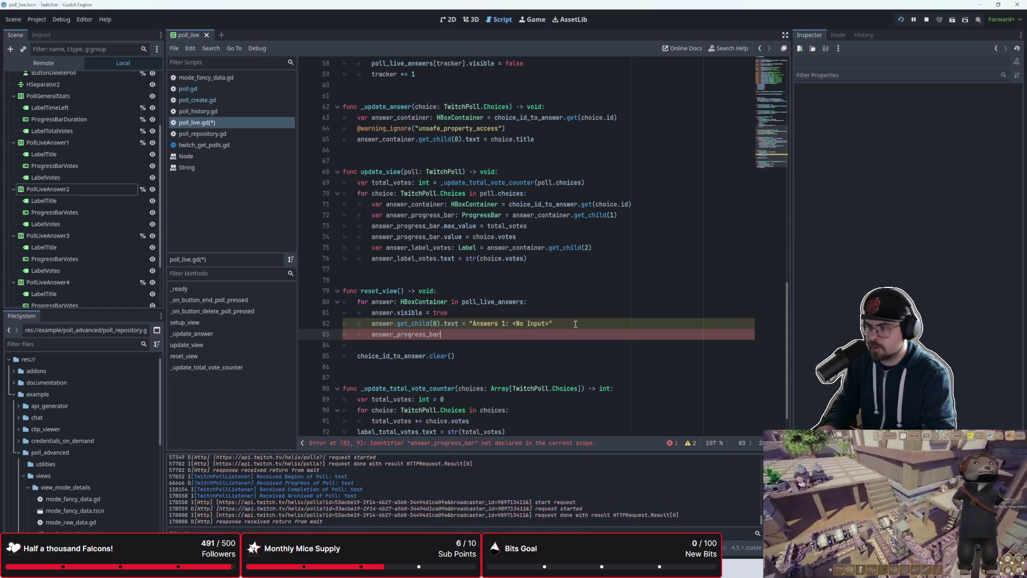
{"action": "type", "text": "ogressBar = answer.get_child(1"}
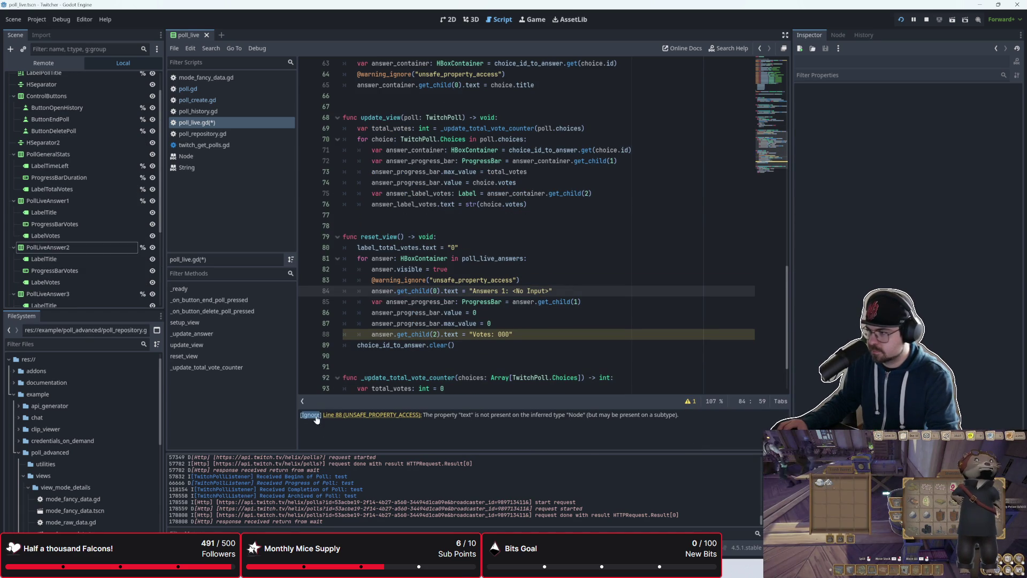
{"action": "left_click", "coordinate": [310, 414]}
{"action": "key", "text": "ctrl+s"}
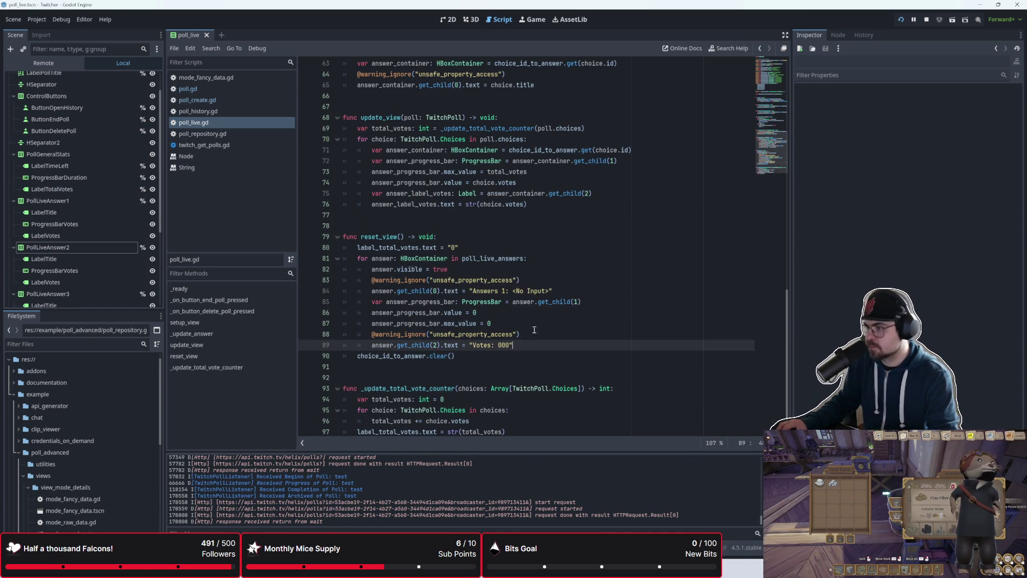
- Compare reset_view against the scene's labels and open blank lines at the top of reset_view
{"action": "left_click", "coordinate": [523, 301]}
{"action": "scroll", "coordinate": [419, 328], "scroll_direction": "down", "scroll_amount": 1}
{"action": "left_click", "coordinate": [471, 326]}
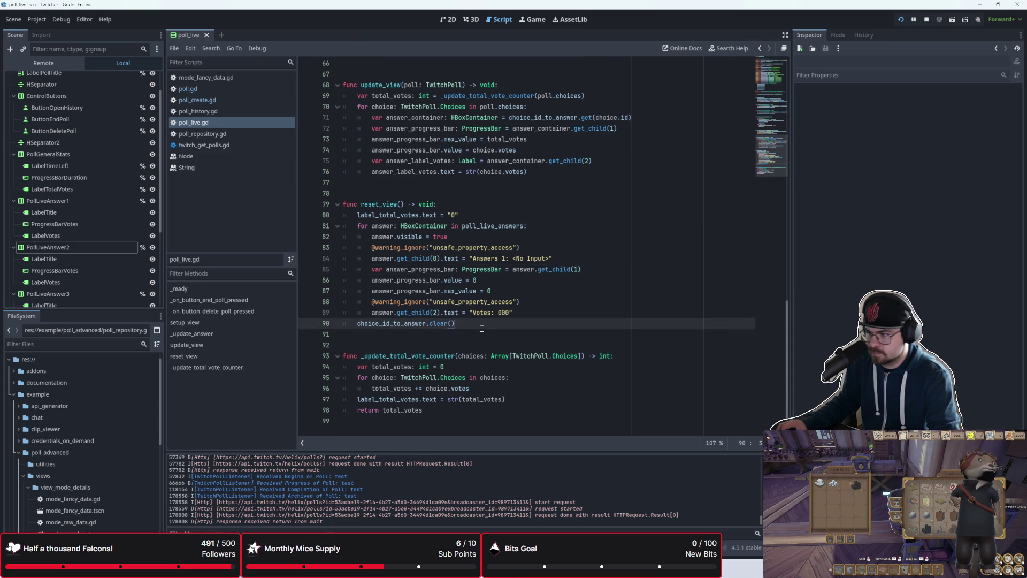
{"action": "left_click", "coordinate": [475, 332]}
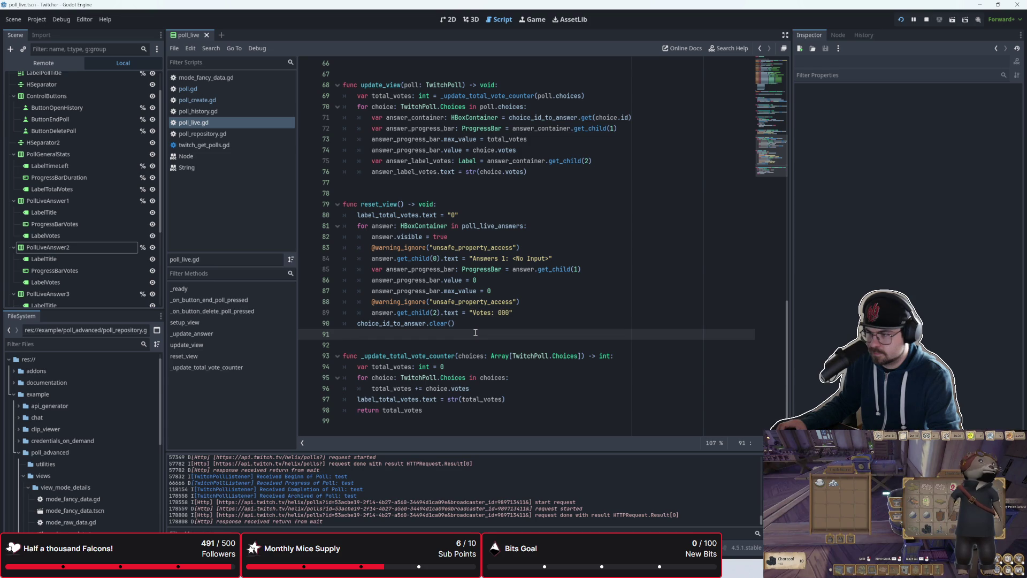
{"action": "left_click", "coordinate": [450, 22]}
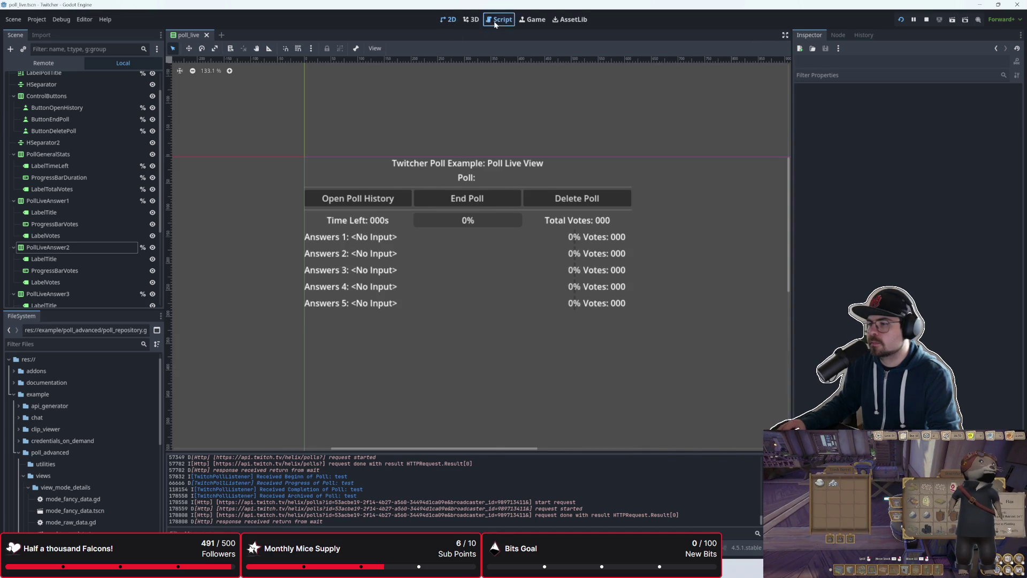
{"action": "left_click", "coordinate": [493, 21]}
{"action": "left_click", "coordinate": [448, 199]}
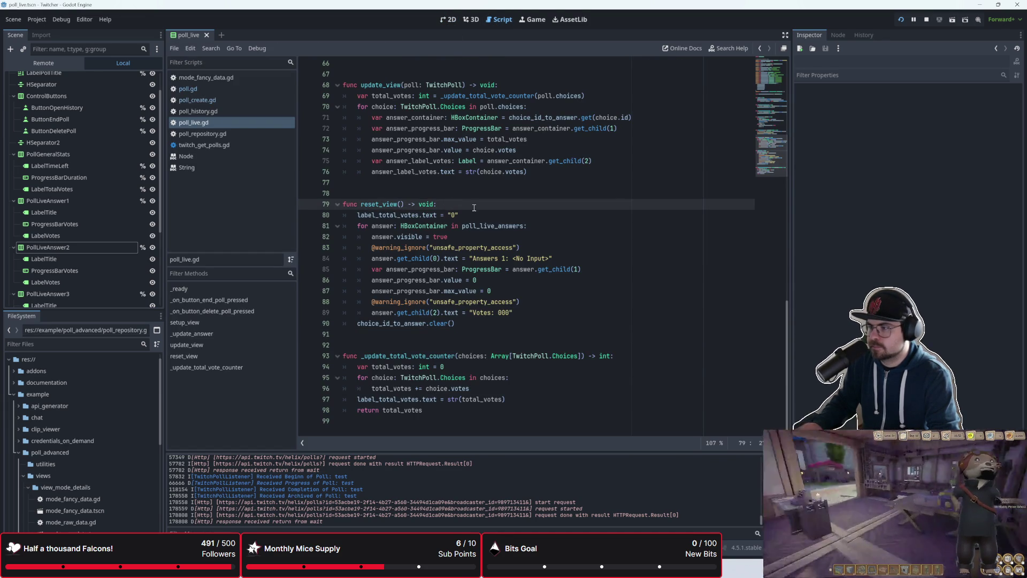
{"action": "key", "text": "Return"}
{"action": "key", "text": "Return"}
{"action": "key", "text": "Up"}
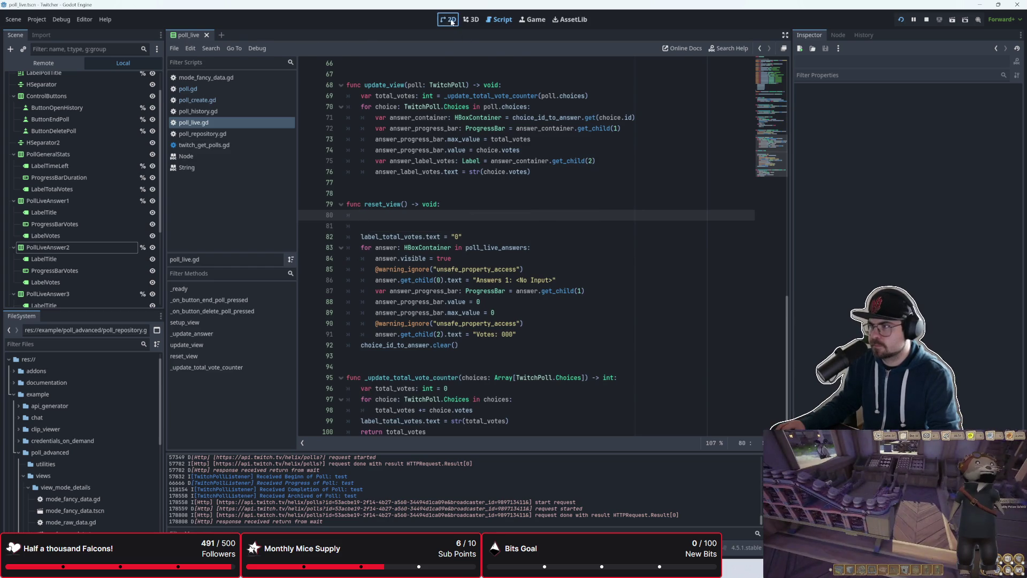
{"action": "left_click", "coordinate": [452, 22]}
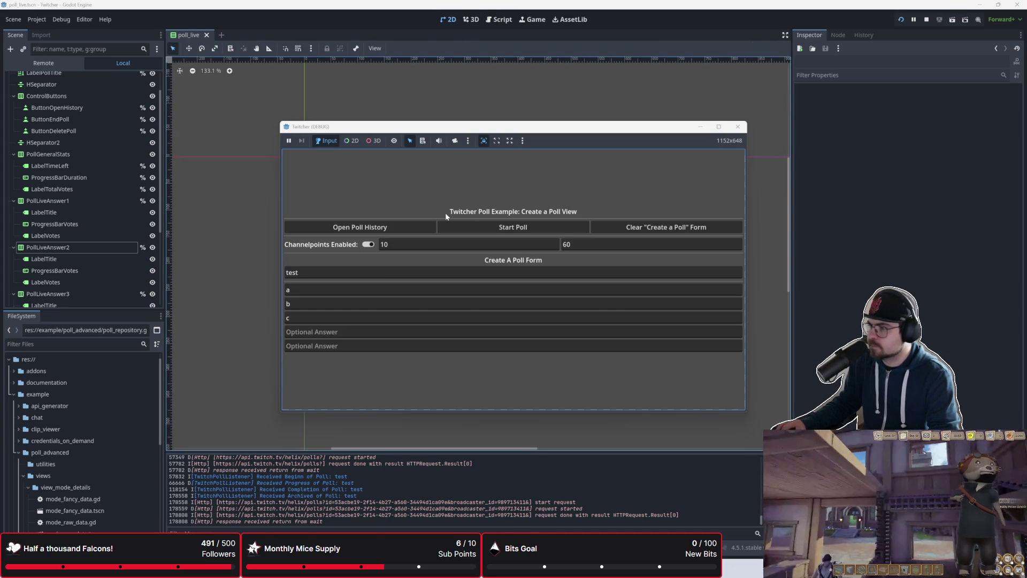
{"action": "left_click", "coordinate": [473, 220]}
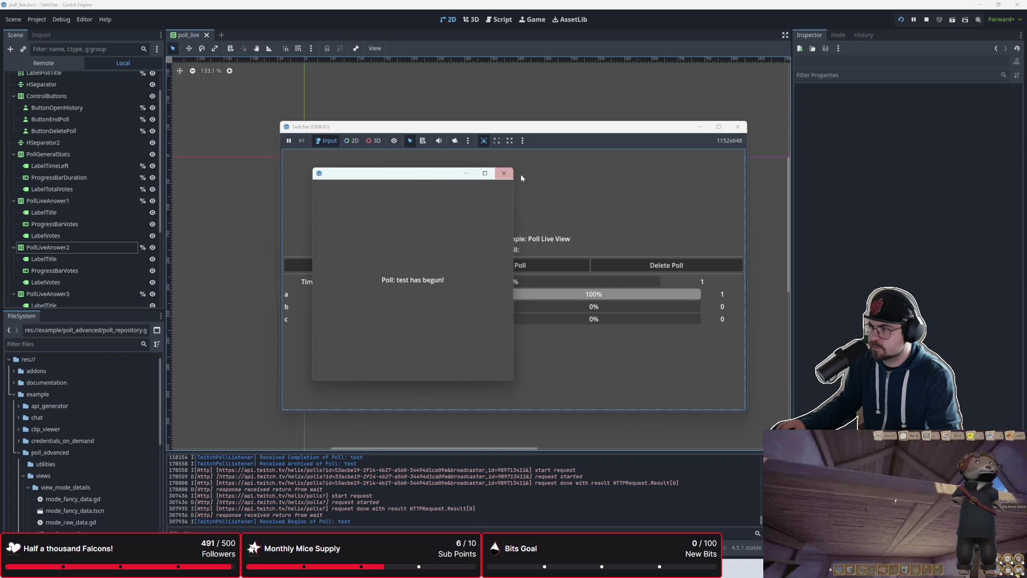
{"action": "left_click", "coordinate": [504, 173]}
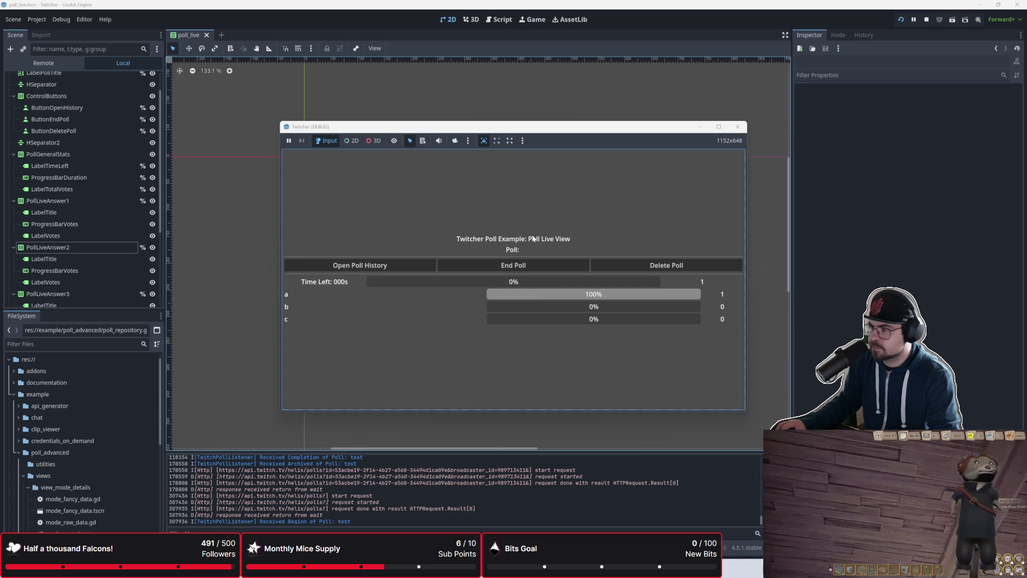
{"action": "key", "text": "F8"}
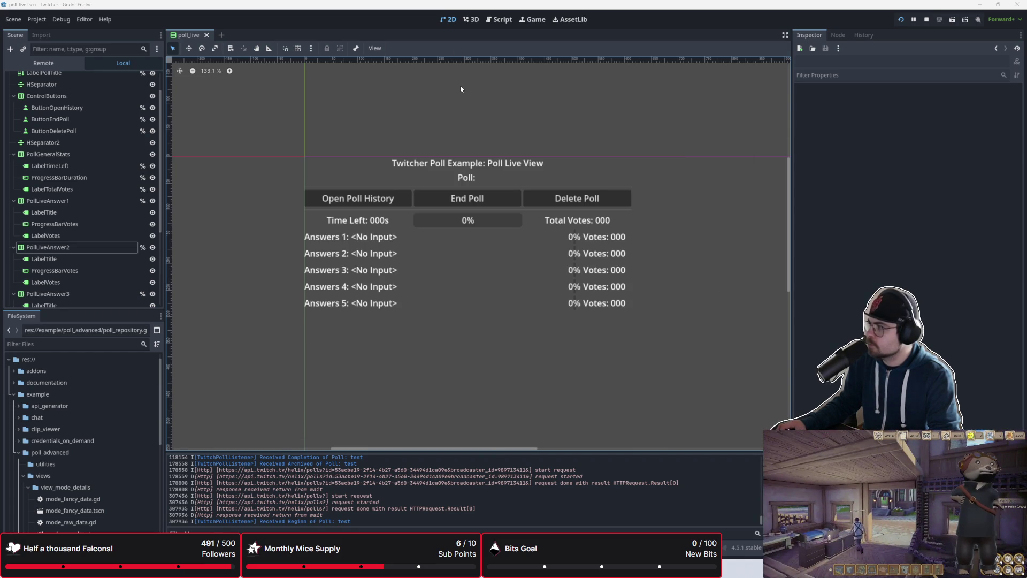
{"action": "left_click", "coordinate": [499, 19]}
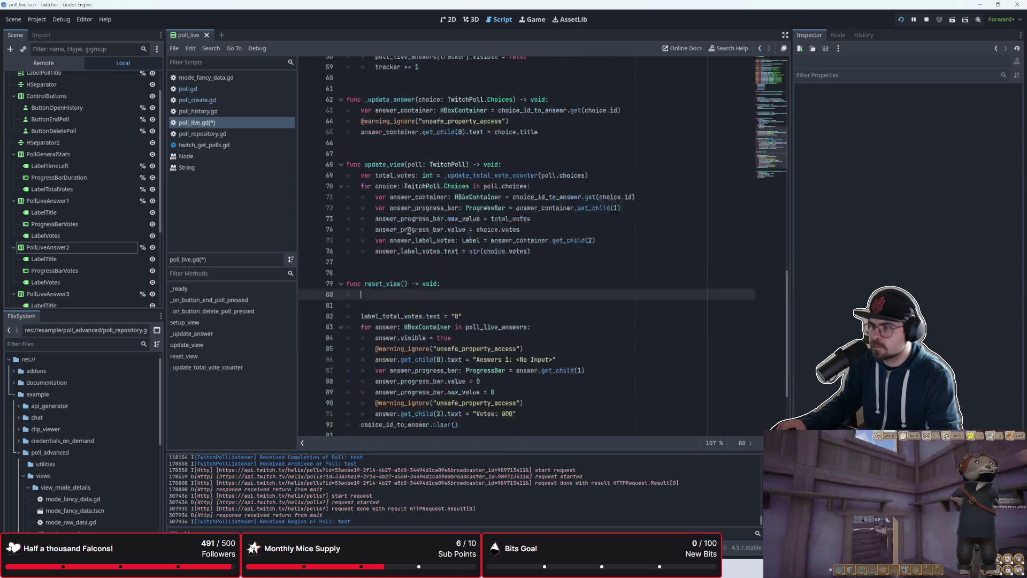
- Open a new first line in setup_view and erase the stray twitch_pol identifier
{"action": "scroll", "coordinate": [409, 232], "scroll_direction": "up", "scroll_amount": 4}
{"action": "left_click", "coordinate": [516, 161]}
{"action": "scroll", "coordinate": [525, 193], "scroll_direction": "up", "scroll_amount": 2}
{"action": "key", "text": "Return"}
{"action": "key", "text": "Return"}
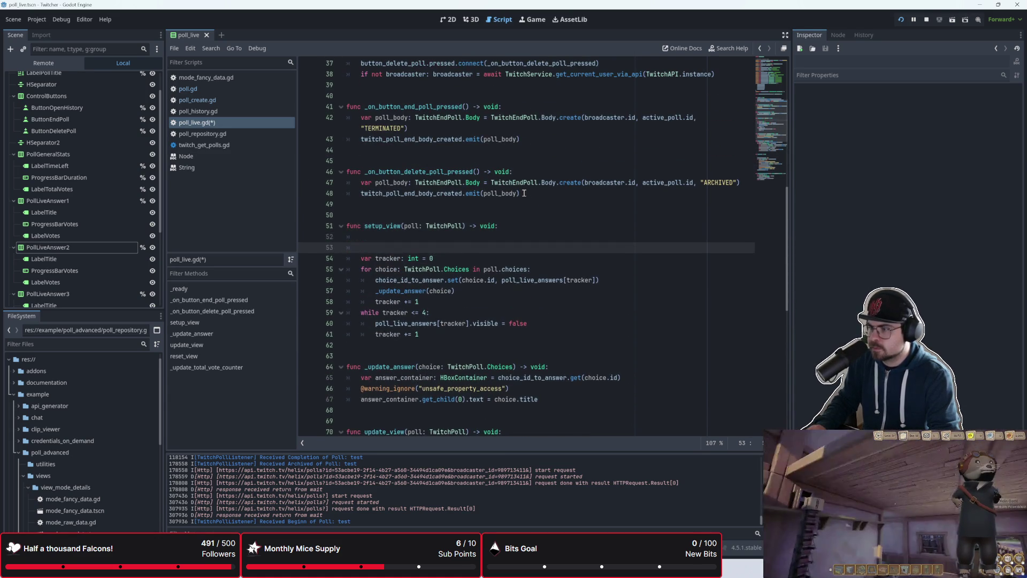
{"action": "key", "text": "Up"}
{"action": "type", "text": "witch"}
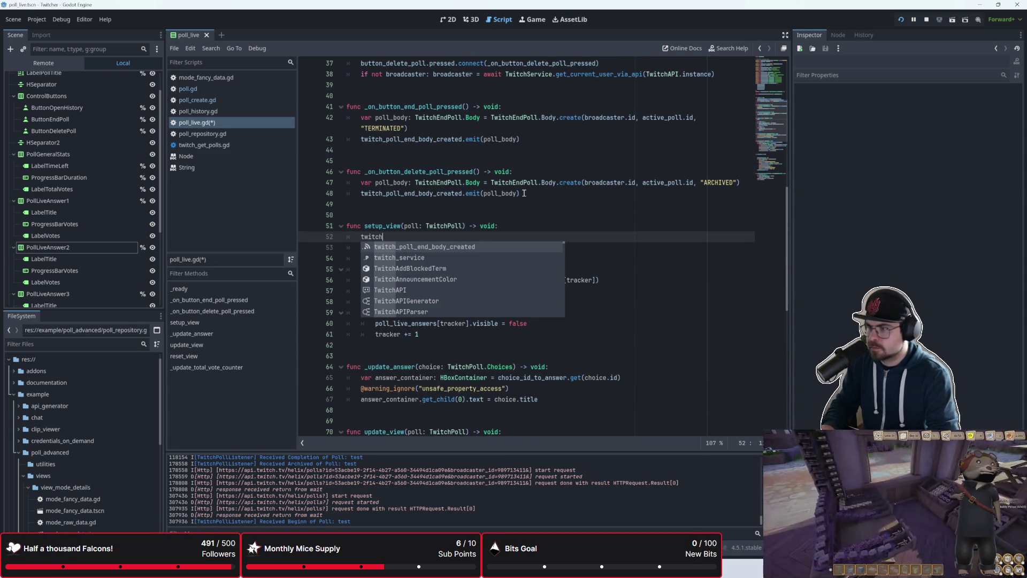
{"action": "type", "text": "_pol"}
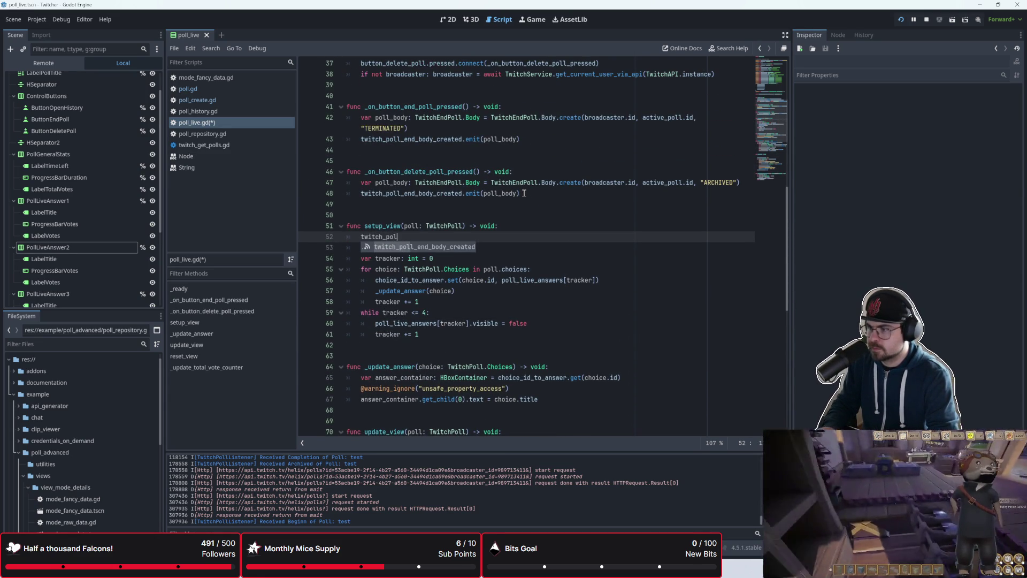
{"action": "key", "text": "ctrl+a"}
{"action": "key", "text": "Right"}
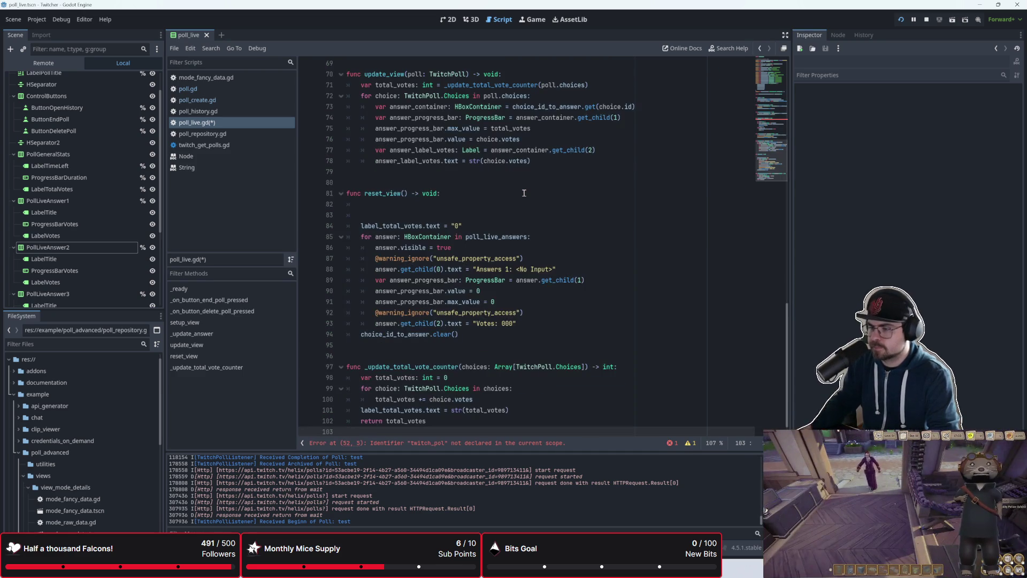
{"action": "scroll", "coordinate": [524, 193], "scroll_direction": "up", "scroll_amount": 8}
{"action": "left_click", "coordinate": [403, 239]}
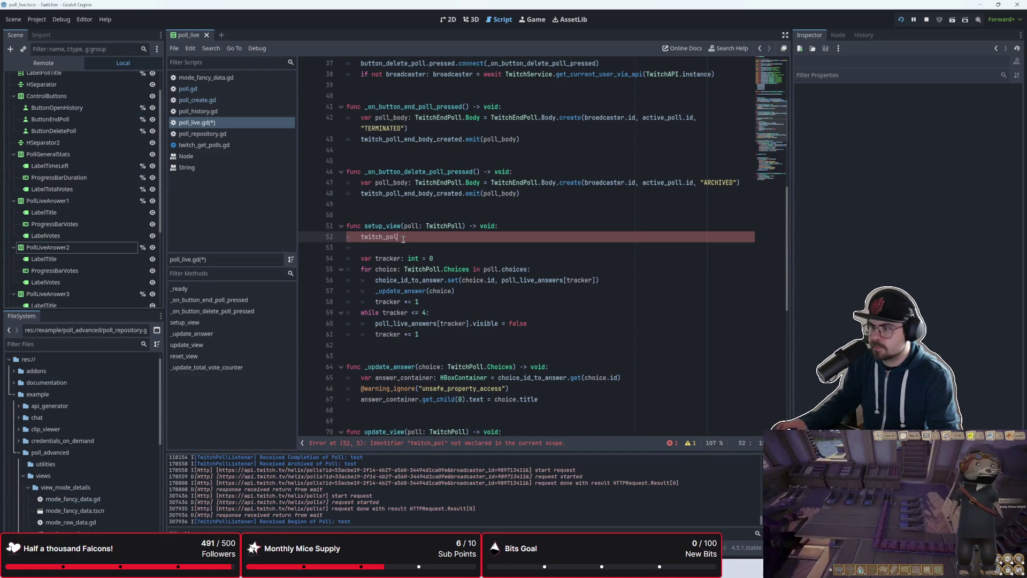
{"action": "key", "text": "BackSpace"}
{"action": "key", "text": "BackSpace"}
{"action": "key", "text": "BackSpace"}
- Write label_poll_title.text = poll.title in setup_view, remove the blank line, and save
{"action": "type", "text": "poll"}
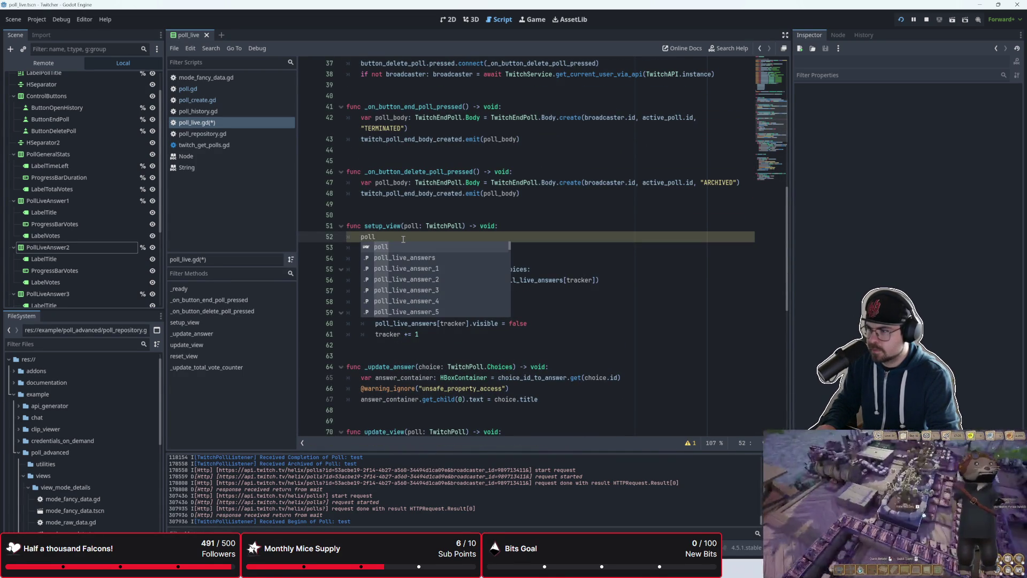
{"action": "key", "text": "Down"}
{"action": "key", "text": "Down"}
{"action": "key", "text": "Down"}
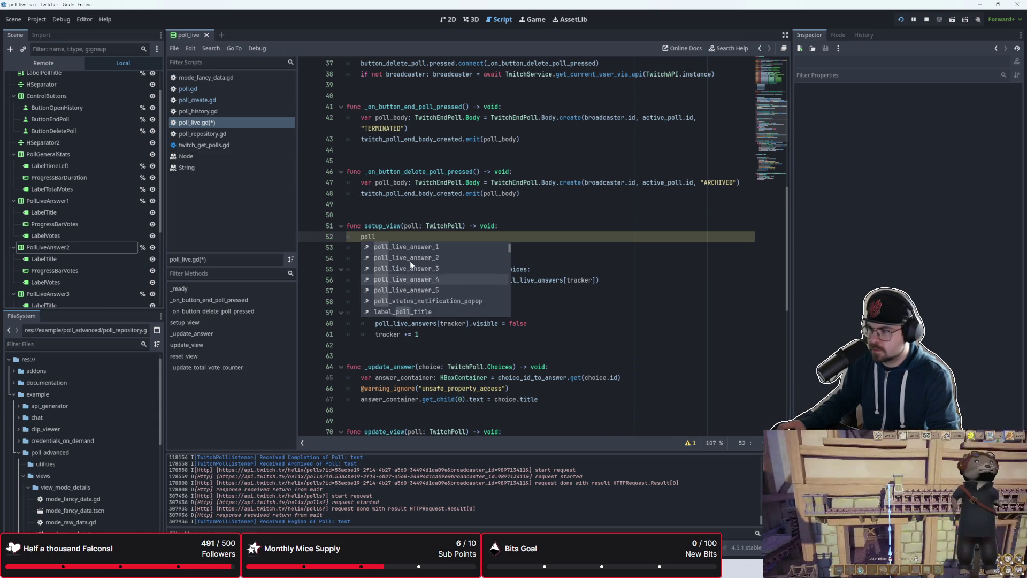
{"action": "key", "text": "Down"}
{"action": "key", "text": "Return"}
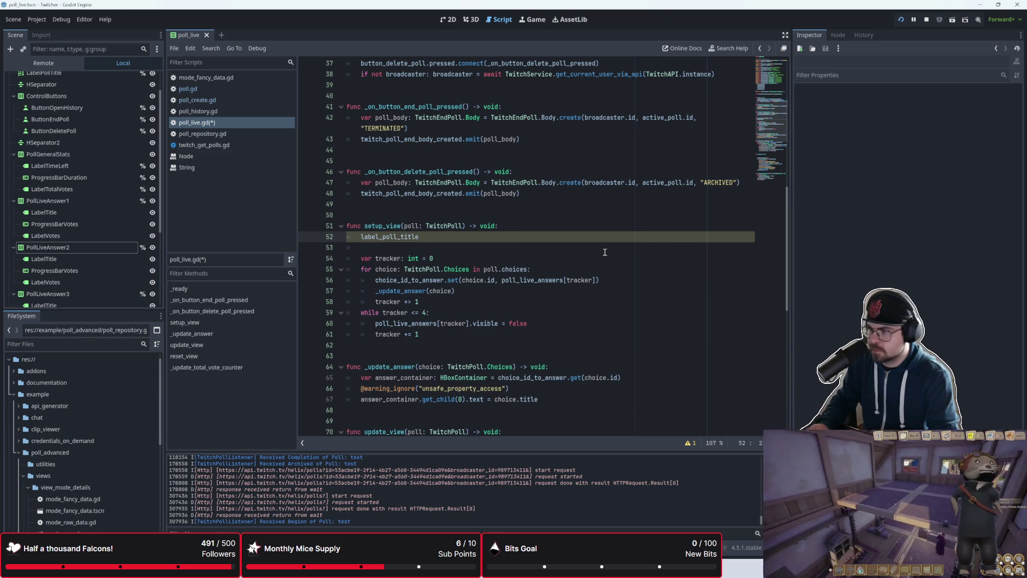
{"action": "type", "text": "text ="}
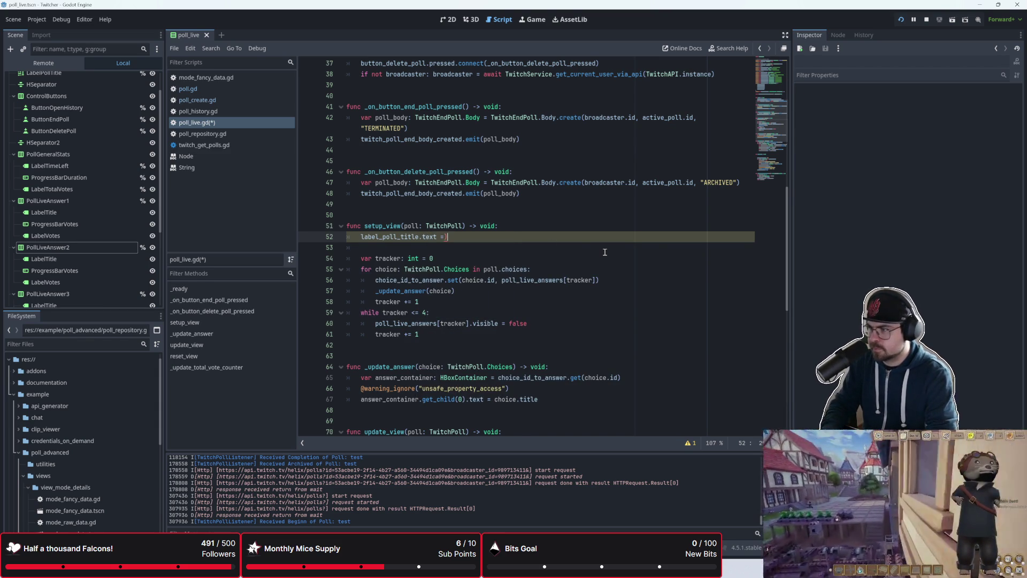
{"action": "type", "text": " poll.title"}
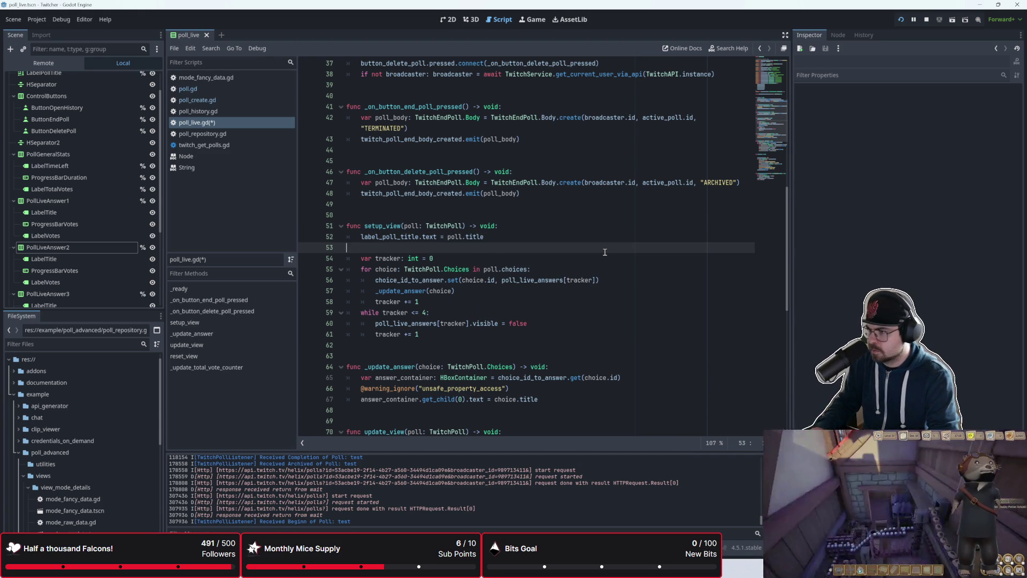
{"action": "key", "text": "Delete"}
{"action": "key", "text": "ctrl+s"}
- Scroll down and place the caret on a new first line in reset_view
{"action": "scroll", "coordinate": [535, 236], "scroll_direction": "down", "scroll_amount": 5}
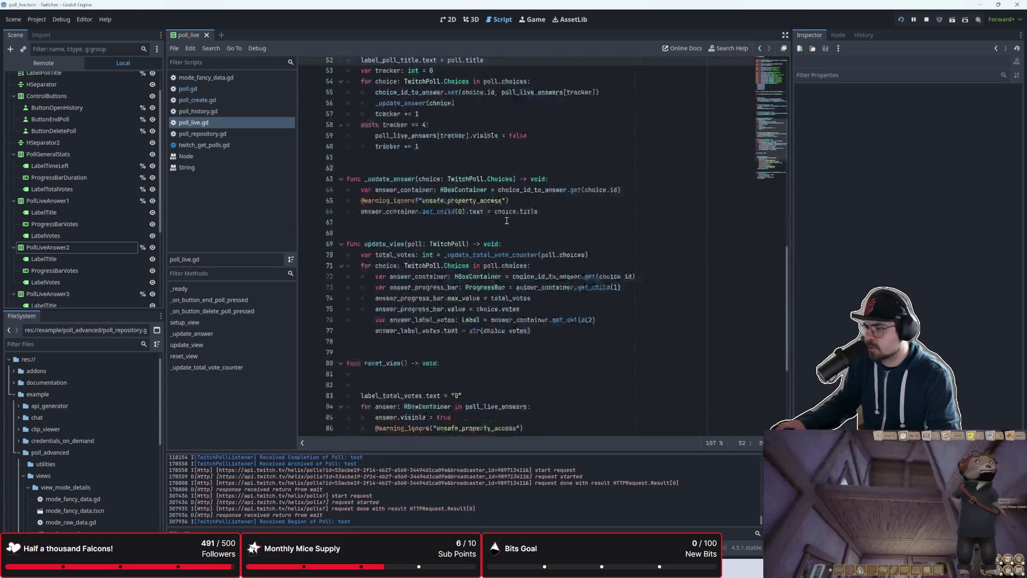
{"action": "scroll", "coordinate": [506, 220], "scroll_direction": "up", "scroll_amount": 4}
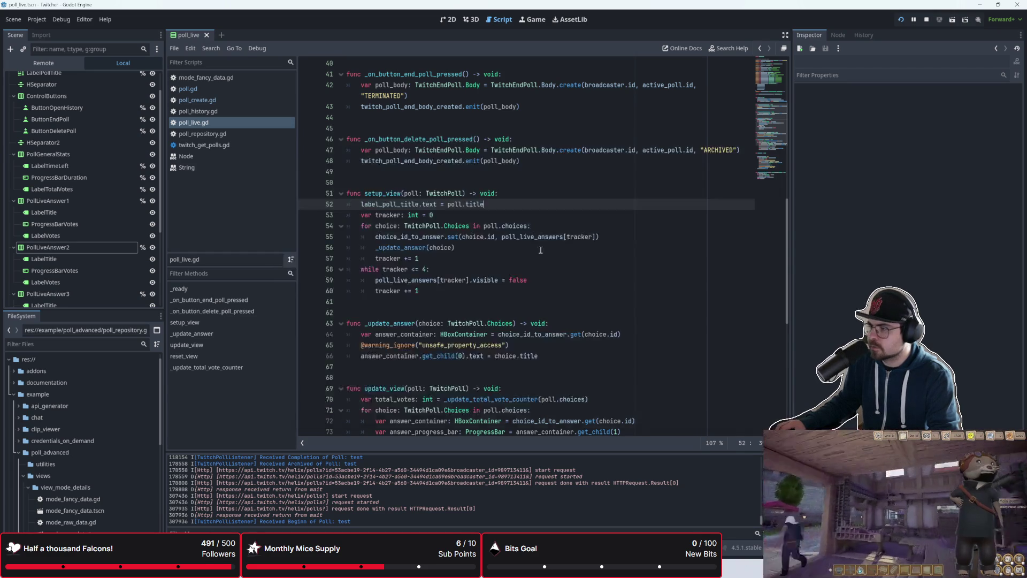
{"action": "scroll", "coordinate": [468, 274], "scroll_direction": "down", "scroll_amount": 7}
{"action": "scroll", "coordinate": [468, 275], "scroll_direction": "down", "scroll_amount": 2}
{"action": "left_click", "coordinate": [407, 227]}
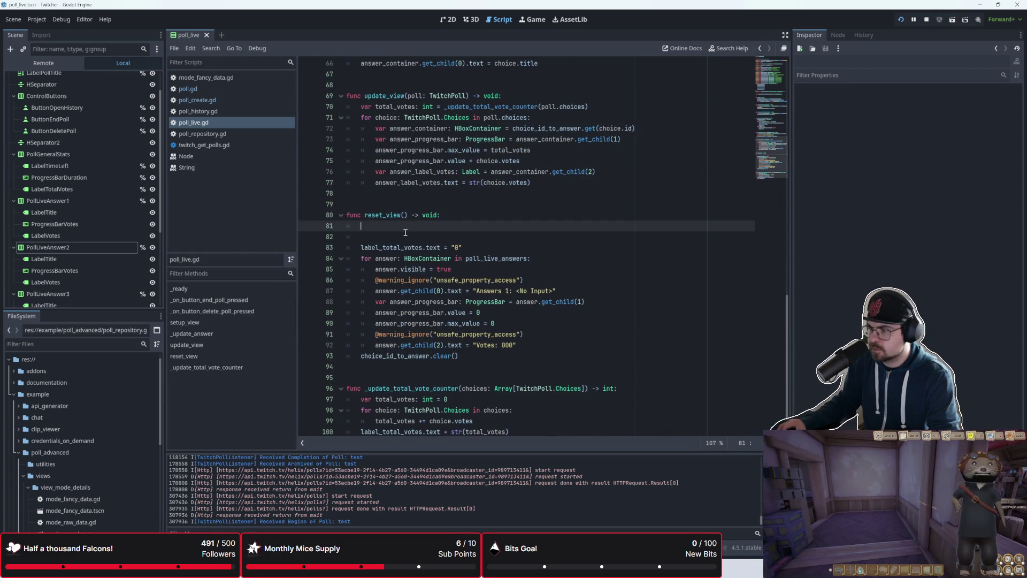
- Add a label_poll_title.text = "" line to reset_view and remove the empty line below it
{"action": "type", "text": "label"}
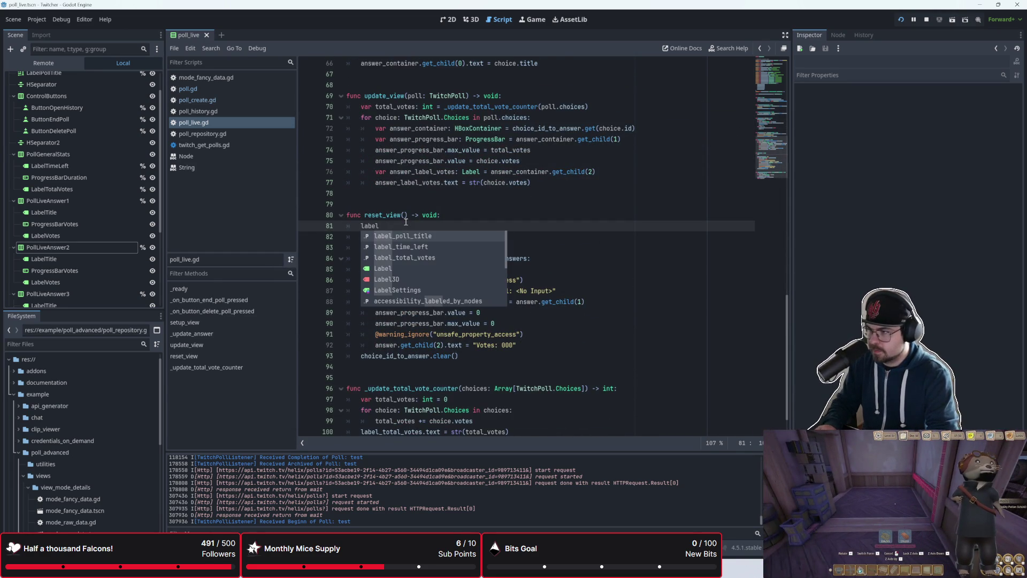
{"action": "key", "text": "Return"}
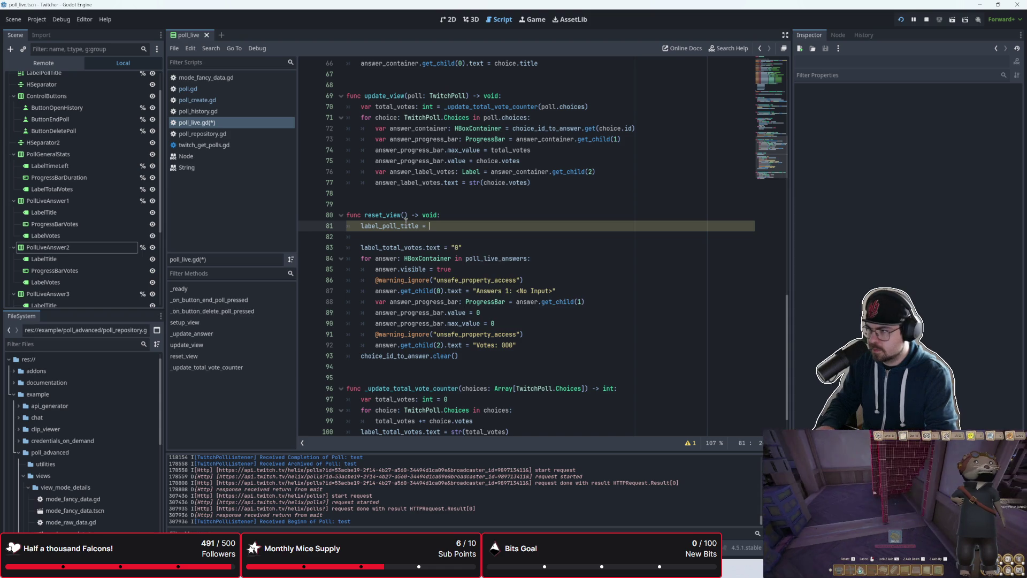
{"action": "key", "text": "BackSpace"}
{"action": "key", "text": "BackSpace"}
{"action": "key", "text": "BackSpace"}
{"action": "type", "text": "xt = \""}
{"action": "key", "text": "Down"}
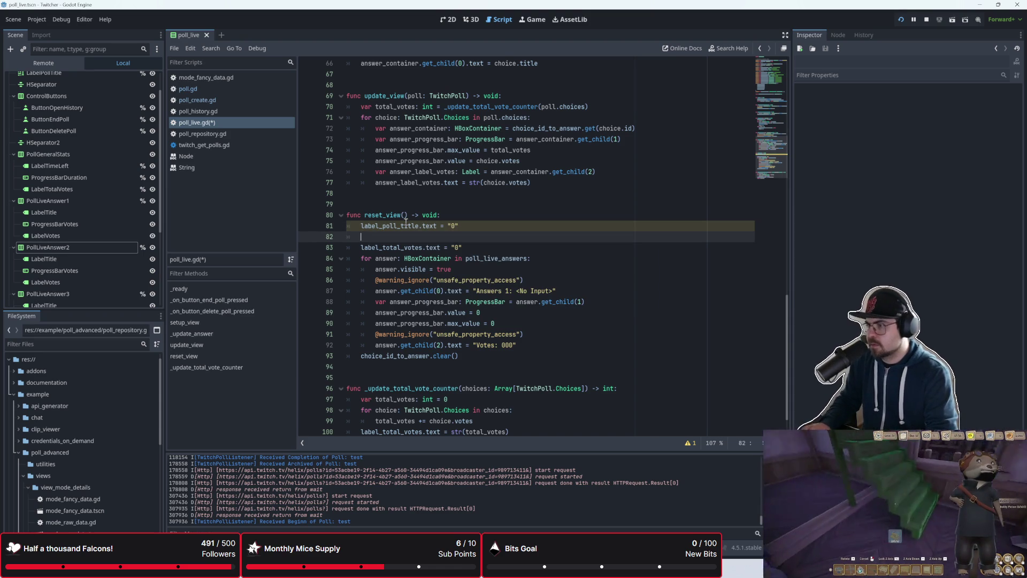
{"action": "key", "text": "BackSpace"}
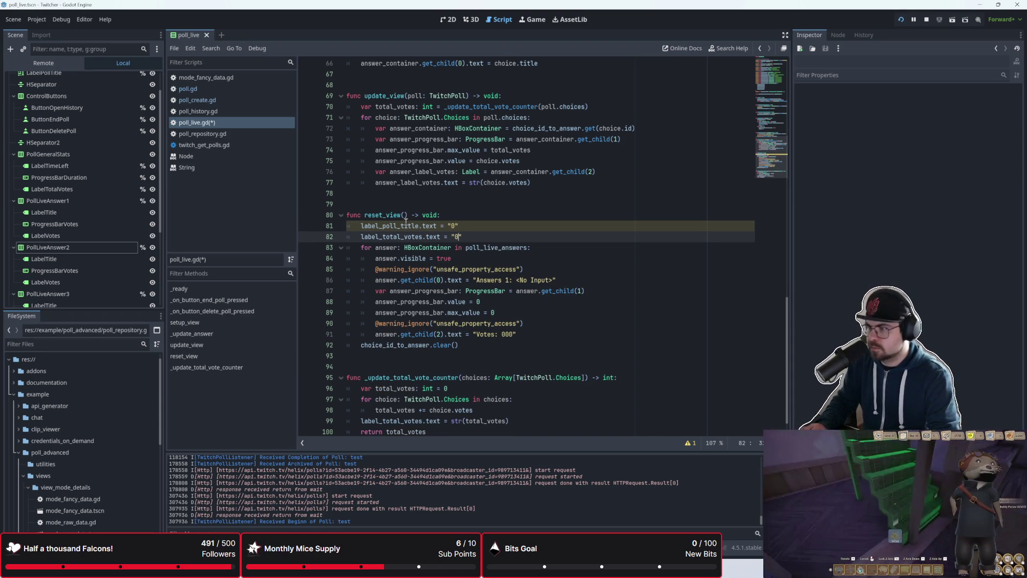
{"action": "left_click", "coordinate": [476, 238]}
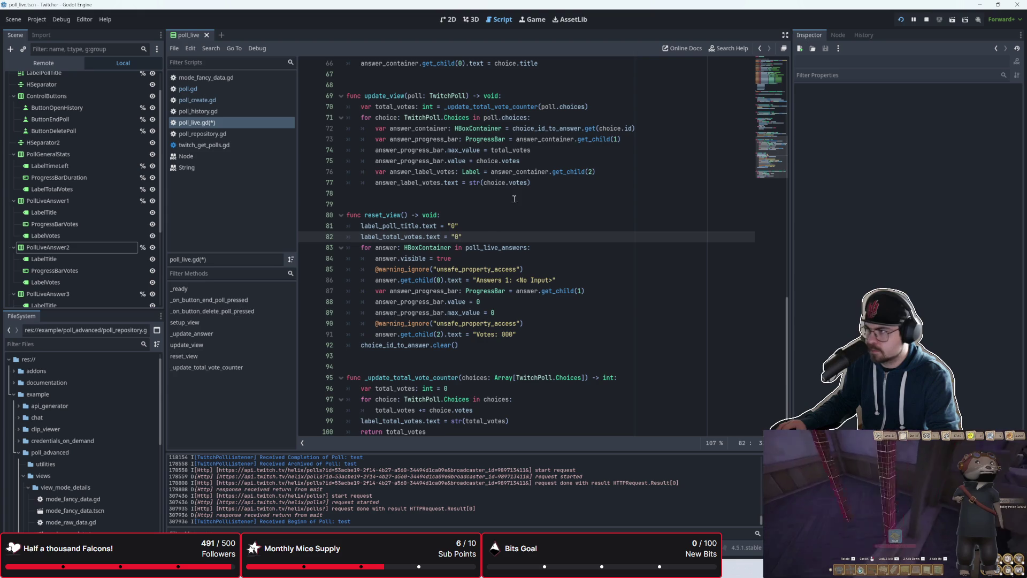
- Set the reset title text to "Poll:", save poll_live.gd, and view the 2D poll layout
{"action": "left_click", "coordinate": [448, 21]}
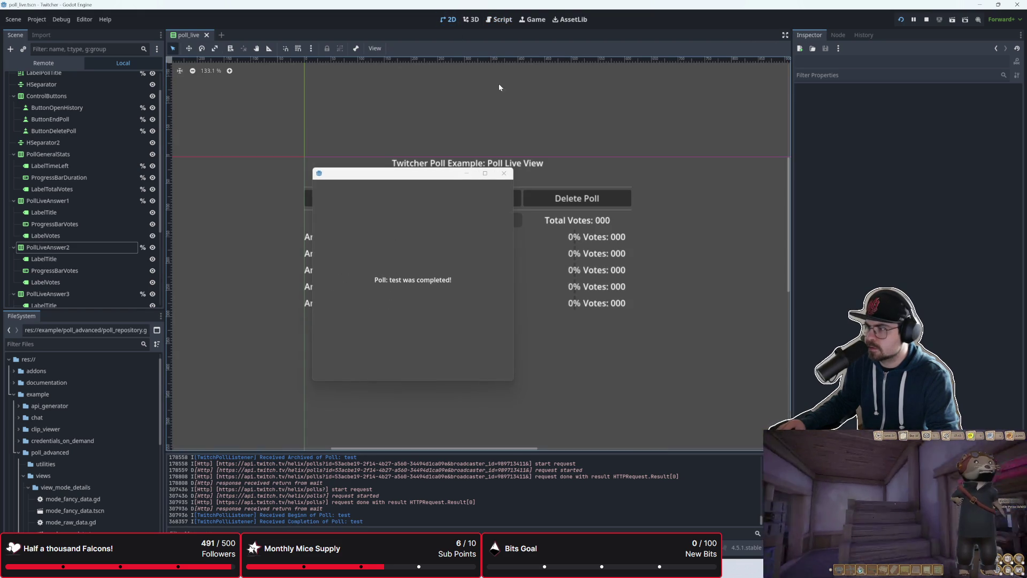
{"action": "left_click", "coordinate": [501, 175]}
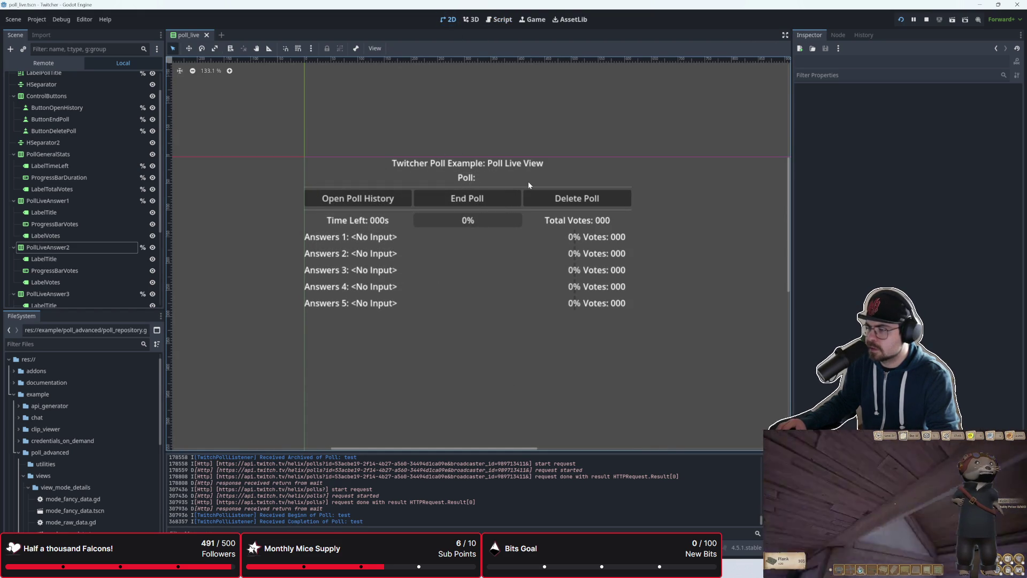
{"action": "left_click", "coordinate": [499, 20]}
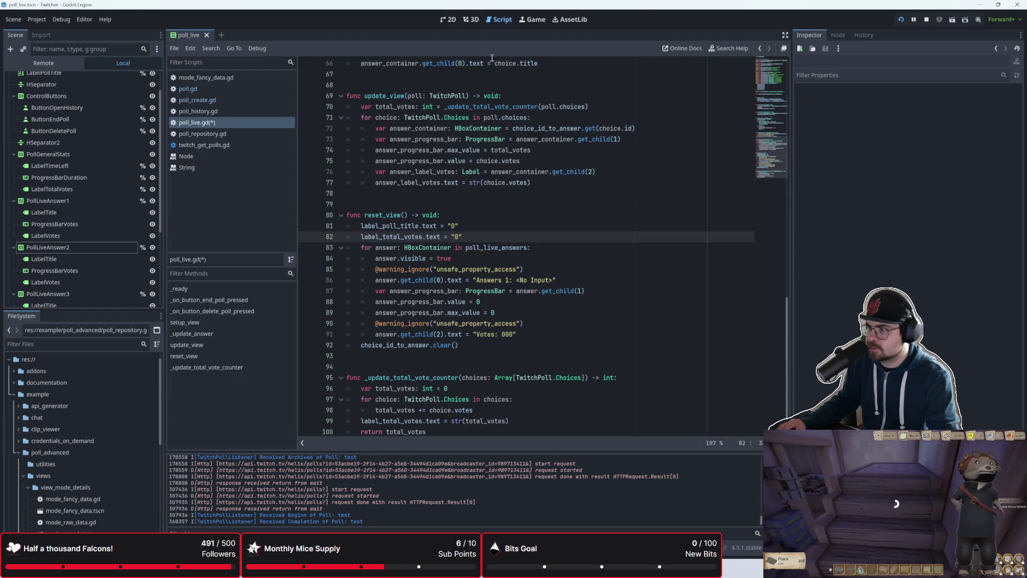
{"action": "left_click", "coordinate": [454, 229]}
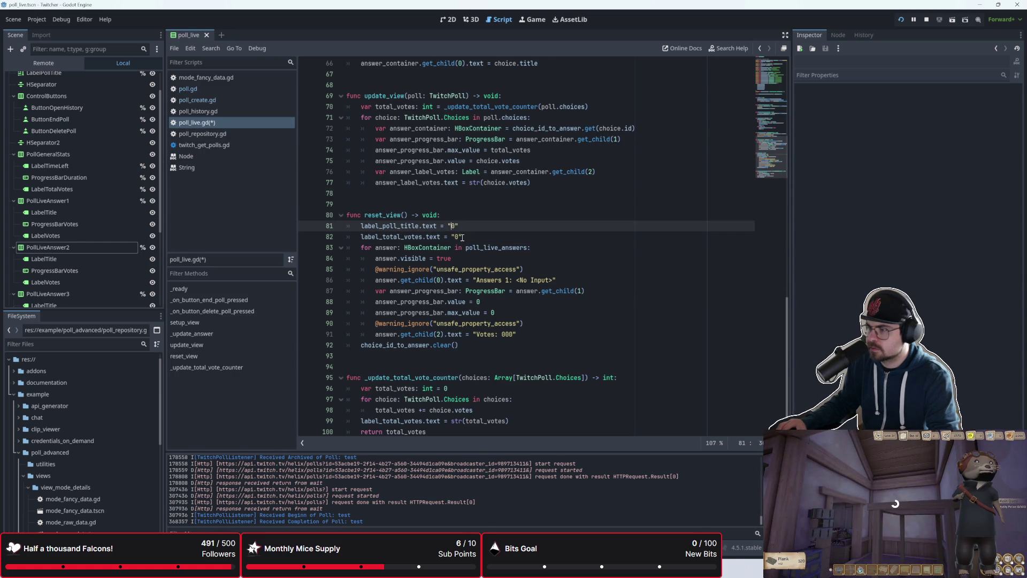
{"action": "type", "text": "Poll:"}
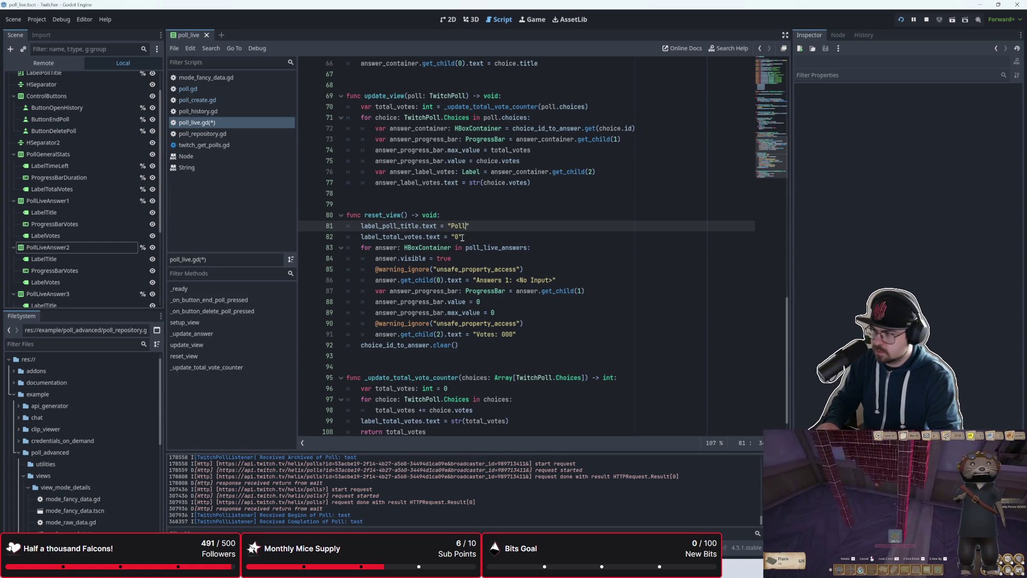
{"action": "key", "text": "ctrl+s"}
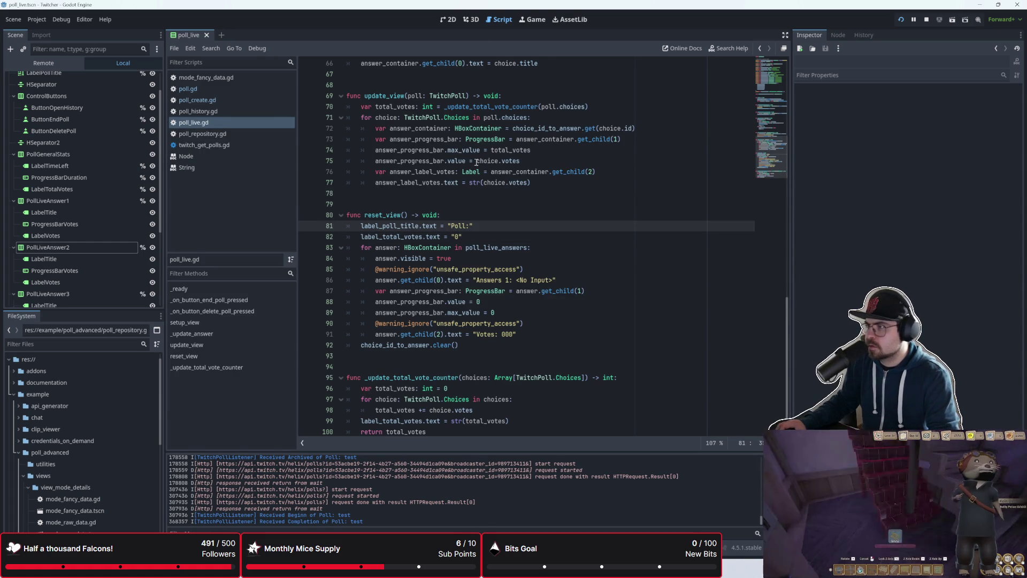
{"action": "left_click", "coordinate": [447, 22]}
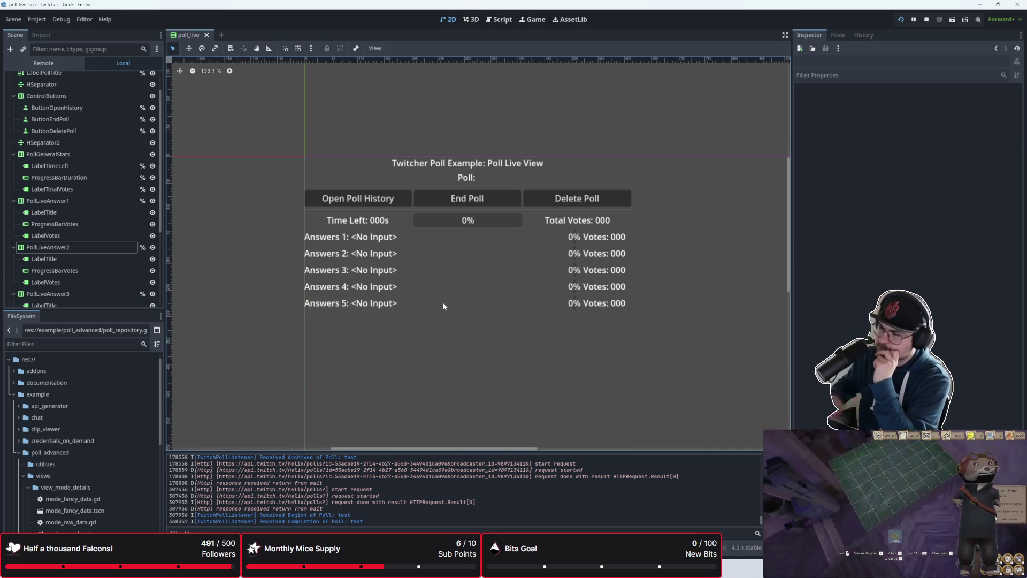
- Add a label_time_left.text line set to "000s" below line 82 of reset_view
{"action": "left_click", "coordinate": [499, 20]}
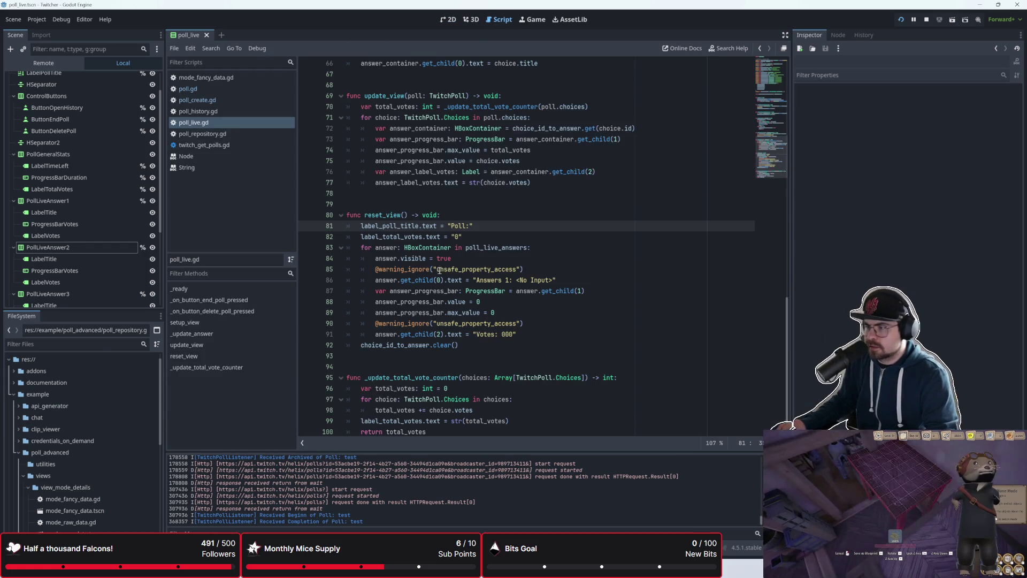
{"action": "left_click", "coordinate": [490, 240]}
{"action": "key", "text": "Return"}
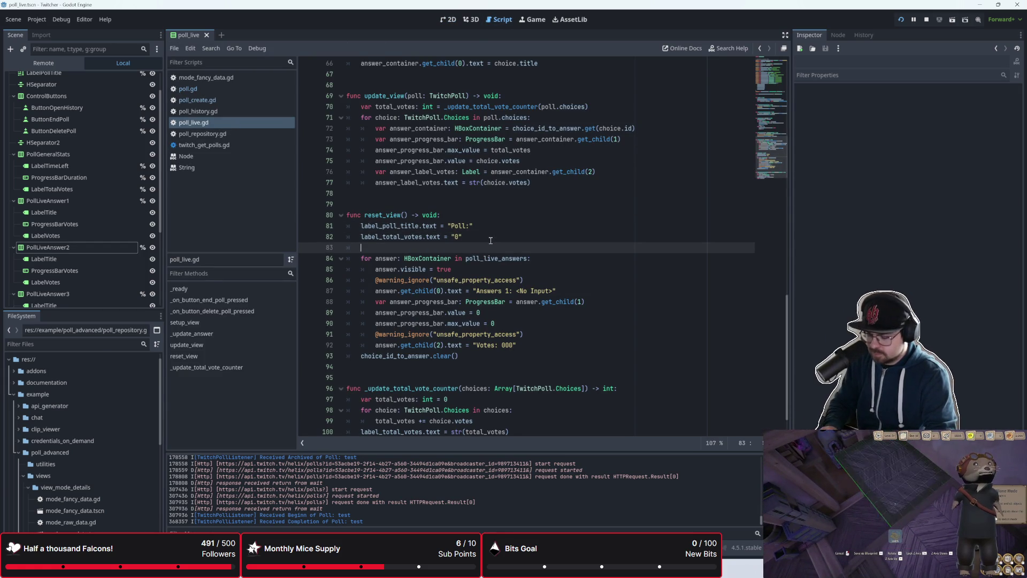
{"action": "type", "text": "label_time"}
{"action": "key", "text": "Return"}
{"action": "type", "text": ".text = "}
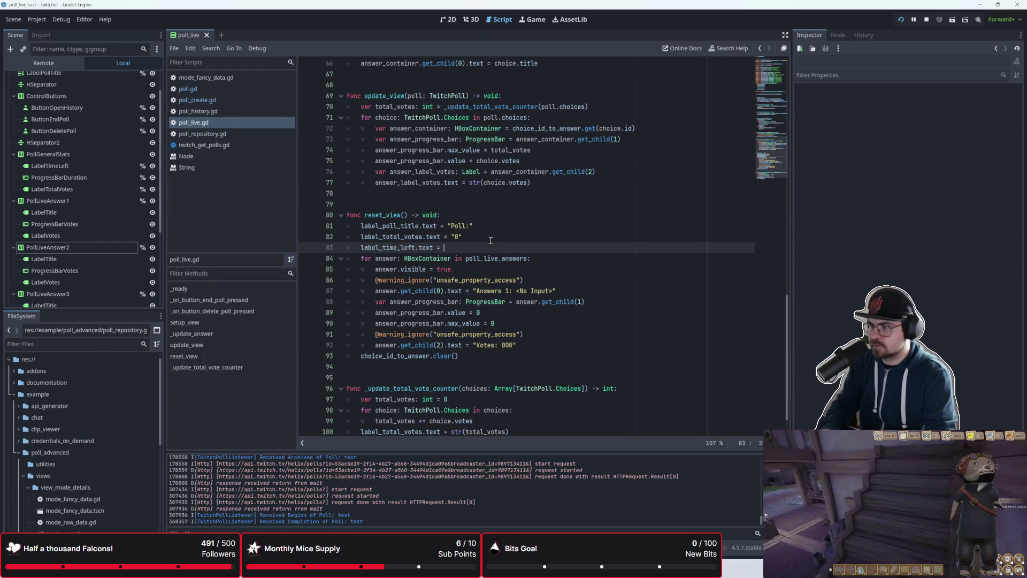
{"action": "type", "text": "000x"}
{"action": "key", "text": "ctrl+shift+Left"}
{"action": "type", "text": "\"000s"}
- Prefix the time-left string with 'Time Left:' to match the scene label
{"action": "left_click", "coordinate": [449, 20]}
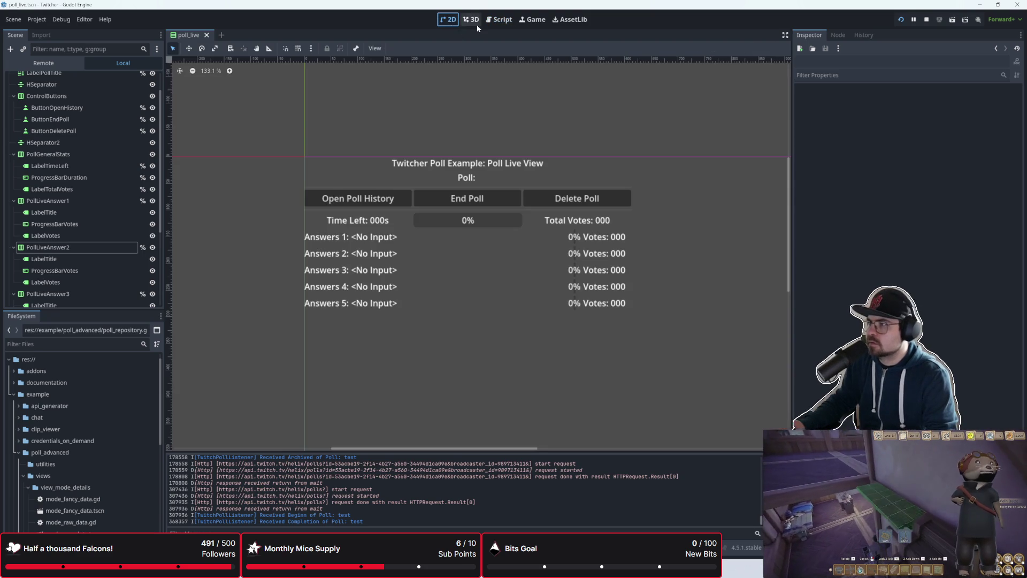
{"action": "left_click", "coordinate": [494, 23]}
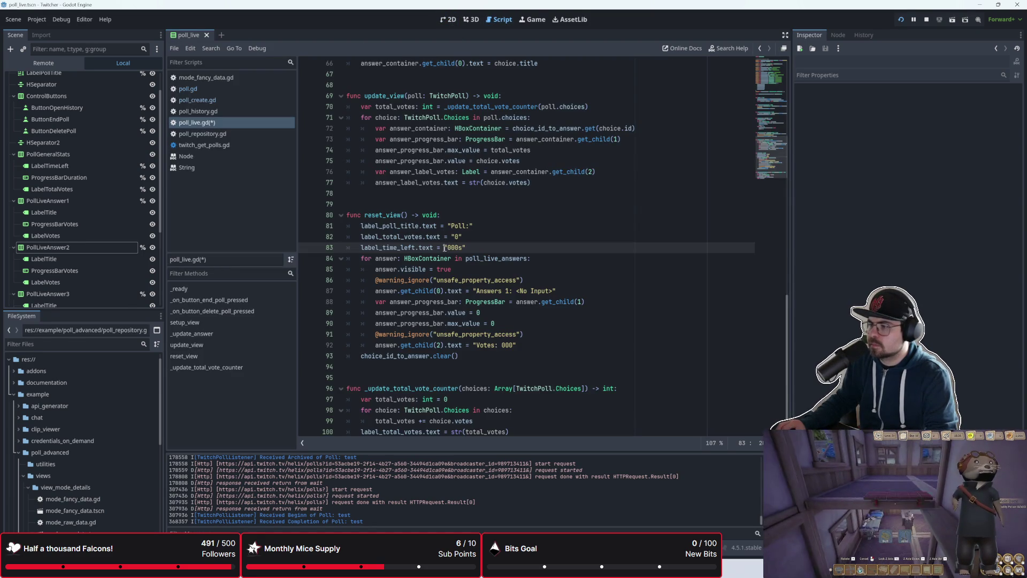
{"action": "type", "text": "Time Left:"}
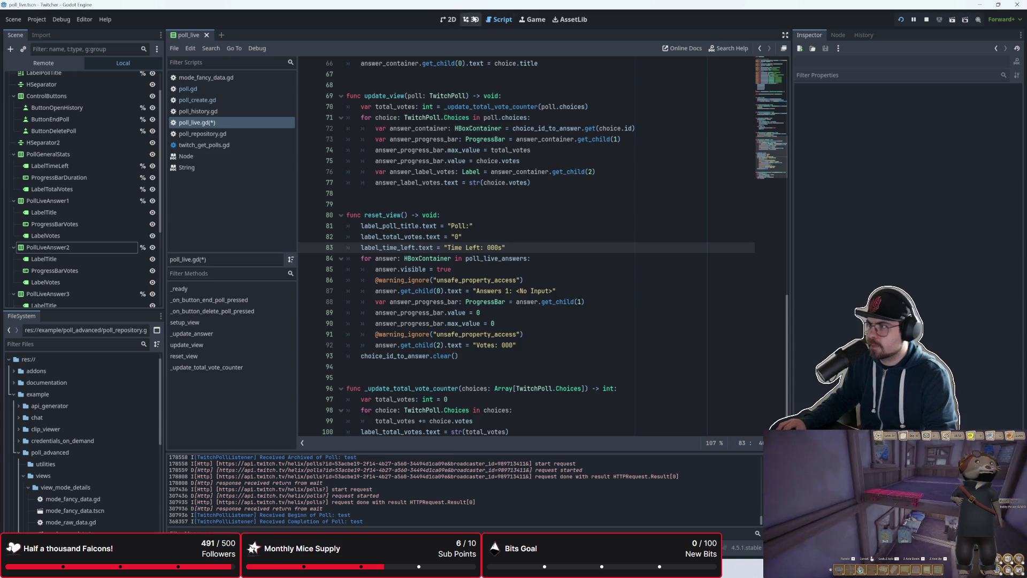
{"action": "left_click", "coordinate": [448, 20]}
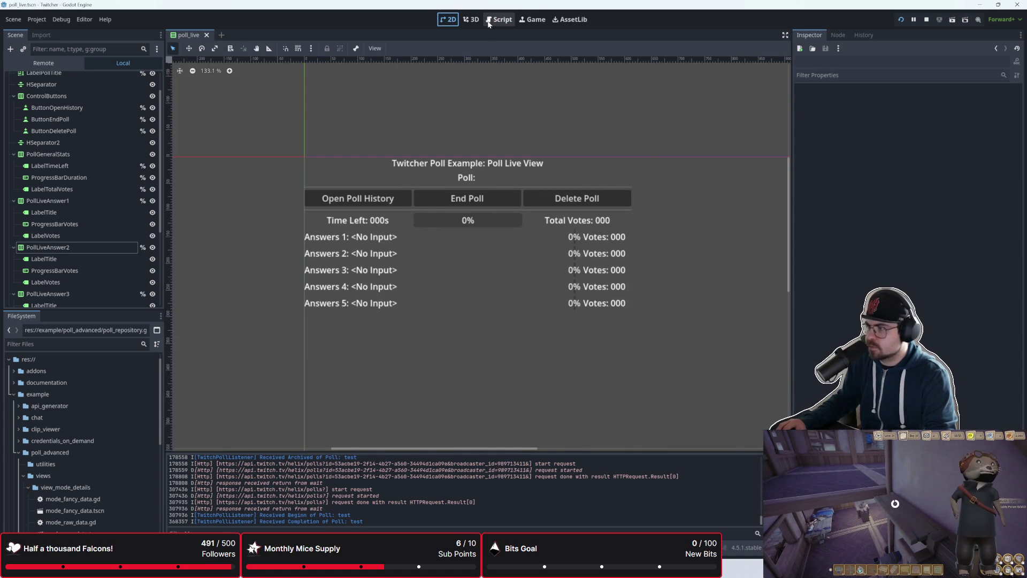
{"action": "left_click", "coordinate": [489, 24]}
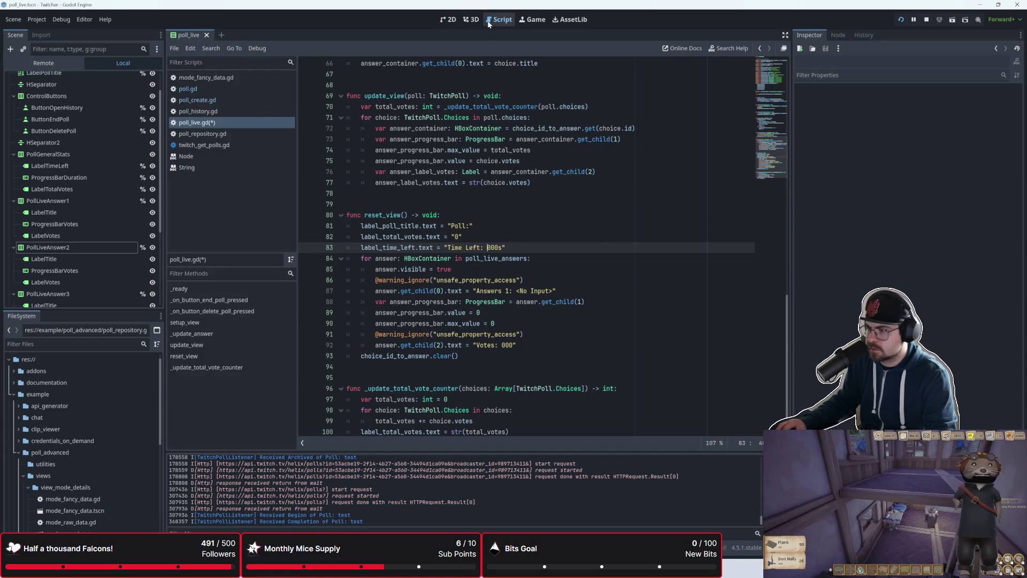
- Change the total votes string on line 82 to 'Total Votes: 000'
{"action": "left_click", "coordinate": [449, 20]}
{"action": "left_click", "coordinate": [501, 19]}
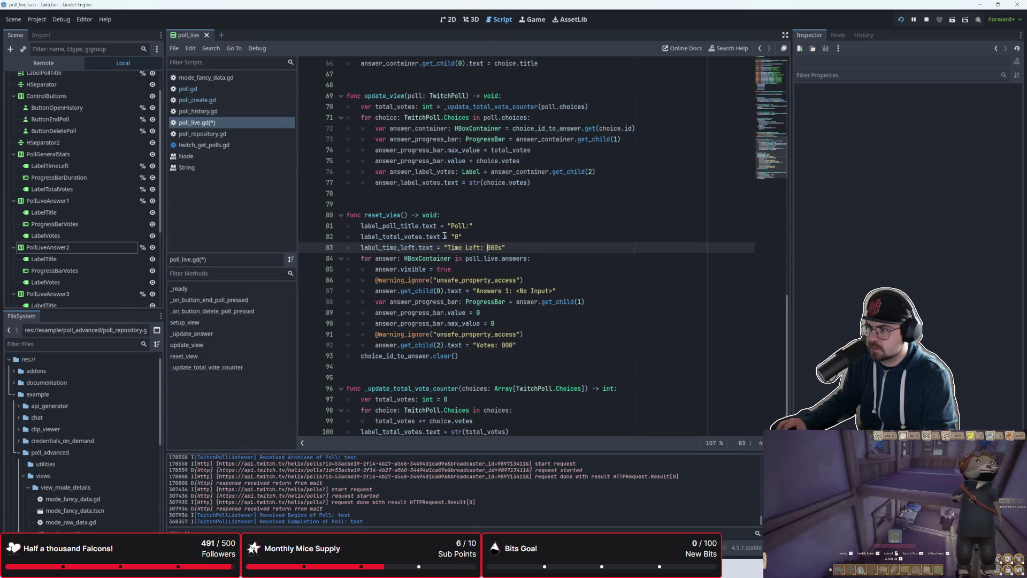
{"action": "left_click", "coordinate": [449, 20]}
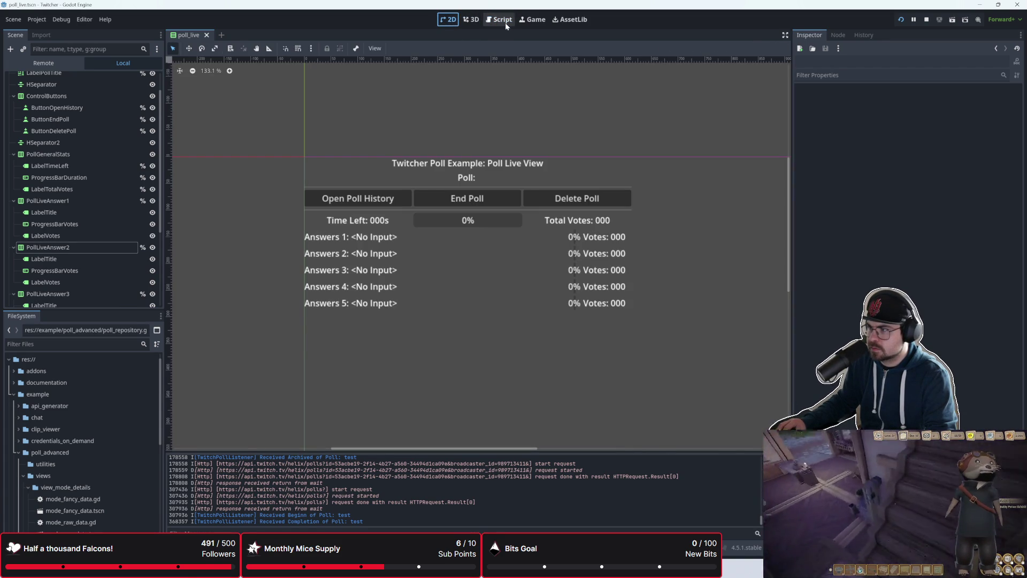
{"action": "left_click", "coordinate": [505, 23]}
{"action": "left_click", "coordinate": [458, 237]}
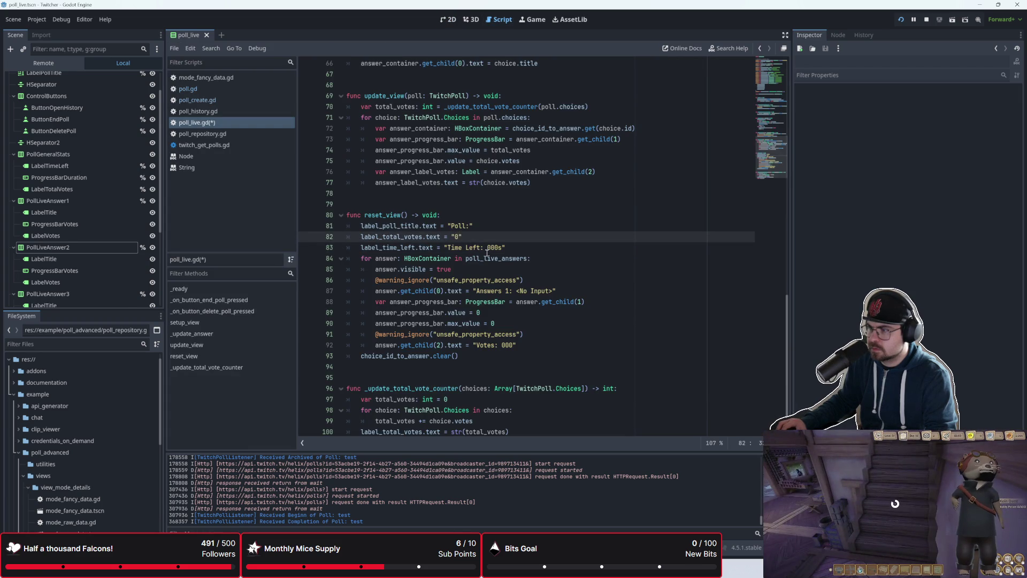
{"action": "type", "text": "Total Votes"}
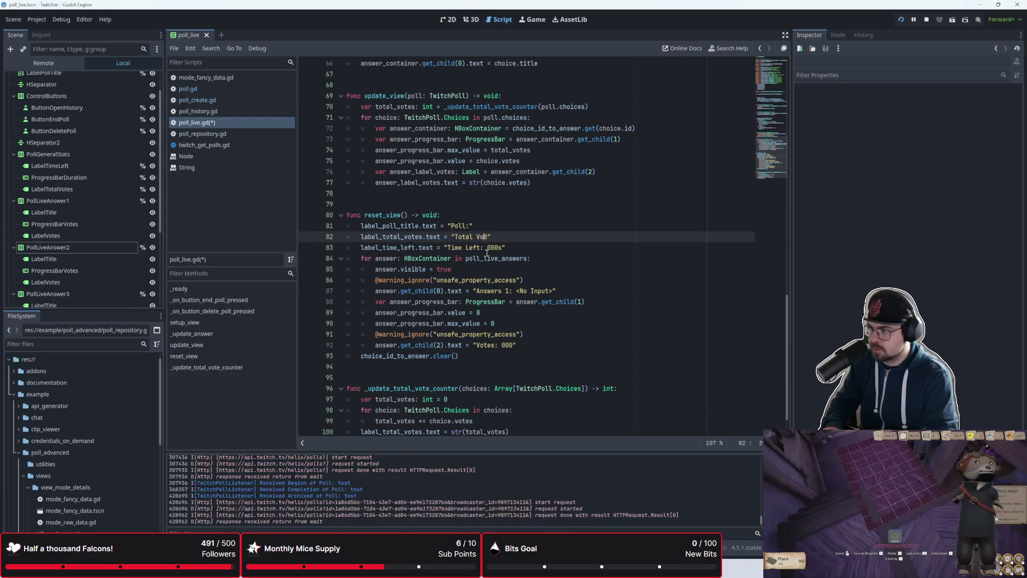
{"action": "type", "text": ": 000"}
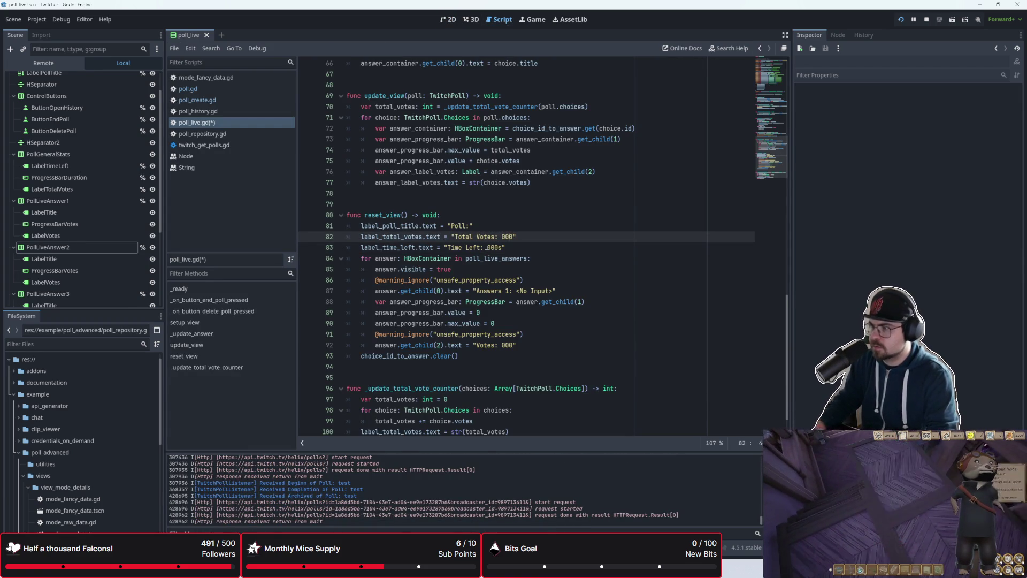
{"action": "left_click", "coordinate": [448, 20]}
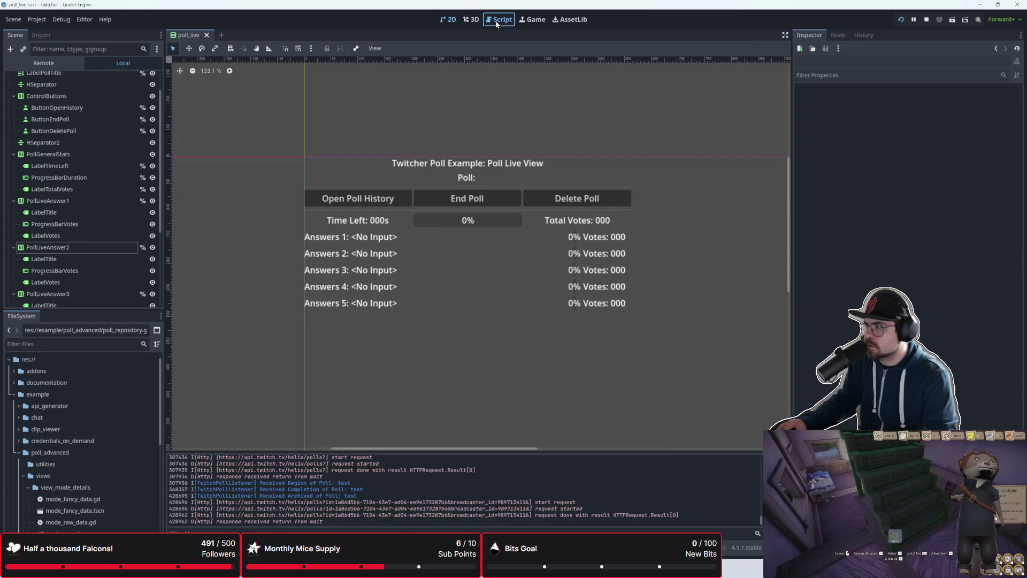
{"action": "left_click", "coordinate": [498, 20]}
- Save poll_live.gd with Ctrl+S and review the new label lines in reset_view
{"action": "left_click", "coordinate": [543, 270]}
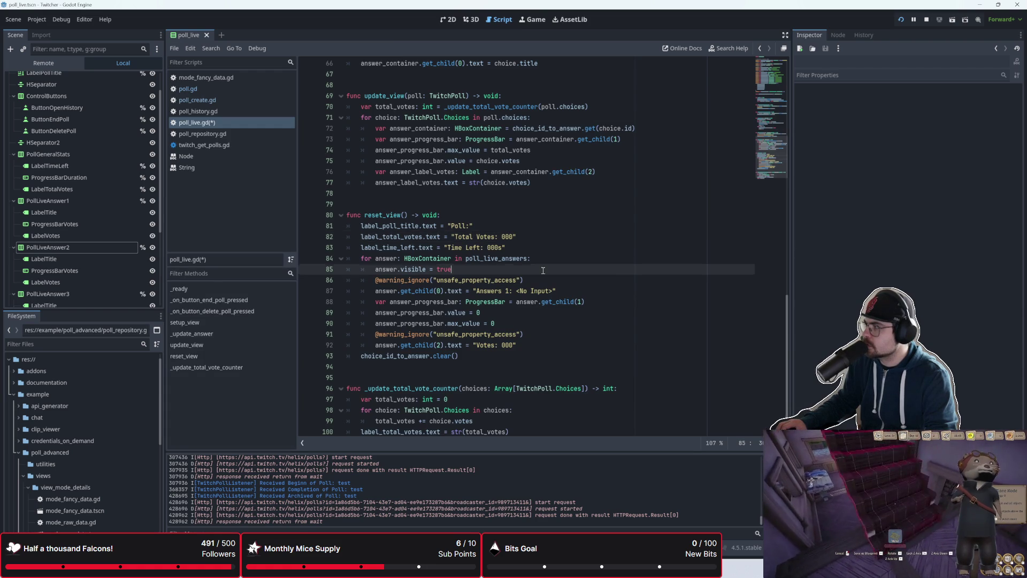
{"action": "key", "text": "ctrl+s"}
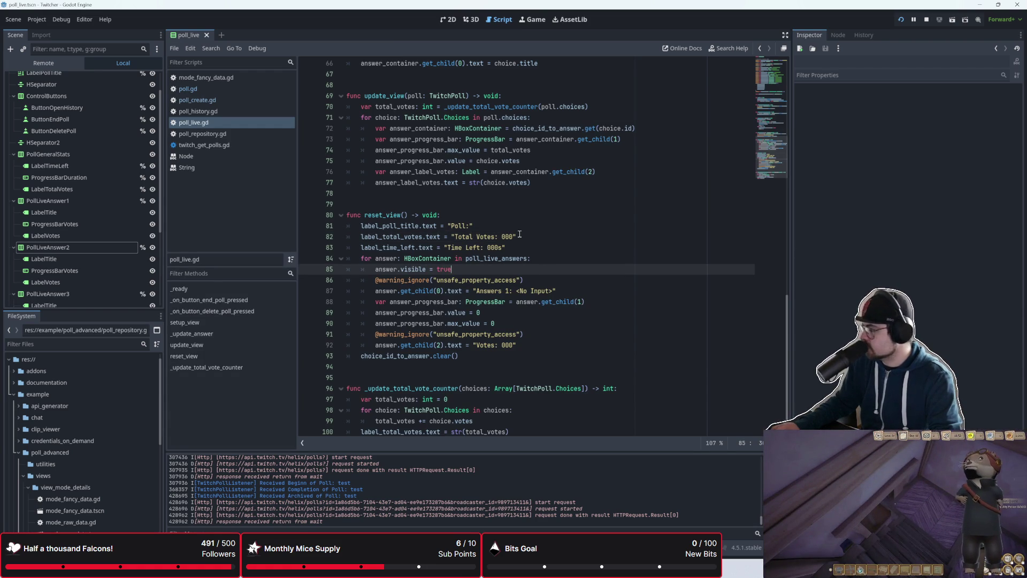
{"action": "scroll", "coordinate": [519, 233], "scroll_direction": "down", "scroll_amount": 2}
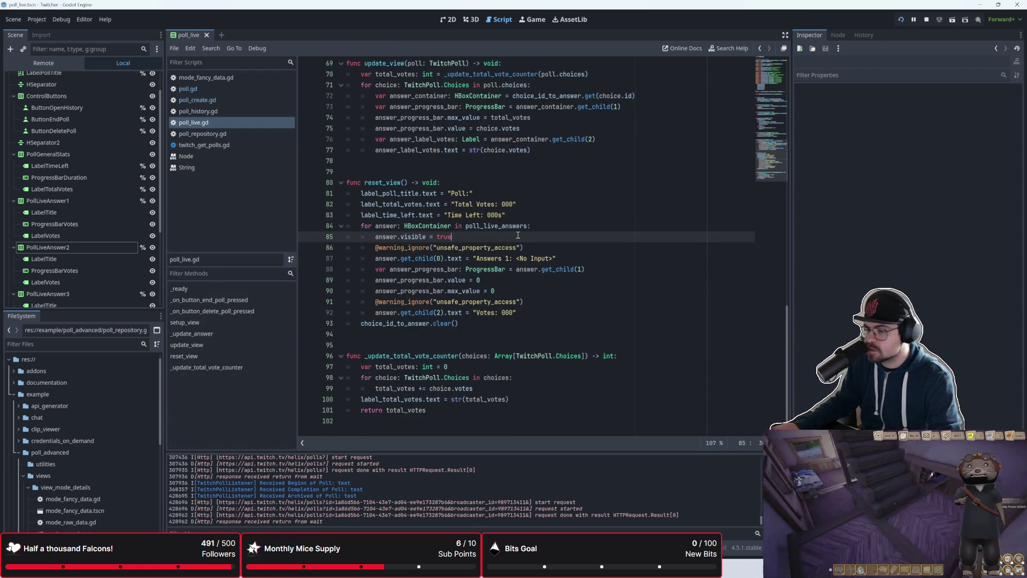
{"action": "scroll", "coordinate": [518, 235], "scroll_direction": "up", "scroll_amount": 5}
{"action": "scroll", "coordinate": [519, 234], "scroll_direction": "down", "scroll_amount": 5}
{"action": "left_click", "coordinate": [534, 216]}
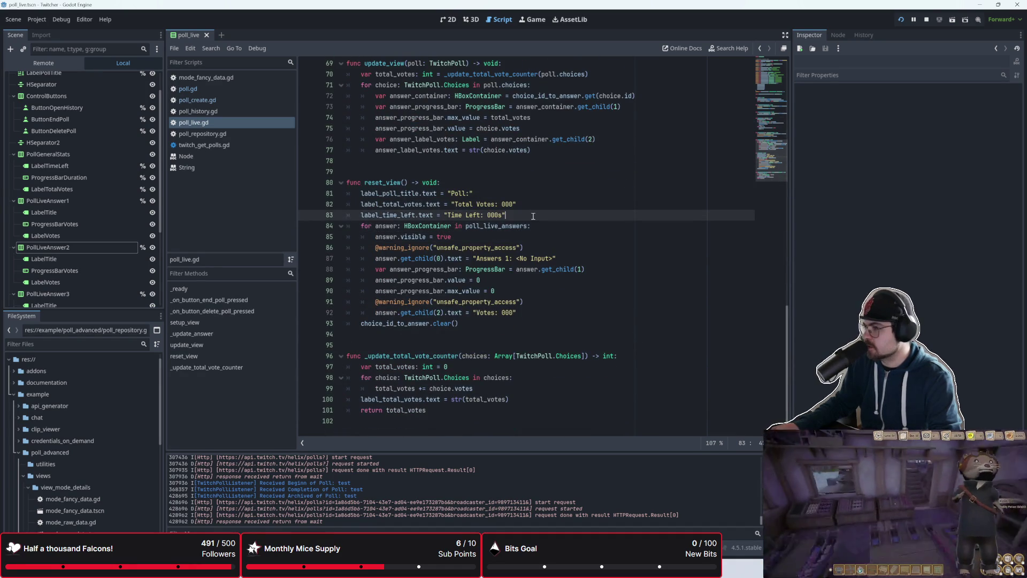
{"action": "left_click", "coordinate": [543, 204]}
{"action": "scroll", "coordinate": [543, 204], "scroll_direction": "up", "scroll_amount": 3}
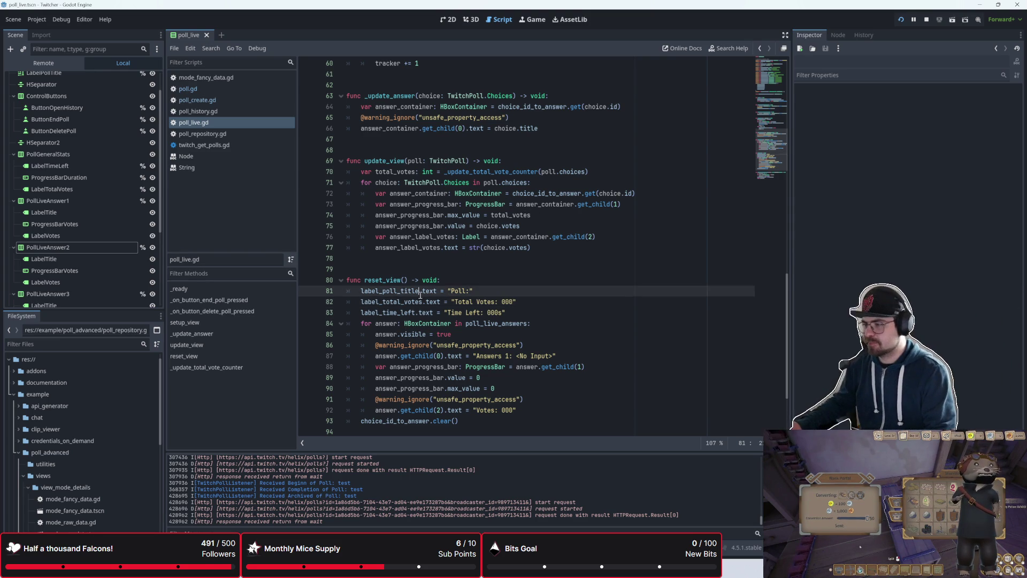
{"action": "left_click", "coordinate": [438, 261]}
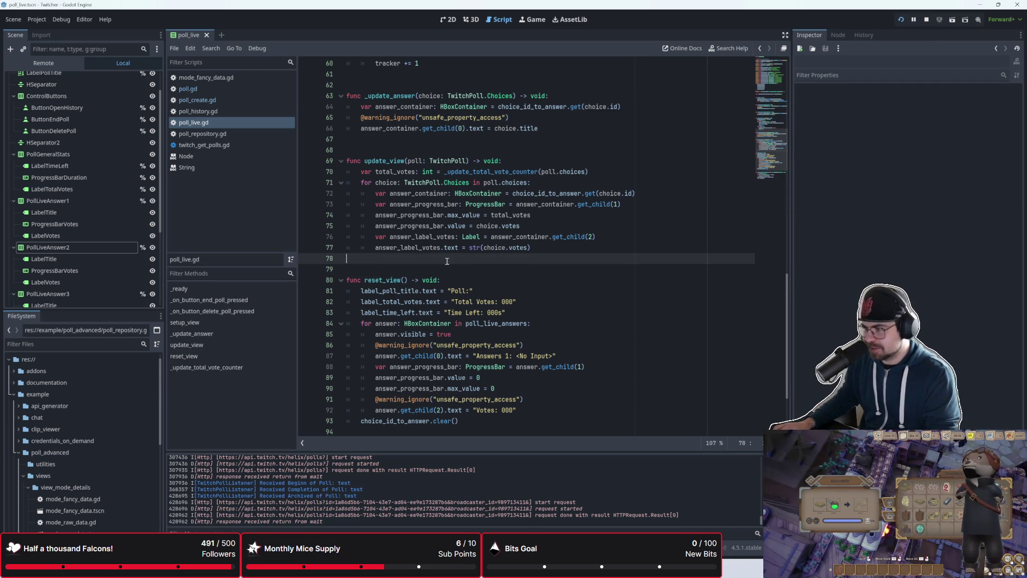
- Scroll through poll_live.gd, reviewing reset_view and the surrounding functions
{"action": "scroll", "coordinate": [450, 268], "scroll_direction": "down", "scroll_amount": 2}
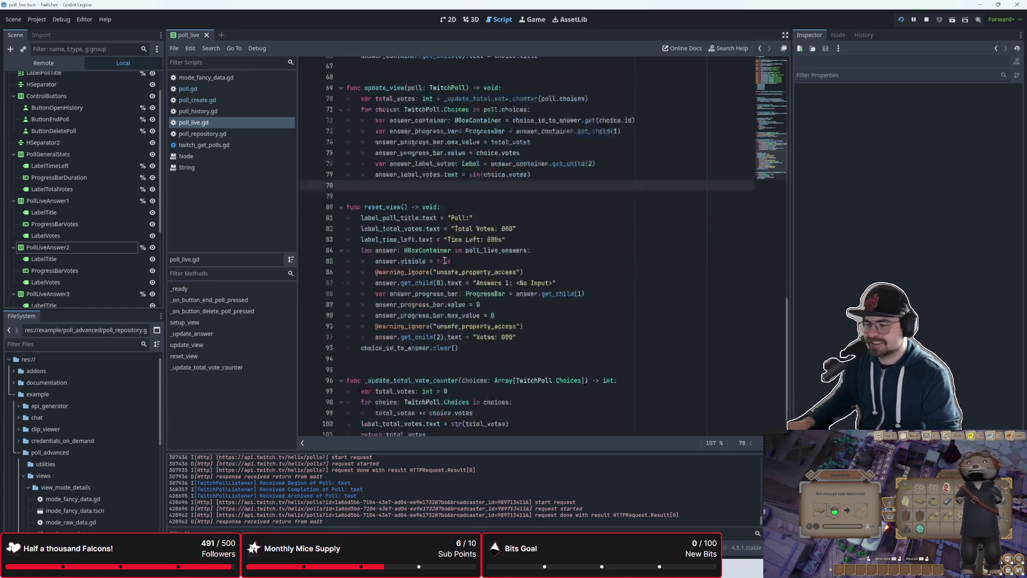
{"action": "scroll", "coordinate": [460, 299], "scroll_direction": "up", "scroll_amount": 4}
{"action": "left_click", "coordinate": [469, 329]}
{"action": "left_click", "coordinate": [473, 322]}
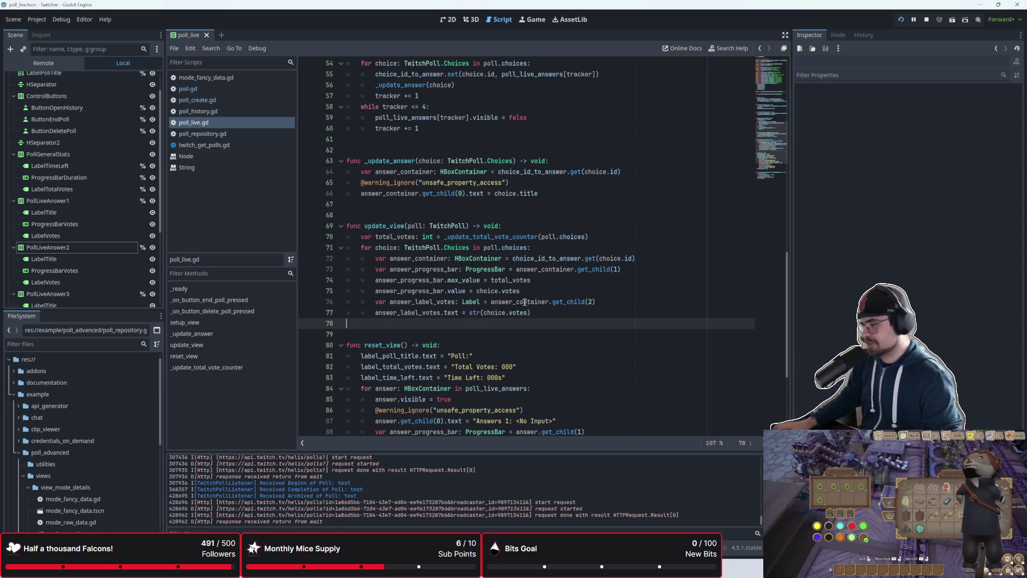
{"action": "scroll", "coordinate": [553, 347], "scroll_direction": "down", "scroll_amount": 5}
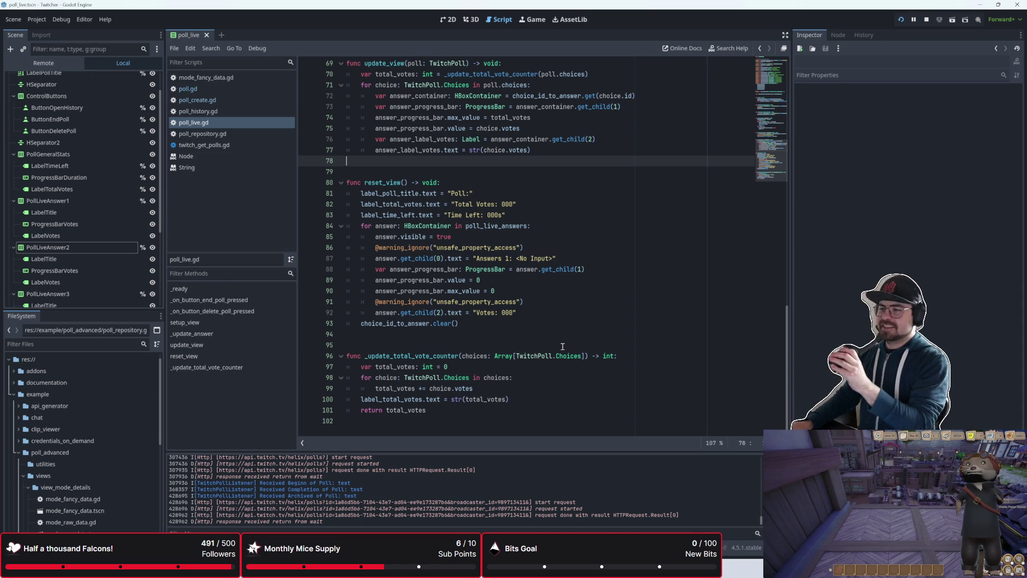
{"action": "scroll", "coordinate": [511, 213], "scroll_direction": "up", "scroll_amount": 2}
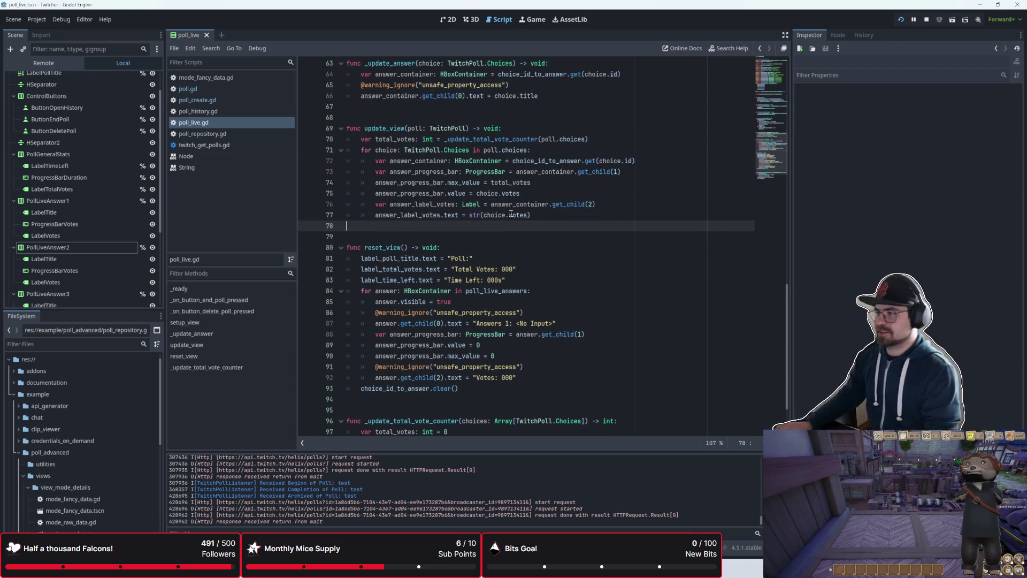
{"action": "scroll", "coordinate": [542, 196], "scroll_direction": "down", "scroll_amount": 2}
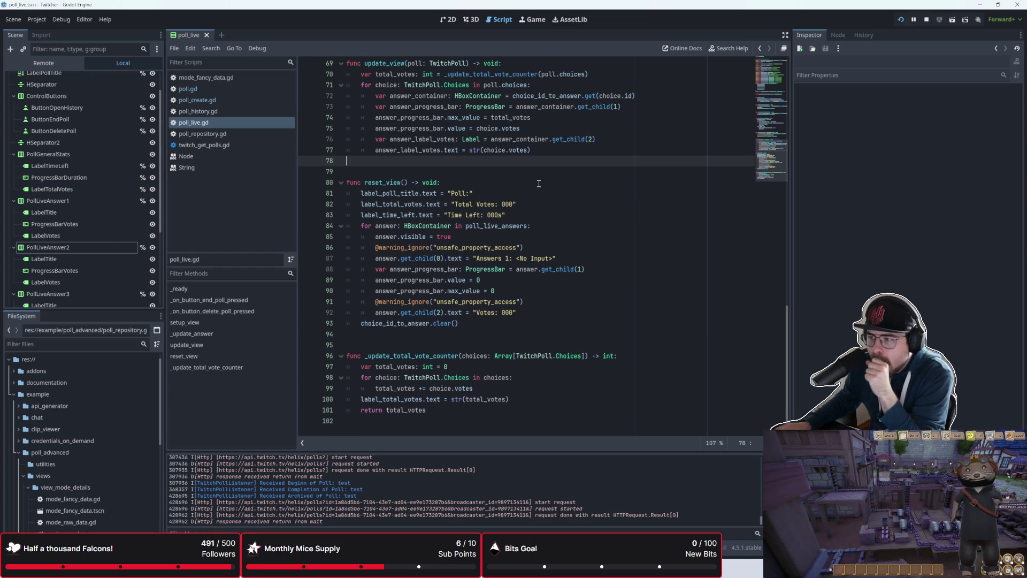
{"action": "scroll", "coordinate": [539, 183], "scroll_direction": "up", "scroll_amount": 6}
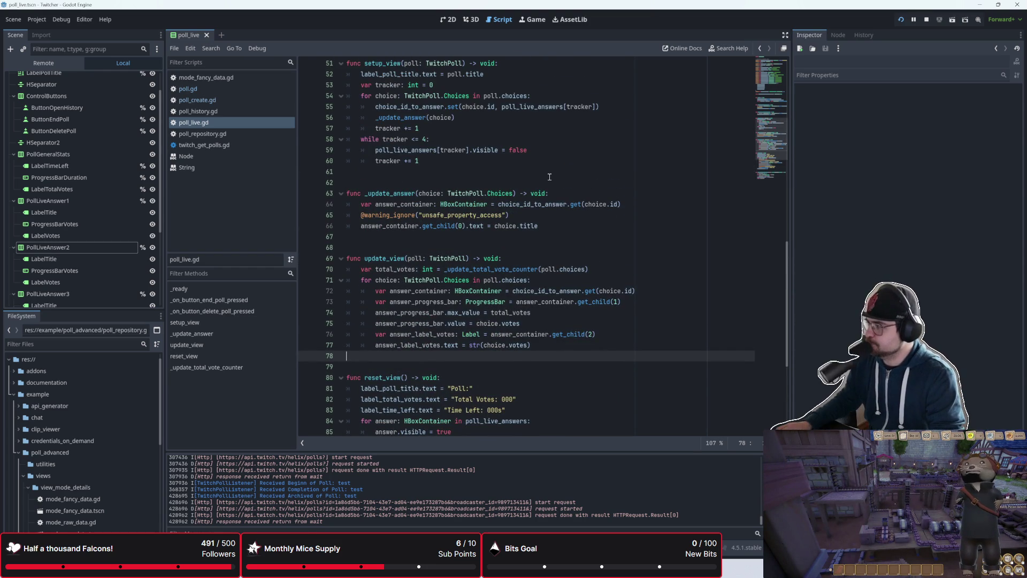
{"action": "scroll", "coordinate": [550, 176], "scroll_direction": "down", "scroll_amount": 6}
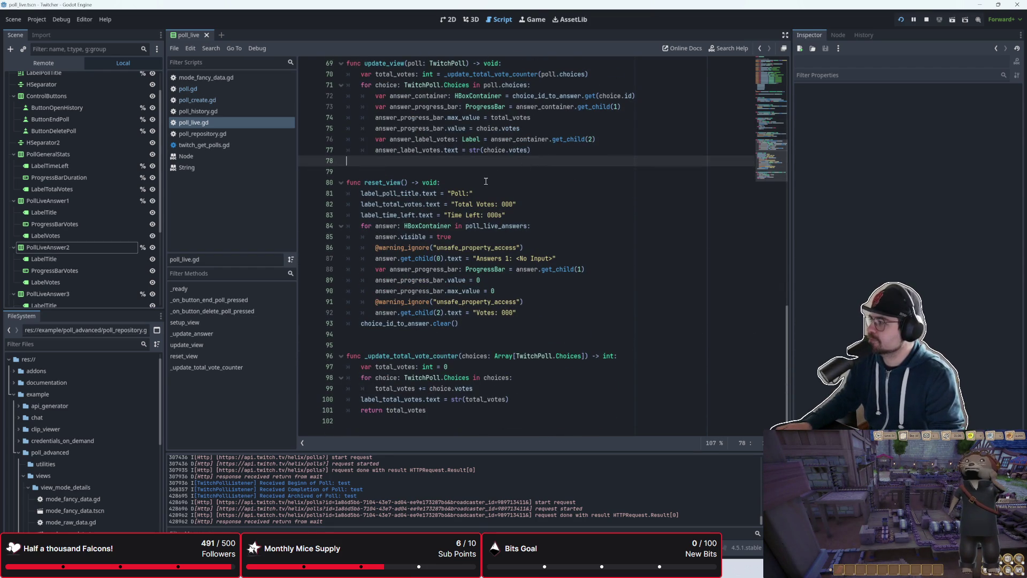
{"action": "scroll", "coordinate": [471, 241], "scroll_direction": "up", "scroll_amount": 4}
{"action": "left_click", "coordinate": [456, 301]}
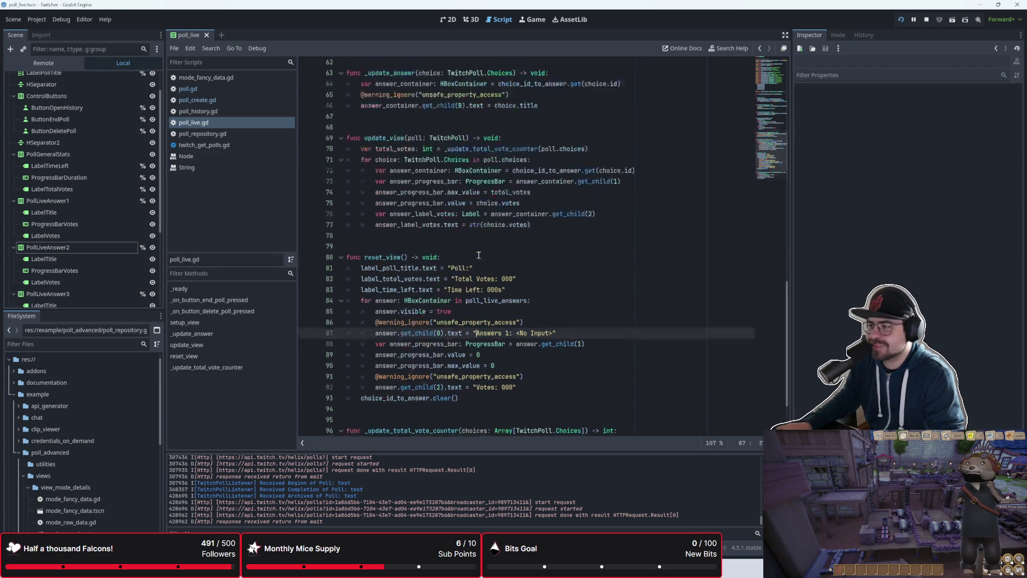
{"action": "left_click", "coordinate": [455, 295]}
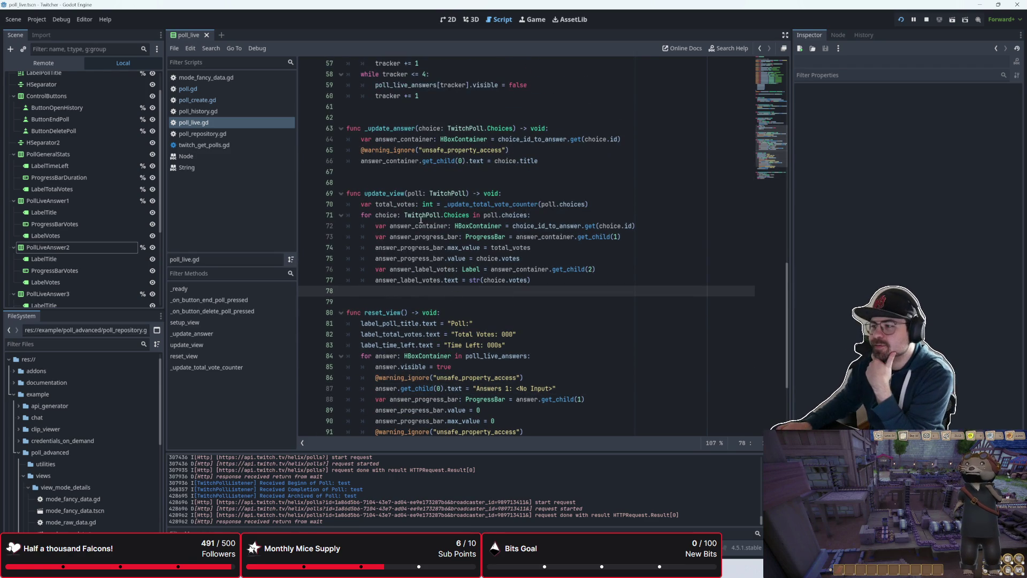
{"action": "scroll", "coordinate": [397, 286], "scroll_direction": "up", "scroll_amount": 4}
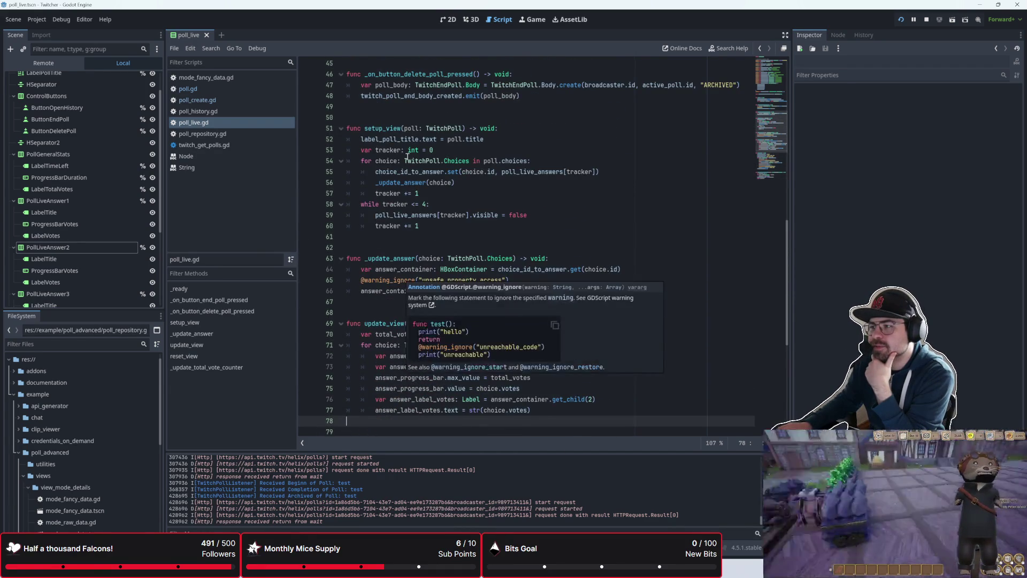
{"action": "scroll", "coordinate": [407, 284], "scroll_direction": "down", "scroll_amount": 6}
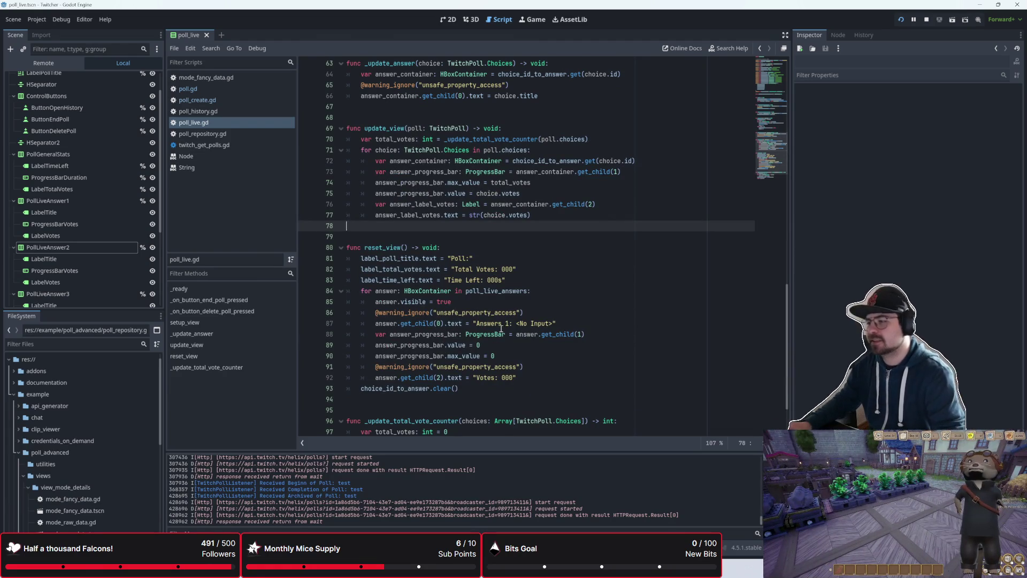
- Show the poll_live scene in the 2D view to check its label order
{"action": "left_click", "coordinate": [448, 19]}
{"action": "left_click", "coordinate": [489, 21]}
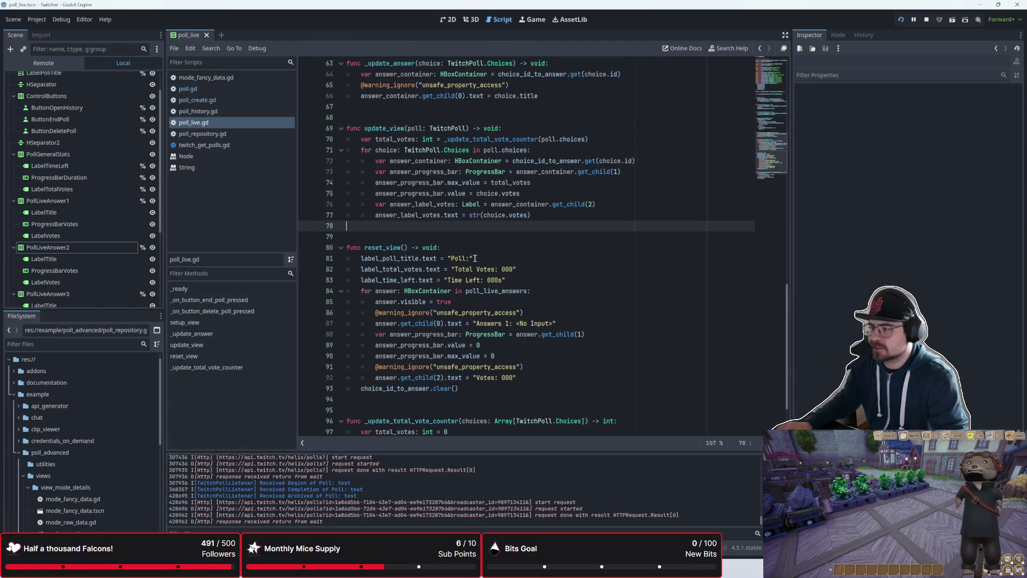
{"action": "left_click", "coordinate": [447, 20]}
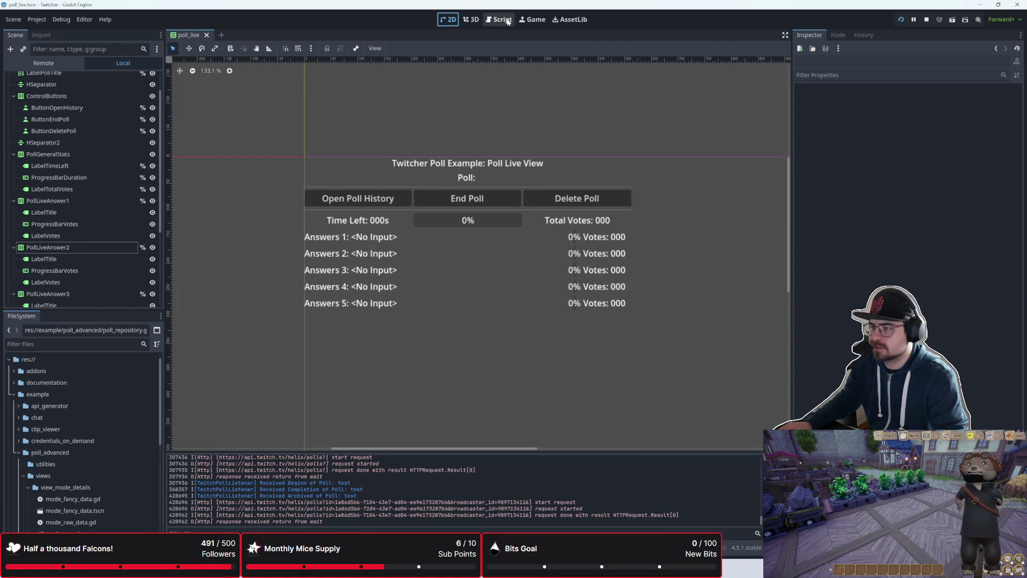
- Move the label_total_votes line below the label_time_left line in reset_view
{"action": "left_click", "coordinate": [508, 22]}
{"action": "left_click", "coordinate": [534, 273]}
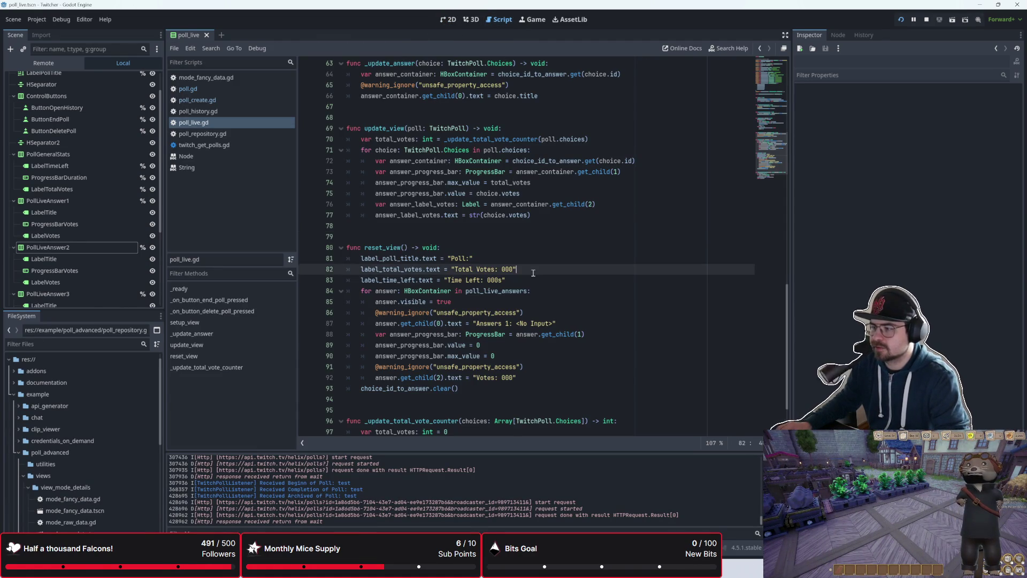
{"action": "key", "text": "Return"}
{"action": "type", "text": "label_total_votes.text = \"Total Votes: 000\""}
{"action": "key", "text": "Down"}
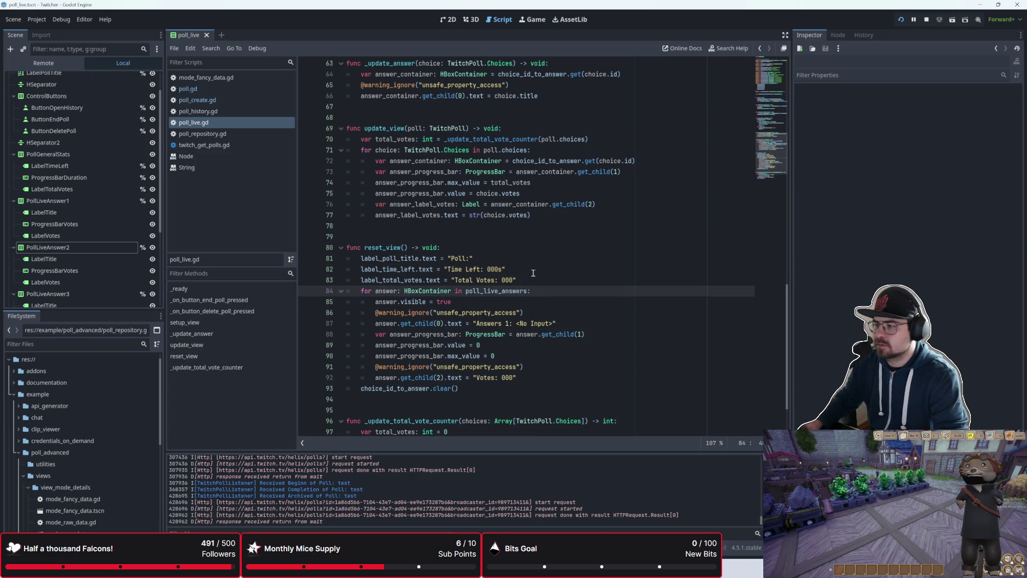
{"action": "left_click", "coordinate": [448, 20]}
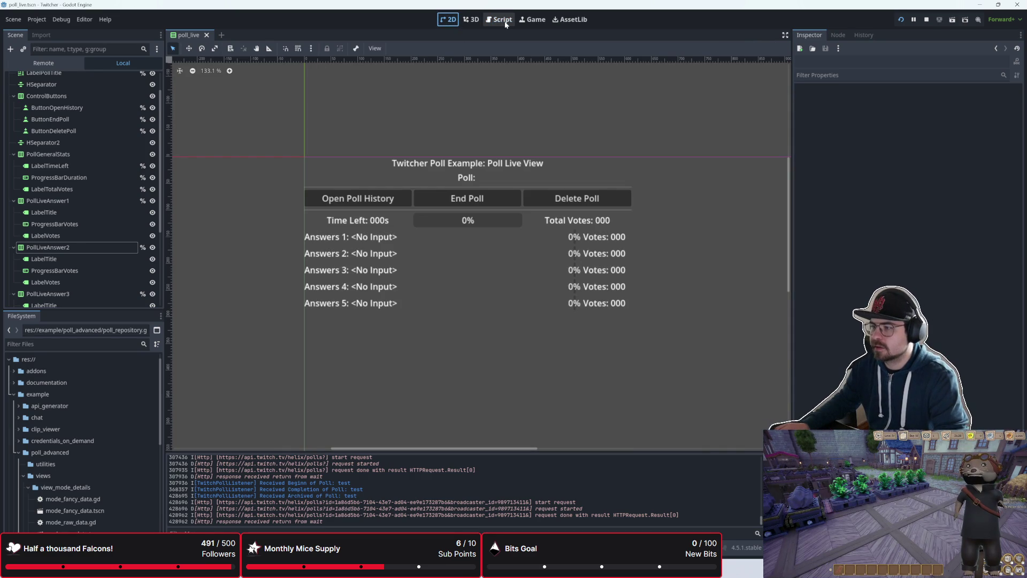
{"action": "left_click", "coordinate": [506, 23]}
{"action": "left_click", "coordinate": [528, 283]}
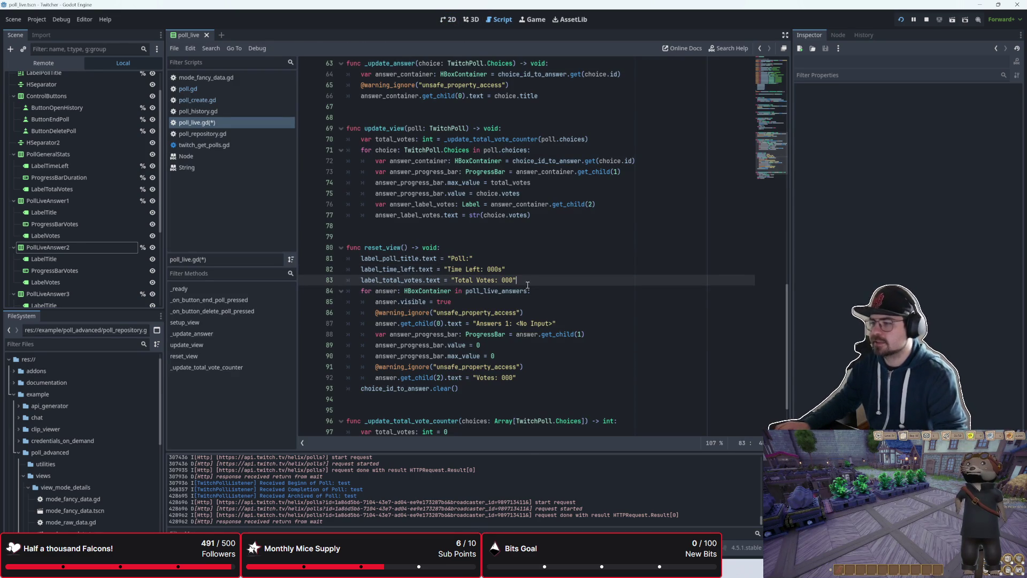
- Add 'progress_bar_duration.max_value = 0' to reset_view
{"action": "key", "text": "Return"}
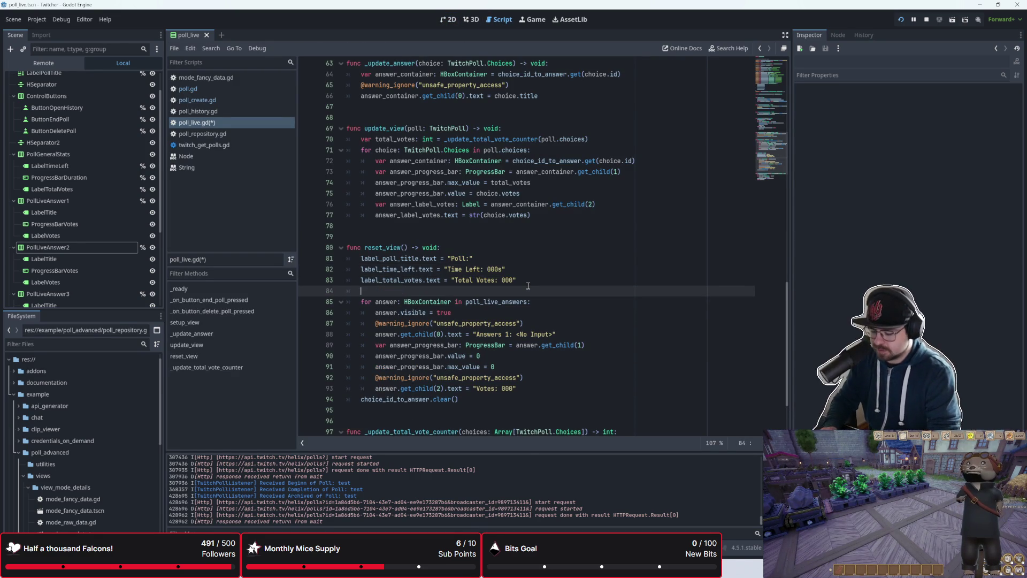
{"action": "type", "text": "bar"}
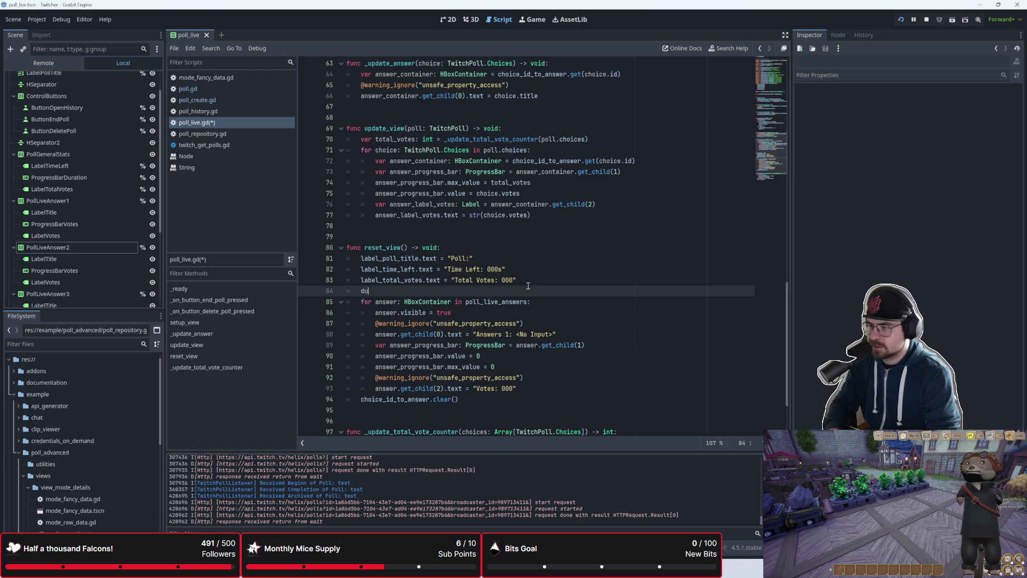
{"action": "key", "text": "Return"}
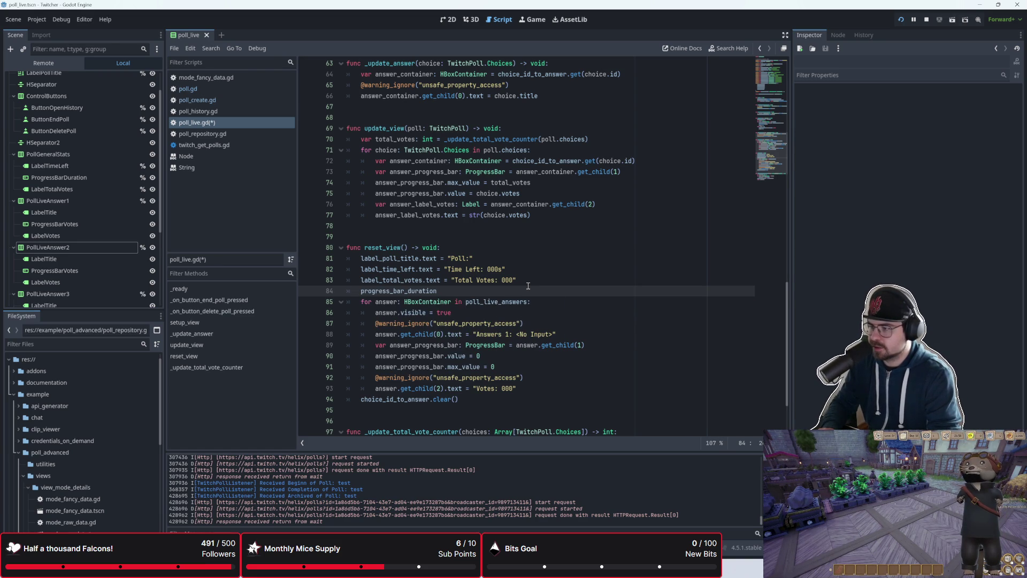
{"action": "type", "text": ".max"}
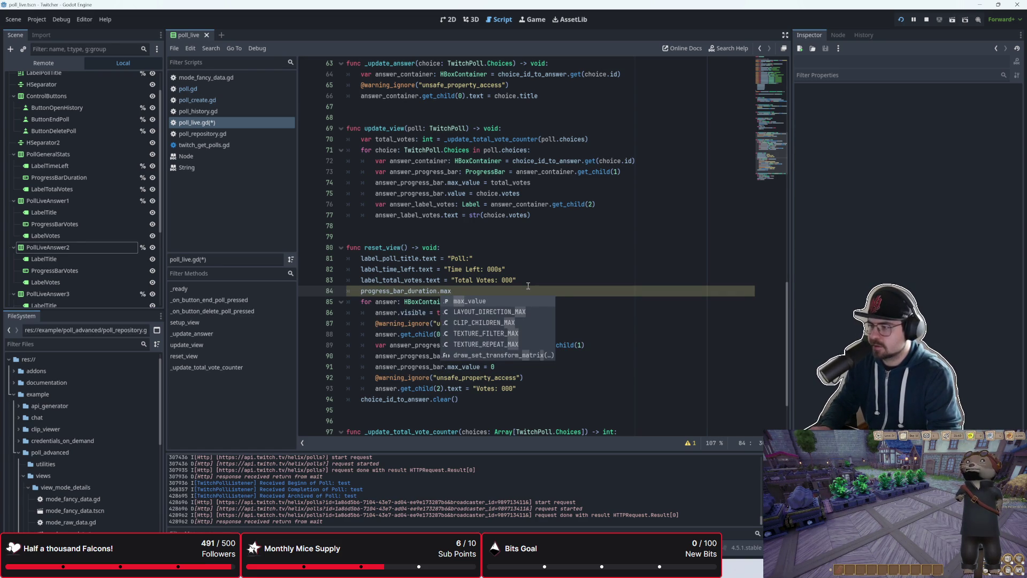
{"action": "key", "text": "Return"}
{"action": "type", "text": "="}
- Add 'progress_bar_duration.value = 0' on the next line and save poll_live.gd
{"action": "key", "text": "Return"}
{"action": "type", "text": "progress_b"}
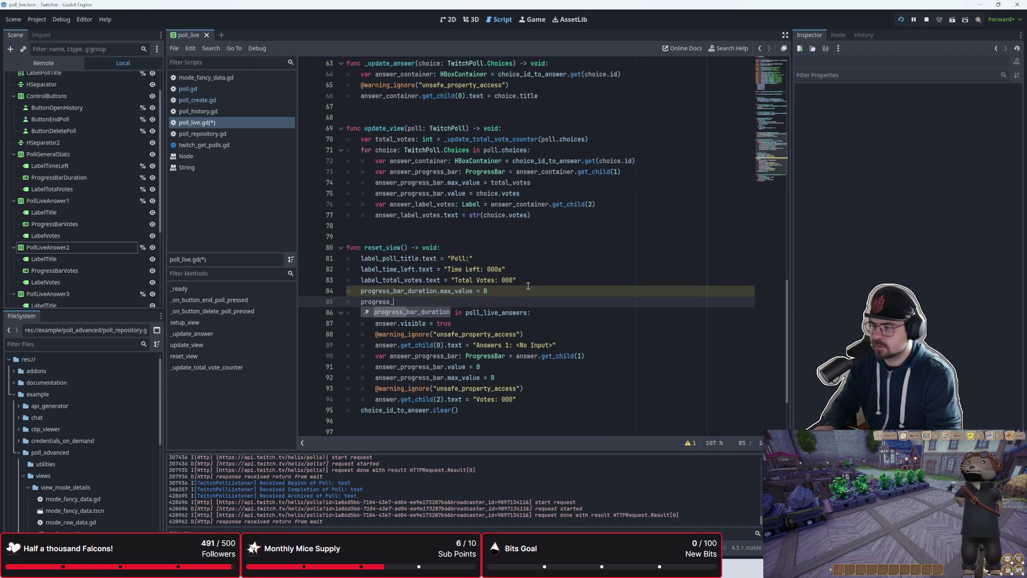
{"action": "type", "text": "ar"}
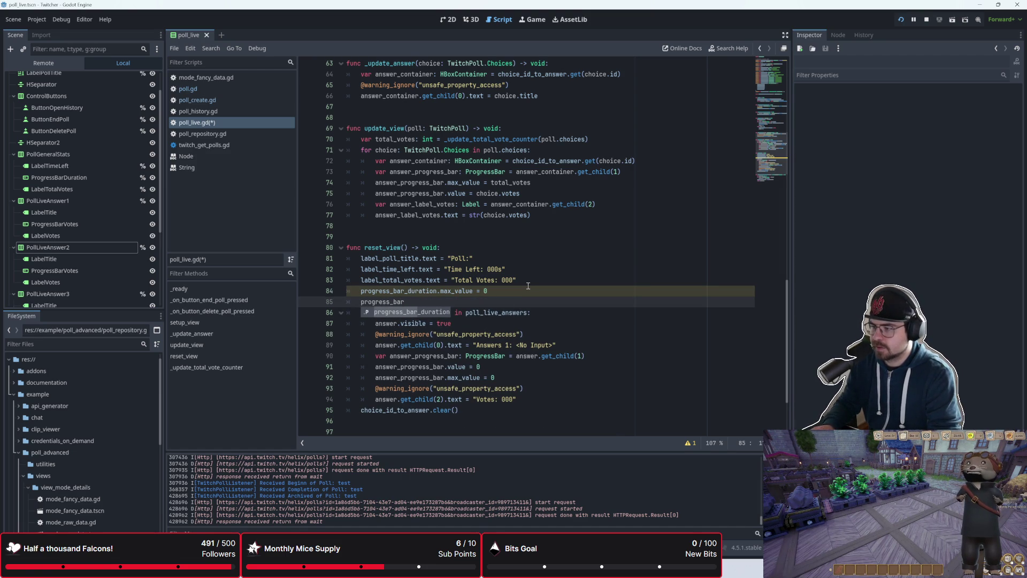
{"action": "key", "text": "Return"}
{"action": "type", "text": ".vale"}
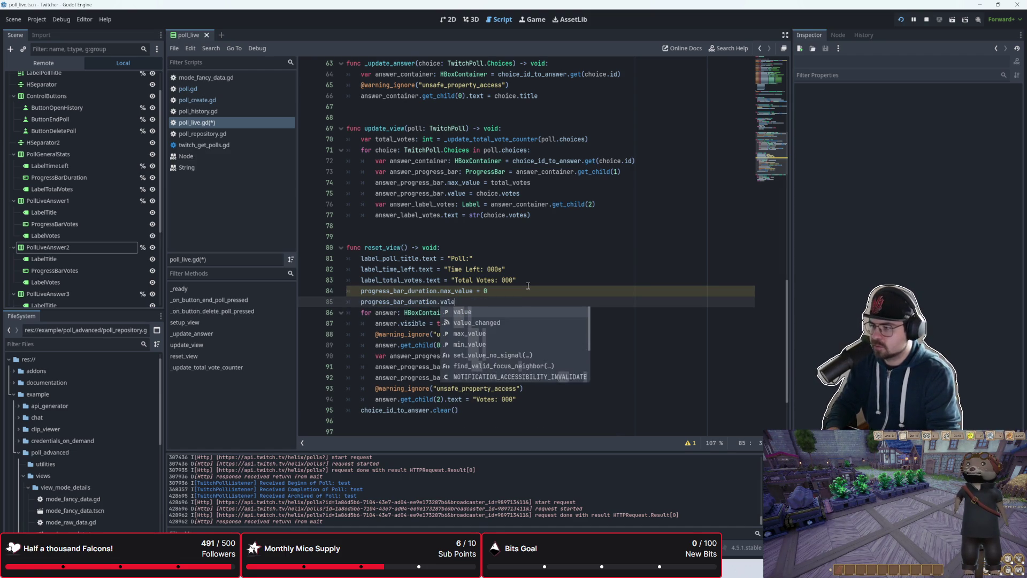
{"action": "key", "text": "Return"}
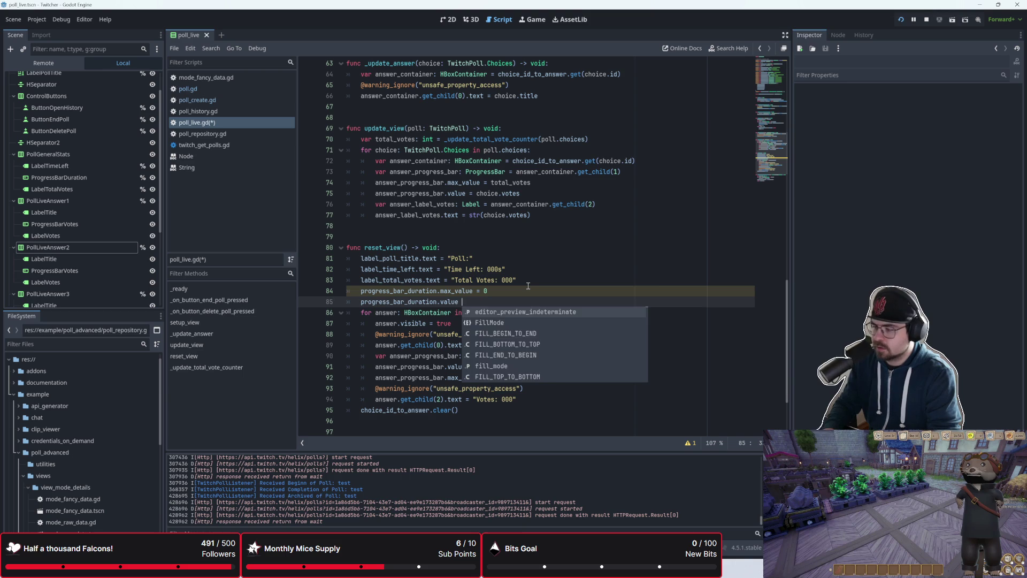
{"action": "key", "text": "Escape"}
{"action": "type", "text": "0"}
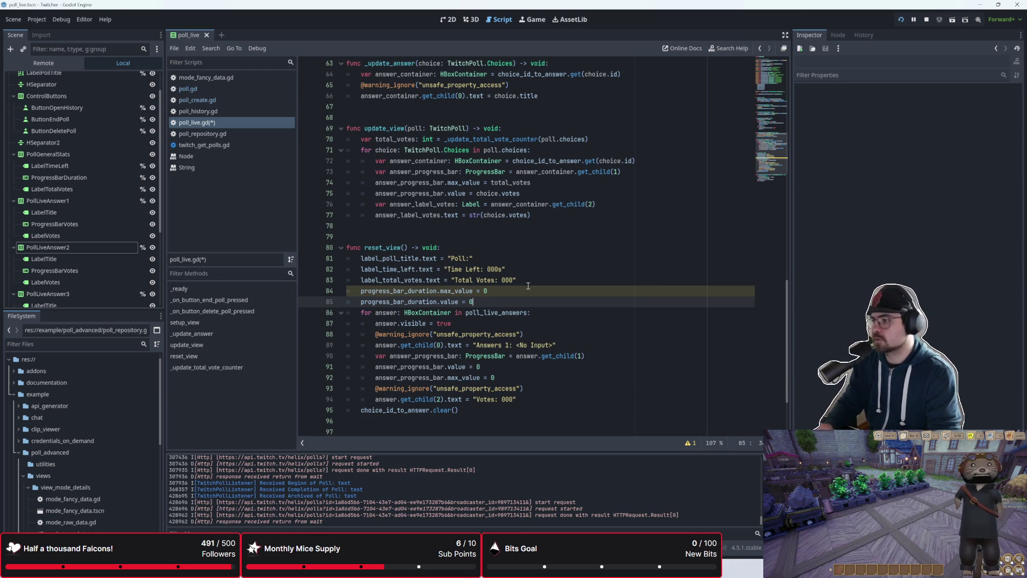
{"action": "left_click", "coordinate": [527, 290]}
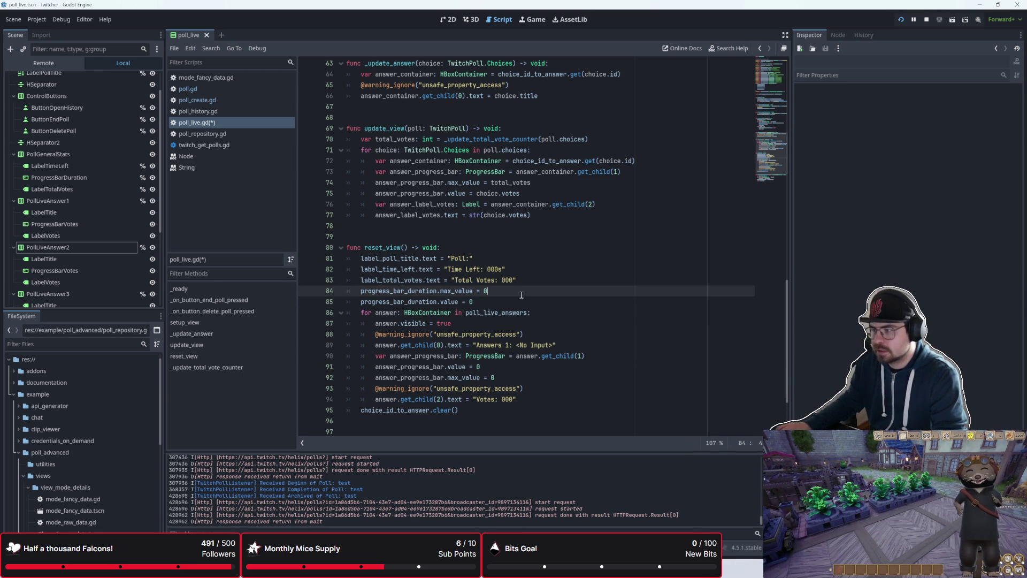
{"action": "left_click", "coordinate": [513, 302]}
{"action": "key", "text": "ctrl+s"}
{"action": "scroll", "coordinate": [510, 305], "scroll_direction": "up", "scroll_amount": 8}
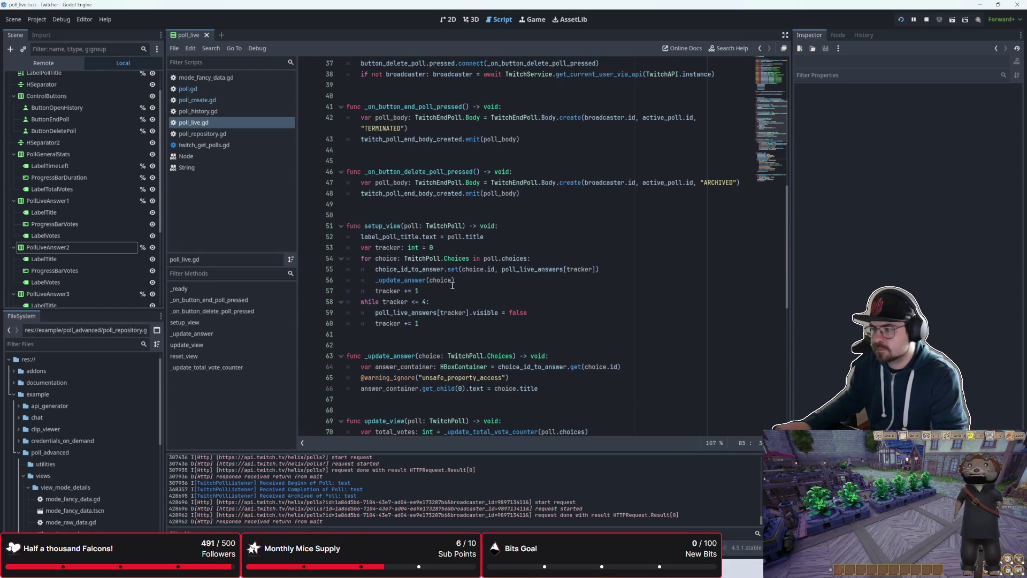
- Start a progress_bar_duration.max_value line under the poll.title assignment in setup_view
{"action": "left_click", "coordinate": [513, 238]}
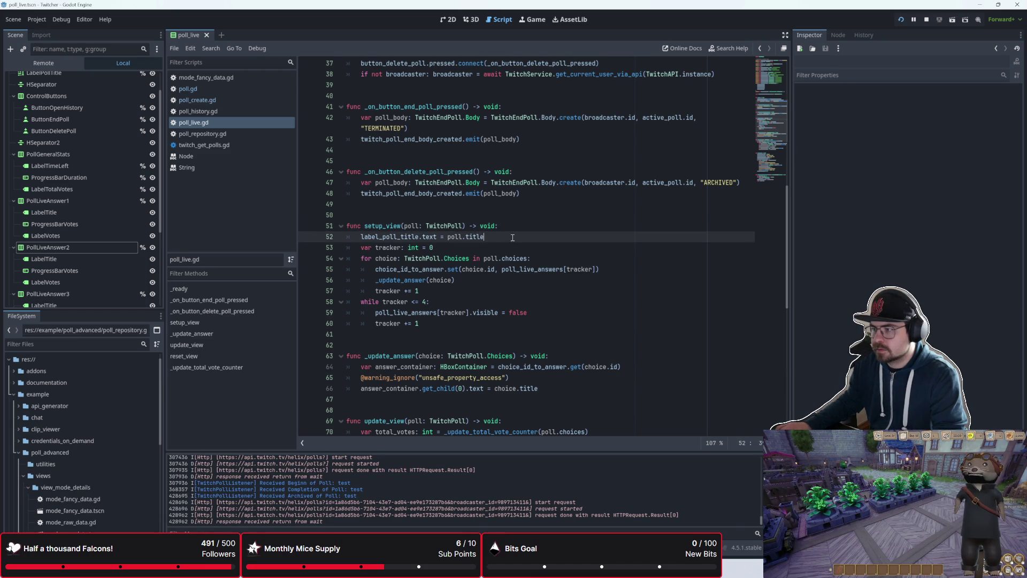
{"action": "key", "text": "Return"}
{"action": "type", "text": "la"}
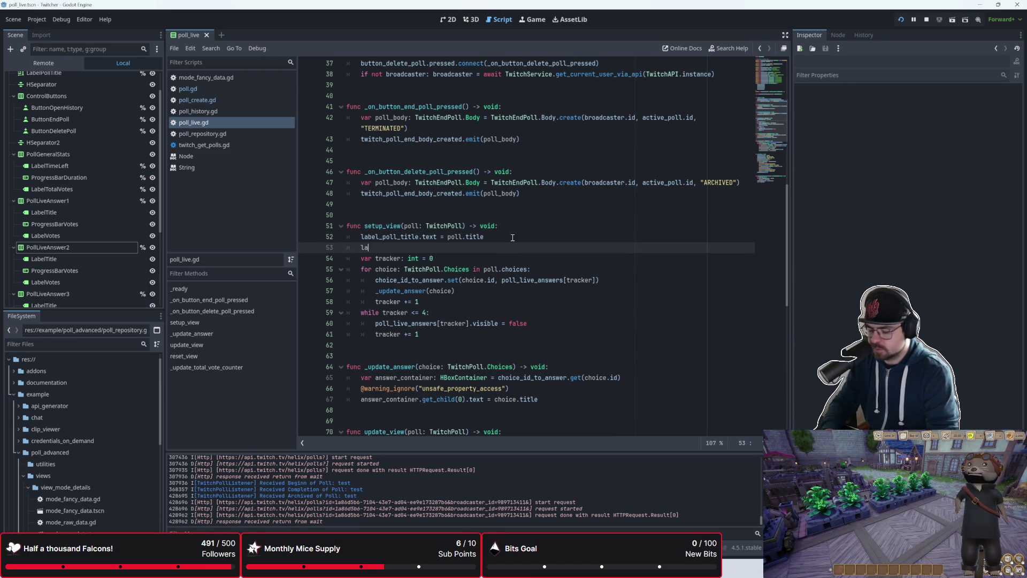
{"action": "key", "text": "BackSpace"}
{"action": "key", "text": "BackSpace"}
{"action": "type", "text": "pro"}
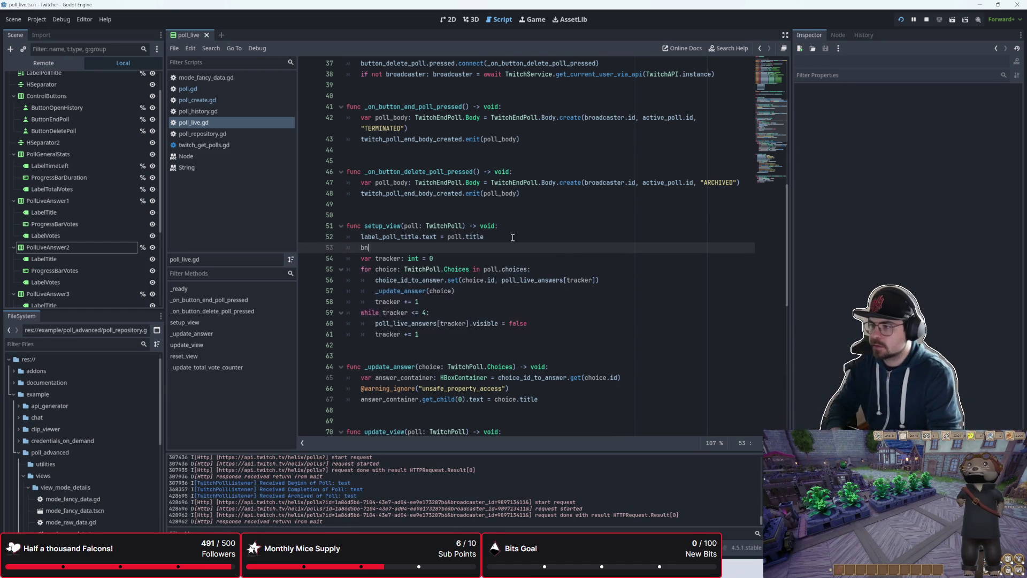
{"action": "key", "text": "Return"}
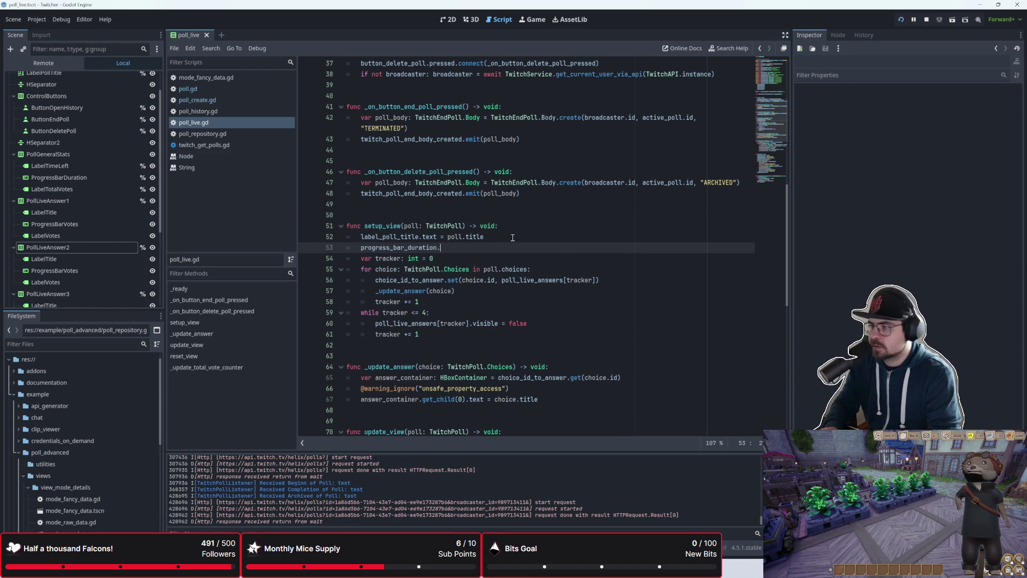
{"action": "type", "text": "max"}
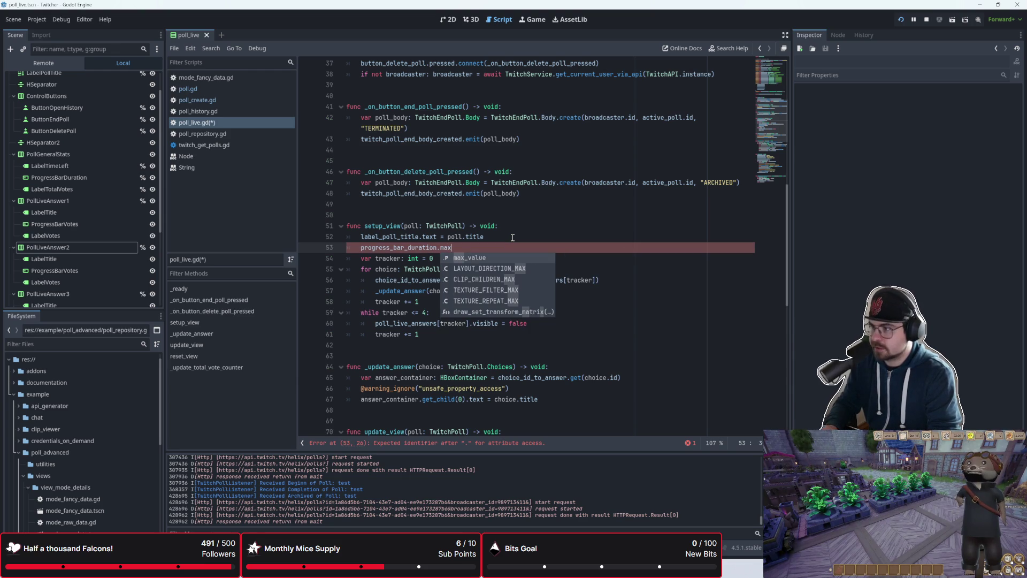
{"action": "type", "text": "_val"}
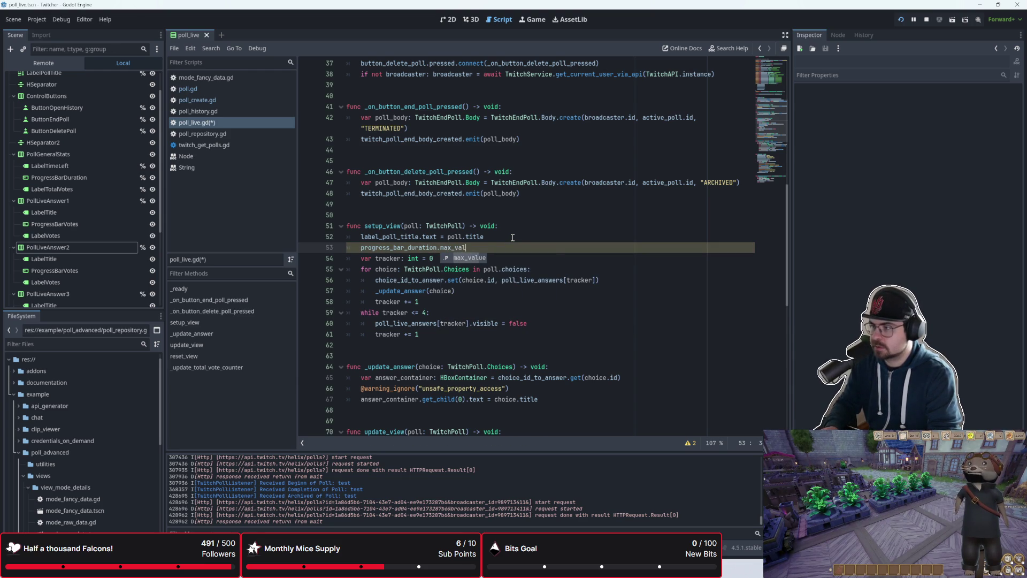
{"action": "key", "text": "Return"}
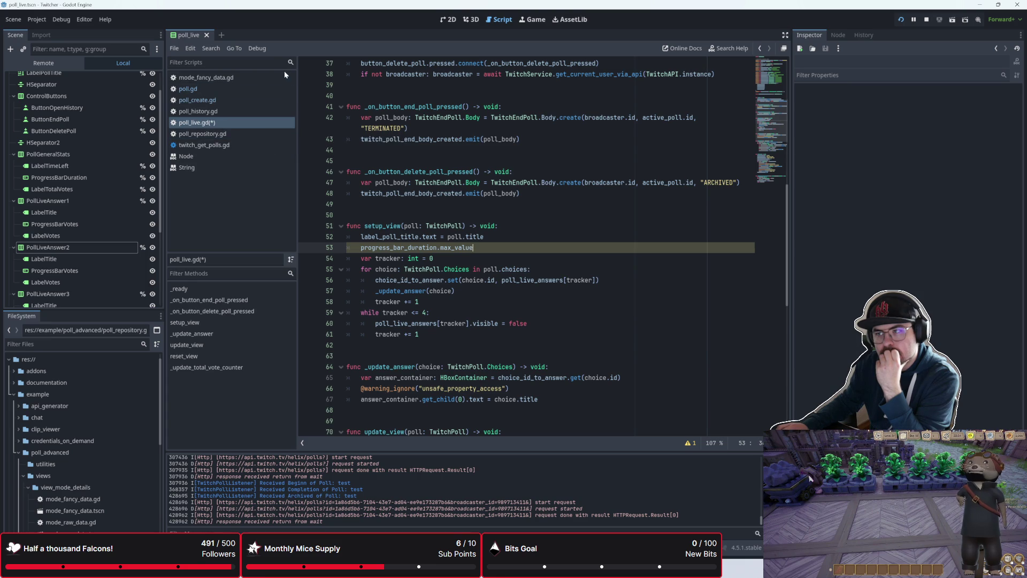
- In poll.gd, search for 'setup_view' to find where it is called
{"action": "left_click", "coordinate": [269, 89]}
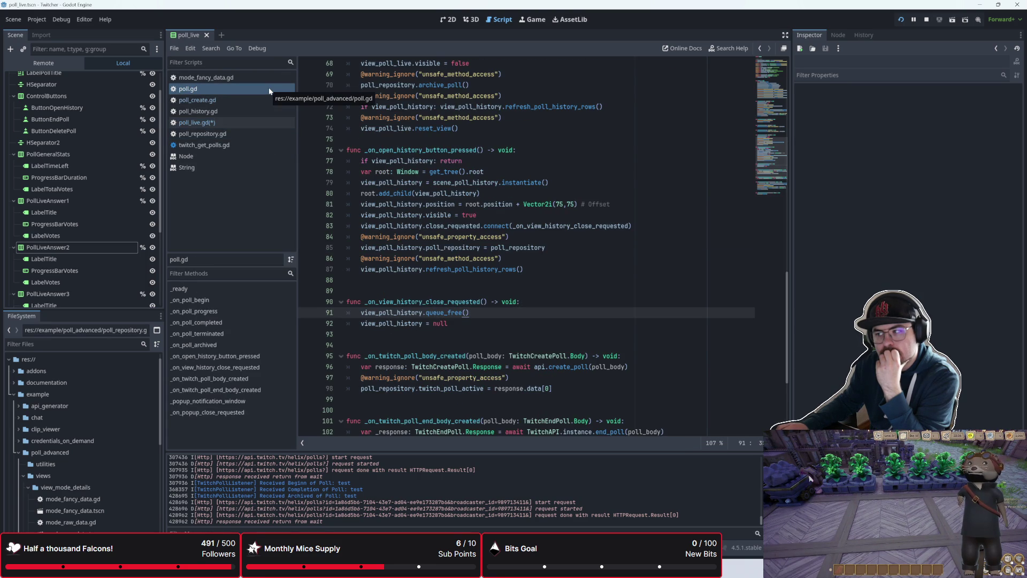
{"action": "left_click", "coordinate": [402, 139]}
{"action": "key", "text": "Return"}
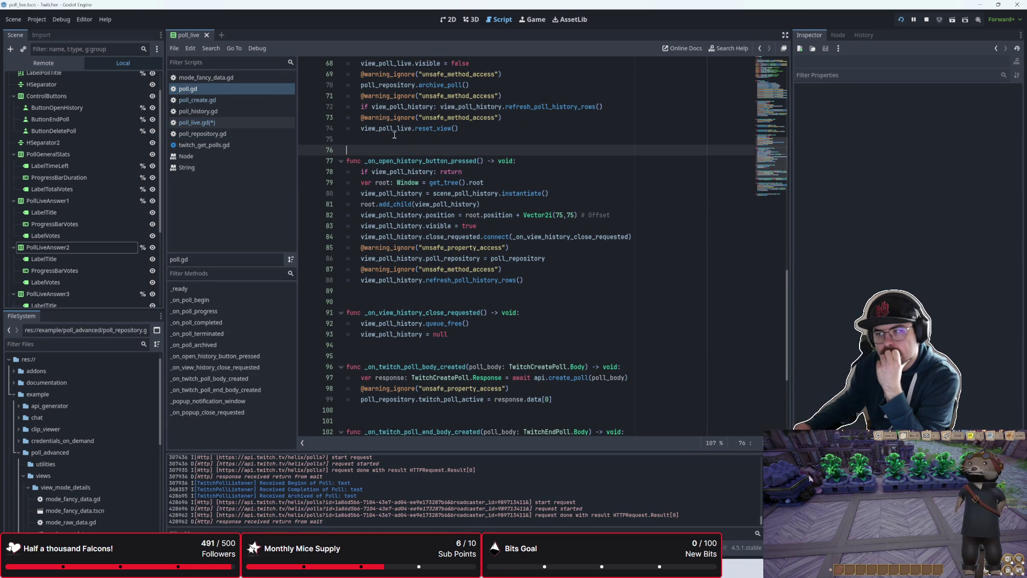
{"action": "mouse_move", "coordinate": [449, 210]}
{"action": "key", "text": "ctrl+f"}
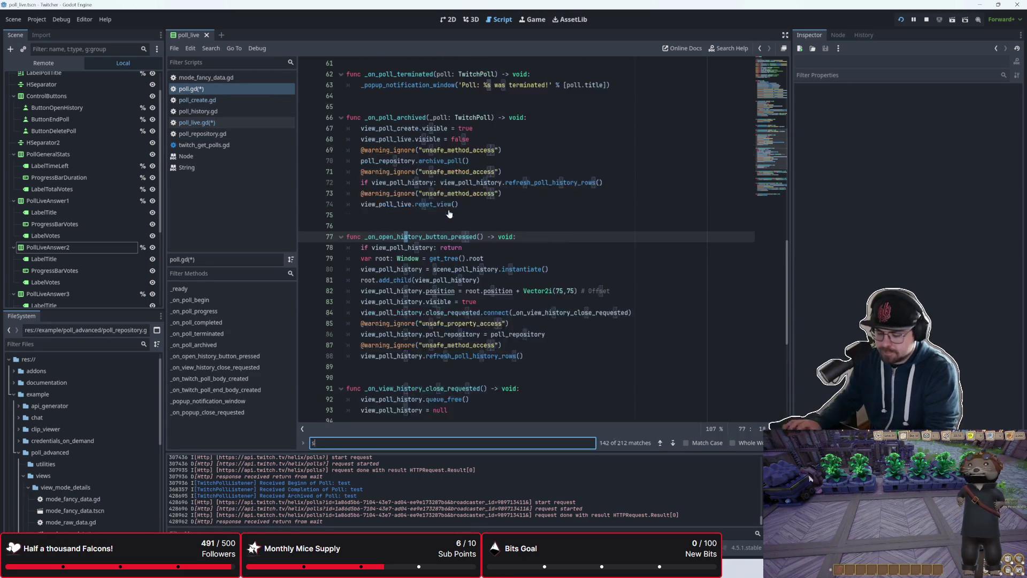
{"action": "type", "text": "setup_view"}
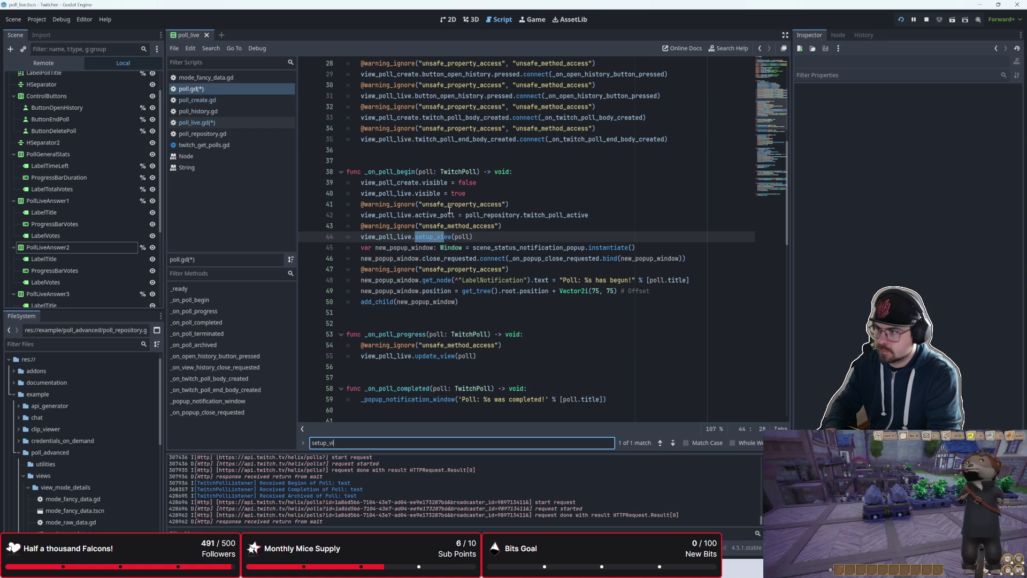
{"action": "left_click", "coordinate": [461, 247]}
{"action": "key", "text": "Escape"}
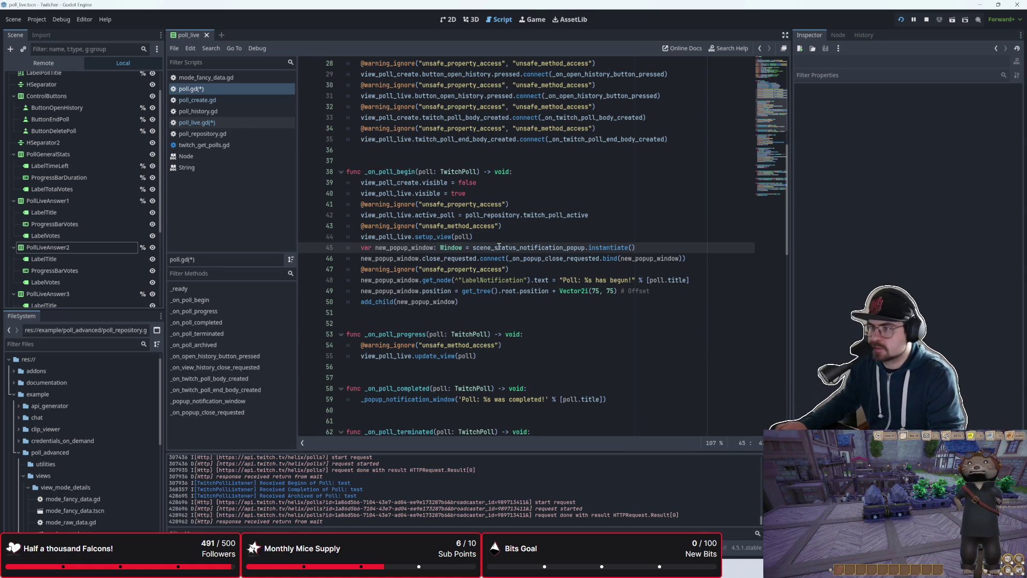
- Switch back to the poll_live.gd script at the setup_view title line
{"action": "left_click", "coordinate": [237, 99]}
{"action": "left_click", "coordinate": [239, 92]}
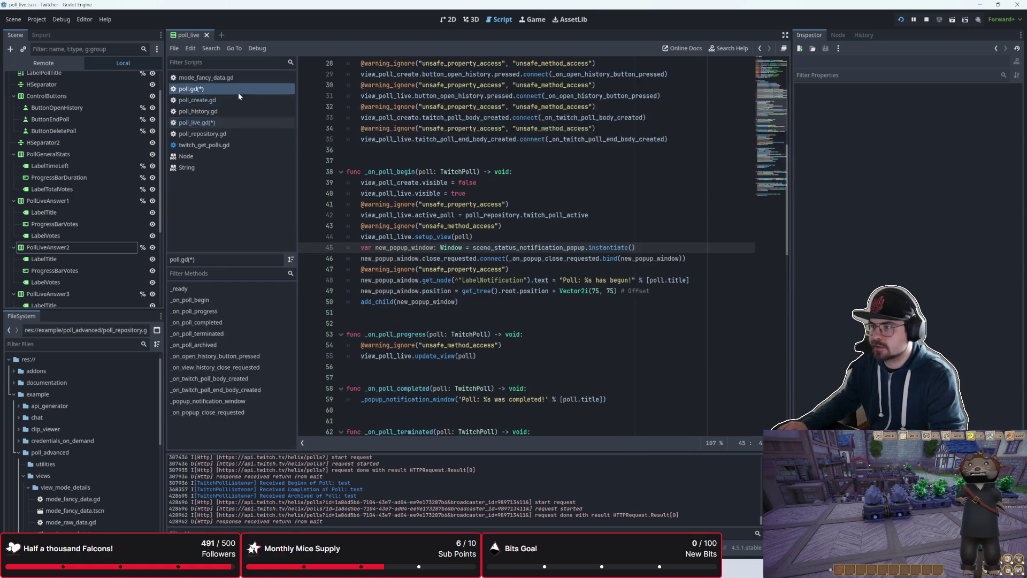
{"action": "left_click", "coordinate": [234, 122]}
{"action": "left_click", "coordinate": [517, 239]}
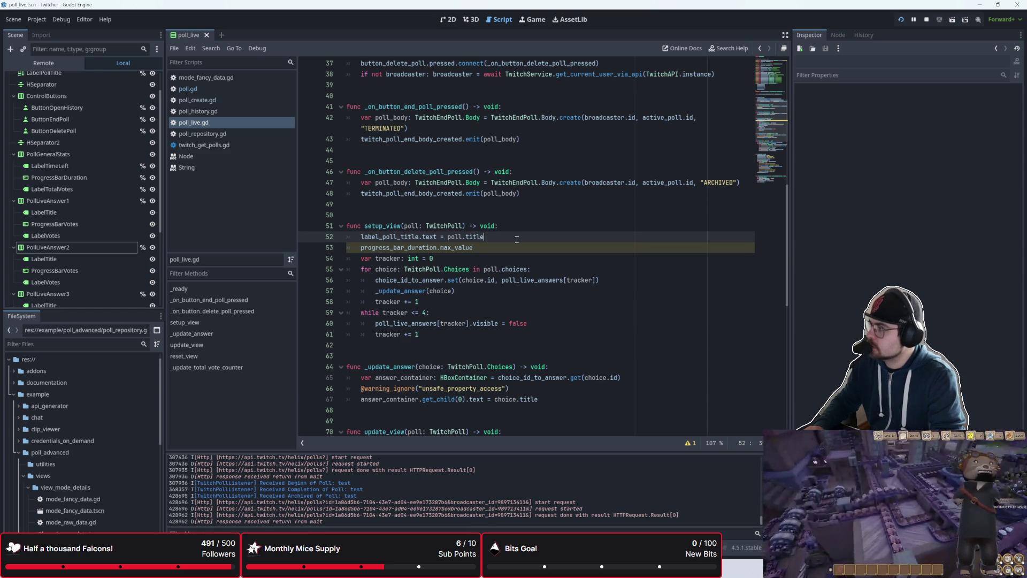
- Insert two blank lines below the poll.title assignment in setup_view
{"action": "key", "text": "Return"}
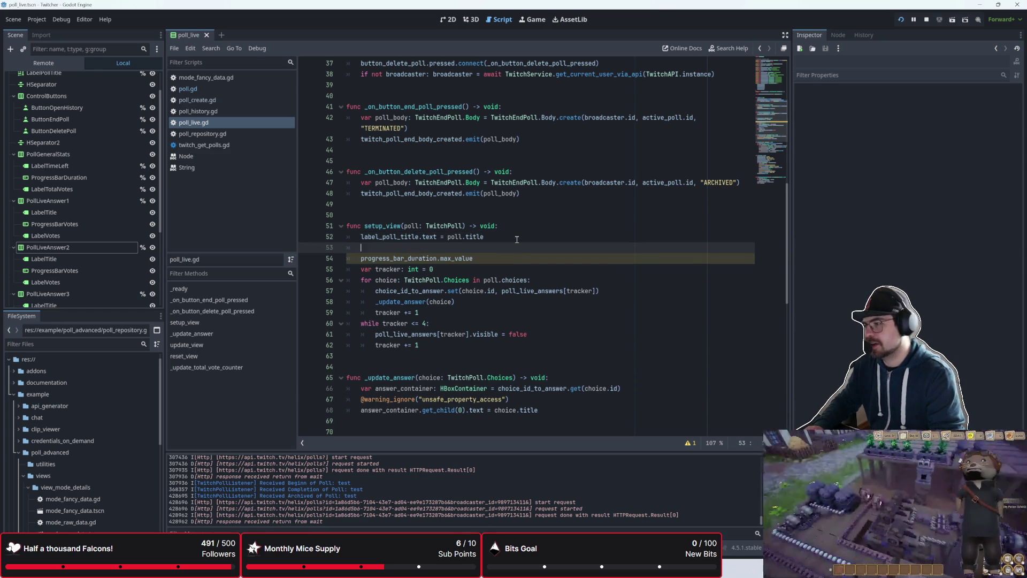
{"action": "key", "text": "Return"}
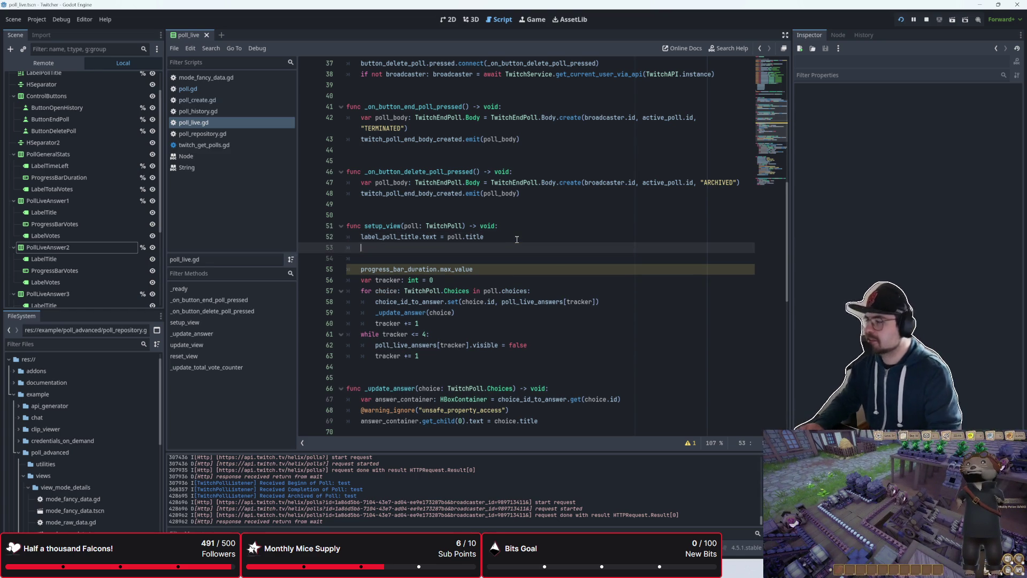
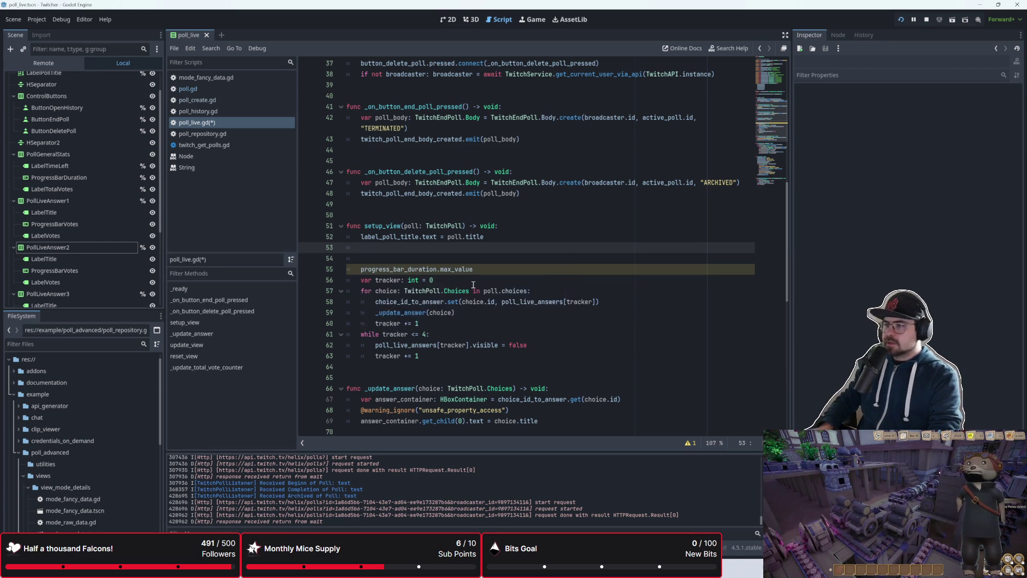
- Start a `progress_bar_duration.max_value =` assignment at the end of line 55 in setup_view
{"action": "scroll", "coordinate": [482, 284], "scroll_direction": "up", "scroll_amount": 1}
{"action": "scroll", "coordinate": [492, 283], "scroll_direction": "down", "scroll_amount": 5}
{"action": "scroll", "coordinate": [506, 281], "scroll_direction": "up", "scroll_amount": 4}
{"action": "left_click", "coordinate": [510, 275]}
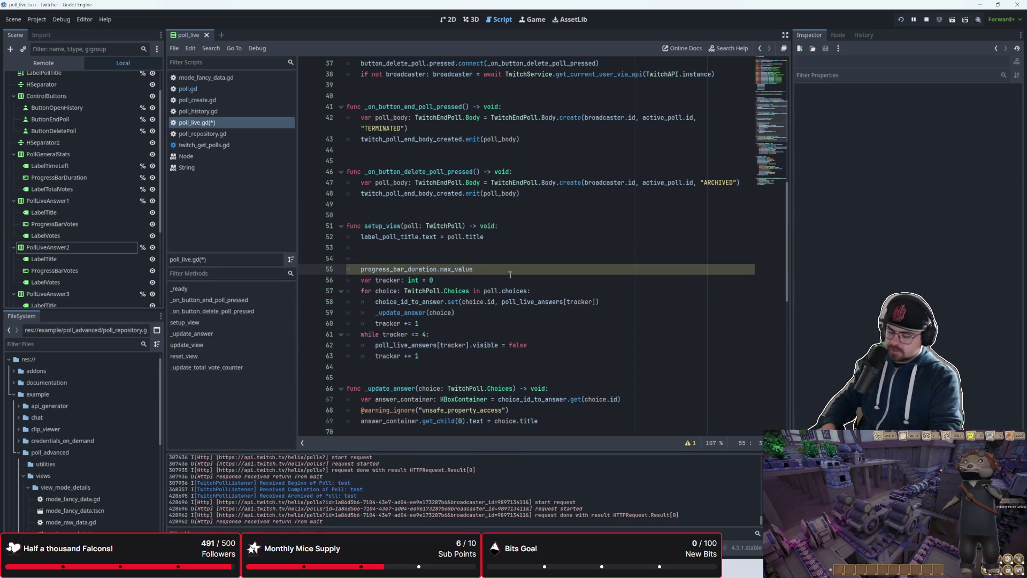
{"action": "key", "text": "ctrl+space"}
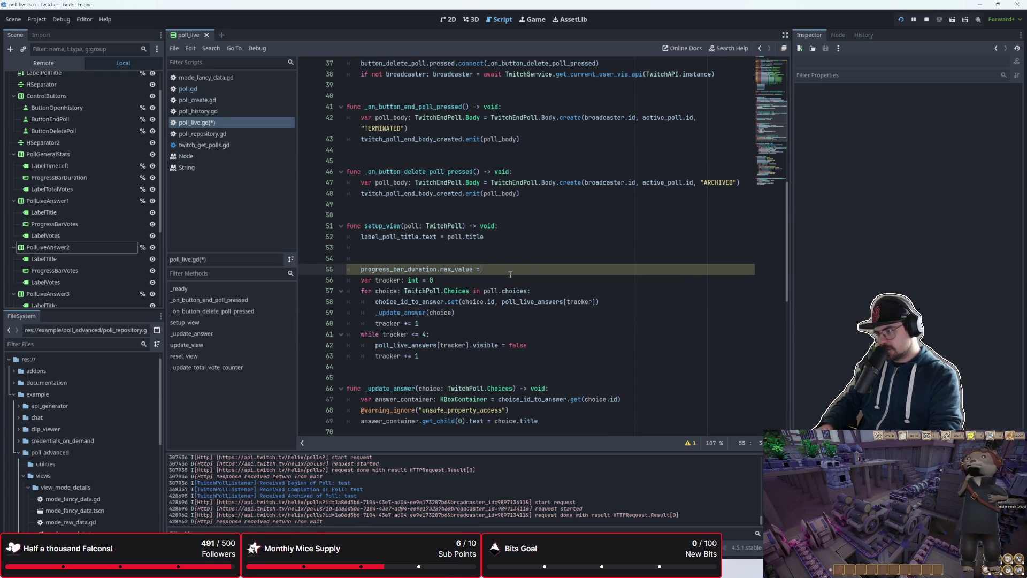
{"action": "key", "text": "Escape"}
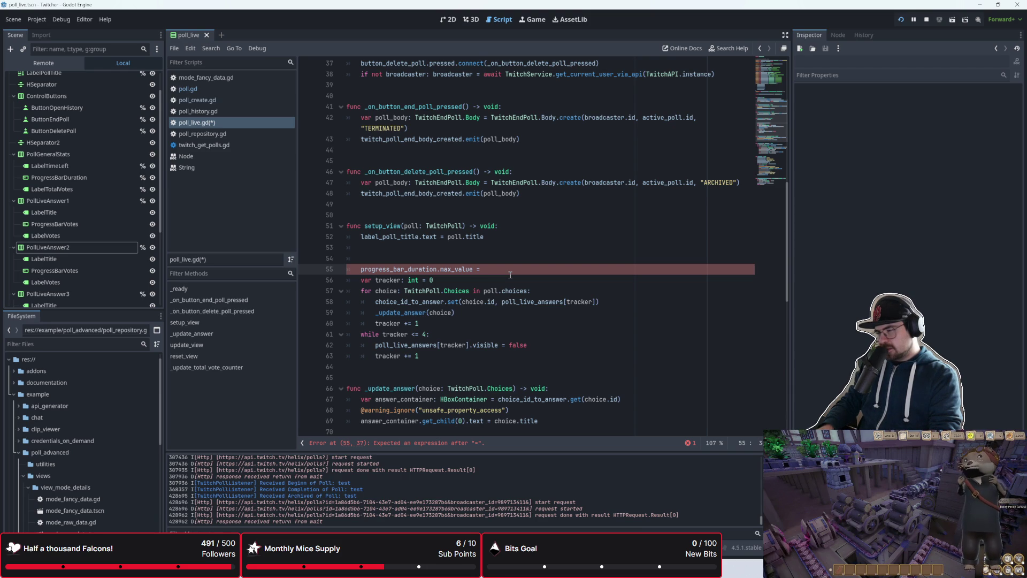
{"action": "key", "text": "ctrl+space"}
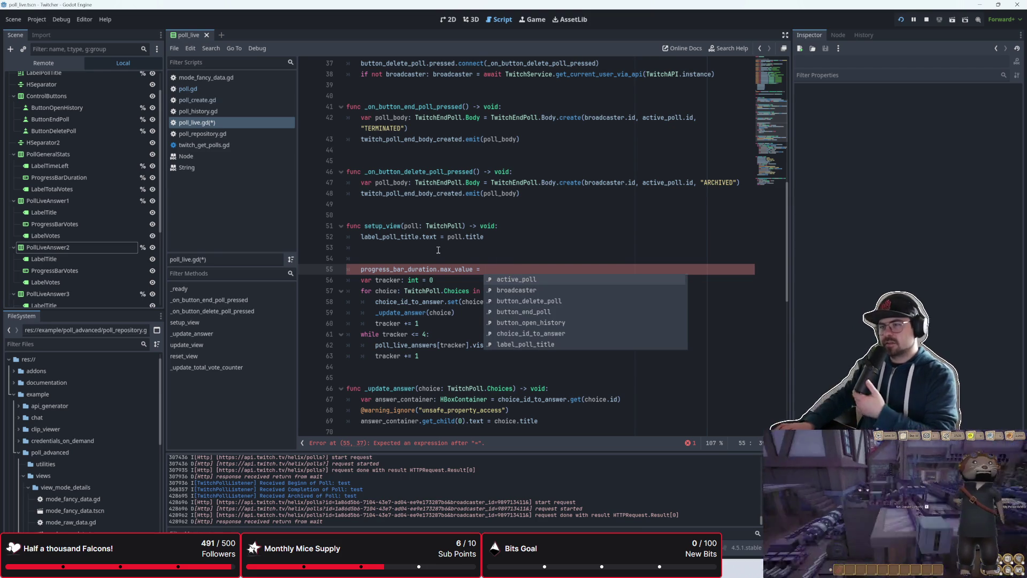
- Check how poll.gd calls setup_view, then return to poll_live.gd
{"action": "left_click", "coordinate": [233, 93]}
{"action": "mouse_move", "coordinate": [559, 286]}
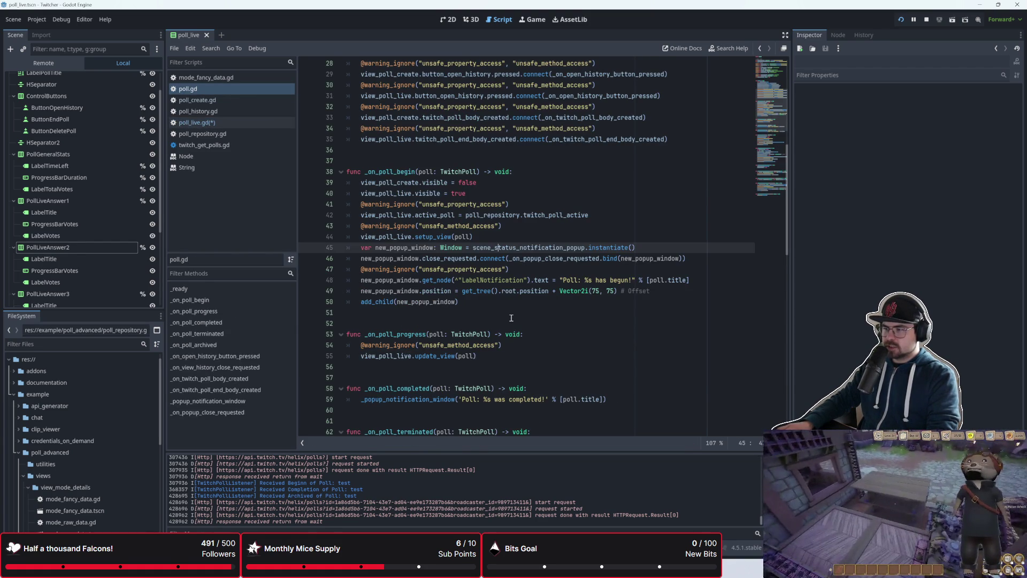
{"action": "left_click", "coordinate": [272, 126]}
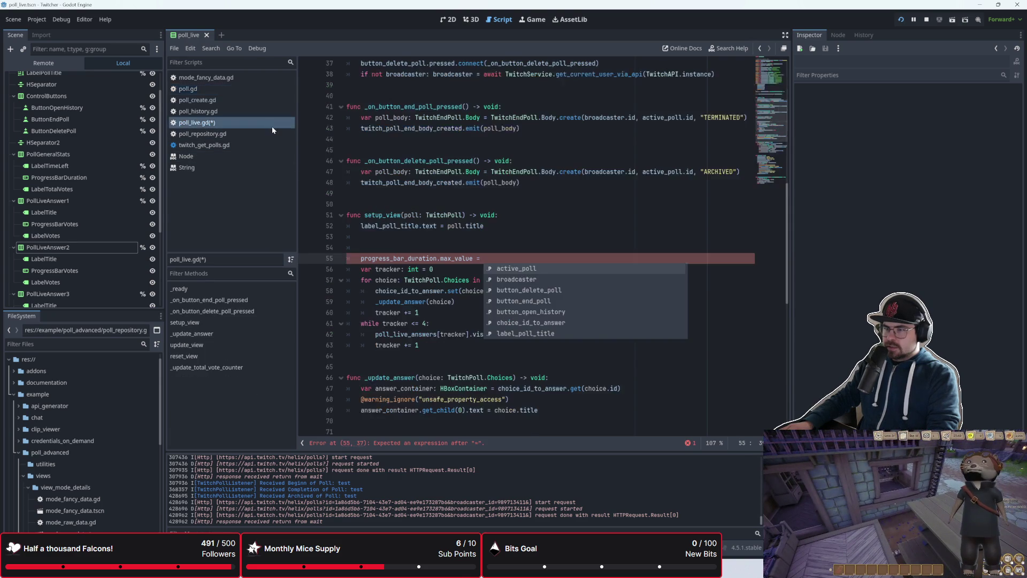
- Look up where poll's duration property is defined in twitch_poll.gd, then return to poll_live.gd
{"action": "left_click", "coordinate": [435, 246]}
{"action": "type", "text": "poll."}
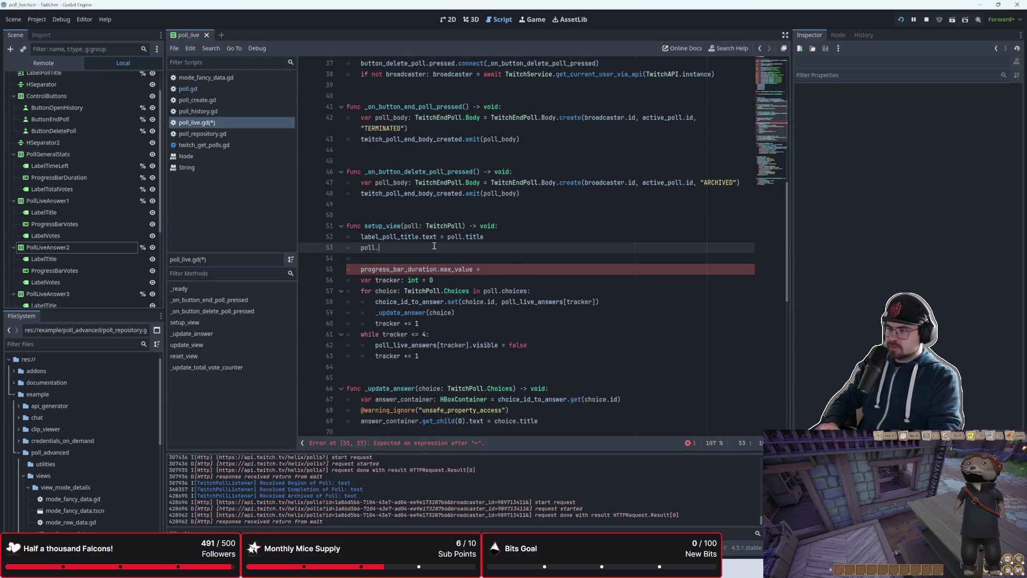
{"action": "type", "text": "du"}
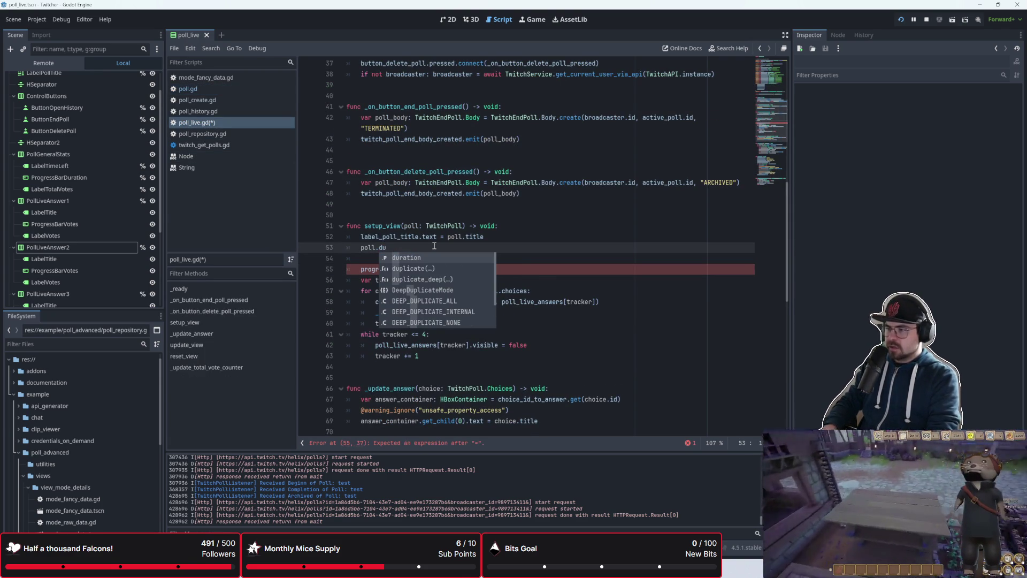
{"action": "key", "text": "Return"}
{"action": "left_click", "coordinate": [397, 247], "text": "ctrl"}
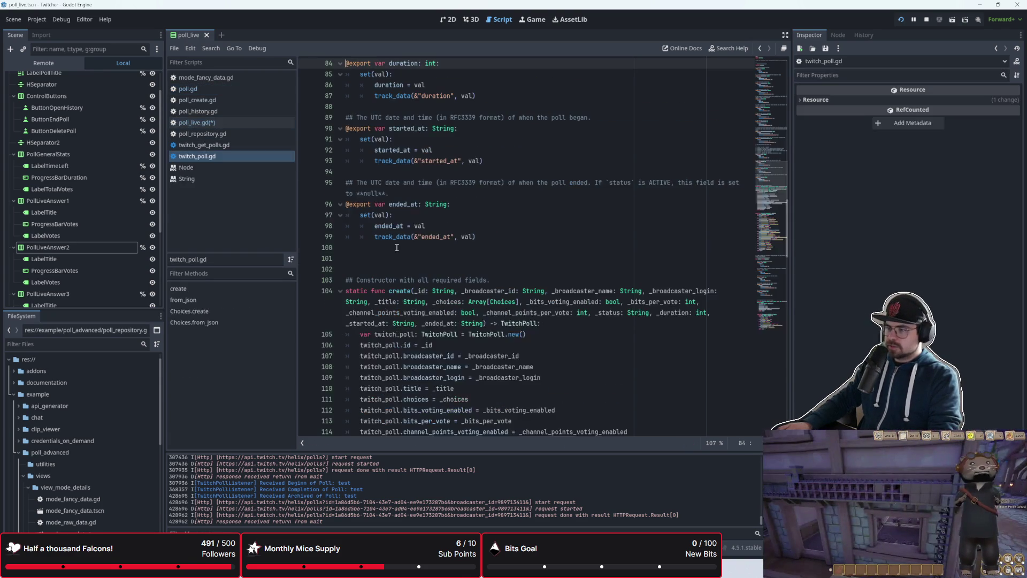
{"action": "scroll", "coordinate": [397, 248], "scroll_direction": "up", "scroll_amount": 2}
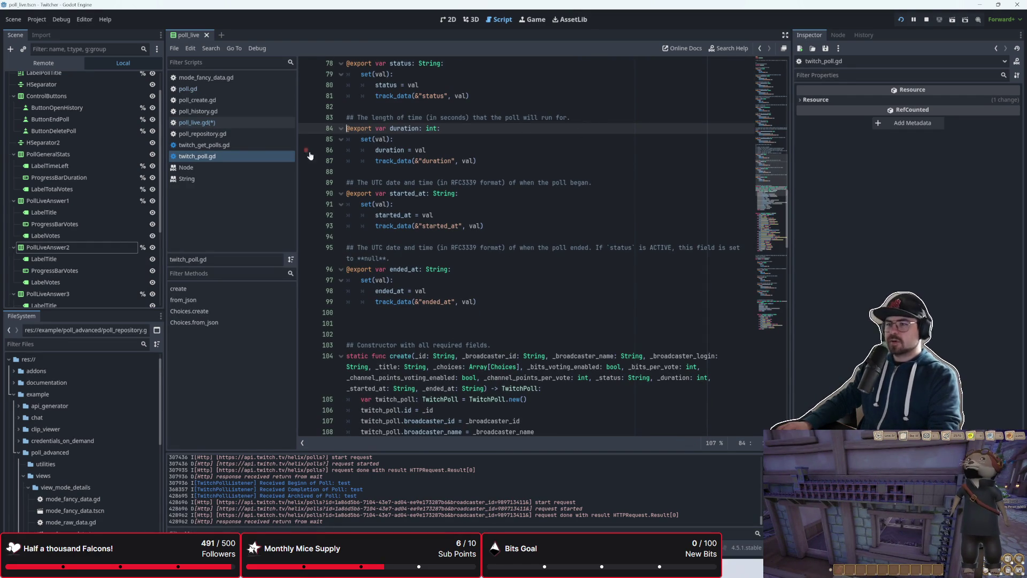
{"action": "left_click", "coordinate": [245, 121]}
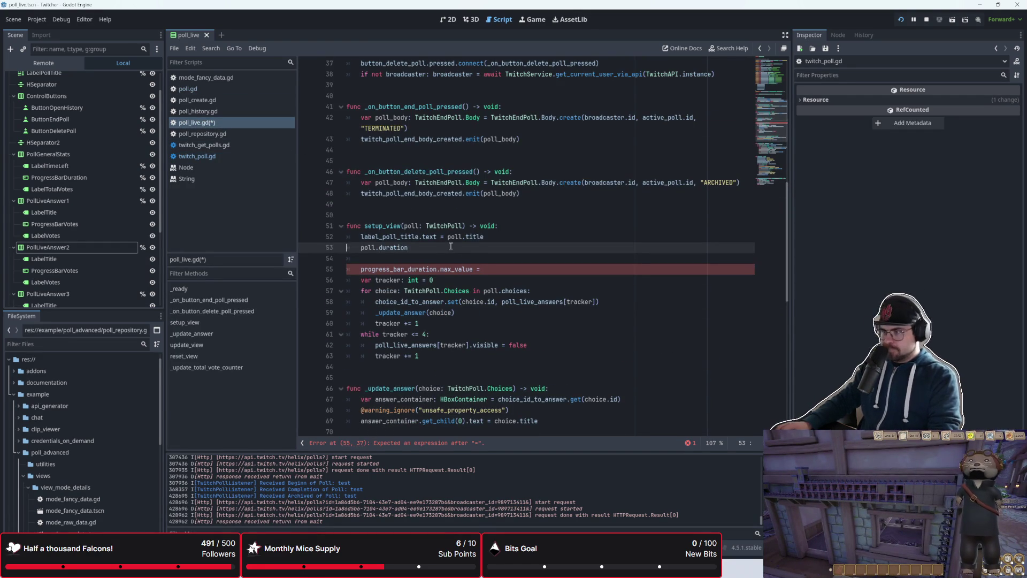
- Remove the scratch lines and complete line 53 as `progress_bar_duration.max_value = poll.duration`
{"action": "key", "text": "ctrl+shift+k"}
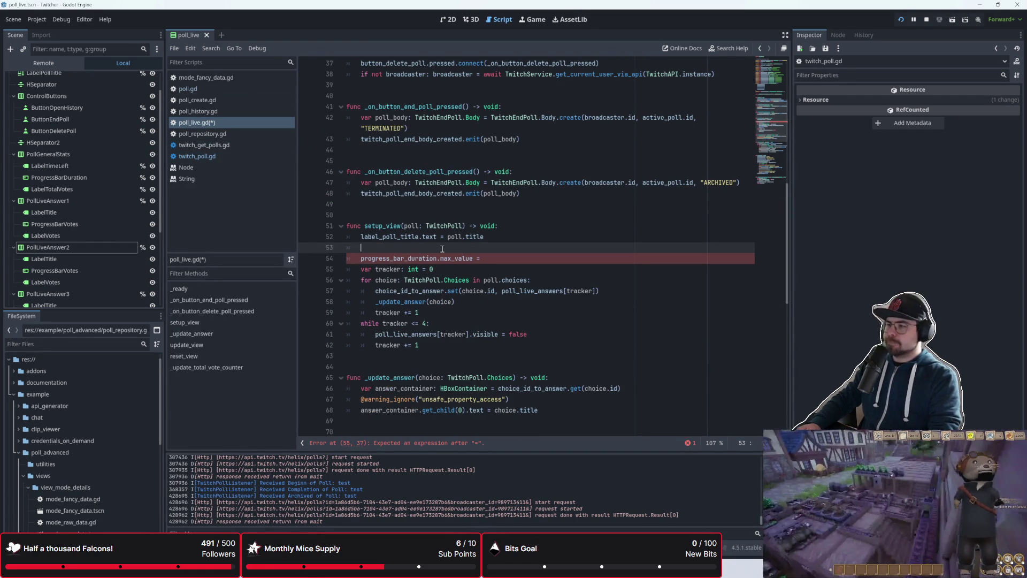
{"action": "key", "text": "ctrl+shift+k"}
{"action": "key", "text": "End"}
{"action": "type", "text": "poll.d"}
{"action": "key", "text": "Return"}
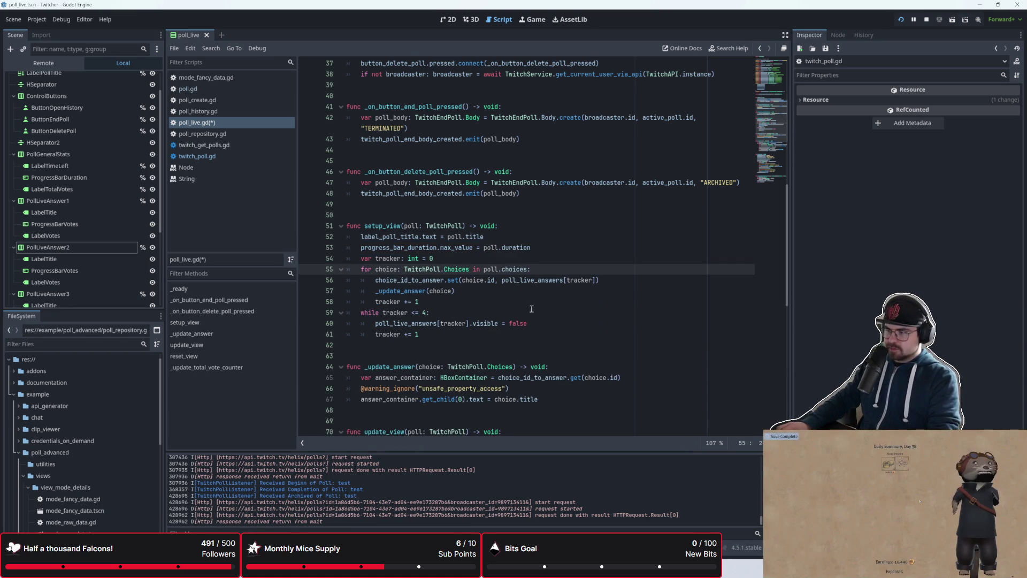
{"action": "left_click", "coordinate": [545, 252]}
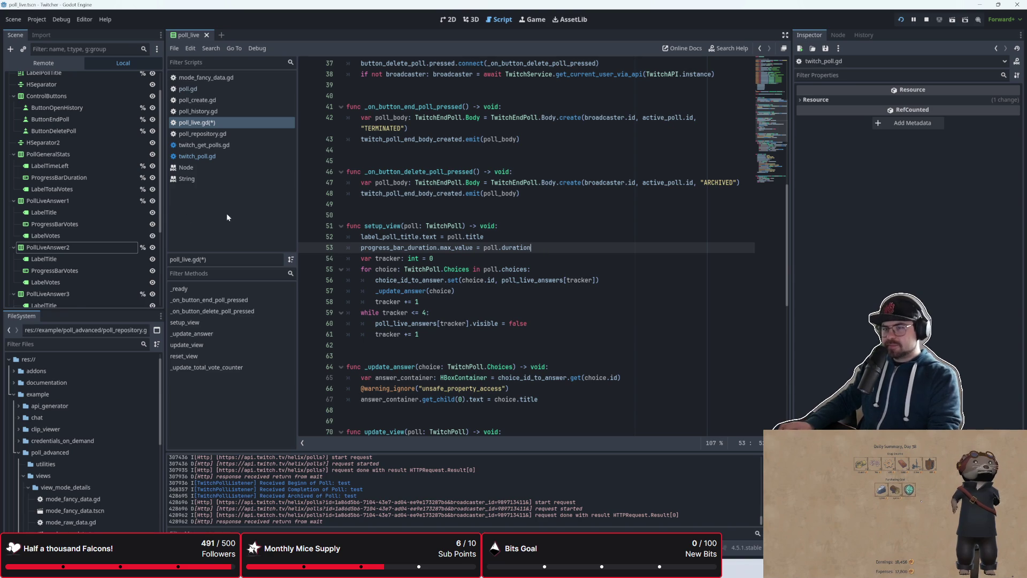
{"action": "scroll", "coordinate": [107, 192], "scroll_direction": "up", "scroll_amount": 2}
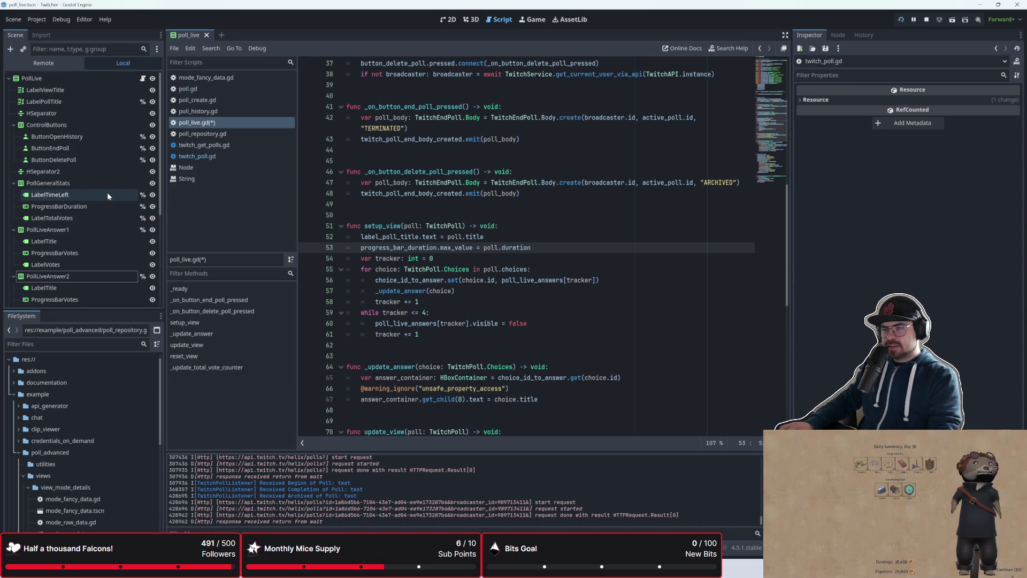
- Add a Timer child under PollLive and move it to the top of its children
{"action": "left_click", "coordinate": [82, 82]}
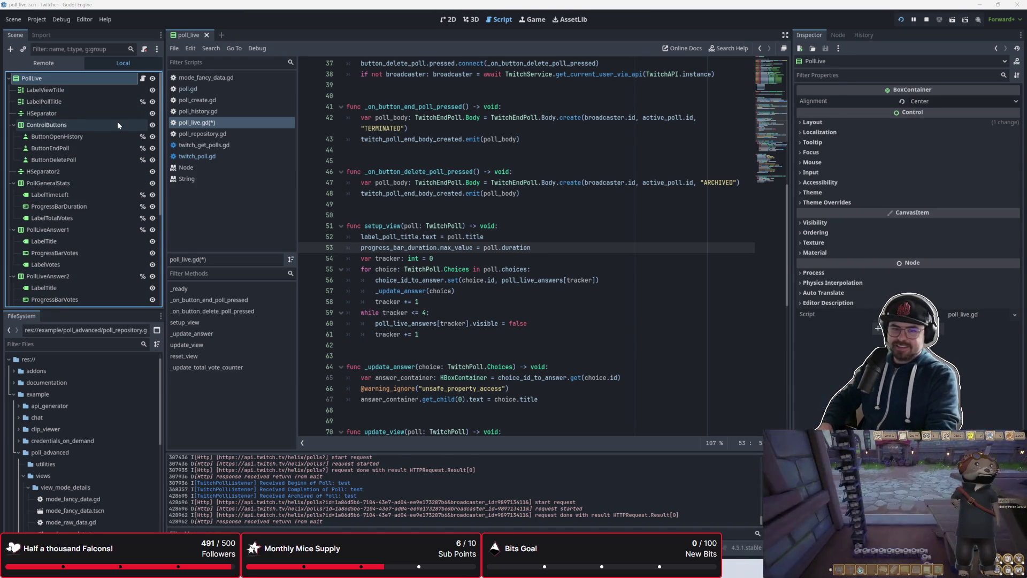
{"action": "key", "text": "ctrl+a"}
{"action": "key", "text": "Return"}
{"action": "mouse_move", "coordinate": [104, 294]}
{"action": "left_mouse_down"}
{"action": "mouse_move", "coordinate": [120, 266]}
{"action": "mouse_move", "coordinate": [89, 84]}
{"action": "left_mouse_up"}
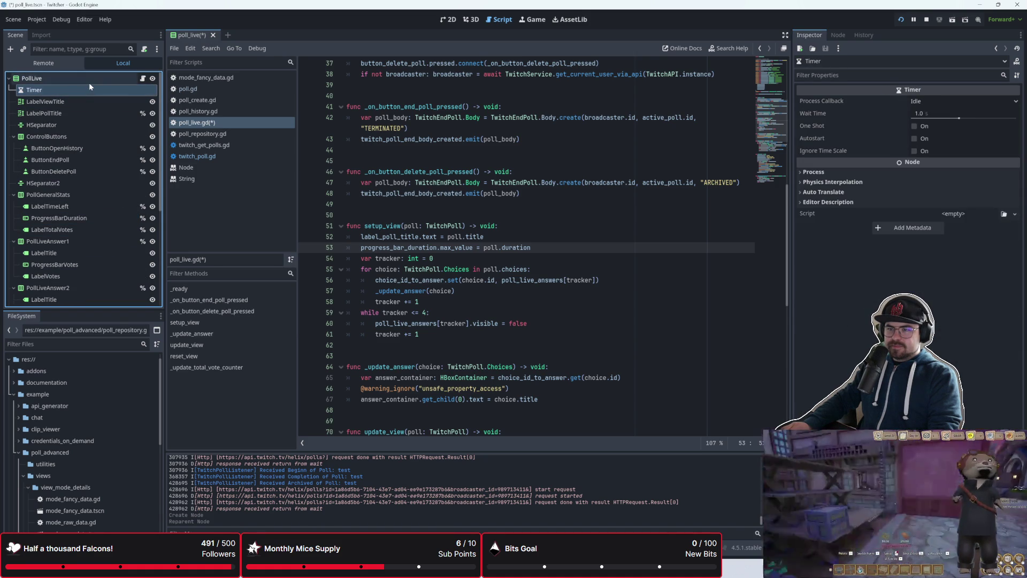
- Rename the Timer to TimerDurationProgress and enable Access as Unique Name
{"action": "right_click", "coordinate": [90, 91]}
{"action": "left_click", "coordinate": [66, 91]}
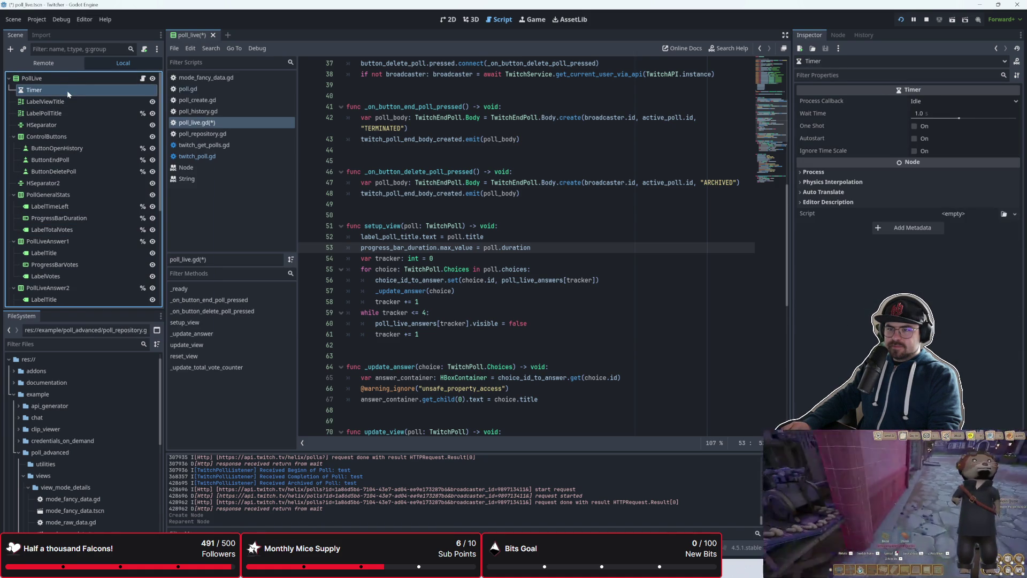
{"action": "left_click", "coordinate": [68, 91]}
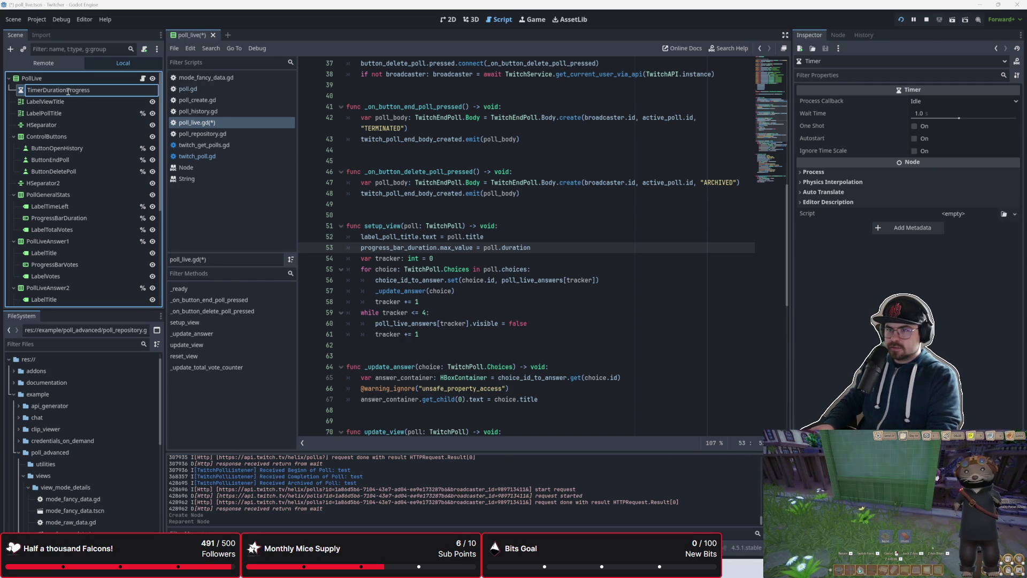
{"action": "key", "text": "Return"}
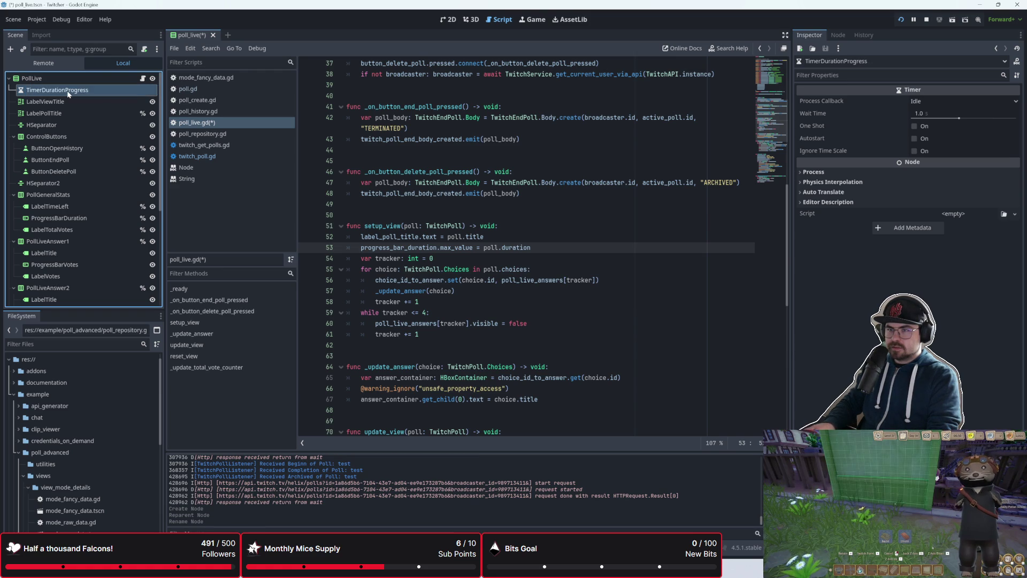
{"action": "right_click", "coordinate": [68, 91]}
{"action": "left_click", "coordinate": [116, 304]}
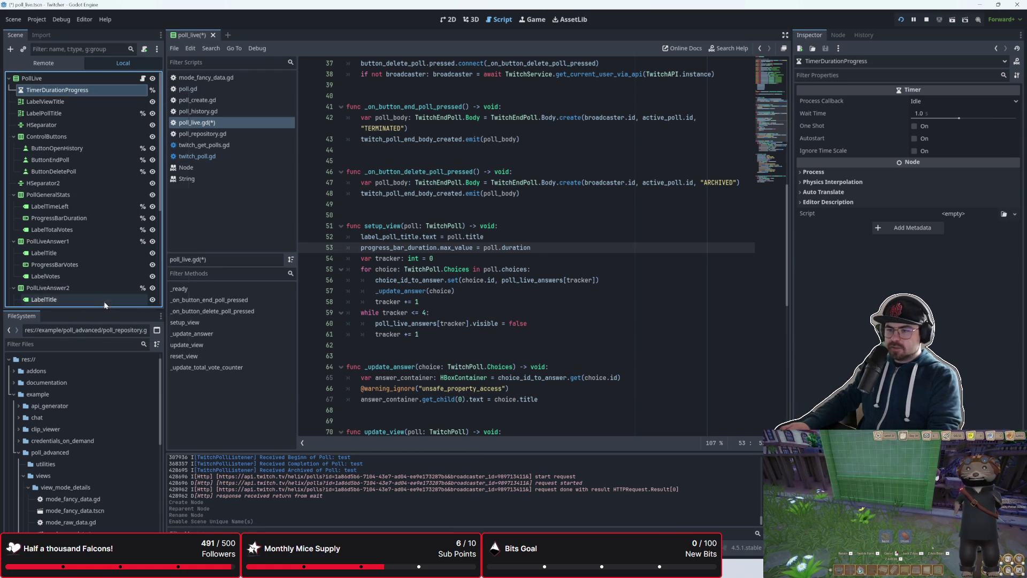
{"action": "scroll", "coordinate": [375, 214], "scroll_direction": "up", "scroll_amount": 12}
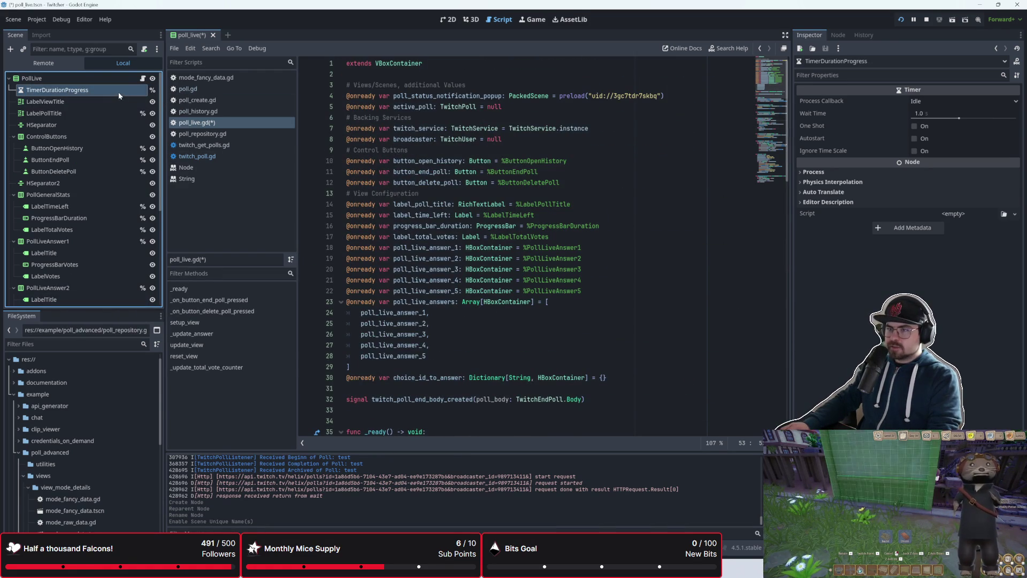
{"action": "left_click", "coordinate": [48, 101]}
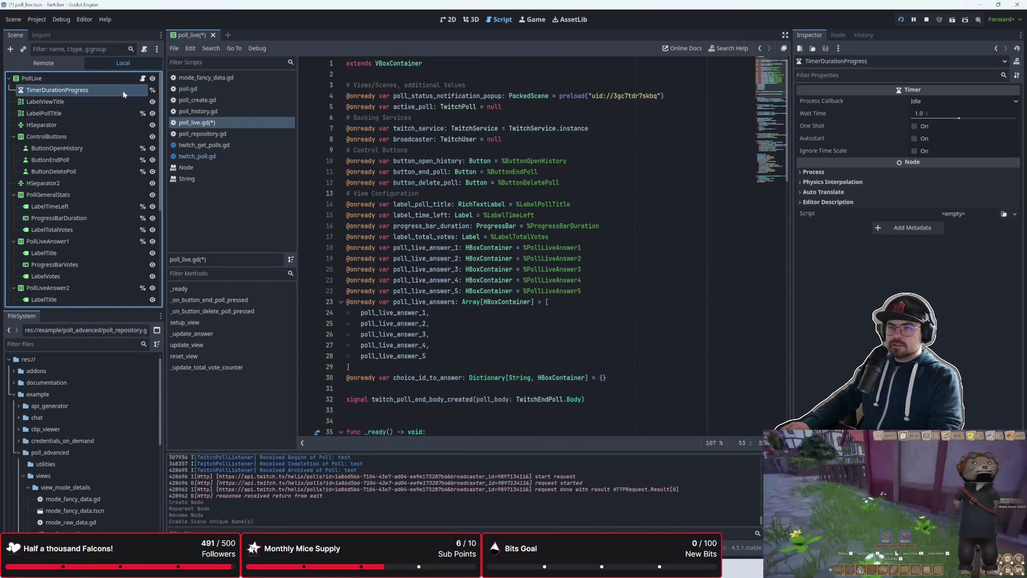
{"action": "mouse_move", "coordinate": [92, 89]}
{"action": "left_mouse_down"}
{"action": "mouse_move", "coordinate": [333, 92]}
{"action": "mouse_move", "coordinate": [374, 75]}
{"action": "left_mouse_up"}
{"action": "left_click", "coordinate": [468, 64]}
{"action": "key", "text": "Return"}
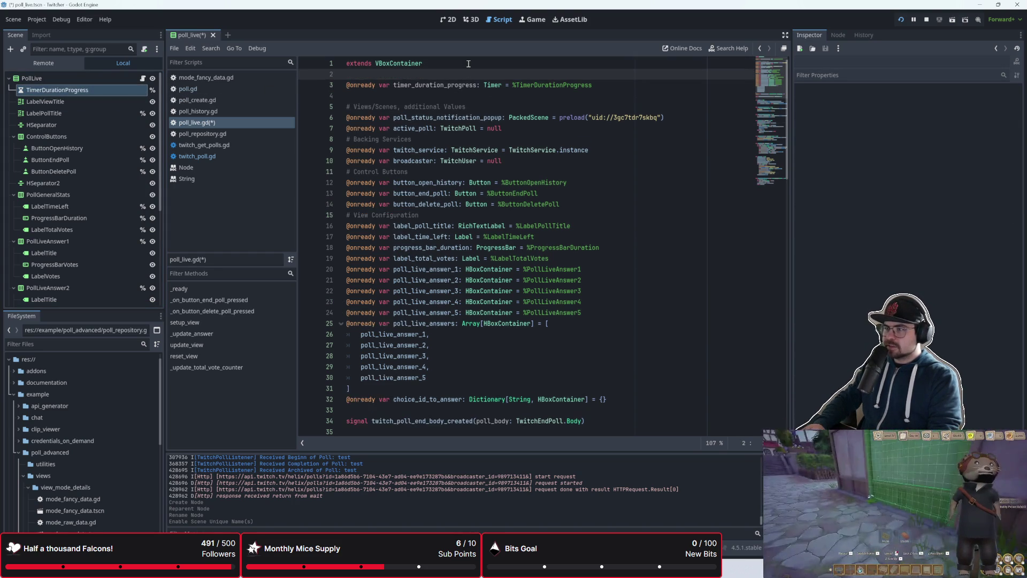
{"action": "key", "text": "Return"}
{"action": "key", "text": "Down"}
{"action": "key", "text": "Down"}
{"action": "key", "text": "Delete"}
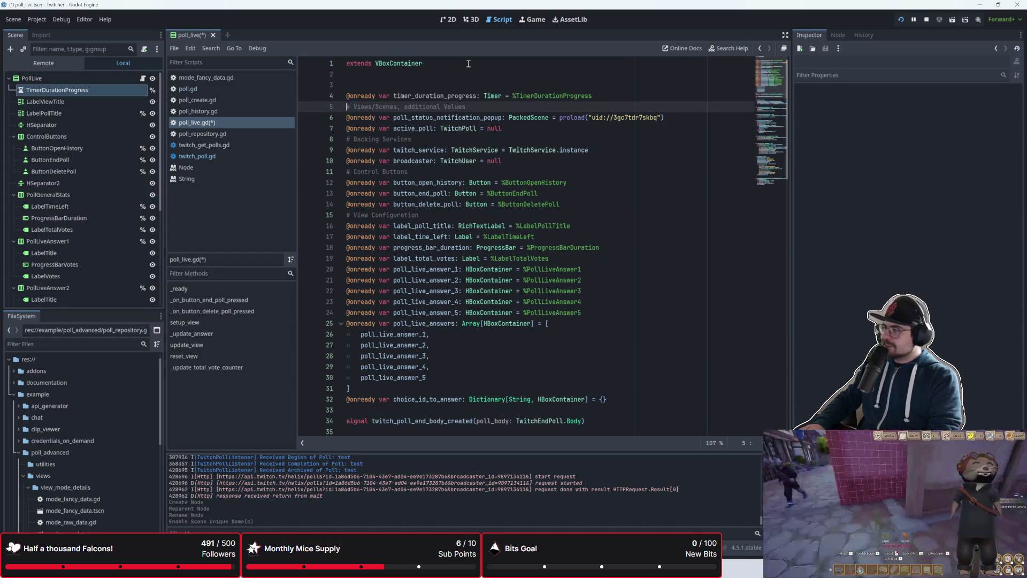
{"action": "left_click", "coordinate": [564, 83]}
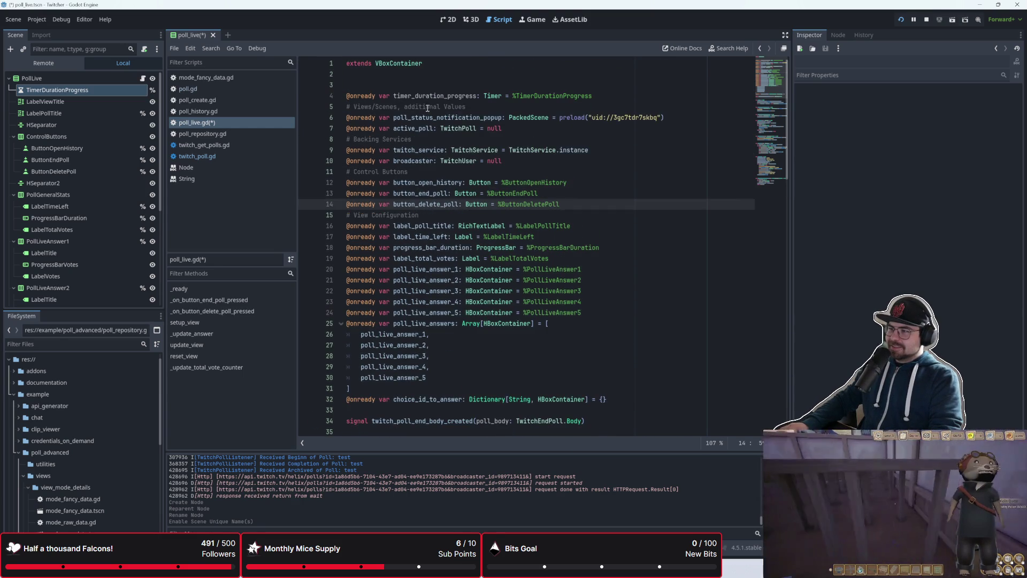
{"action": "left_click", "coordinate": [602, 97]}
- Move the timer_duration_progress line under the # View Configuration comment and save the script
{"action": "key", "text": "ctrl+shift+k"}
{"action": "key", "text": "Down"}
{"action": "key", "text": "Down"}
{"action": "key", "text": "Down"}
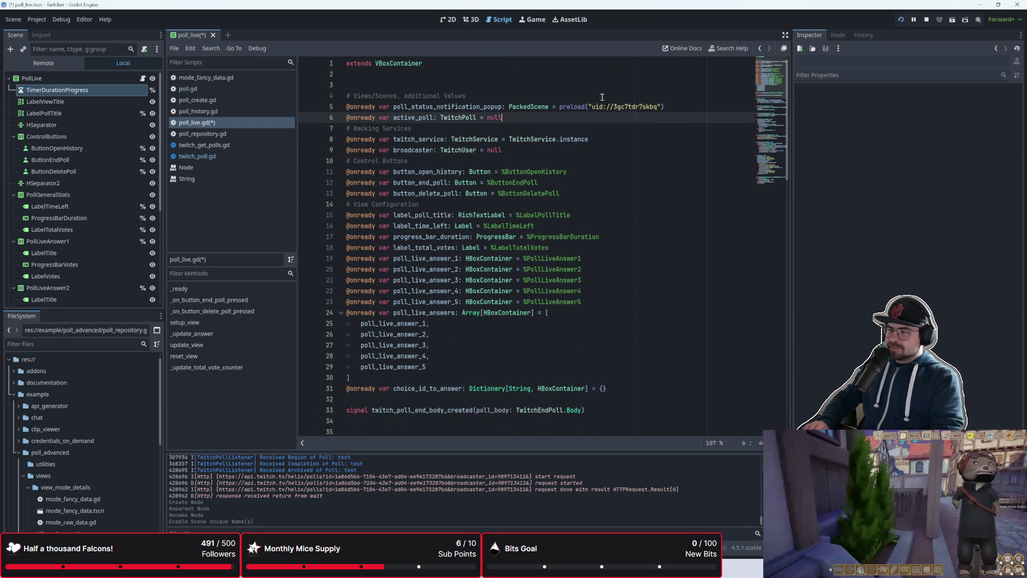
{"action": "key", "text": "Down"}
{"action": "key", "text": "Down"}
{"action": "key", "text": "Down"}
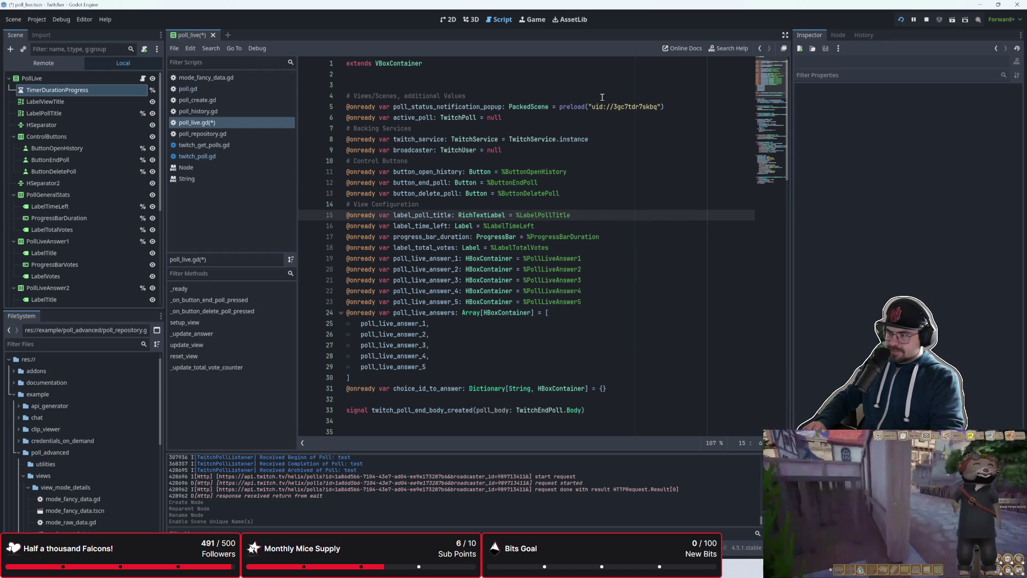
{"action": "key", "text": "Down"}
{"action": "key", "text": "Down"}
{"action": "key", "text": "Down"}
{"action": "key", "text": "Up"}
{"action": "key", "text": "Up"}
{"action": "key", "text": "Up"}
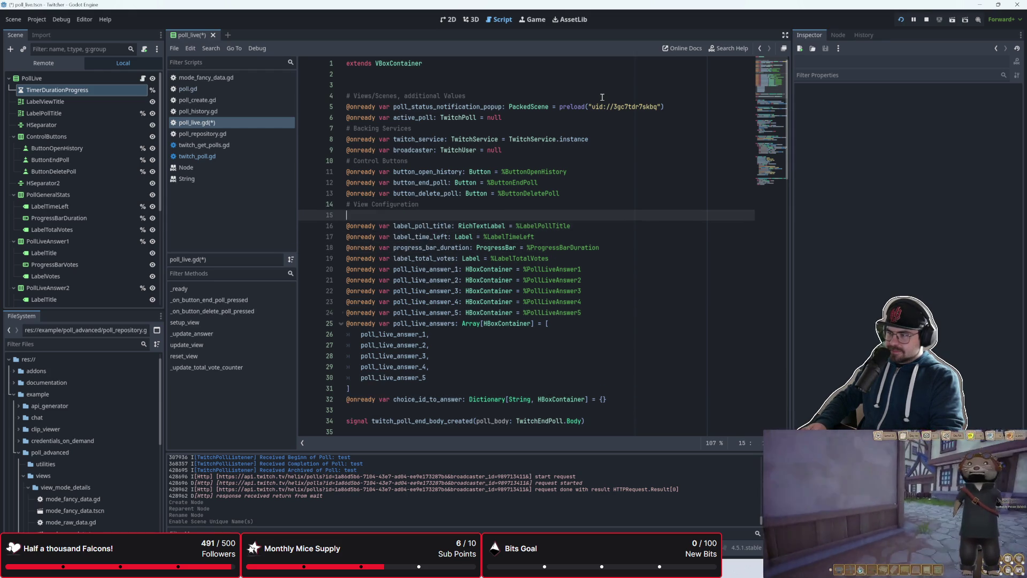
{"action": "key", "text": "Return"}
{"action": "type", "text": "@onready var timer_duration_progress: Timer = %TimerDurationProgress"}
{"action": "key", "text": "BackSpace"}
{"action": "key", "text": "ctrl+s"}
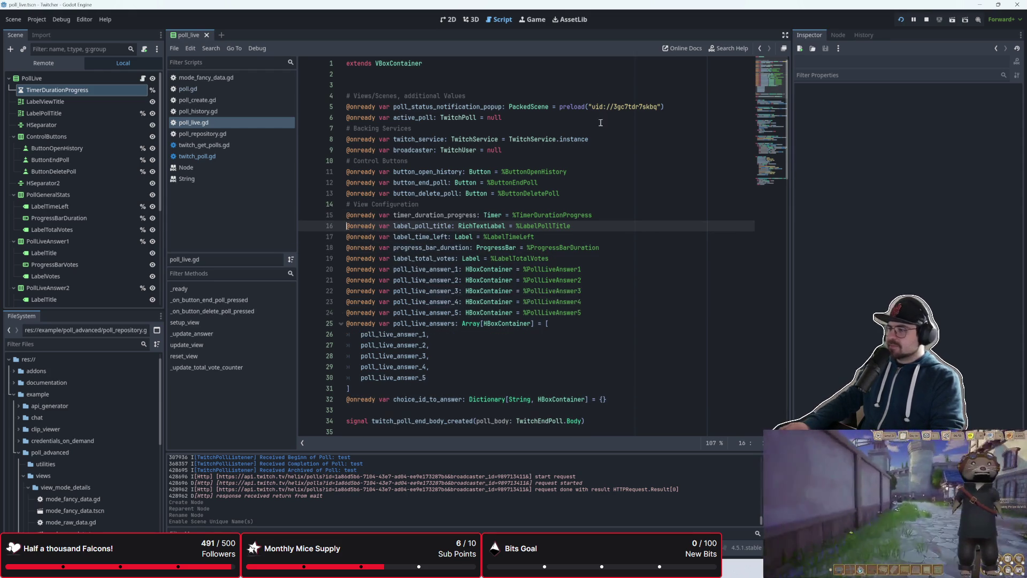
{"action": "left_click", "coordinate": [560, 203]}
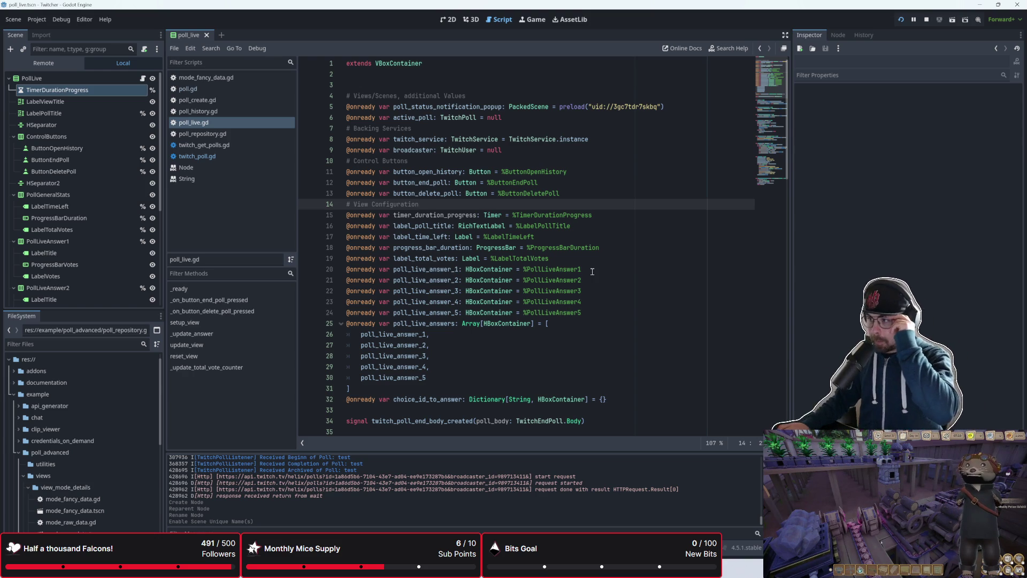
- Inspect TimerDurationProgress's Timer properties, including its 1.0 wait time, then switch to the browser
{"action": "scroll", "coordinate": [503, 249], "scroll_direction": "down", "scroll_amount": 1}
{"action": "scroll", "coordinate": [504, 249], "scroll_direction": "down", "scroll_amount": 15}
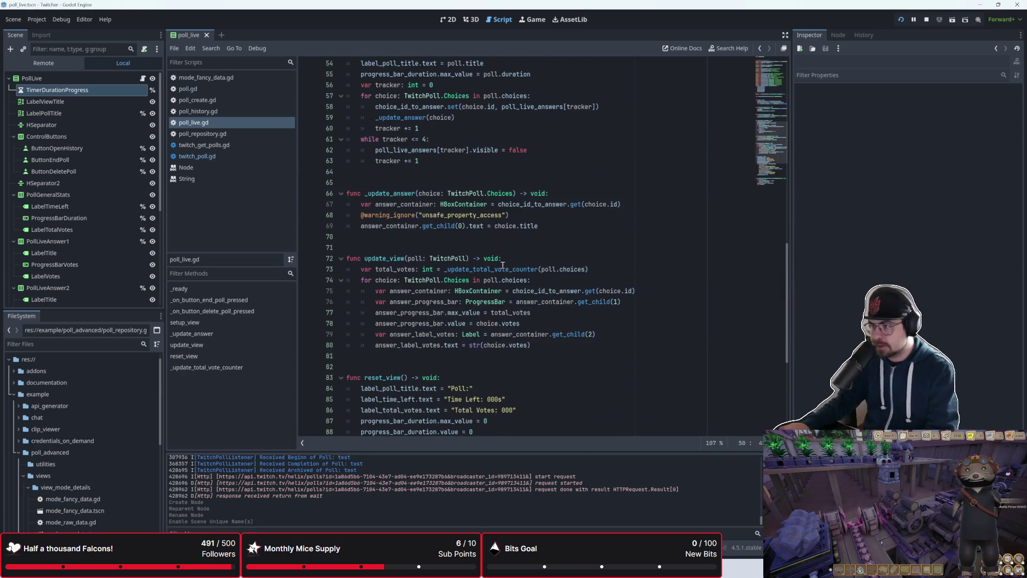
{"action": "scroll", "coordinate": [498, 268], "scroll_direction": "up", "scroll_amount": 7}
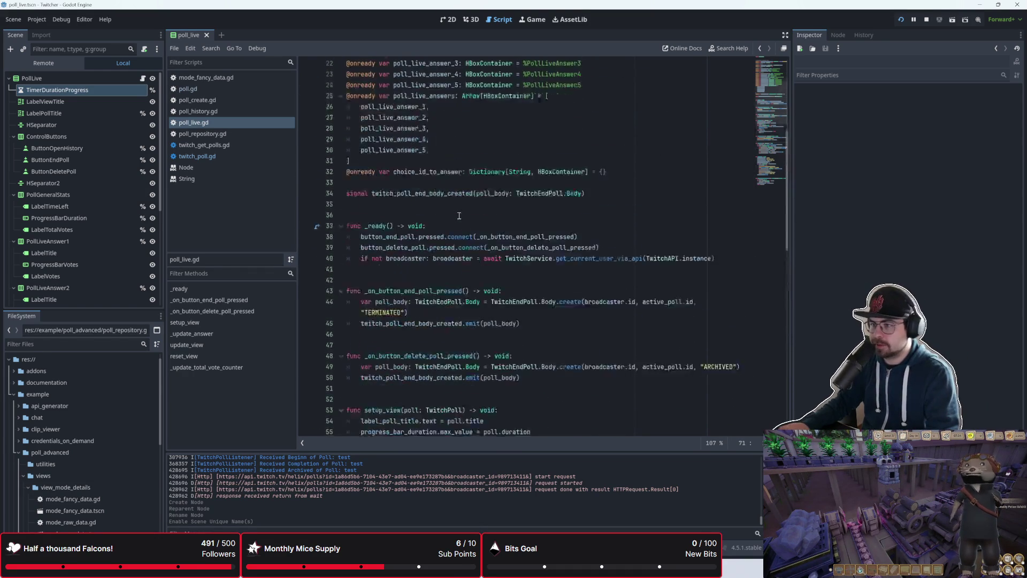
{"action": "scroll", "coordinate": [460, 216], "scroll_direction": "down", "scroll_amount": 3}
{"action": "scroll", "coordinate": [460, 216], "scroll_direction": "up", "scroll_amount": 3}
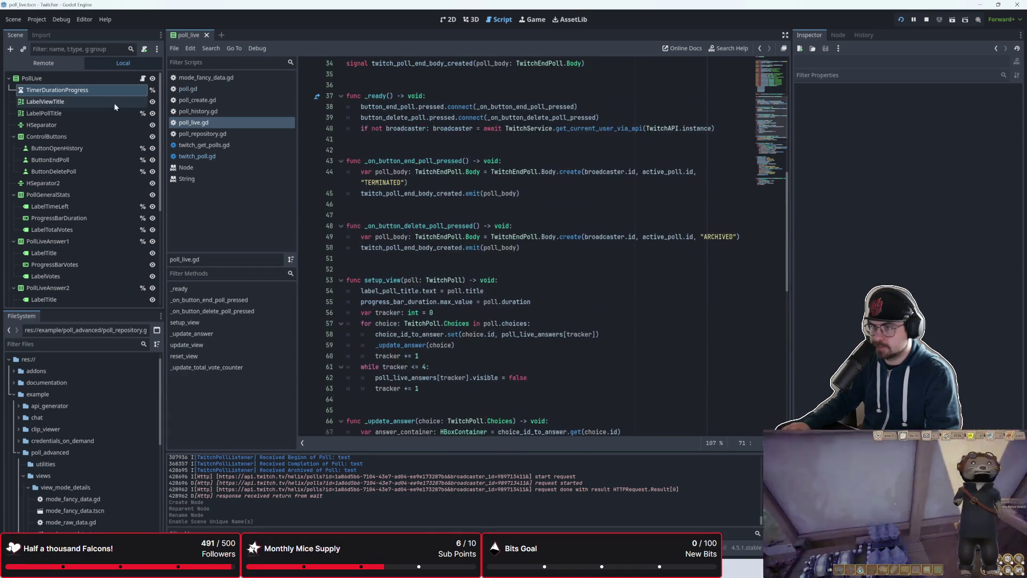
{"action": "left_click", "coordinate": [115, 93]}
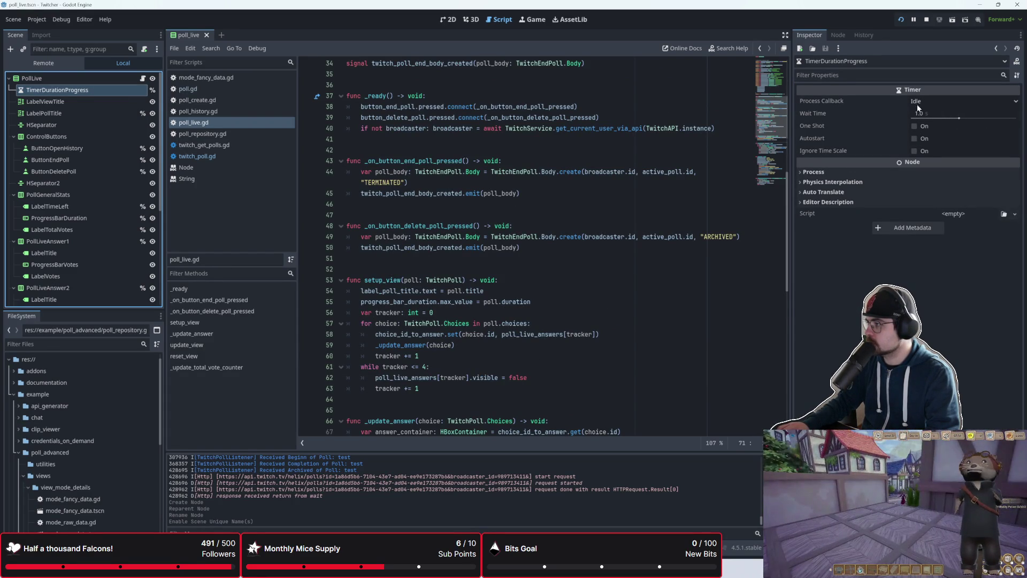
{"action": "scroll", "coordinate": [563, 270], "scroll_direction": "down", "scroll_amount": 3}
{"action": "scroll", "coordinate": [562, 263], "scroll_direction": "up", "scroll_amount": 2}
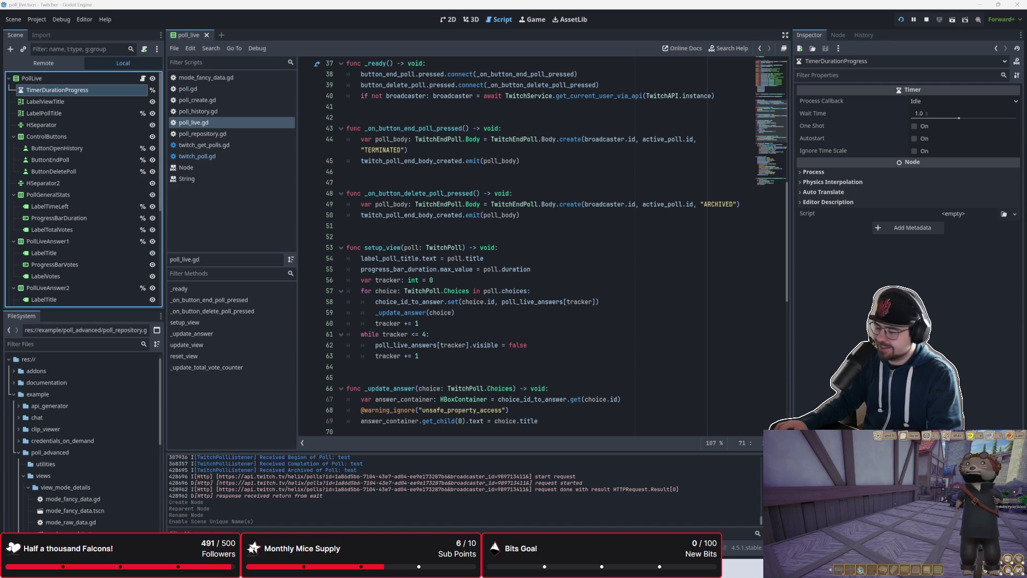
{"action": "key", "text": "alt+Tab"}
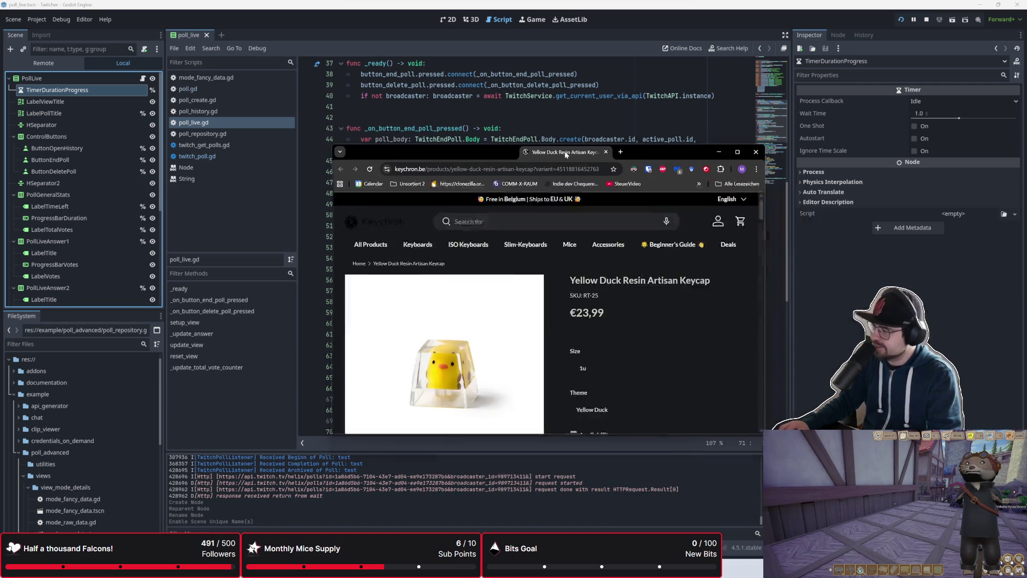
- Close the 10€ OFF newsletter popup, then enlarge and reposition the browser window
{"action": "mouse_move", "coordinate": [605, 235]}
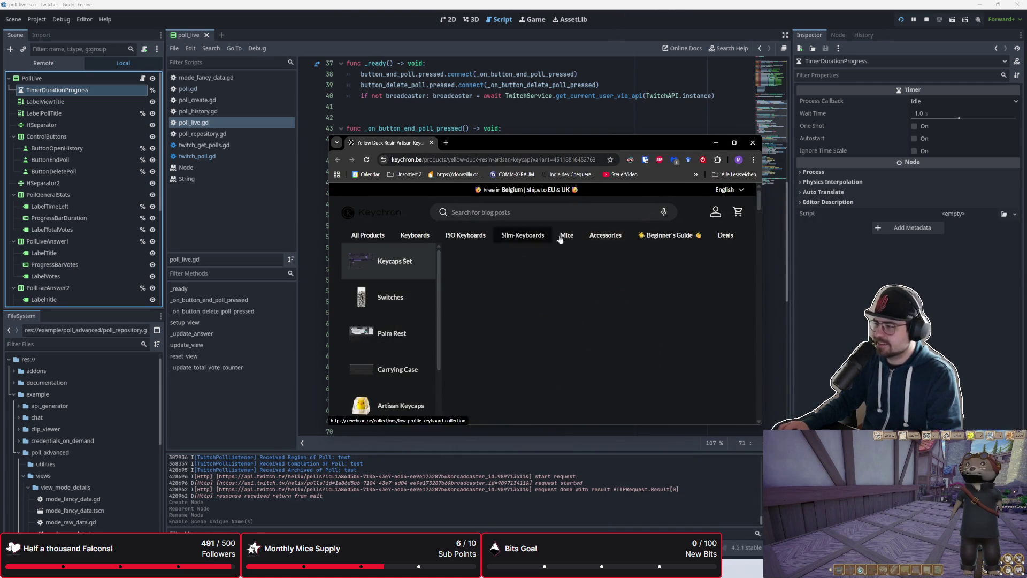
{"action": "left_click", "coordinate": [690, 218]}
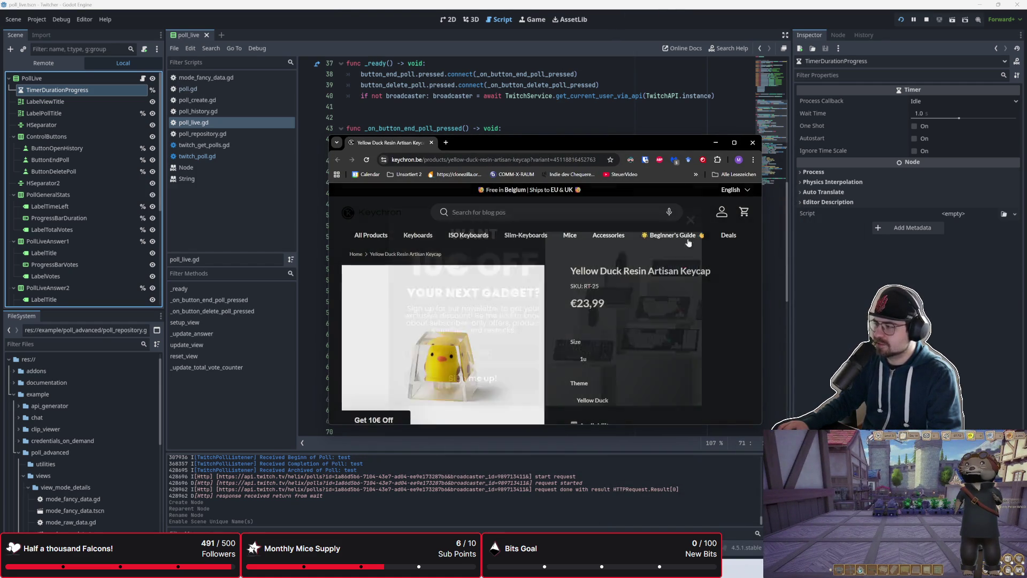
{"action": "left_click_drag", "start_coordinate": [762, 424], "coordinate": [816, 535]}
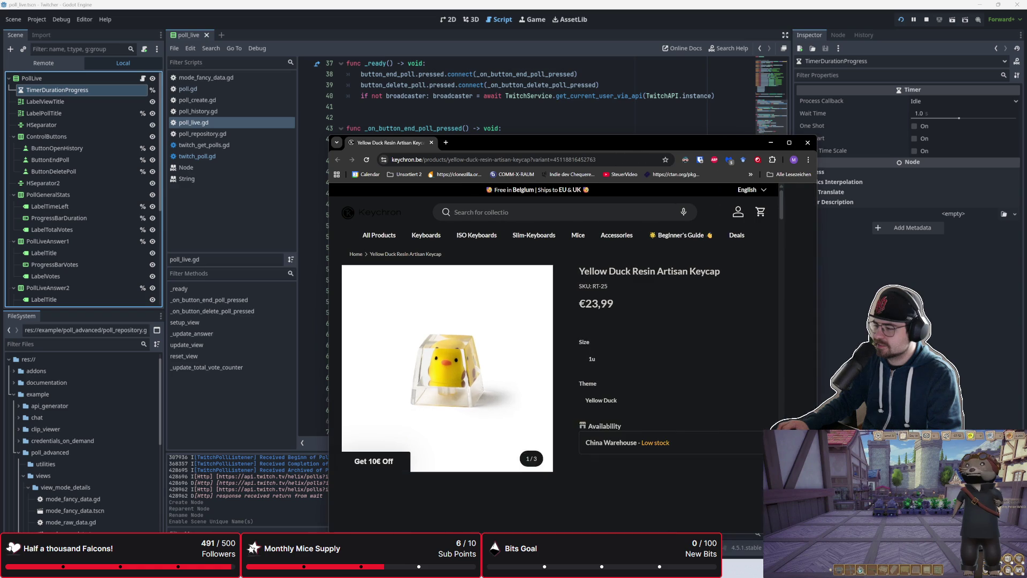
{"action": "mouse_move", "coordinate": [646, 152]}
{"action": "left_mouse_down"}
{"action": "mouse_move", "coordinate": [648, 74]}
{"action": "mouse_move", "coordinate": [678, 79]}
{"action": "left_mouse_up"}
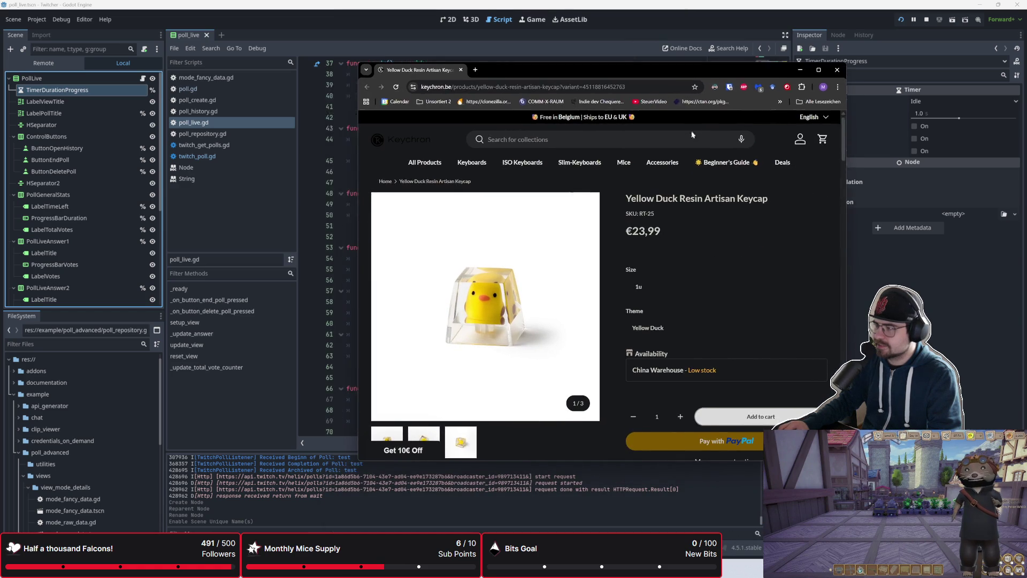
- Hide the bookmarks bar, flip through the product photos, and switch back to Godot
{"action": "right_click", "coordinate": [751, 102]}
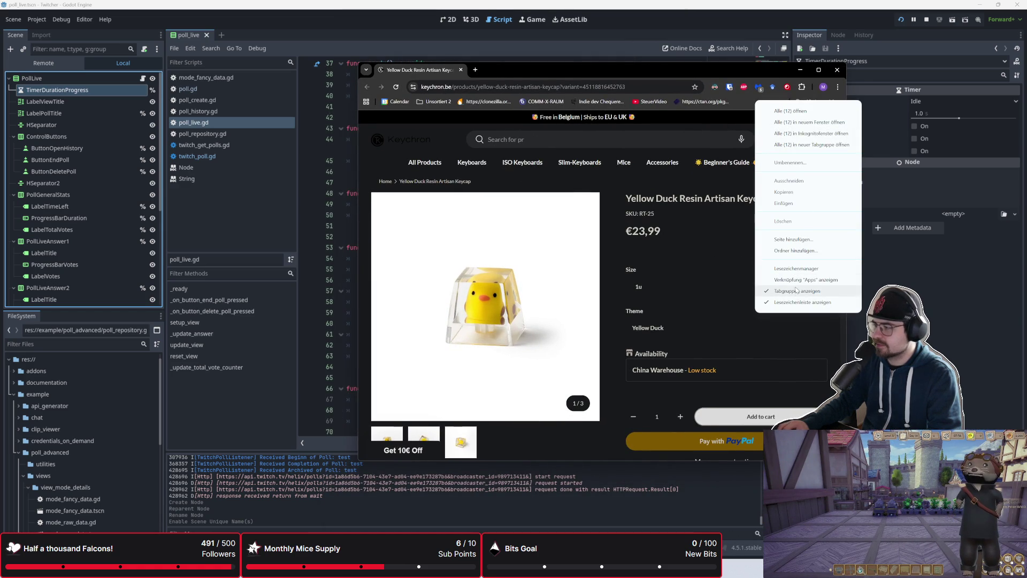
{"action": "left_click", "coordinate": [802, 302]}
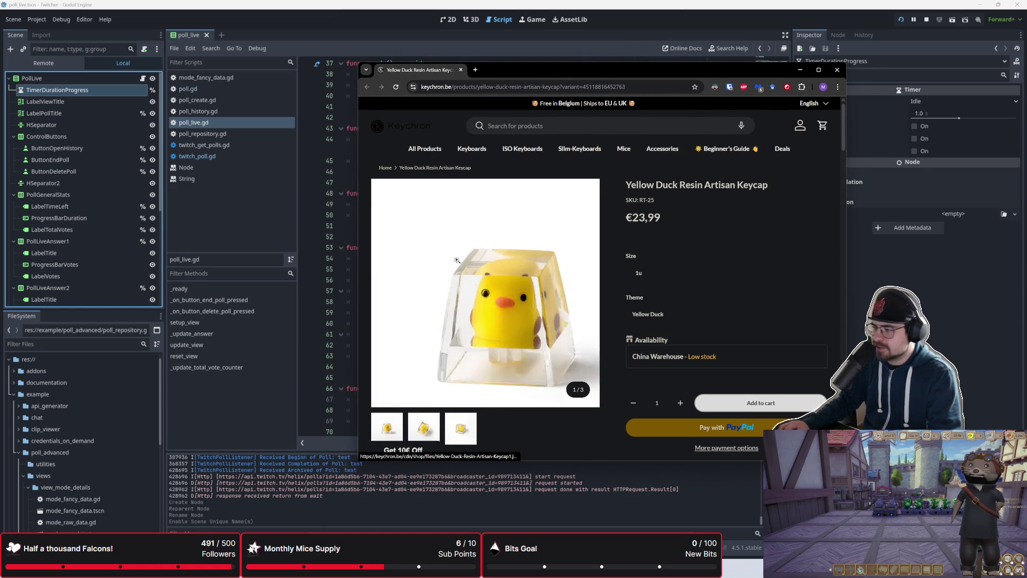
{"action": "left_click", "coordinate": [454, 431]}
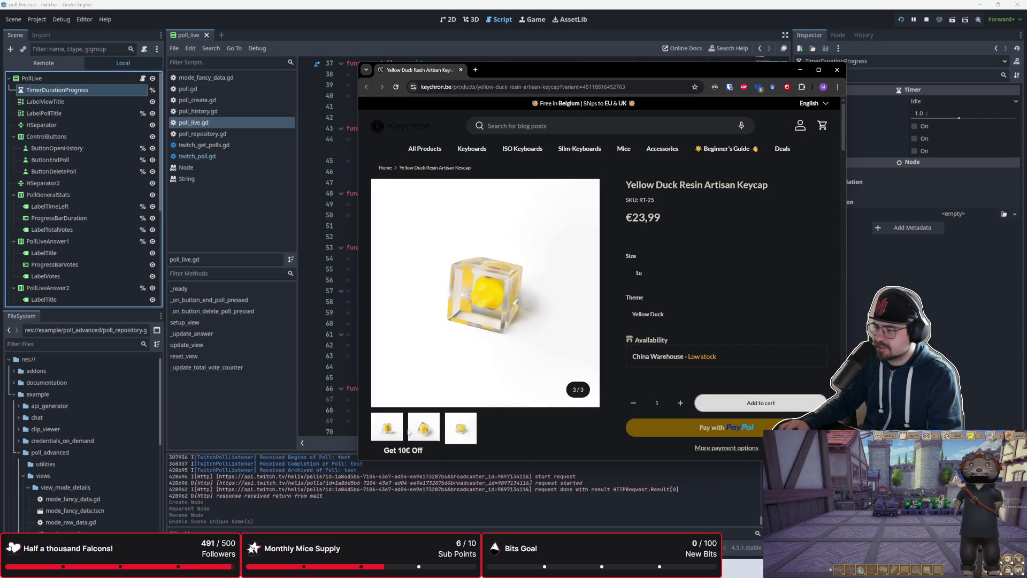
{"action": "left_click", "coordinate": [386, 429]}
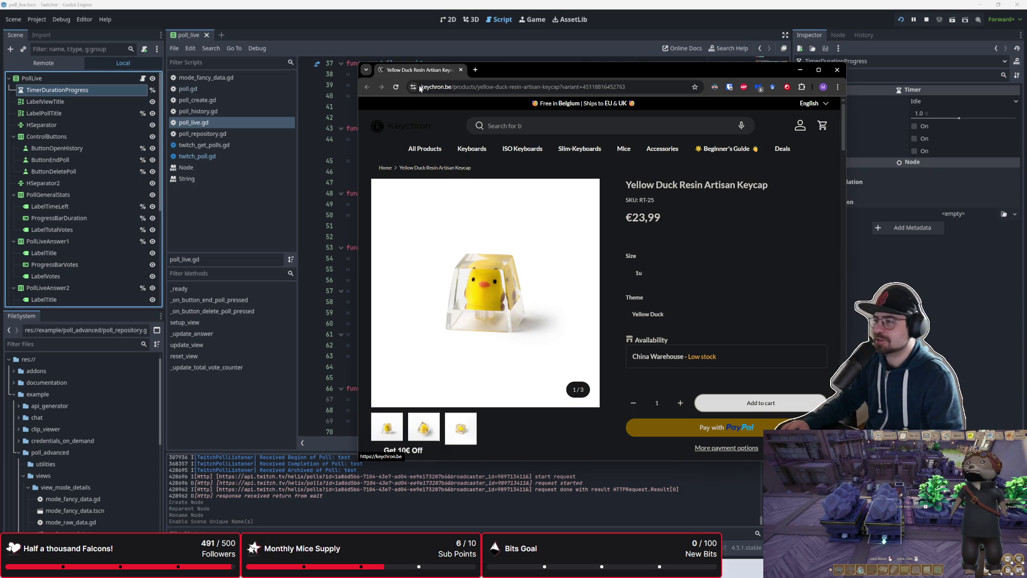
{"action": "key", "text": "alt+Tab"}
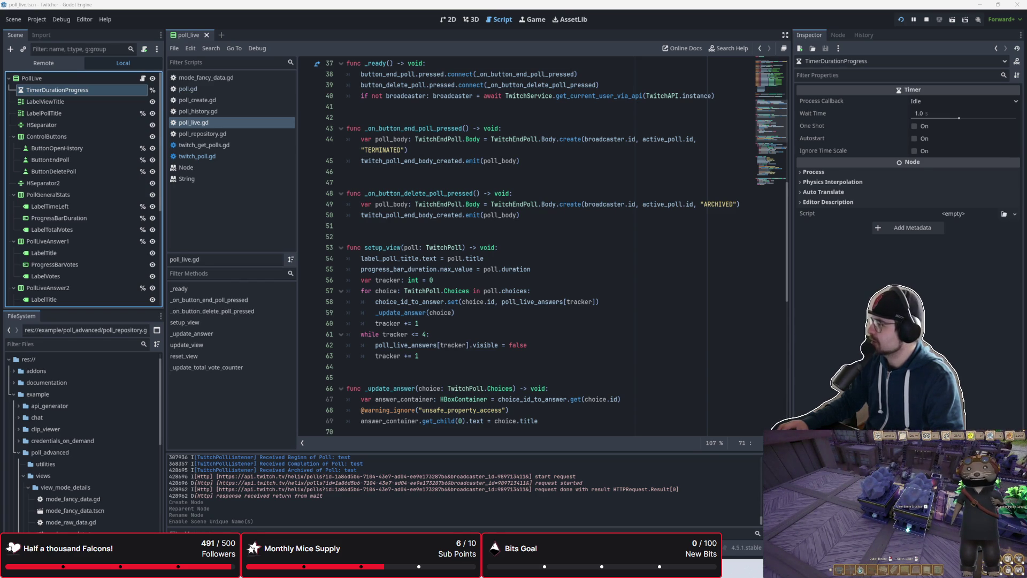
- Scroll through poll_live.gd to review its functions
{"action": "scroll", "coordinate": [568, 340], "scroll_direction": "down", "scroll_amount": 9}
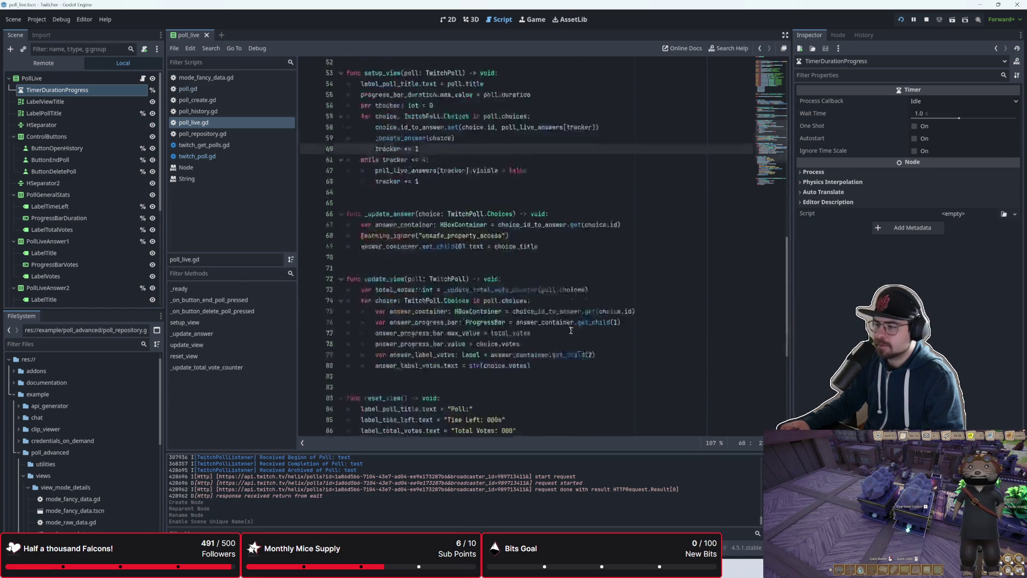
{"action": "scroll", "coordinate": [568, 339], "scroll_direction": "down", "scroll_amount": 3}
{"action": "scroll", "coordinate": [604, 349], "scroll_direction": "up", "scroll_amount": 3}
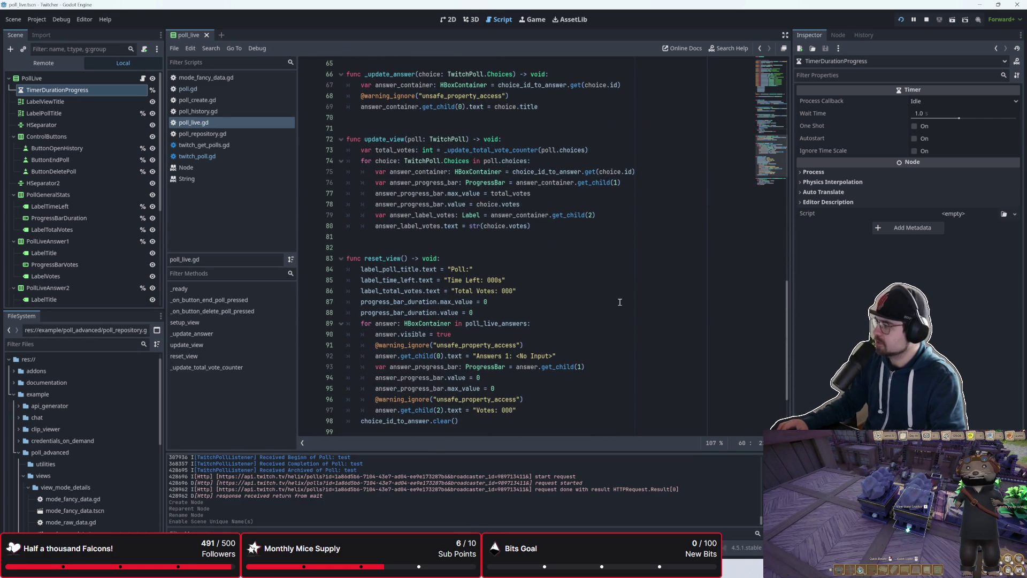
{"action": "scroll", "coordinate": [620, 268], "scroll_direction": "down", "scroll_amount": 3}
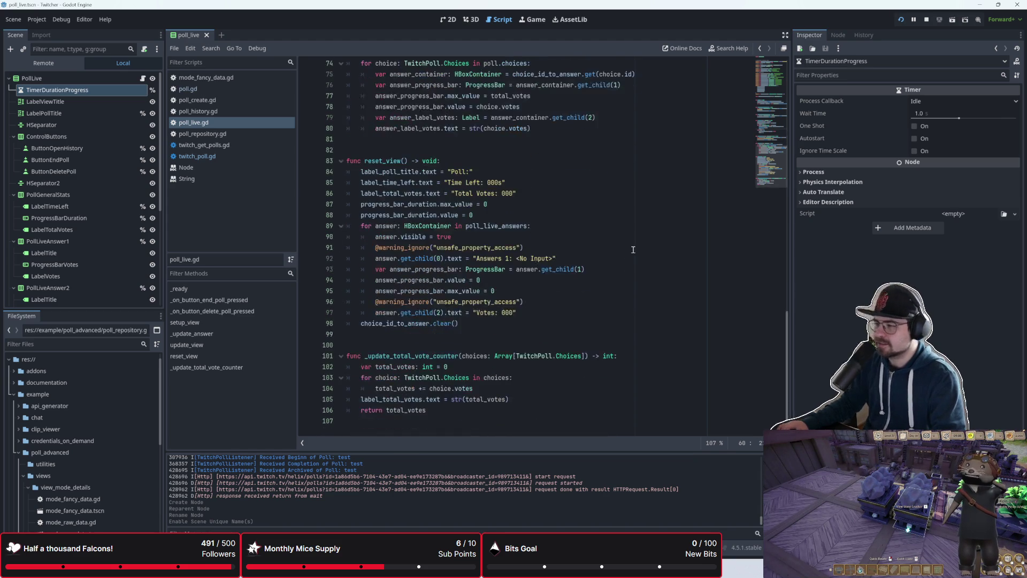
{"action": "scroll", "coordinate": [634, 229], "scroll_direction": "up", "scroll_amount": 1}
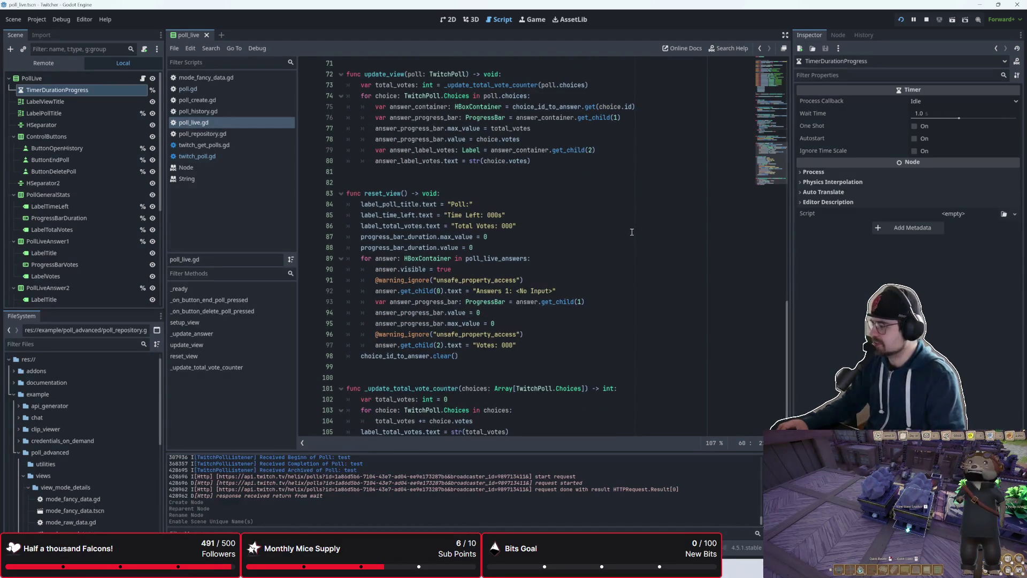
{"action": "scroll", "coordinate": [631, 232], "scroll_direction": "down", "scroll_amount": 1}
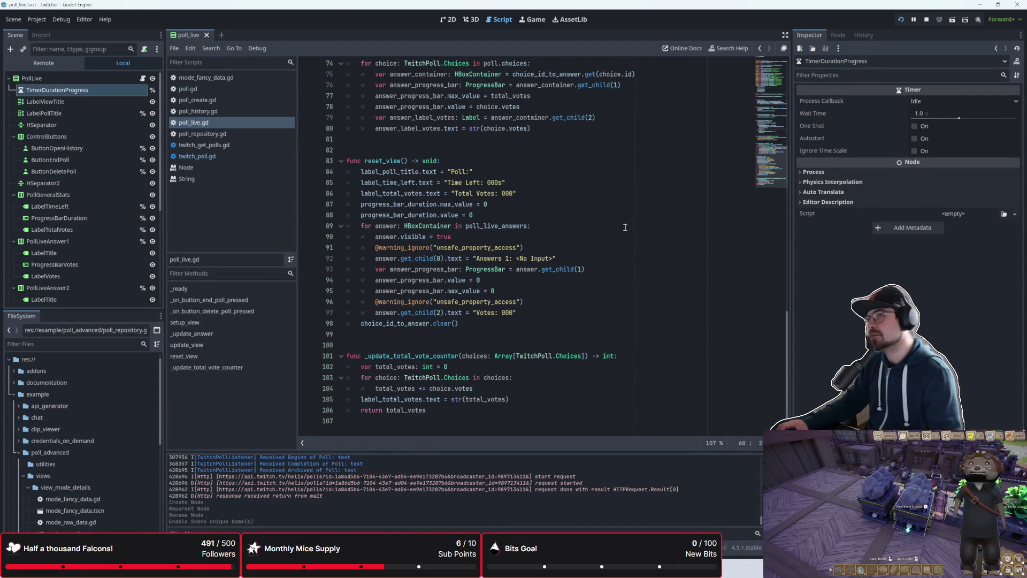
{"action": "scroll", "coordinate": [553, 211], "scroll_direction": "up", "scroll_amount": 1}
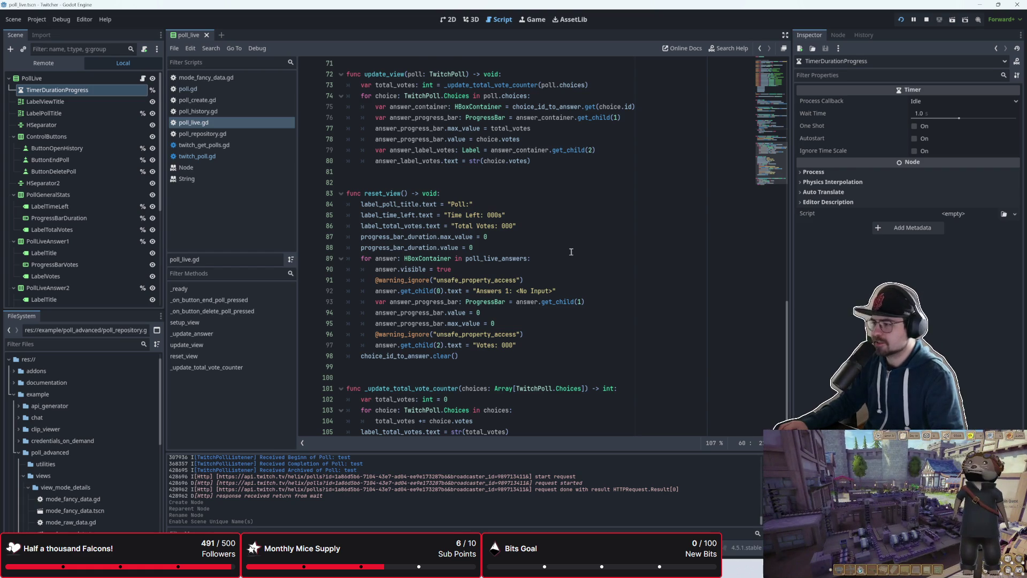
{"action": "scroll", "coordinate": [571, 253], "scroll_direction": "up", "scroll_amount": 1}
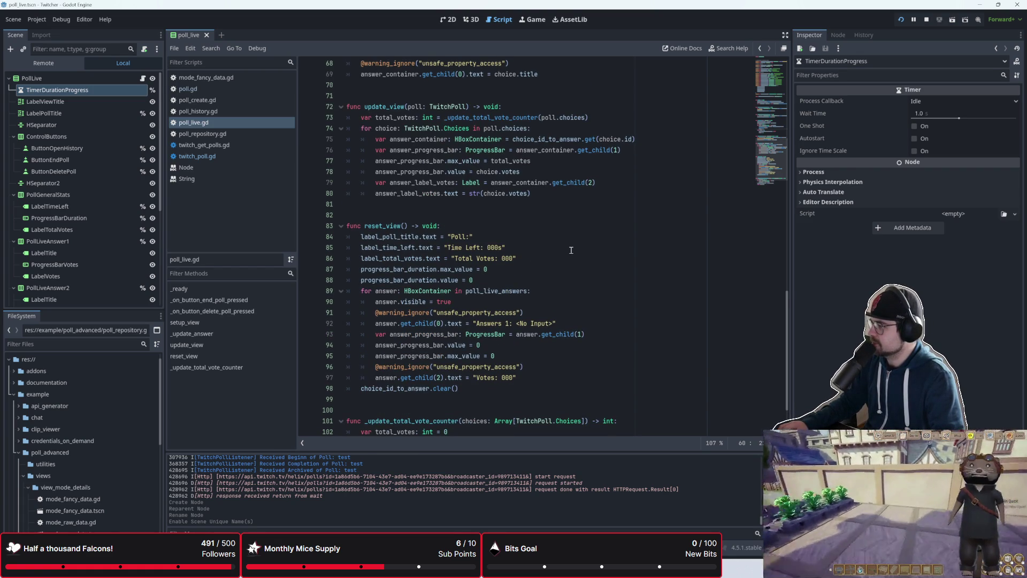
{"action": "scroll", "coordinate": [535, 268], "scroll_direction": "down", "scroll_amount": 2}
{"action": "left_click", "coordinate": [480, 347]}
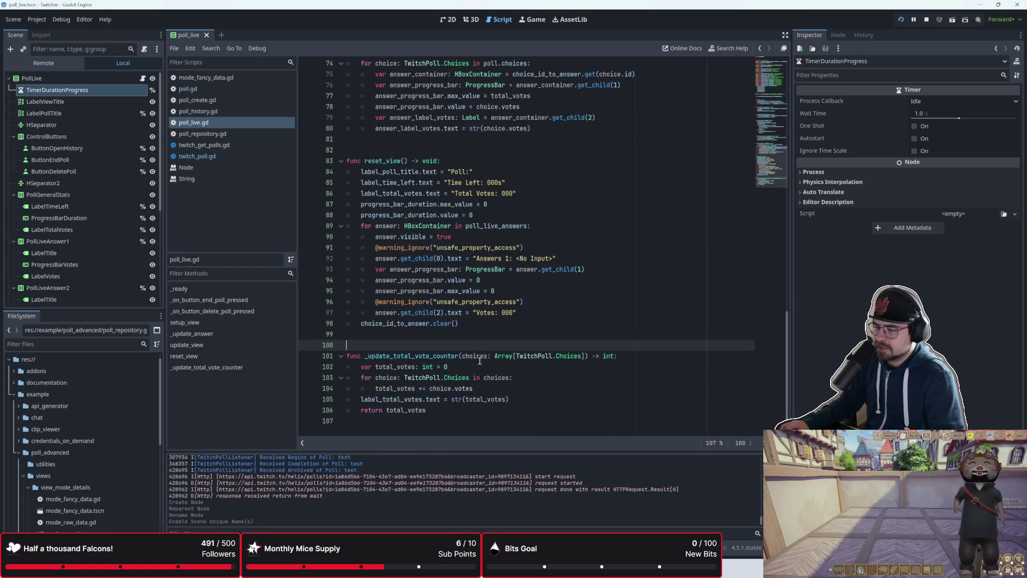
{"action": "key", "text": "Page_Up"}
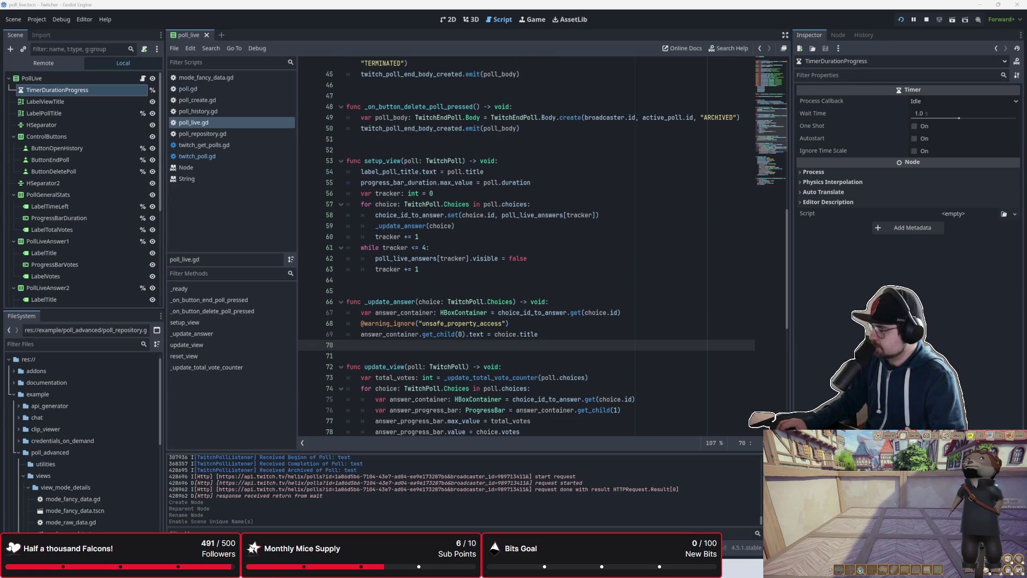
- Add an empty line after `progress_bar_duration.max_value = poll.duration` on line 55
{"action": "left_click", "coordinate": [488, 216]}
{"action": "scroll", "coordinate": [489, 257], "scroll_direction": "down", "scroll_amount": 5}
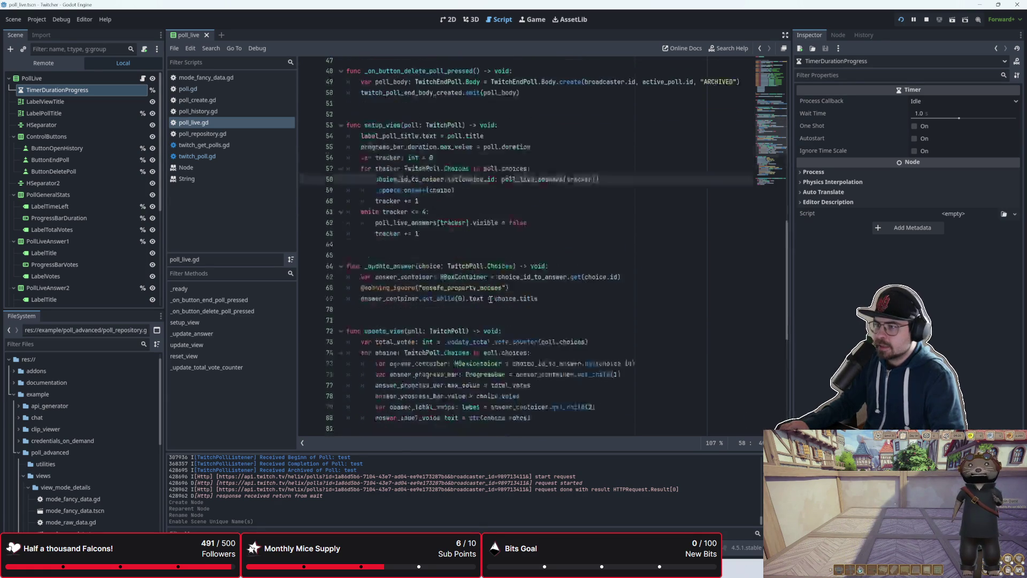
{"action": "scroll", "coordinate": [491, 296], "scroll_direction": "up", "scroll_amount": 5}
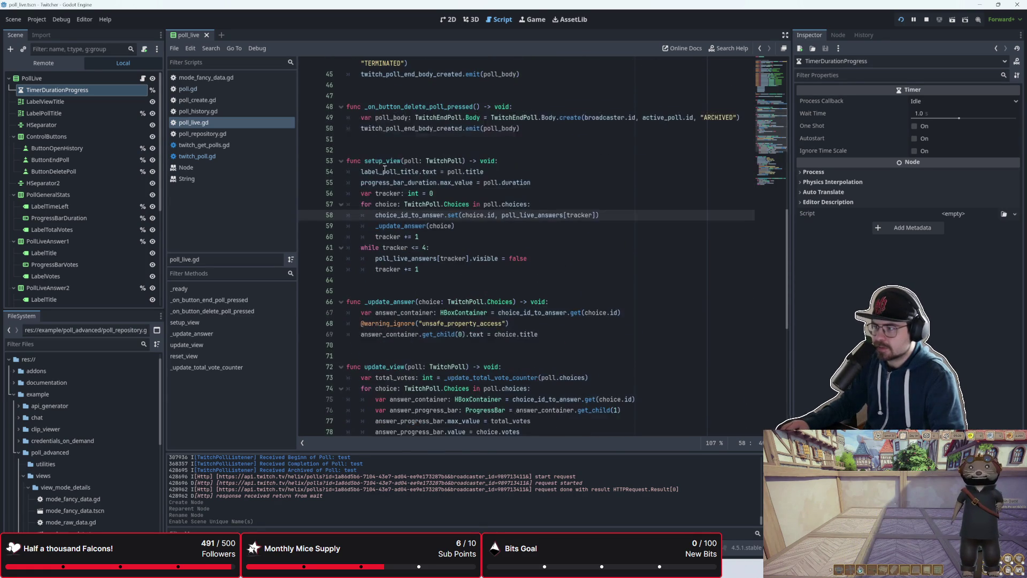
{"action": "left_click", "coordinate": [554, 183]}
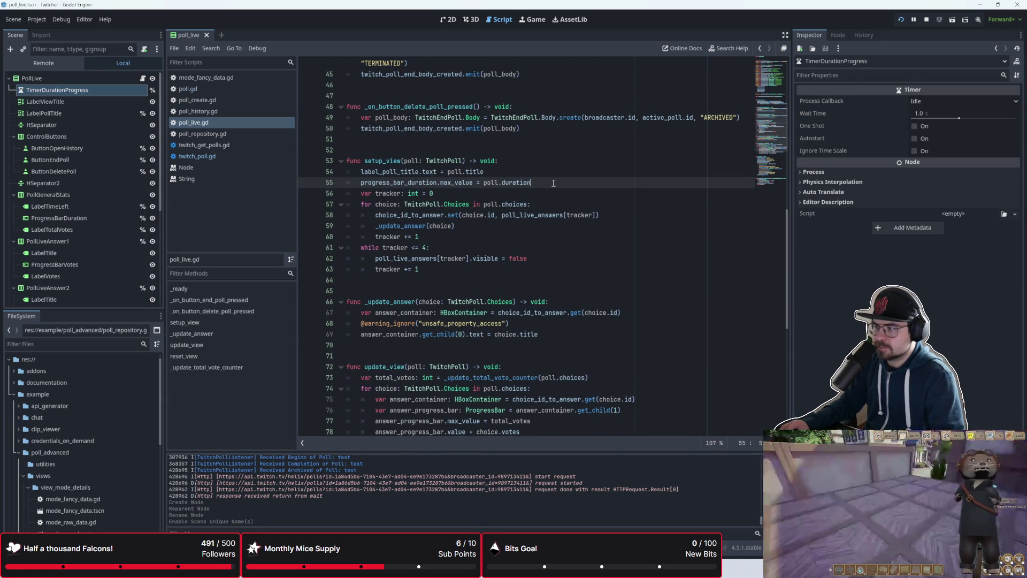
{"action": "key", "text": "Return"}
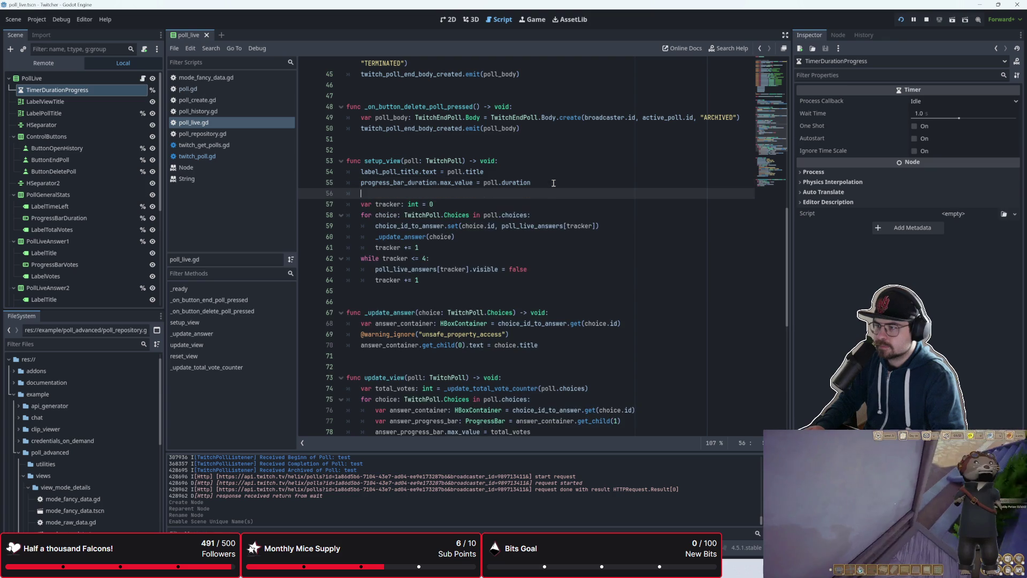
- Type `timer_duration_progress.` on the new setup_view line
{"action": "scroll", "coordinate": [551, 183], "scroll_direction": "up", "scroll_amount": 1}
{"action": "type", "text": "timer"}
{"action": "key", "text": "Return"}
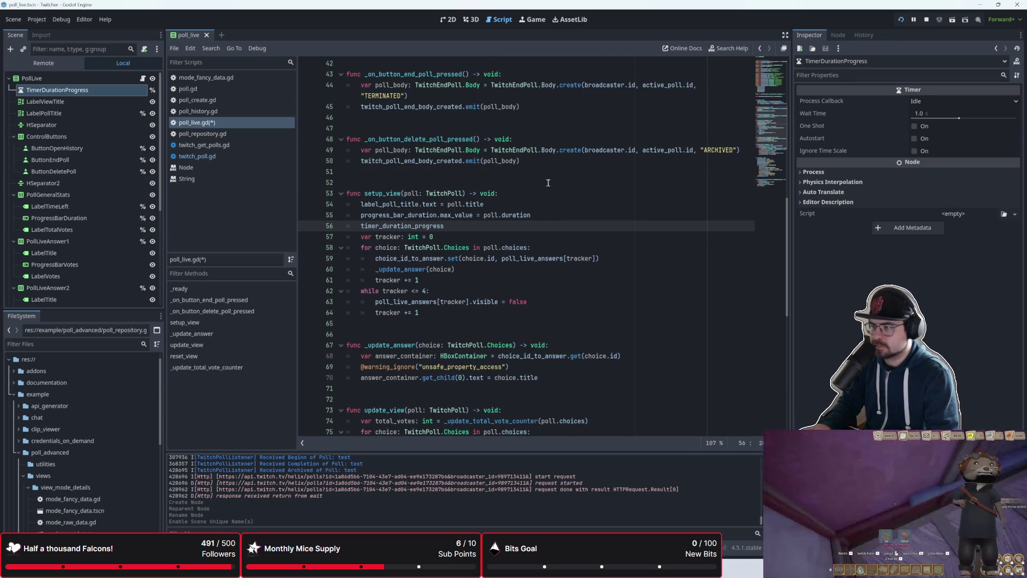
{"action": "type", "text": "."}
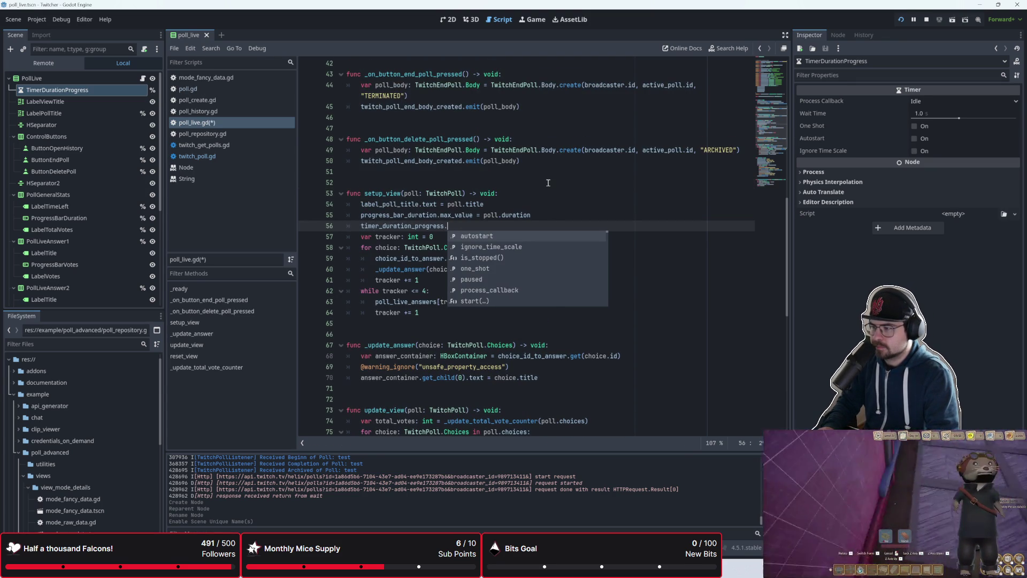
- Open a line above the broadcaster check in _ready and start typing `timer_duration_progress`
{"action": "scroll", "coordinate": [548, 182], "scroll_direction": "up", "scroll_amount": 13}
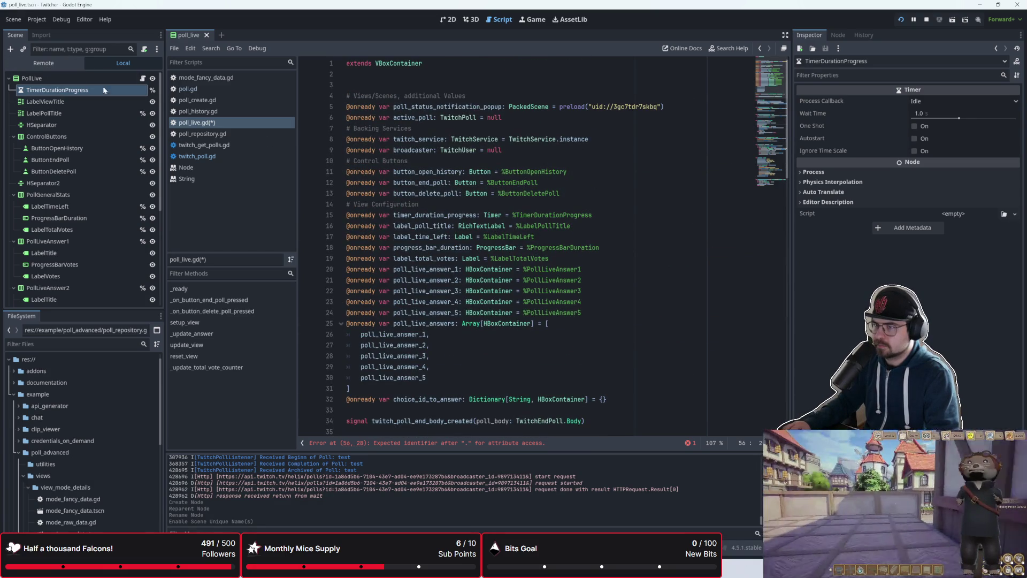
{"action": "scroll", "coordinate": [493, 296], "scroll_direction": "down", "scroll_amount": 3}
{"action": "scroll", "coordinate": [493, 296], "scroll_direction": "down", "scroll_amount": 7}
{"action": "scroll", "coordinate": [398, 256], "scroll_direction": "up", "scroll_amount": 5}
{"action": "left_click", "coordinate": [637, 256]}
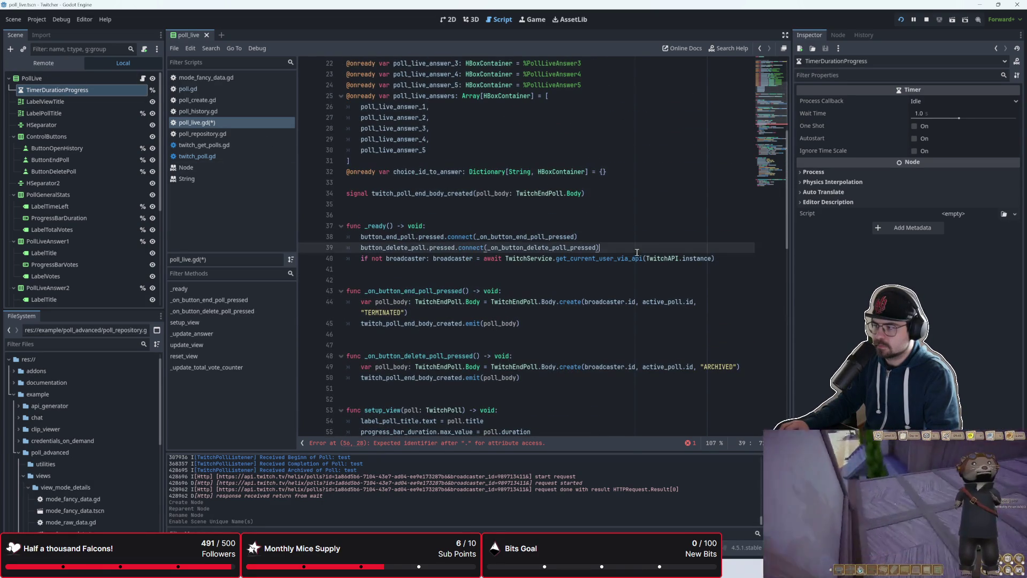
{"action": "left_click", "coordinate": [747, 260]}
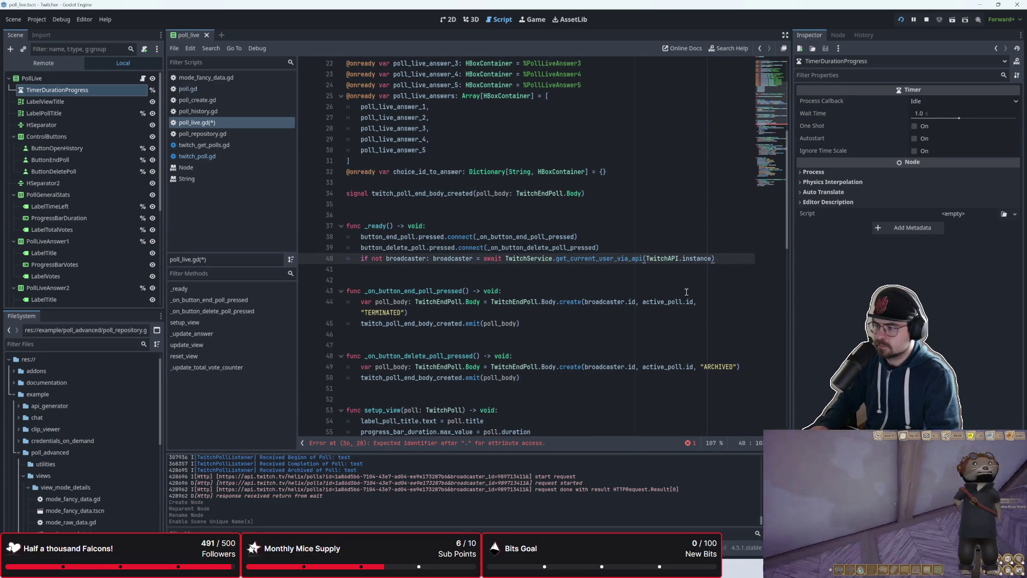
{"action": "key", "text": "Return"}
{"action": "key", "text": "Up"}
{"action": "key", "text": "ctrl+shift+Return"}
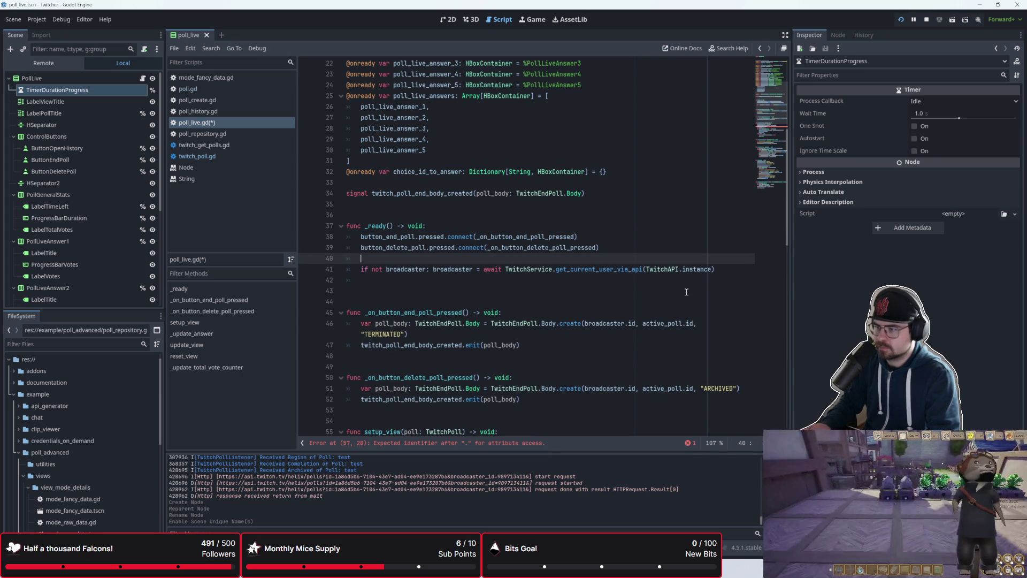
{"action": "key", "text": "BackSpace"}
{"action": "key", "text": "BackSpace"}
{"action": "key", "text": "BackSpace"}
{"action": "type", "text": "_duration_progress.con"}
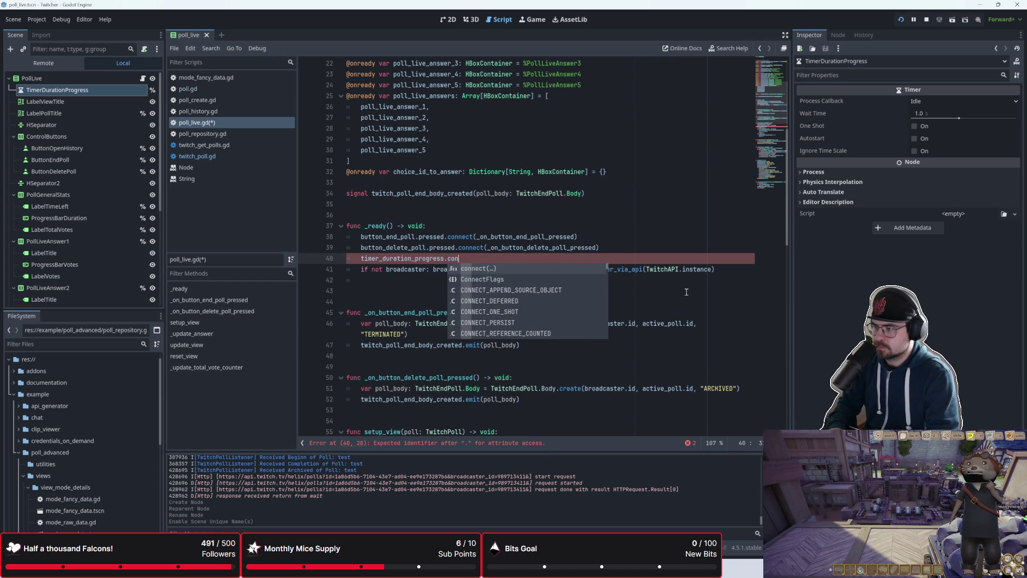
- Finish the line as `timer_duration_progress.timeout.connect(_on_timer_duration_progress_timeout)` and select the handler name
{"action": "key", "text": "BackSpace"}
{"action": "key", "text": "BackSpace"}
{"action": "key", "text": "BackSpace"}
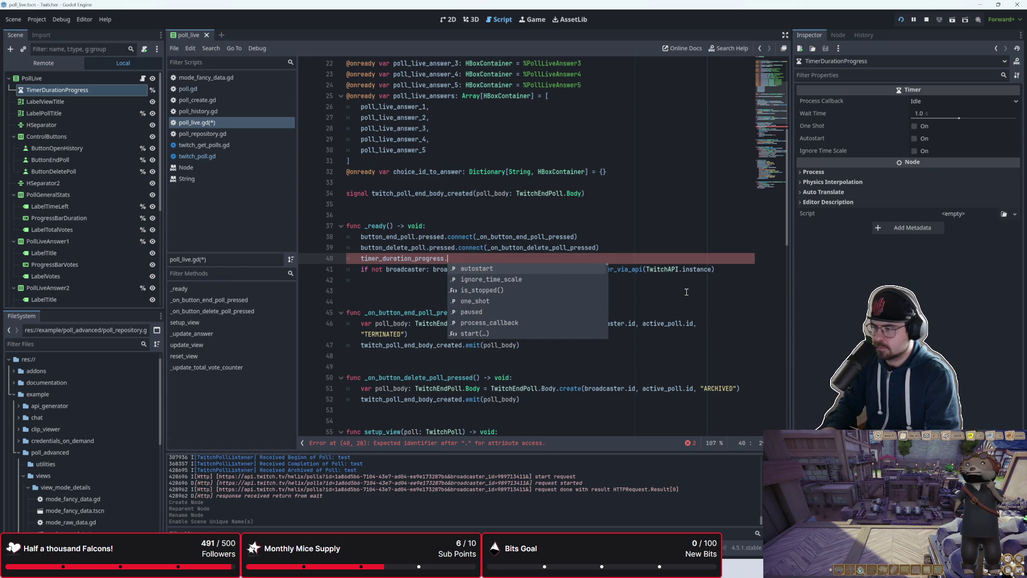
{"action": "type", "text": "timeout"}
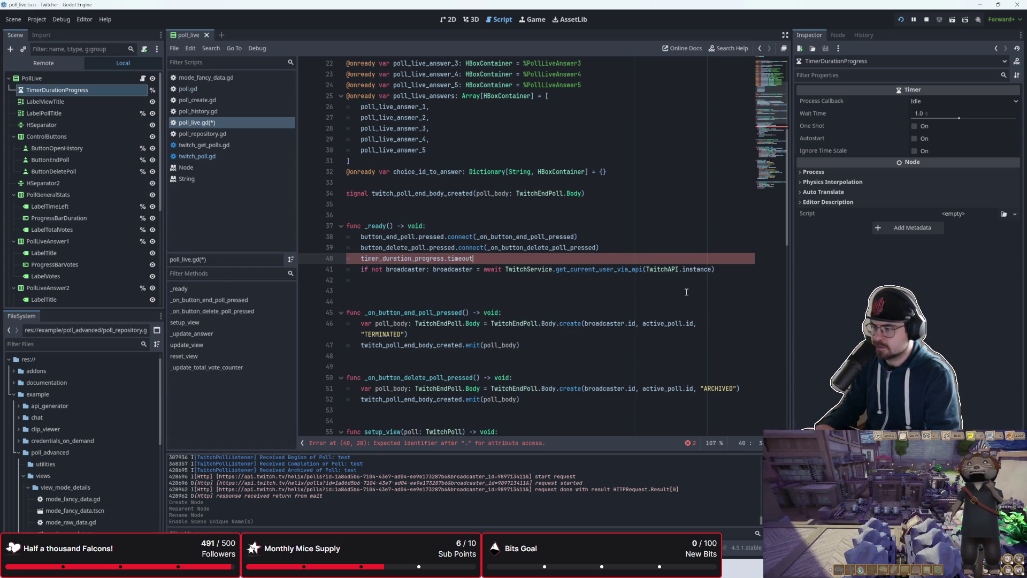
{"action": "type", "text": ".connect"}
{"action": "key", "text": "Return"}
{"action": "key", "text": "BackSpace"}
{"action": "key", "text": "BackSpace"}
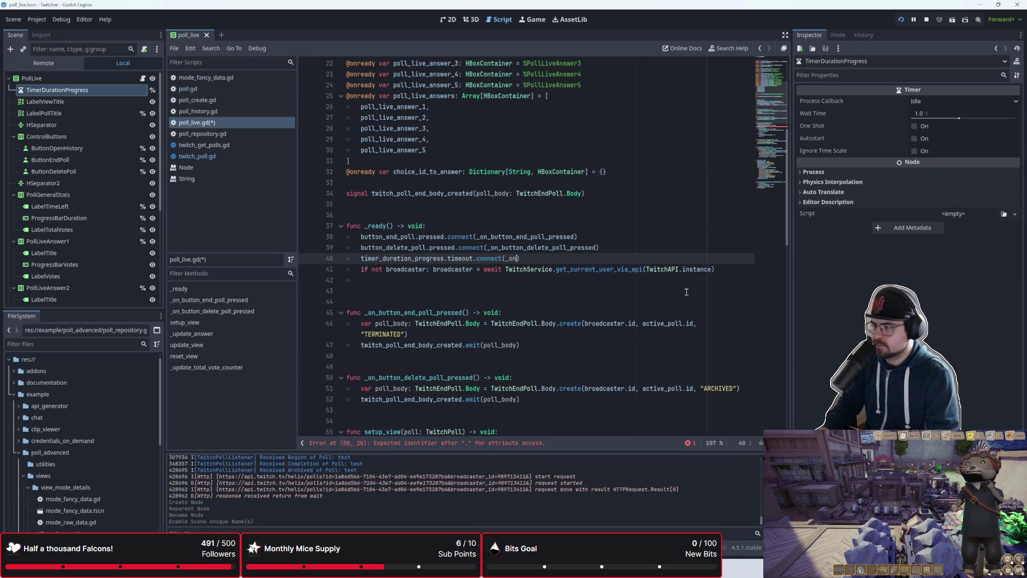
{"action": "type", "text": "timer_dura"}
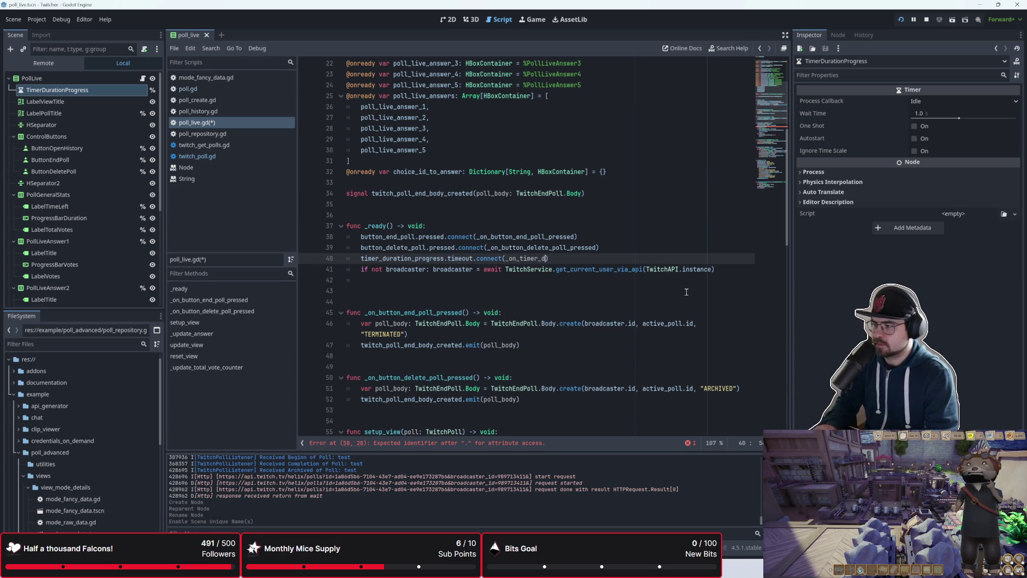
{"action": "type", "text": "tion_progress_timeo"}
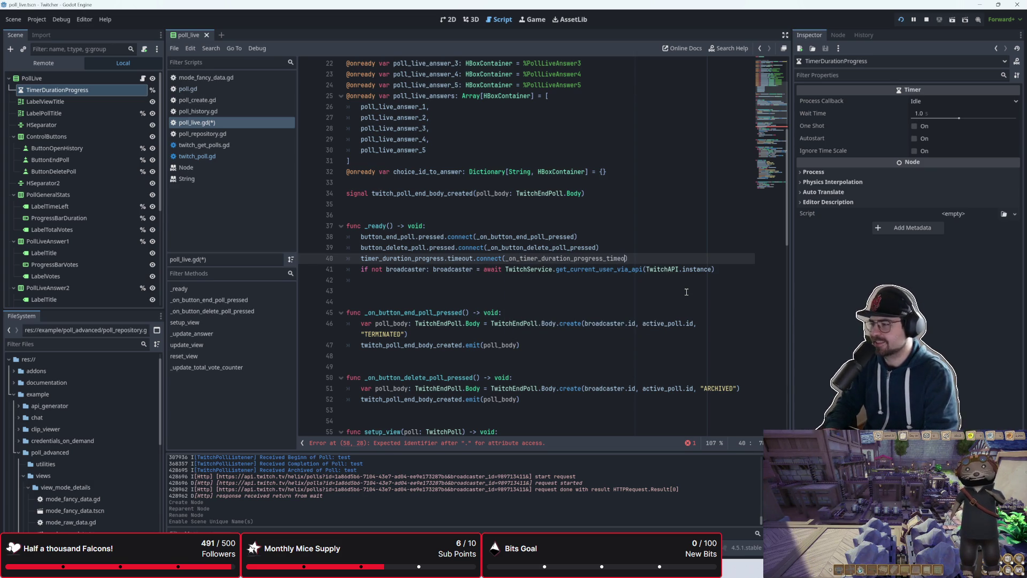
{"action": "key", "text": "shift+Left"}
{"action": "key", "text": "shift+Left"}
{"action": "key", "text": "shift+Left"}
{"action": "key", "text": "ctrl+c"}
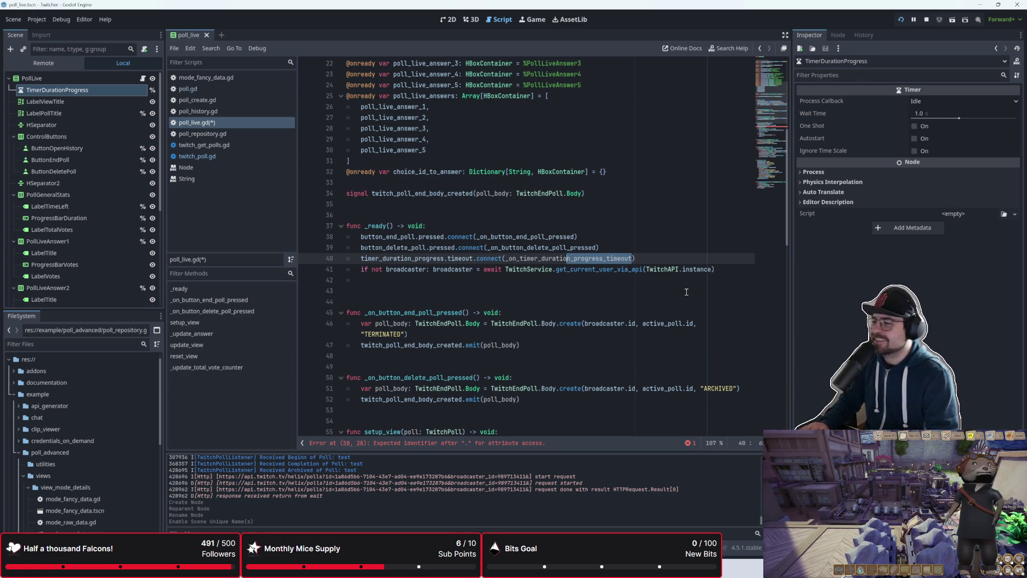
{"action": "scroll", "coordinate": [686, 291], "scroll_direction": "down", "scroll_amount": 15}
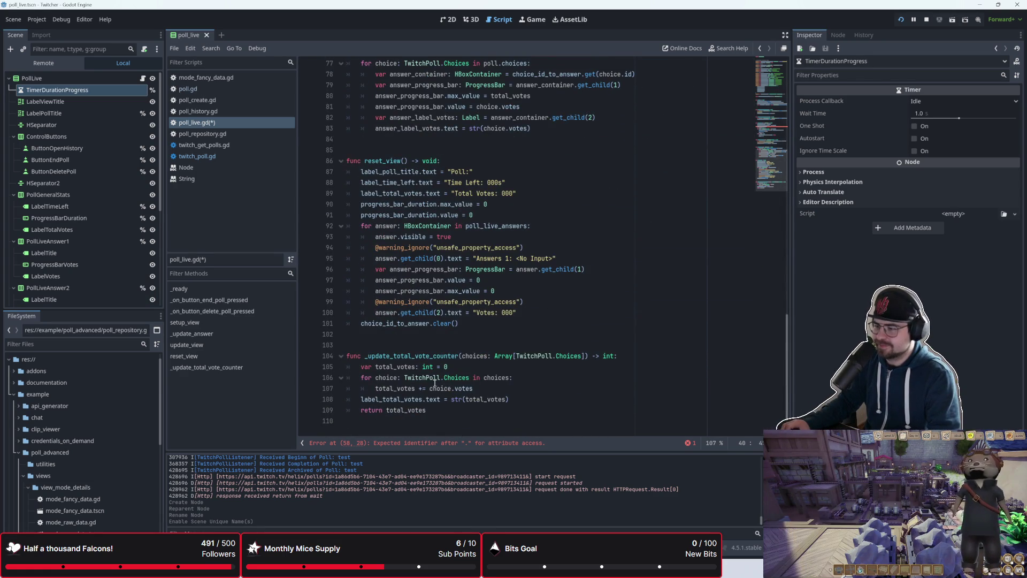
- Paste the handler name above setup_view and make it `func _on_timer_duration_progress_timeout()`
{"action": "scroll", "coordinate": [436, 369], "scroll_direction": "up", "scroll_amount": 9}
{"action": "scroll", "coordinate": [407, 299], "scroll_direction": "up", "scroll_amount": 3}
{"action": "left_click", "coordinate": [373, 258]}
{"action": "key", "text": "Return"}
{"action": "key", "text": "Return"}
{"action": "key", "text": "ctrl+v"}
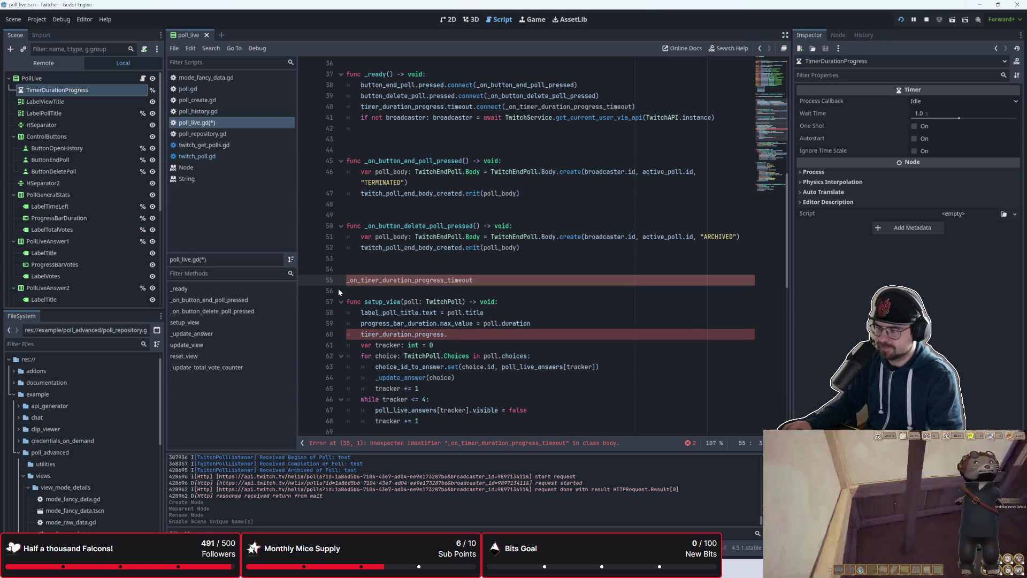
{"action": "type", "text": "func "}
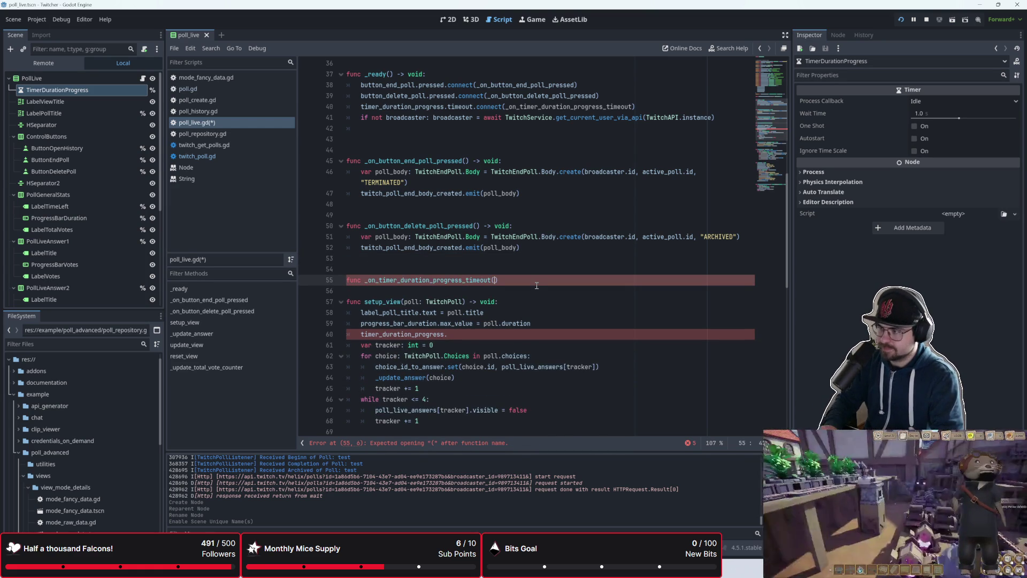
{"action": "type", "text": ")"}
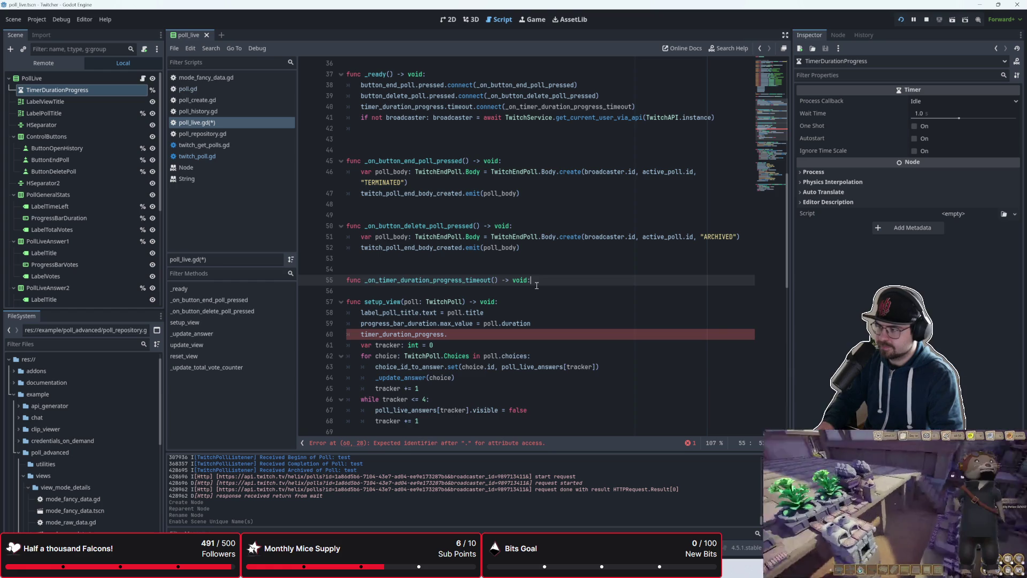
{"action": "key", "text": "Return"}
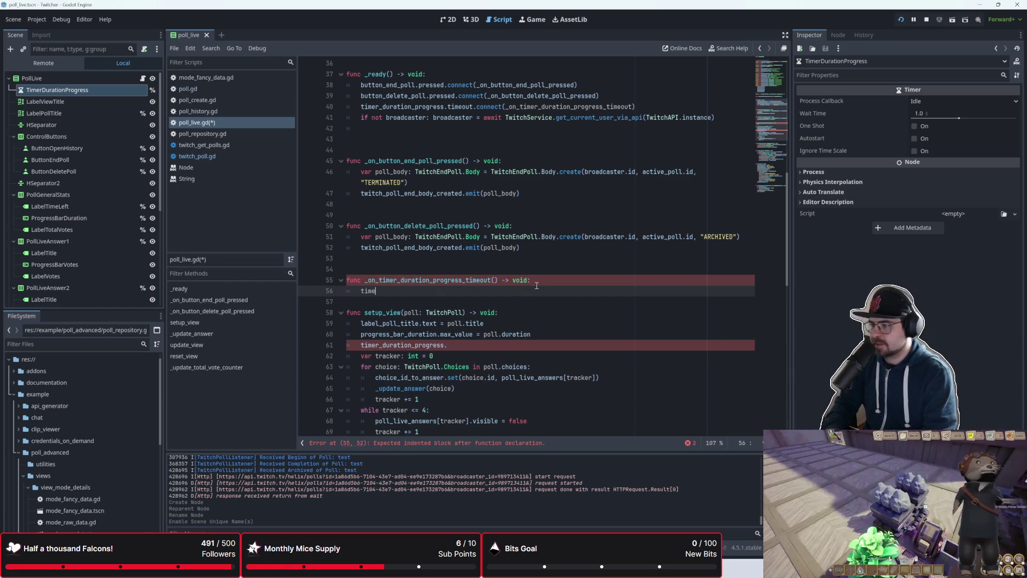
- Give the function the body `progress_bar_duration.value += 1`, separated from setup_view
{"action": "type", "text": "er"}
{"action": "key", "text": "BackSpace"}
{"action": "key", "text": "BackSpace"}
{"action": "key", "text": "BackSpace"}
{"action": "type", "text": "p"}
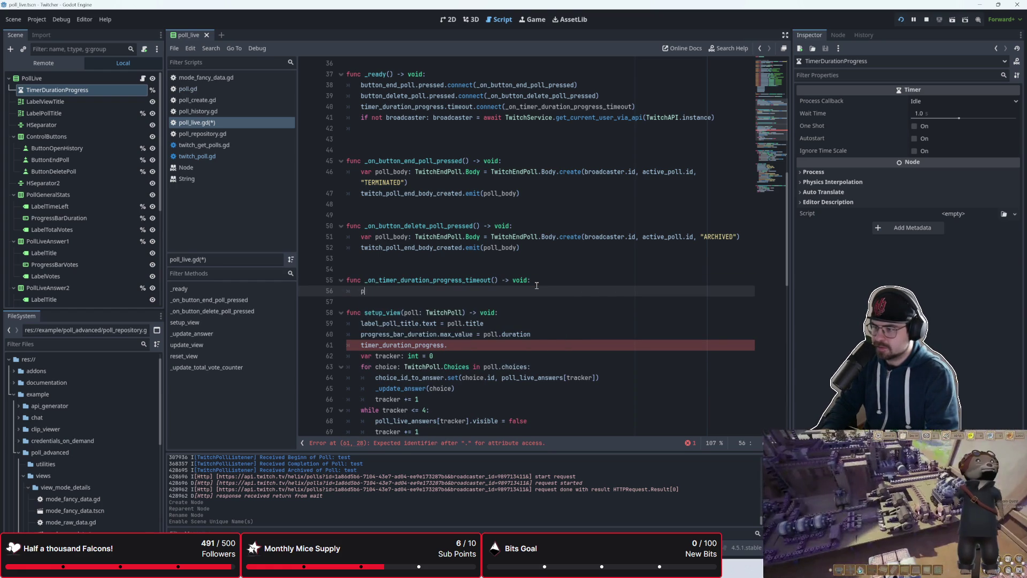
{"action": "type", "text": "_"}
{"action": "key", "text": "Return"}
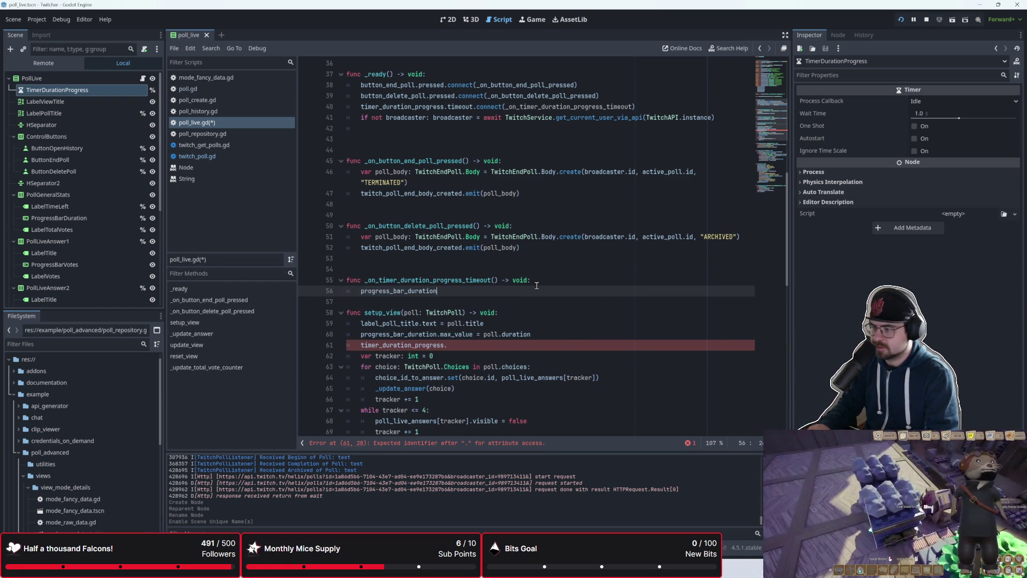
{"action": "type", "text": ".value"}
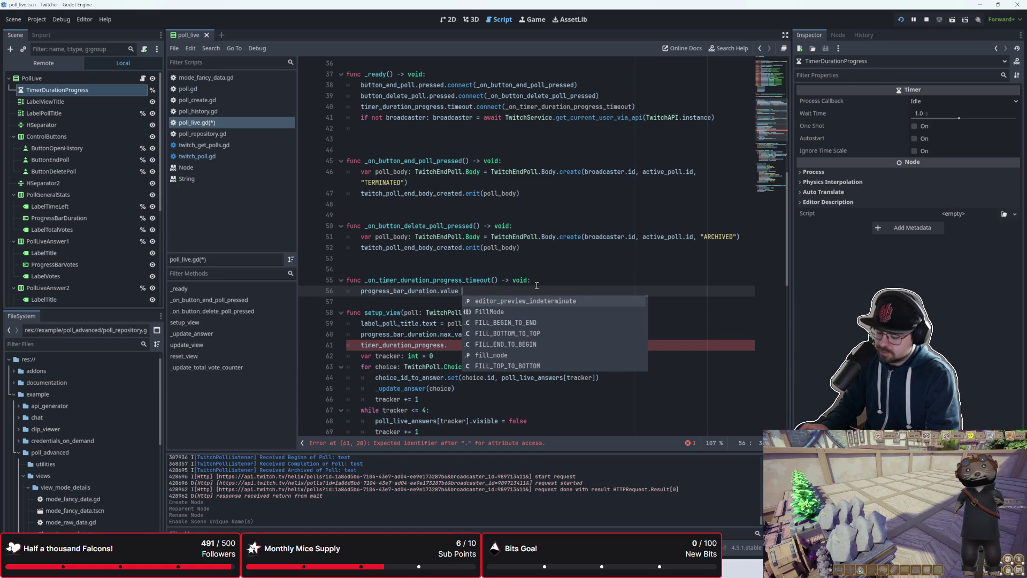
{"action": "type", "text": "+= 1"}
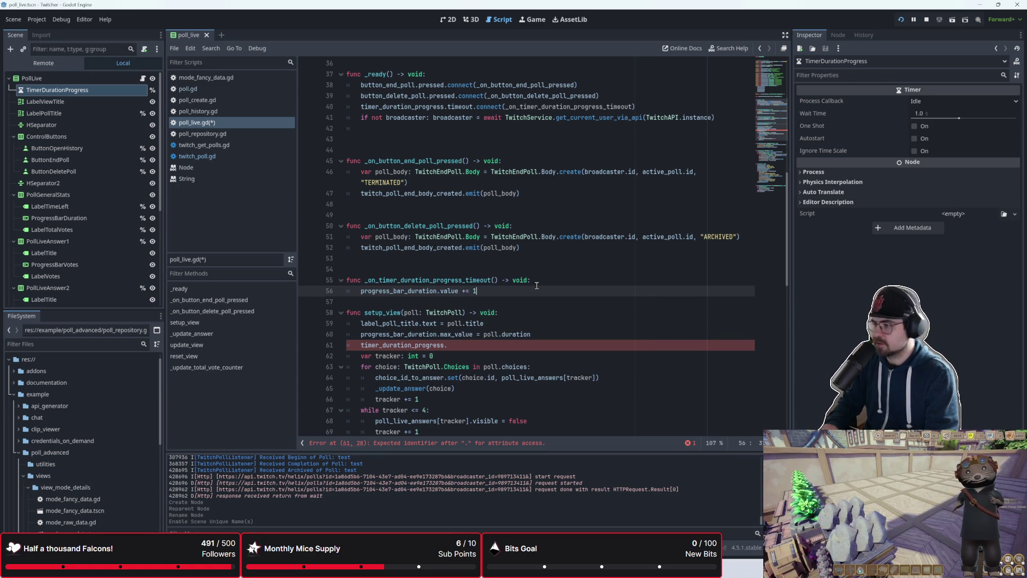
{"action": "key", "text": "Down"}
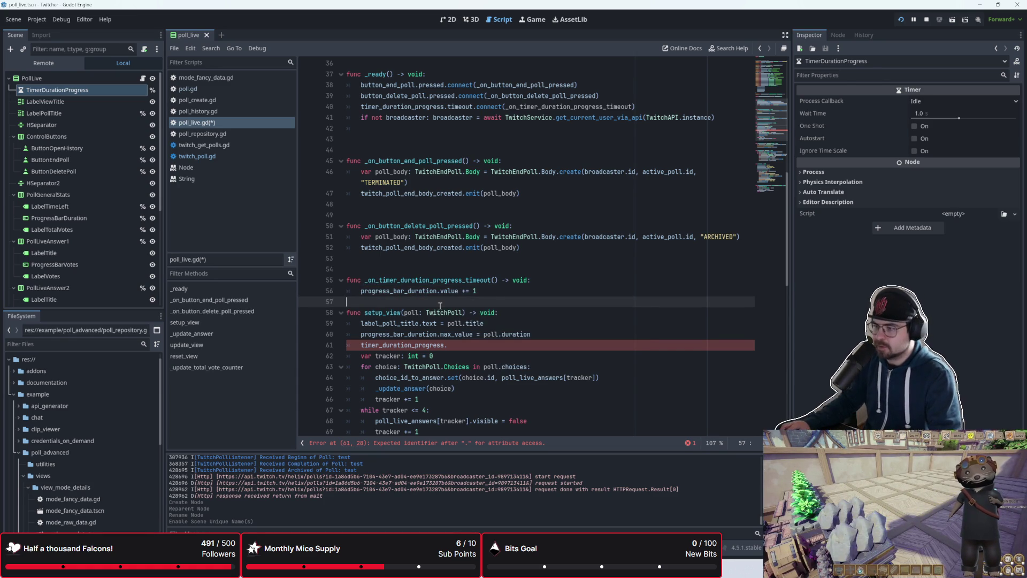
{"action": "key", "text": "Return"}
{"action": "scroll", "coordinate": [455, 299], "scroll_direction": "down", "scroll_amount": 2}
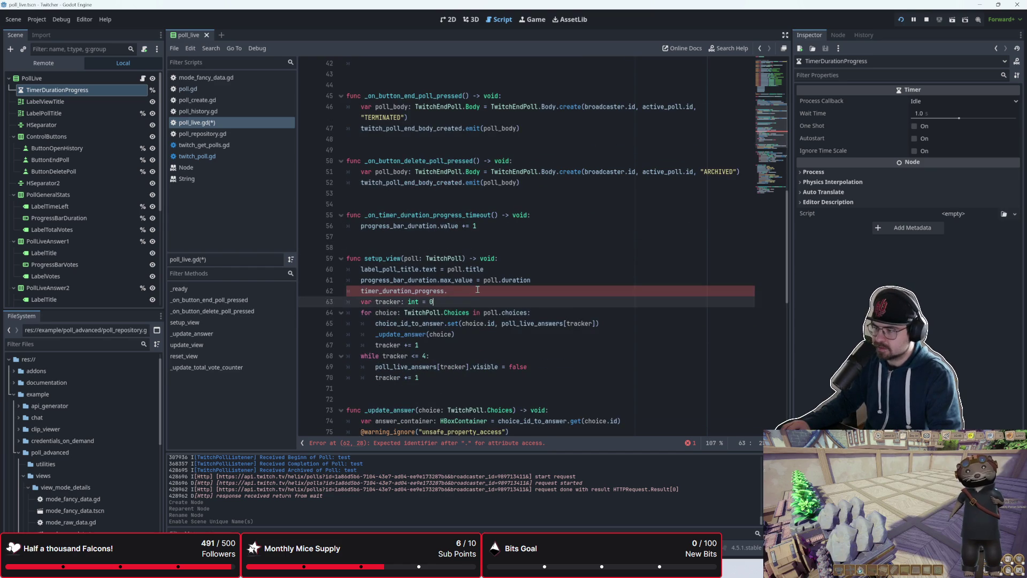
- Complete the setup_view line as `timer_duration_progress.start()`
{"action": "left_click", "coordinate": [478, 289]}
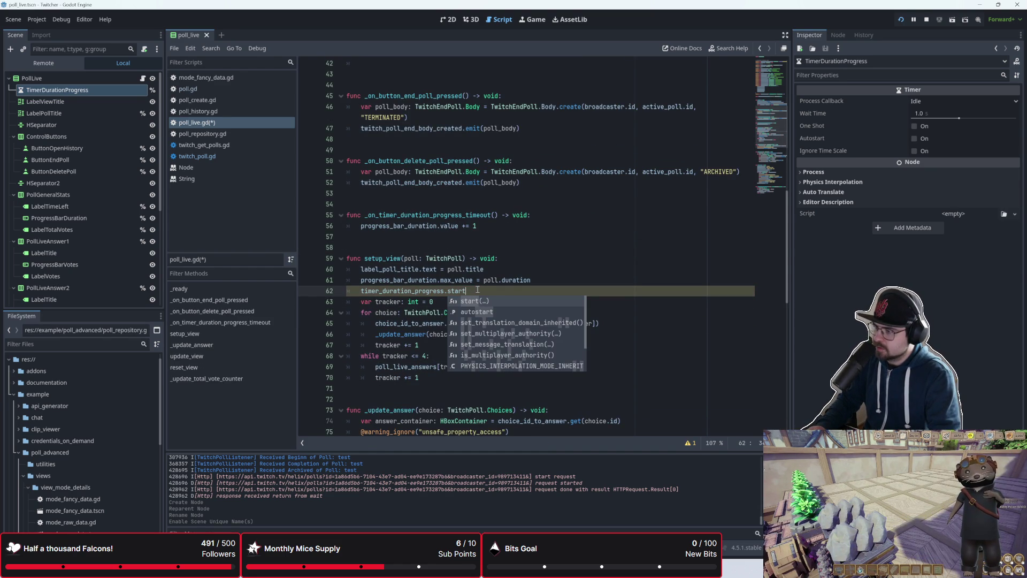
{"action": "key", "text": "Return"}
{"action": "key", "text": "Up"}
{"action": "key", "text": "Up"}
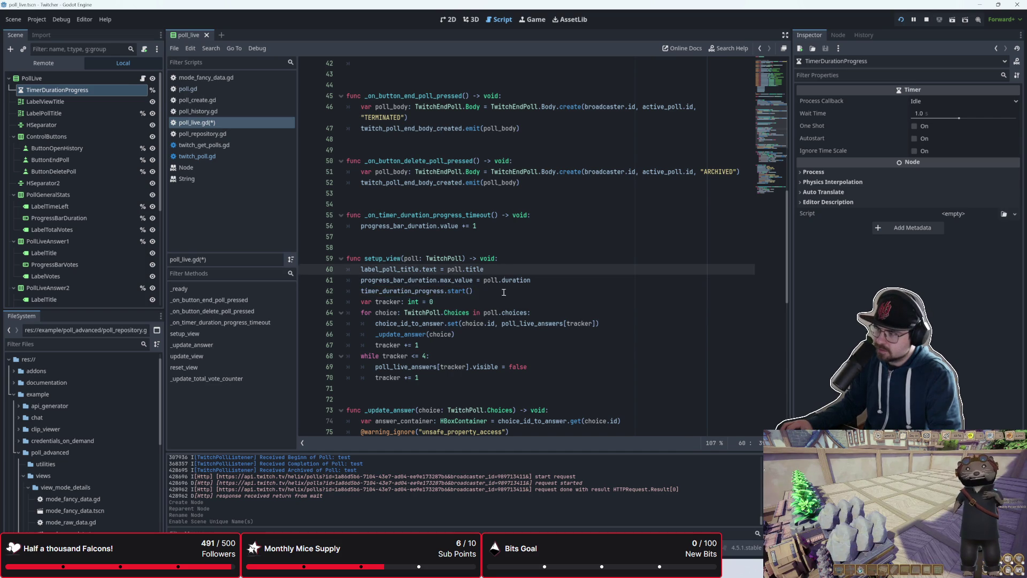
{"action": "scroll", "coordinate": [503, 293], "scroll_direction": "down", "scroll_amount": 1}
{"action": "scroll", "coordinate": [503, 292], "scroll_direction": "down", "scroll_amount": 10}
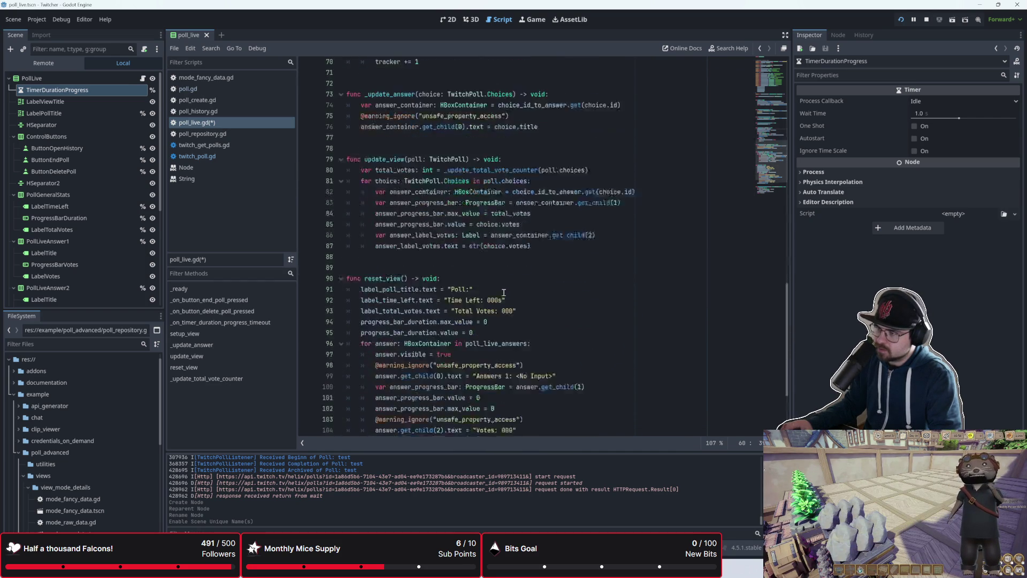
- Begin a `timer_duration_progress.stop` call as the first line of reset_view
{"action": "left_click", "coordinate": [473, 215]}
{"action": "left_click", "coordinate": [478, 203]}
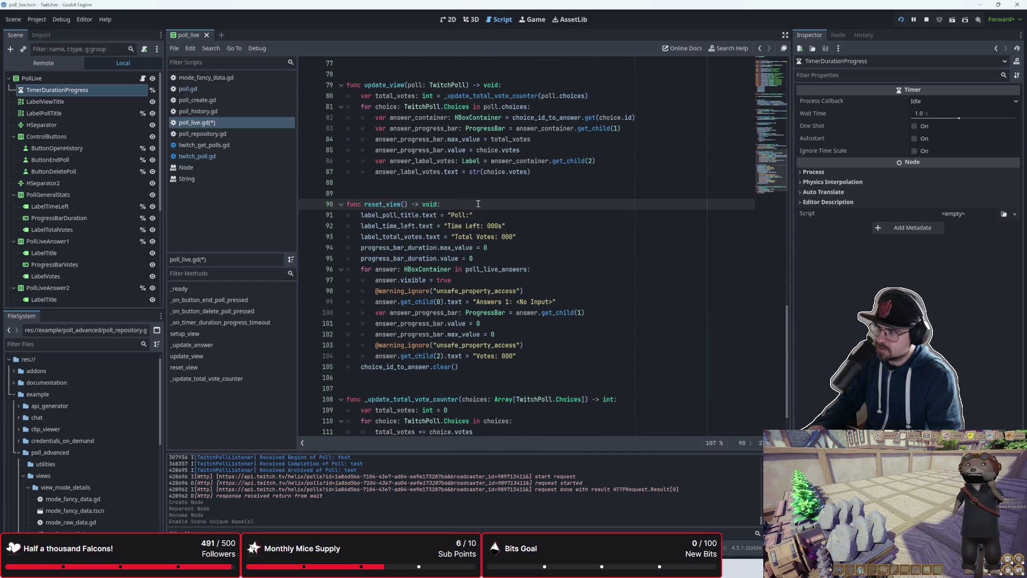
{"action": "key", "text": "Return"}
{"action": "key", "text": "BackSpace"}
{"action": "key", "text": "Return"}
{"action": "type", "text": "timer"}
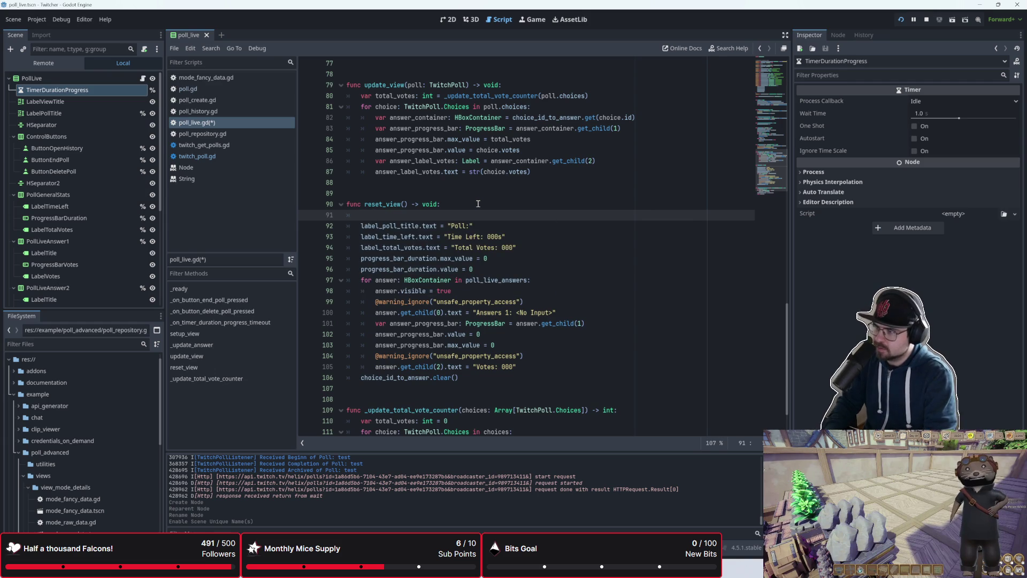
{"action": "key", "text": "Return"}
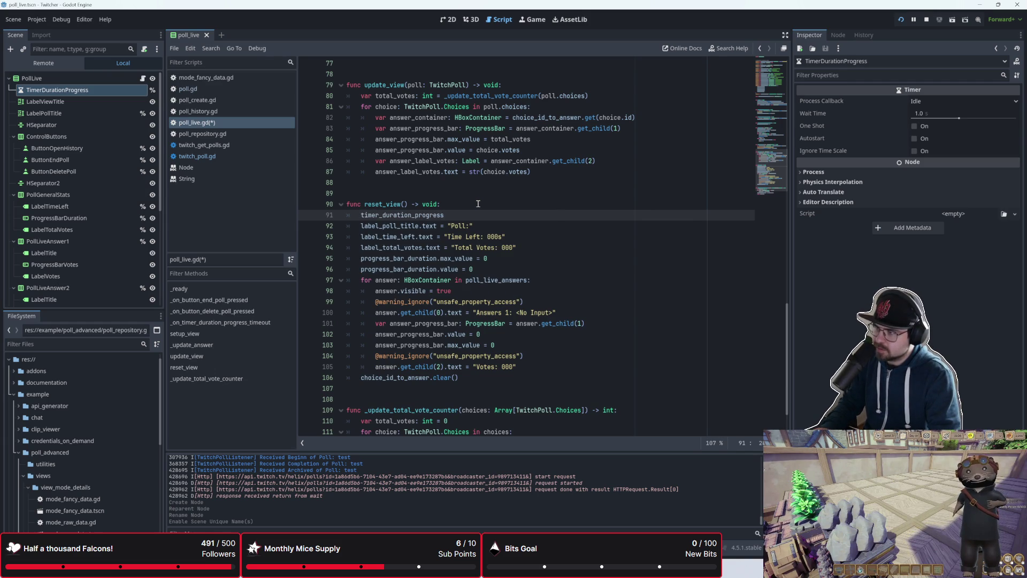
{"action": "type", "text": ".stop"}
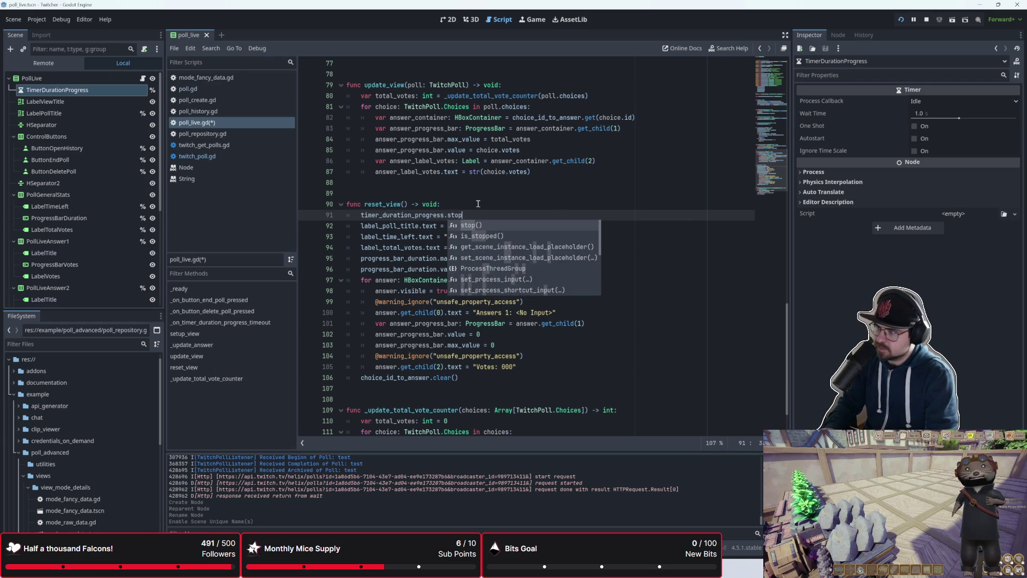